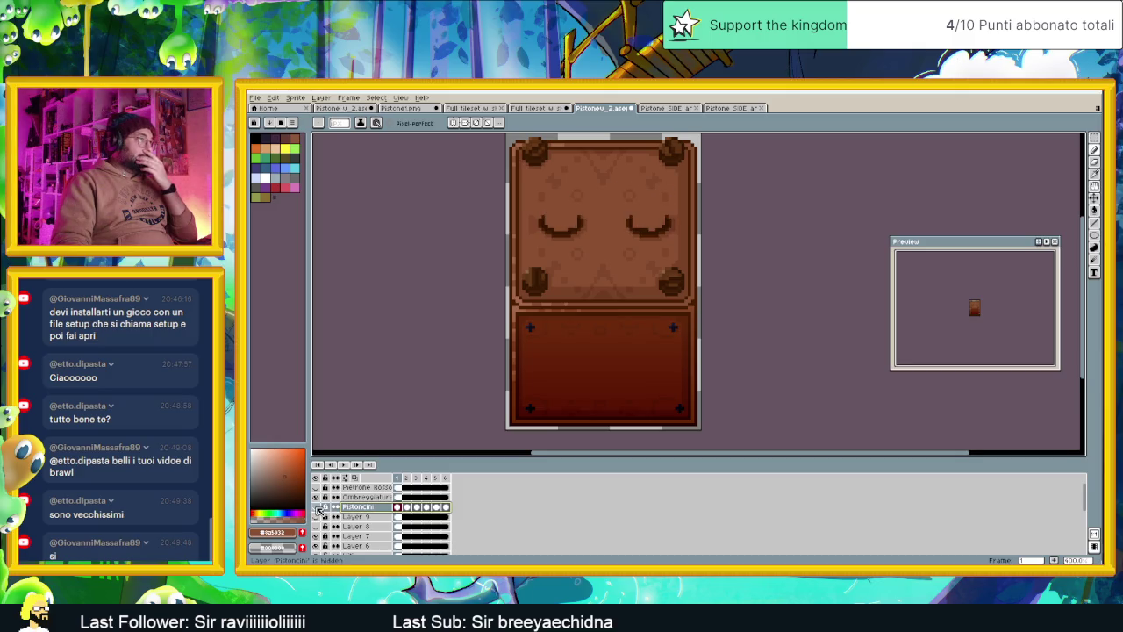
# Add a new layer above Layer 7 and name it 'Dettagli per'.
pyautogui.scroll(-1, 367, 523)
pyautogui.scroll(-1, 368, 524)
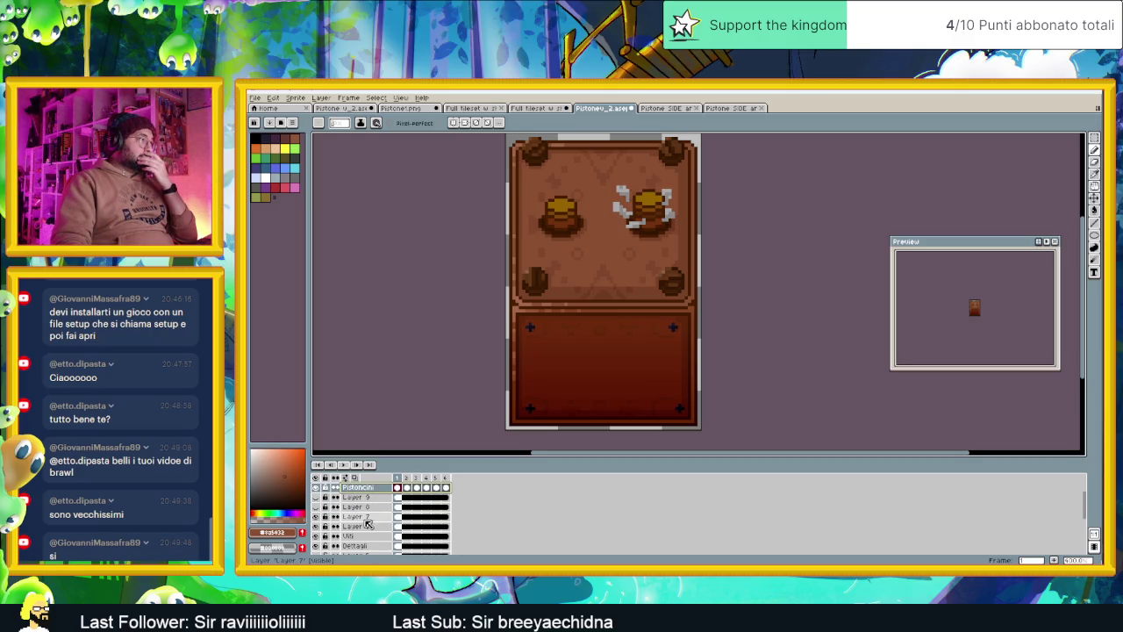
pyautogui.rightClick(367, 522)
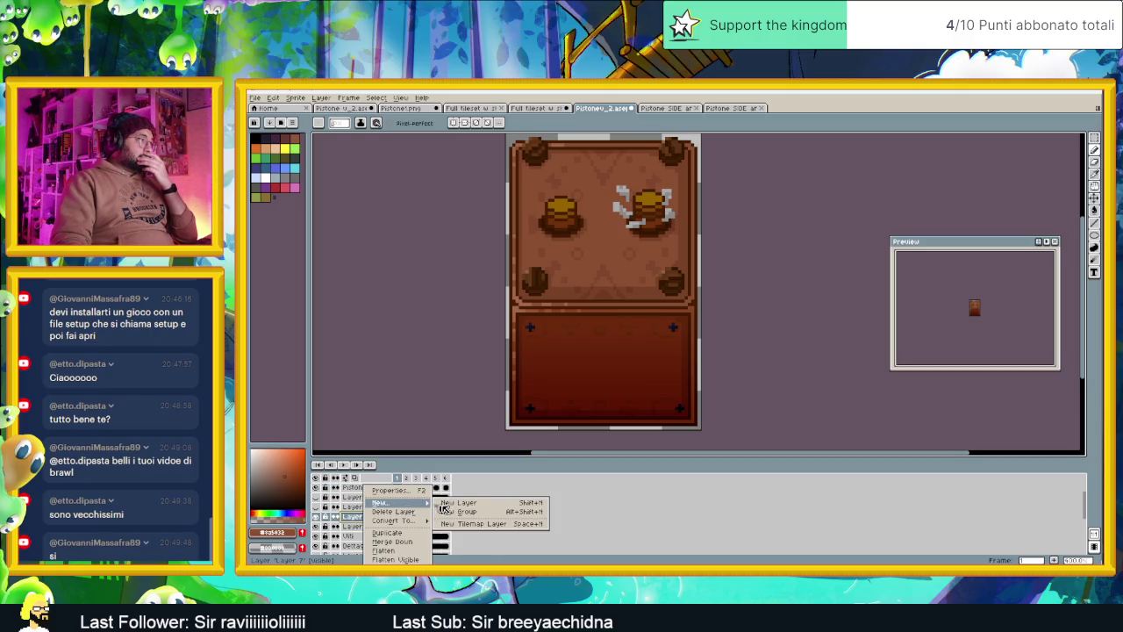
pyautogui.click(455, 510)
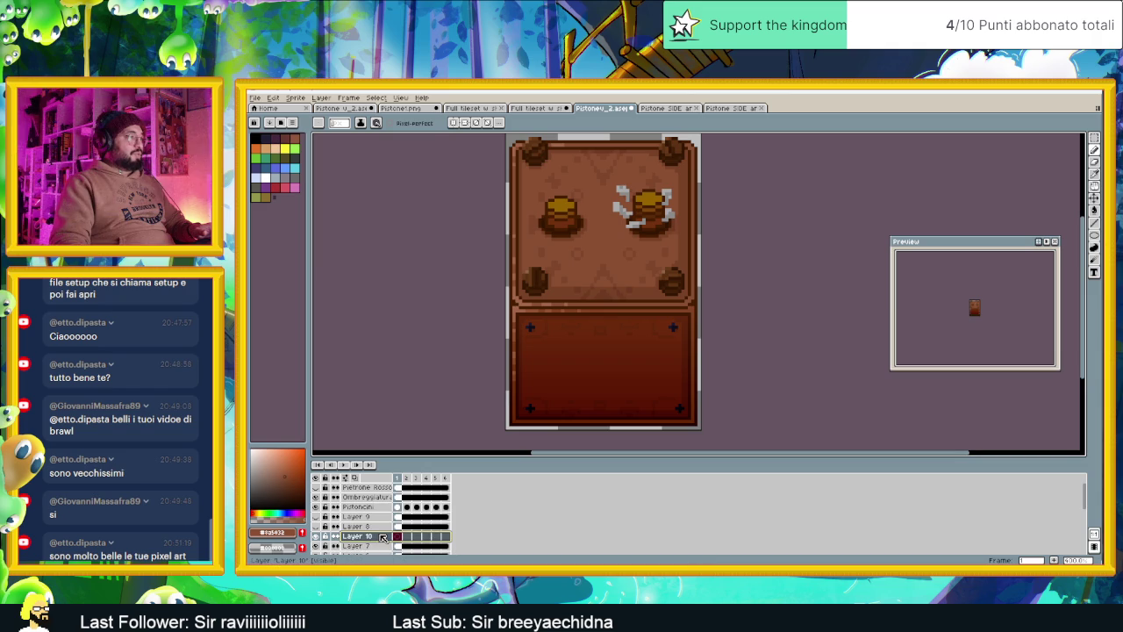
pyautogui.doubleClick(382, 537)
pyautogui.write('Dettagli p')
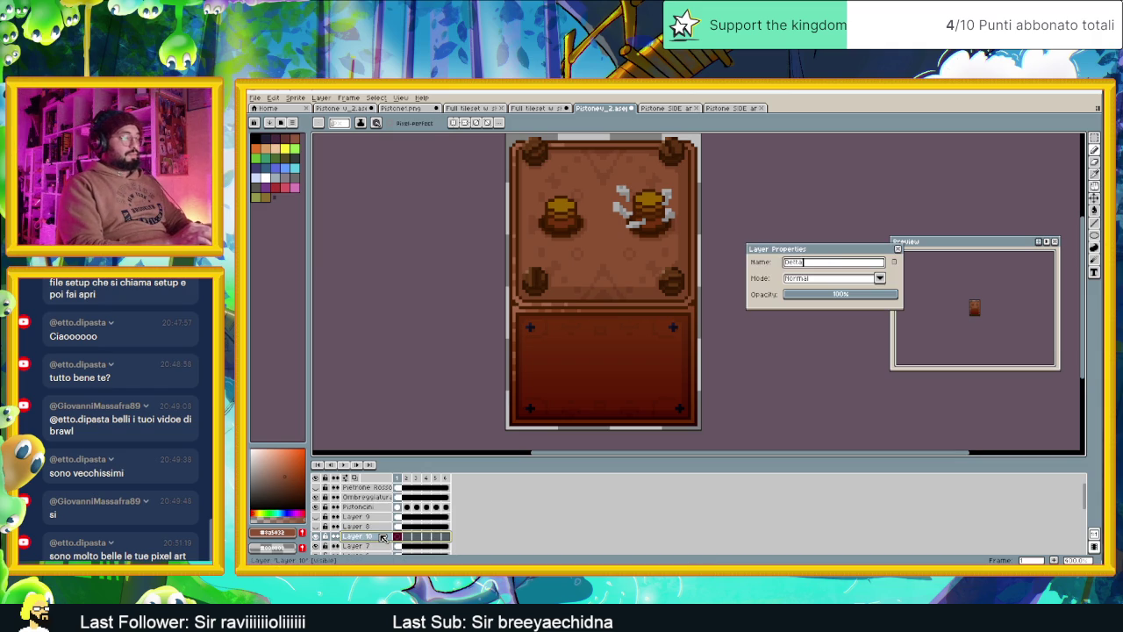
pyautogui.write('er pistone Verso su')
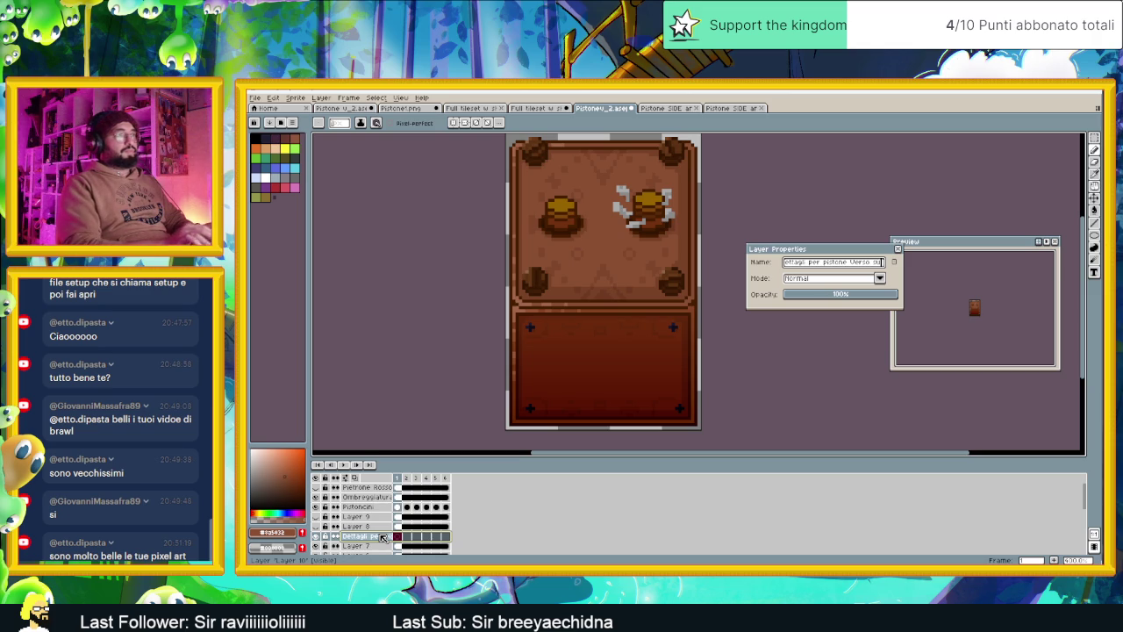
pyautogui.press('Return')
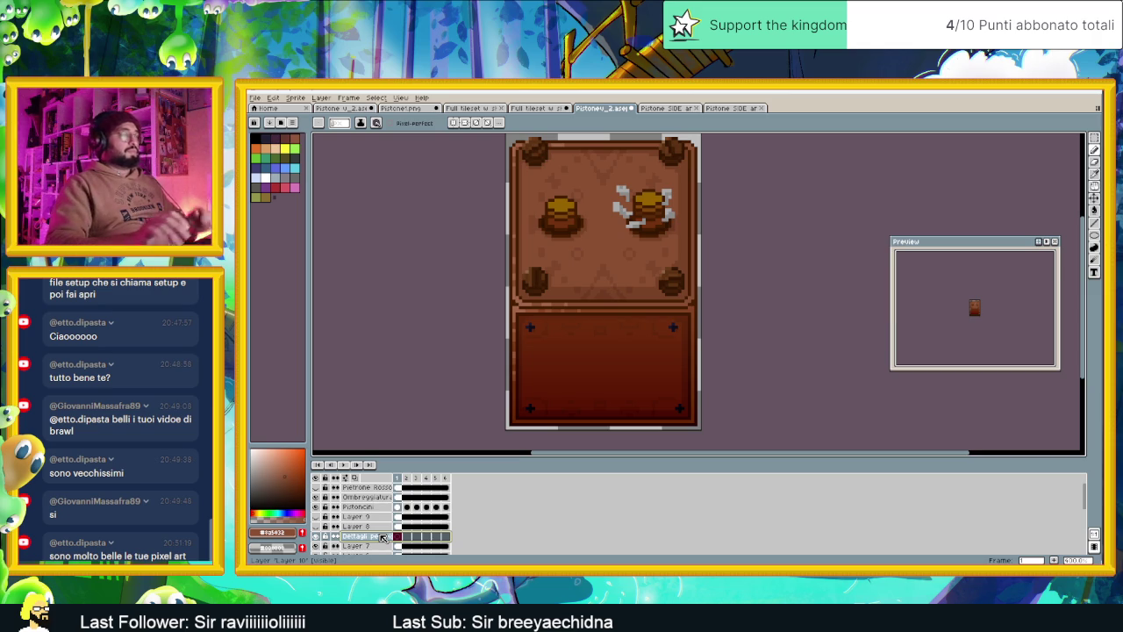
# Return to the Godot piston scene.
pyautogui.scroll(3, 565, 400)
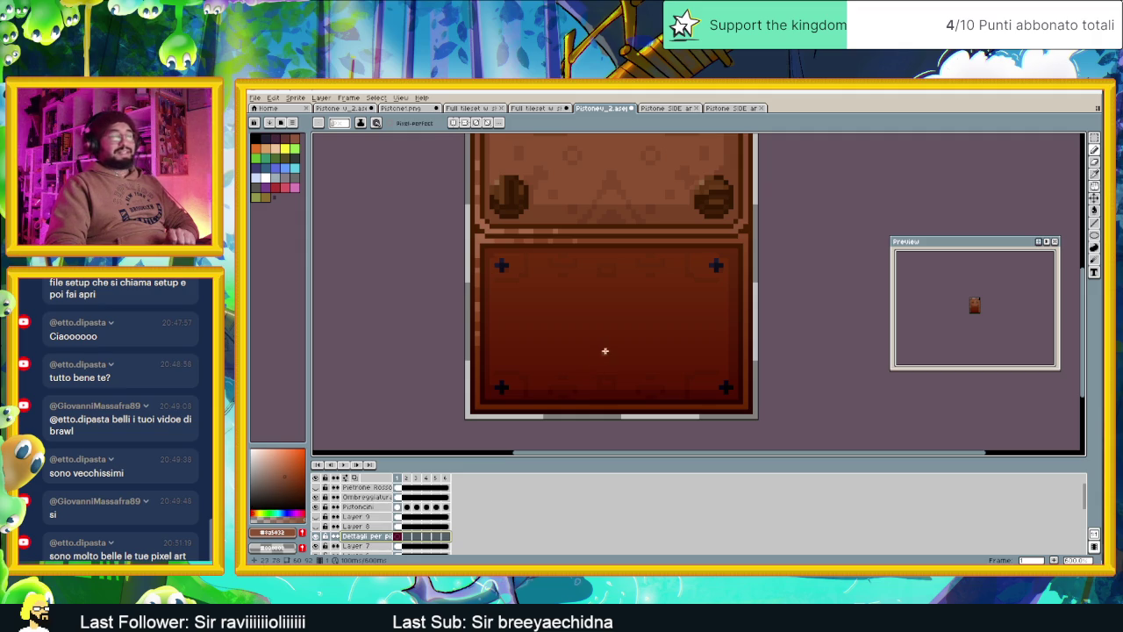
pyautogui.scroll(3, 630, 342)
pyautogui.scroll(-1, 627, 360)
pyautogui.scroll(1, 626, 361)
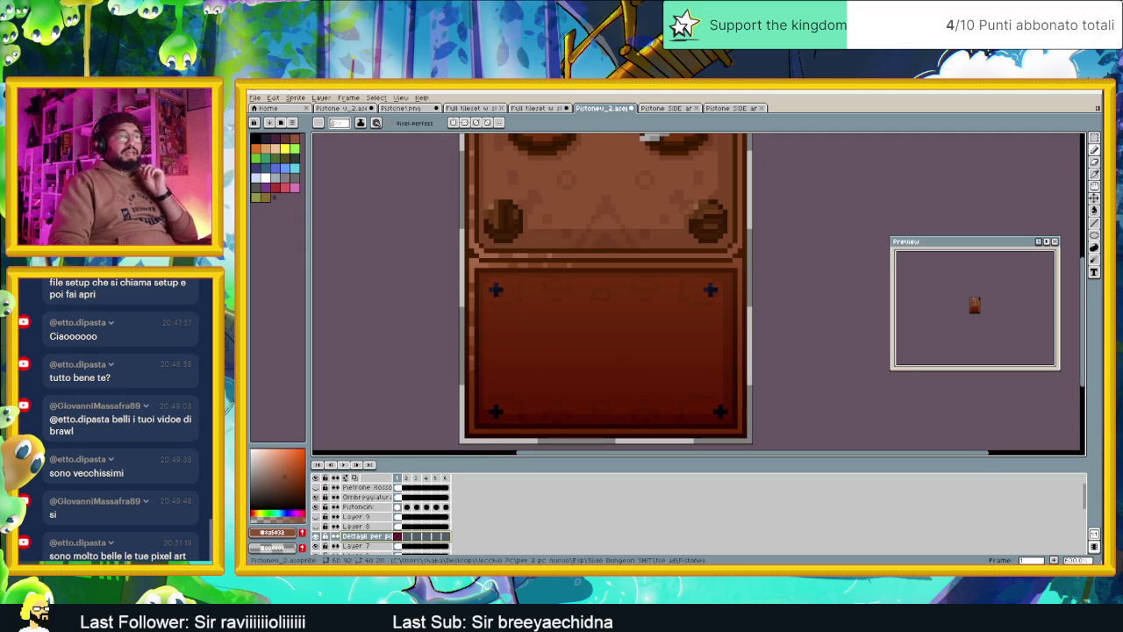
pyautogui.hotkey('alt', 'Tab')
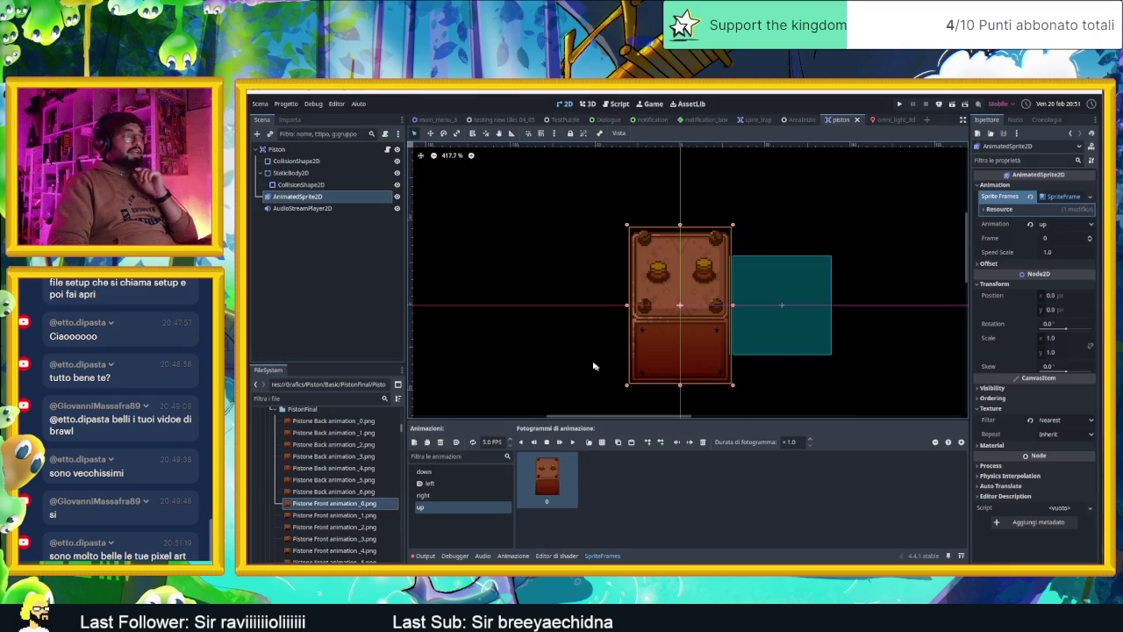
# Open the AreaInizio scene, run the project with F5, and bring the game window into view.
pyautogui.click(806, 122)
pyautogui.scroll(-3, 725, 205)
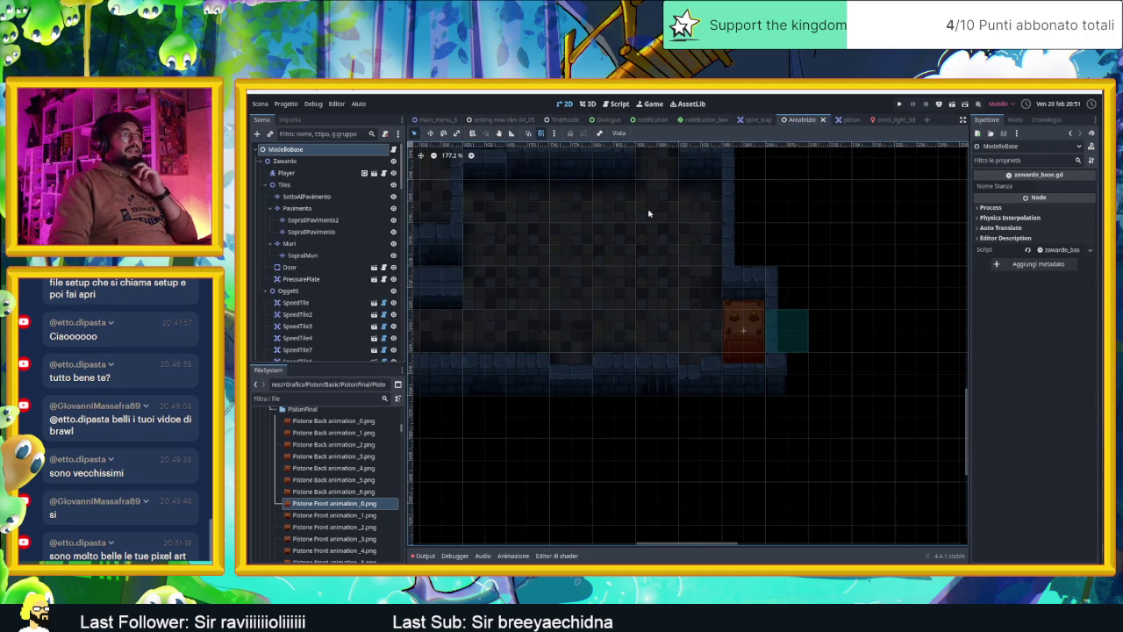
pyautogui.moveTo(658, 249); pyautogui.dragTo(791, 334)
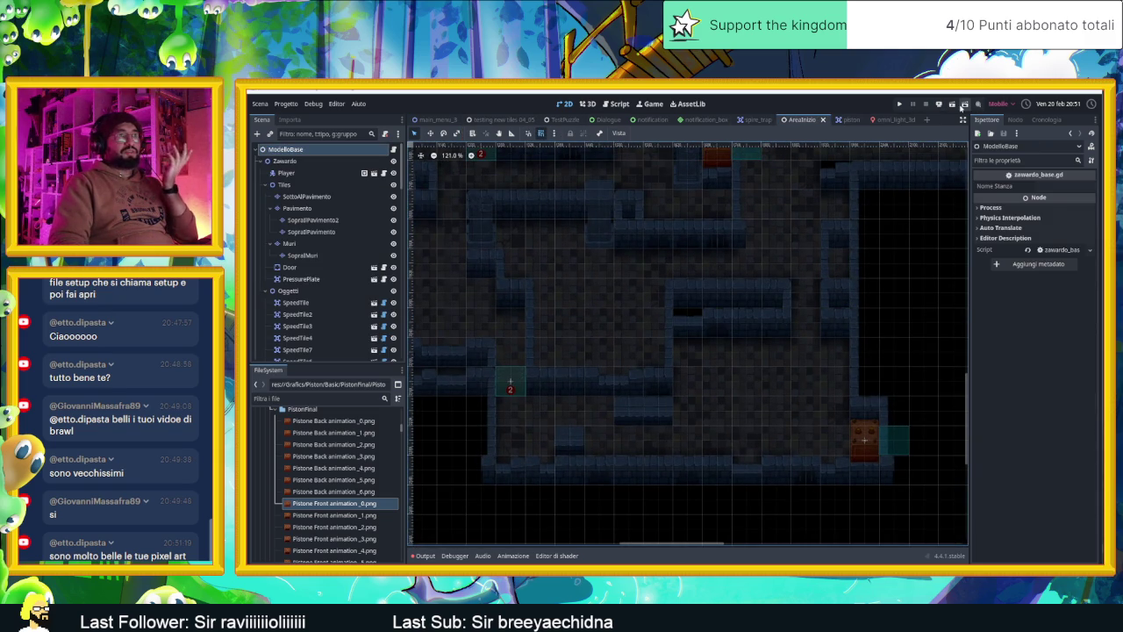
pyautogui.click(964, 107)
pyautogui.click(1091, 233)
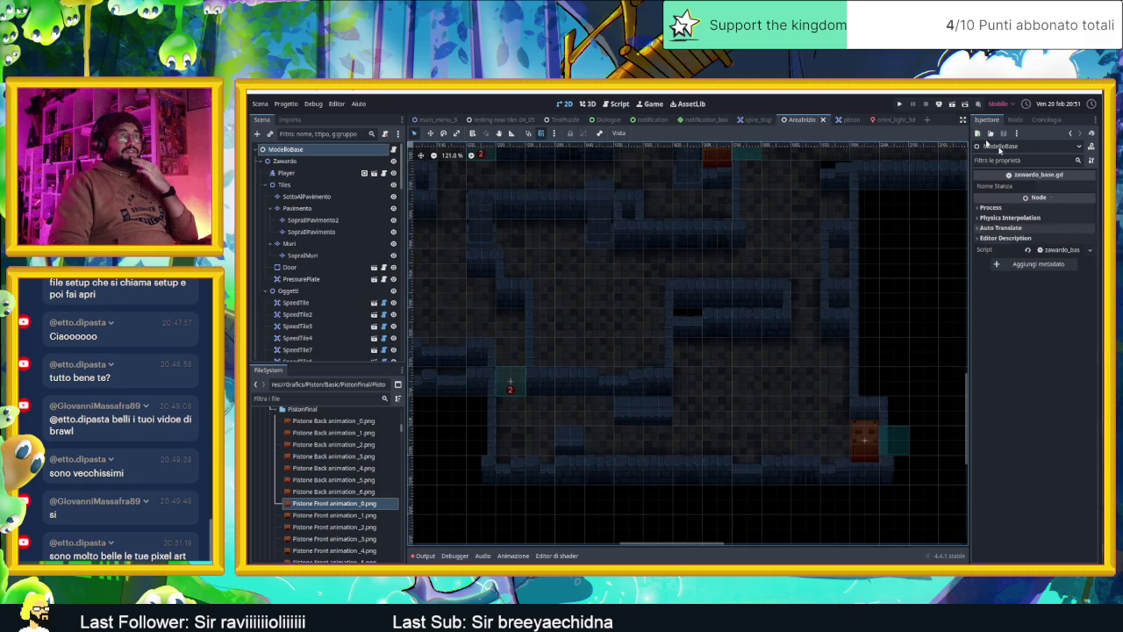
pyautogui.press('F5')
pyautogui.moveTo(834, 140)
pyautogui.mouseDown()
pyautogui.moveTo(857, 101)
pyautogui.moveTo(551, 96)
pyautogui.mouseUp()
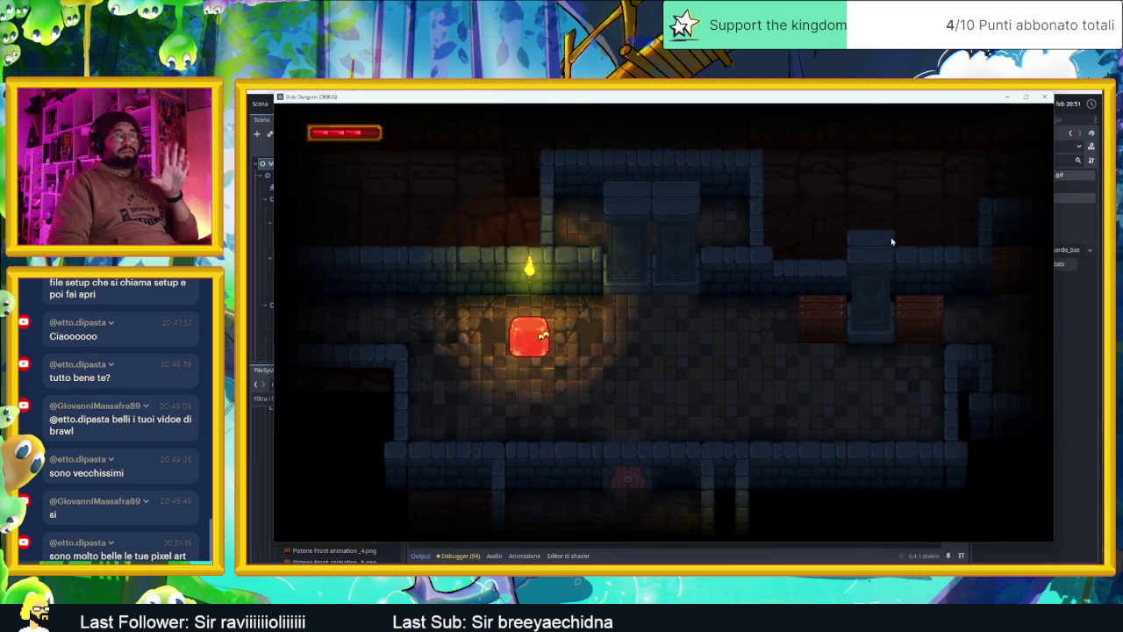
# Slide the slime through the first rooms past the crates and out of the starting area.
pyautogui.press('Down')
pyautogui.press('Right')
pyautogui.press('Up')
pyautogui.press('Down')
pyautogui.press('Up')
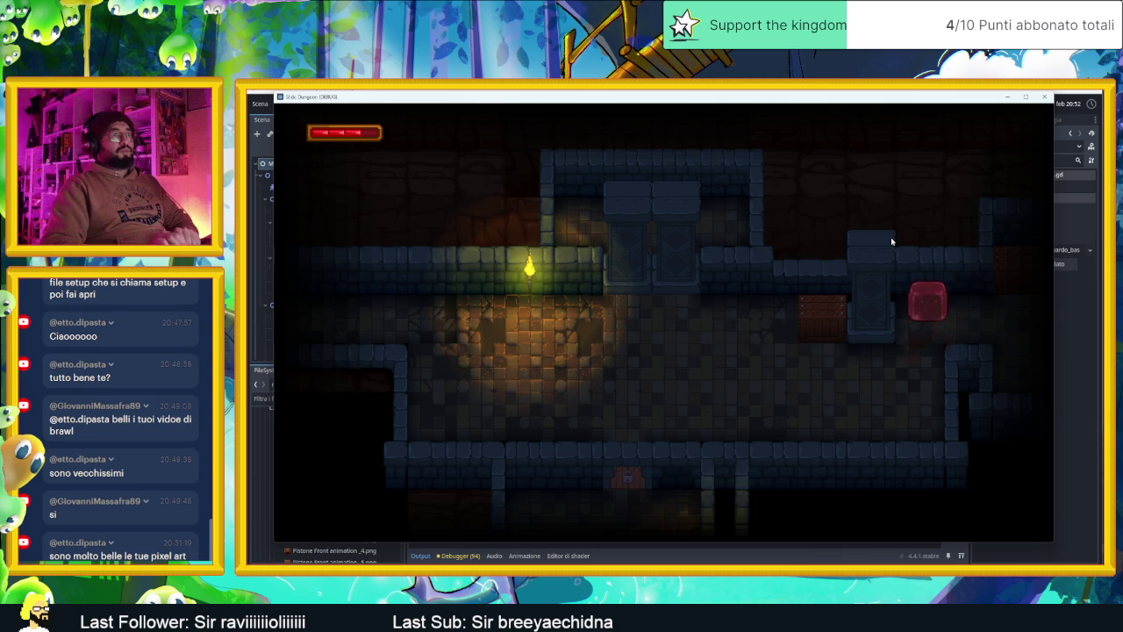
pyautogui.press('Down')
pyautogui.press('Left')
pyautogui.press('Up')
pyautogui.press('Right')
pyautogui.press('Down')
pyautogui.press('Left')
pyautogui.press('Right')
pyautogui.press('Left')
pyautogui.press('Right')
pyautogui.press('Up')
pyautogui.press('Down')
pyautogui.press('Right')
pyautogui.press('Left')
pyautogui.press('Up')
pyautogui.press('Right')
pyautogui.press('Left')
pyautogui.press('Up')
pyautogui.press('Right')
pyautogui.press('Down')
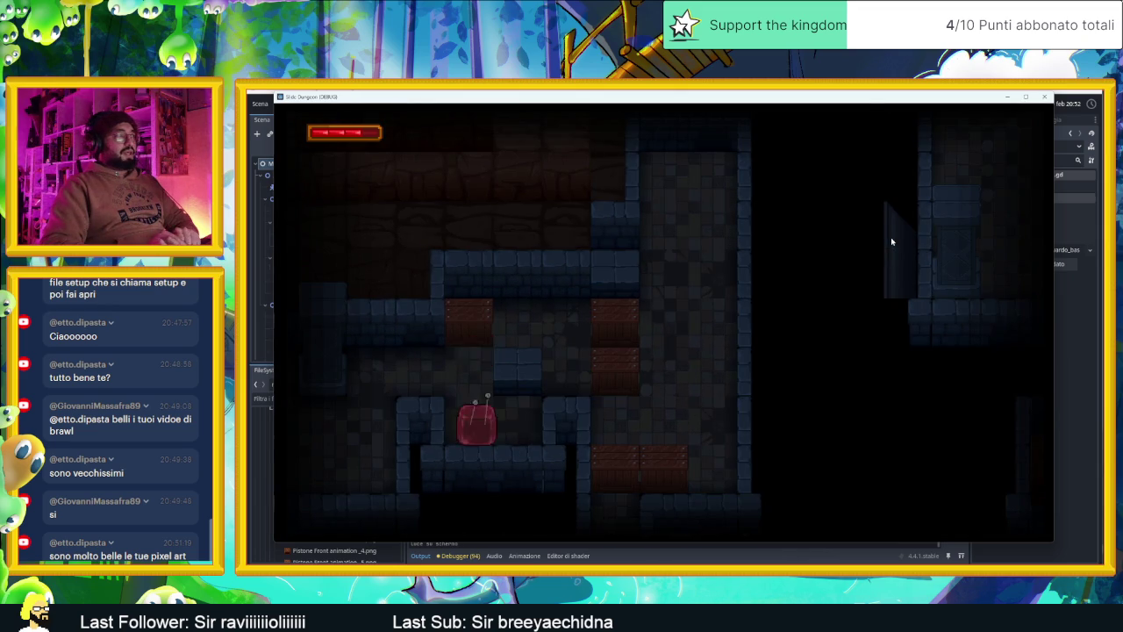
pyautogui.press('Up')
pyautogui.press('Right')
pyautogui.press('Left')
pyautogui.press('Right')
pyautogui.press('Left')
pyautogui.press('Right')
pyautogui.press('Up')
pyautogui.press('Left')
pyautogui.press('Down')
pyautogui.press('Up')
pyautogui.press('Down')
pyautogui.press('Right')
pyautogui.press('Left')
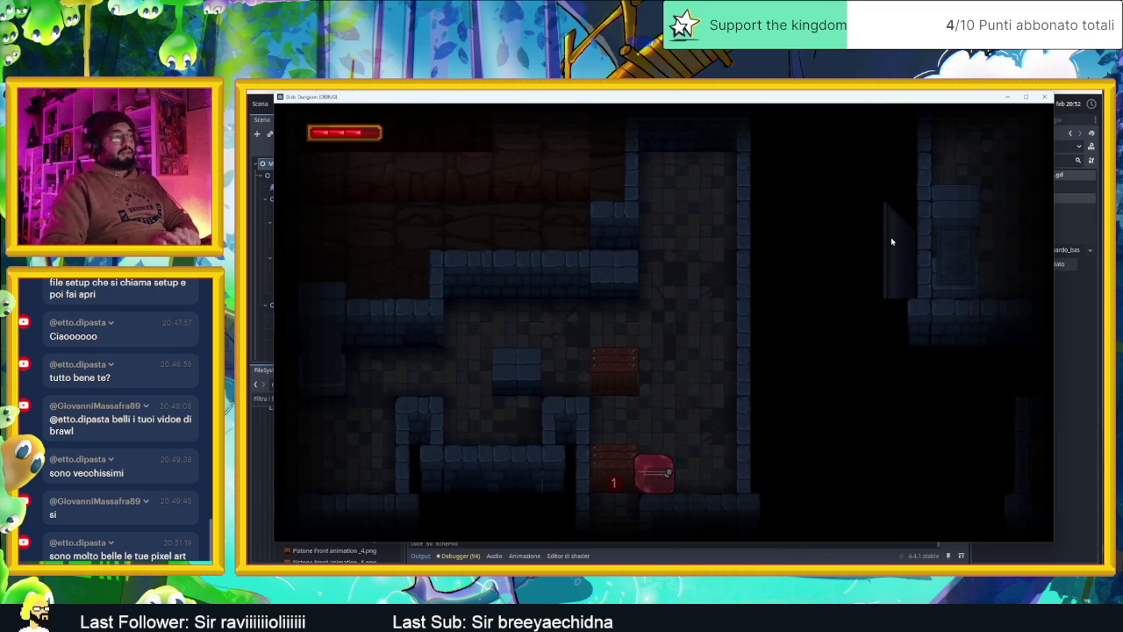
pyautogui.press('Right')
# Guide the slime past the 2 crate and up into the next lit room.
pyautogui.press('Left')
pyautogui.press('Right')
pyautogui.press('Down')
pyautogui.press('Left')
pyautogui.press('Down')
pyautogui.press('Right')
pyautogui.press('Left')
pyautogui.press('Right')
pyautogui.press('Left')
pyautogui.press('Up')
pyautogui.press('Down')
pyautogui.press('Up')
pyautogui.press('Down')
pyautogui.press('Up')
pyautogui.press('Down')
pyautogui.press('Up')
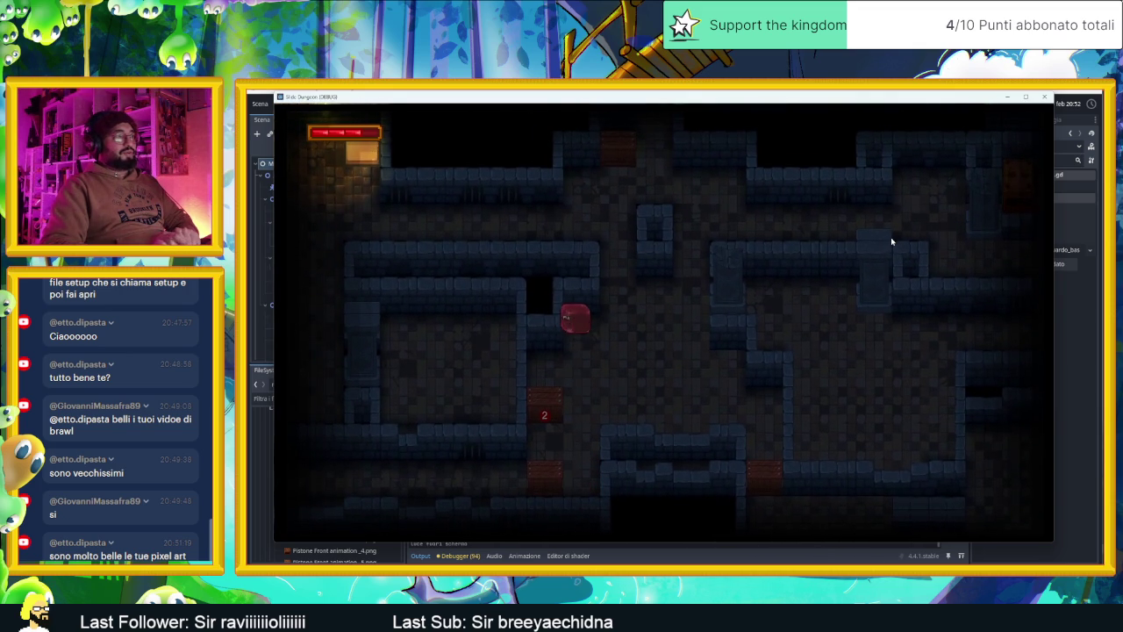
pyautogui.press('Right')
pyautogui.press('Down')
pyautogui.press('Right')
pyautogui.press('Left')
pyautogui.press('Right')
pyautogui.press('Left')
pyautogui.press('Up')
pyautogui.press('Down')
pyautogui.press('Up')
pyautogui.press('Down')
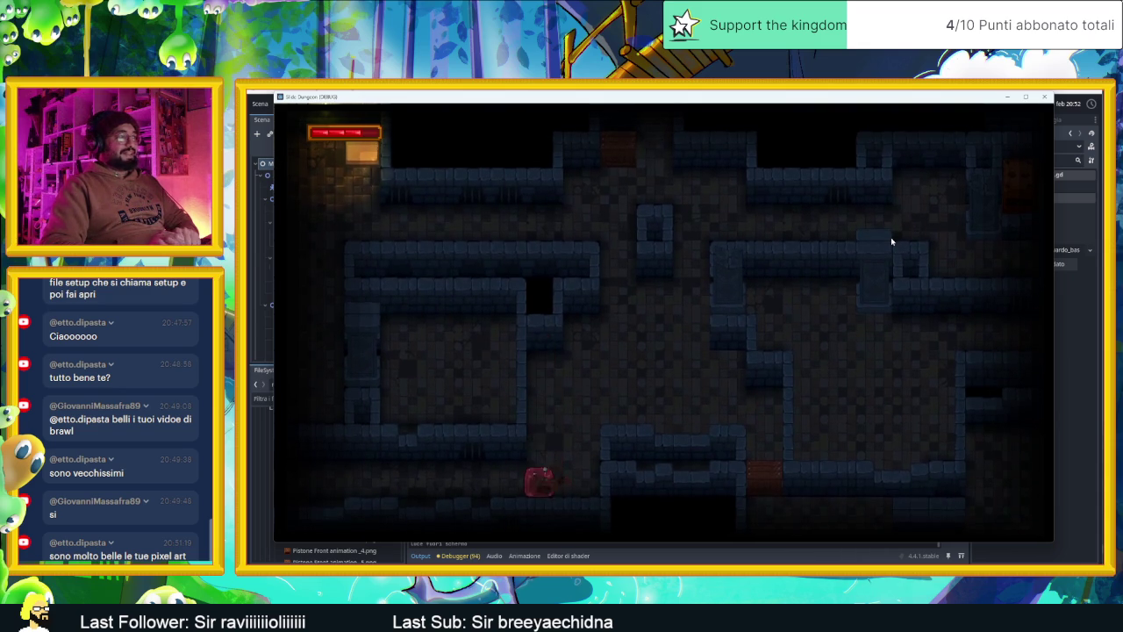
pyautogui.press('Up')
# Steer the slime through the lit and dark rooms to the piston trap, then close the game.
pyautogui.press('Up')
pyautogui.press('Right')
pyautogui.press('Down')
pyautogui.press('Left')
pyautogui.press('Down')
pyautogui.press('Left')
pyautogui.press('Down')
pyautogui.press('Down')
pyautogui.press('Right')
pyautogui.press('Up')
pyautogui.press('Left')
pyautogui.press('Down')
pyautogui.press('Left')
pyautogui.press('Right')
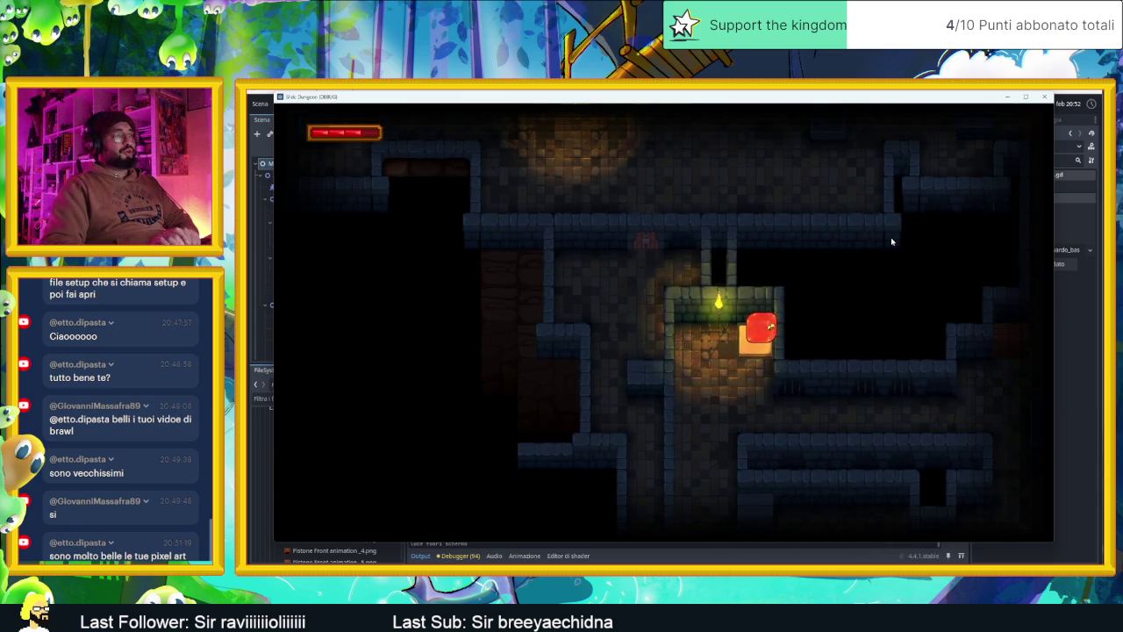
pyautogui.press('Right')
pyautogui.press('Down')
pyautogui.press('Left')
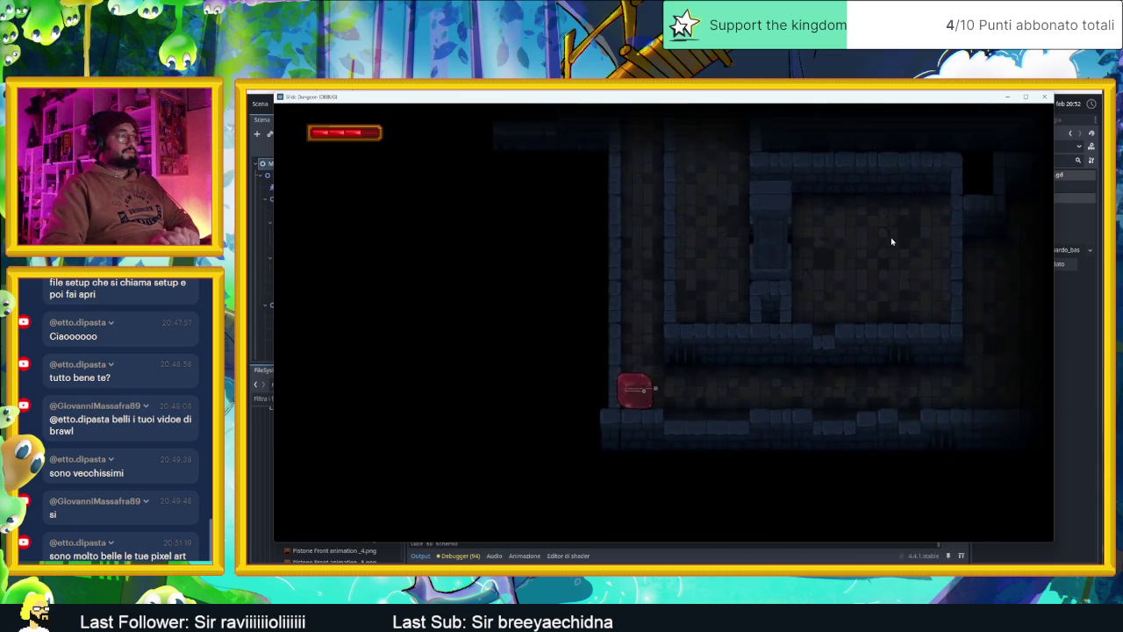
pyautogui.press('Left')
pyautogui.press('Up')
pyautogui.press('Left')
pyautogui.press('Down')
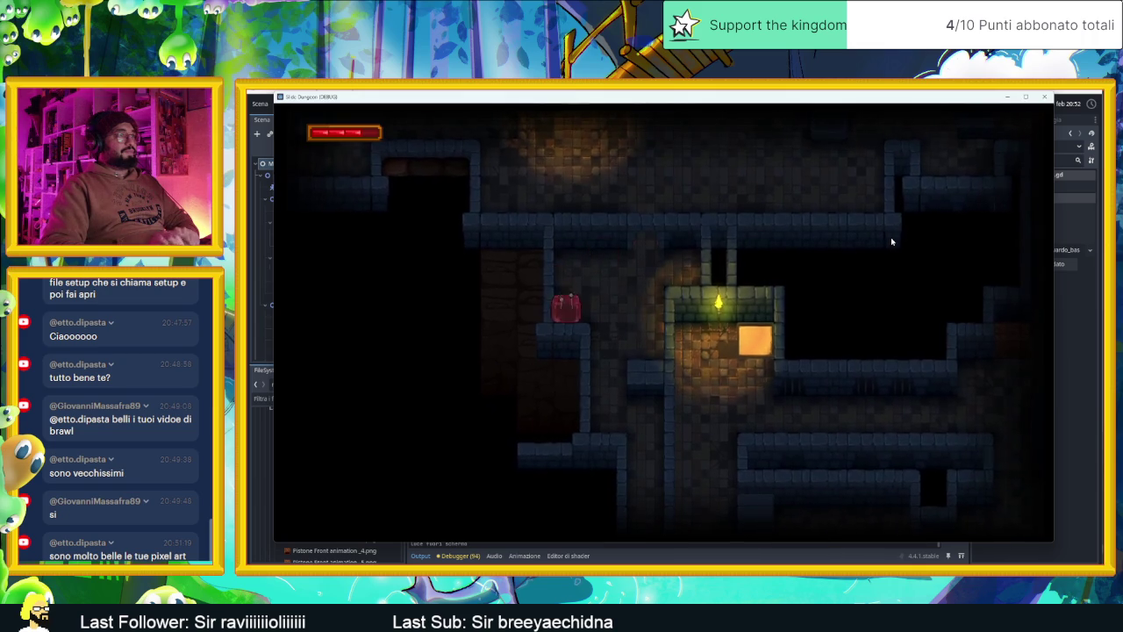
pyautogui.press('Right')
pyautogui.press('Down')
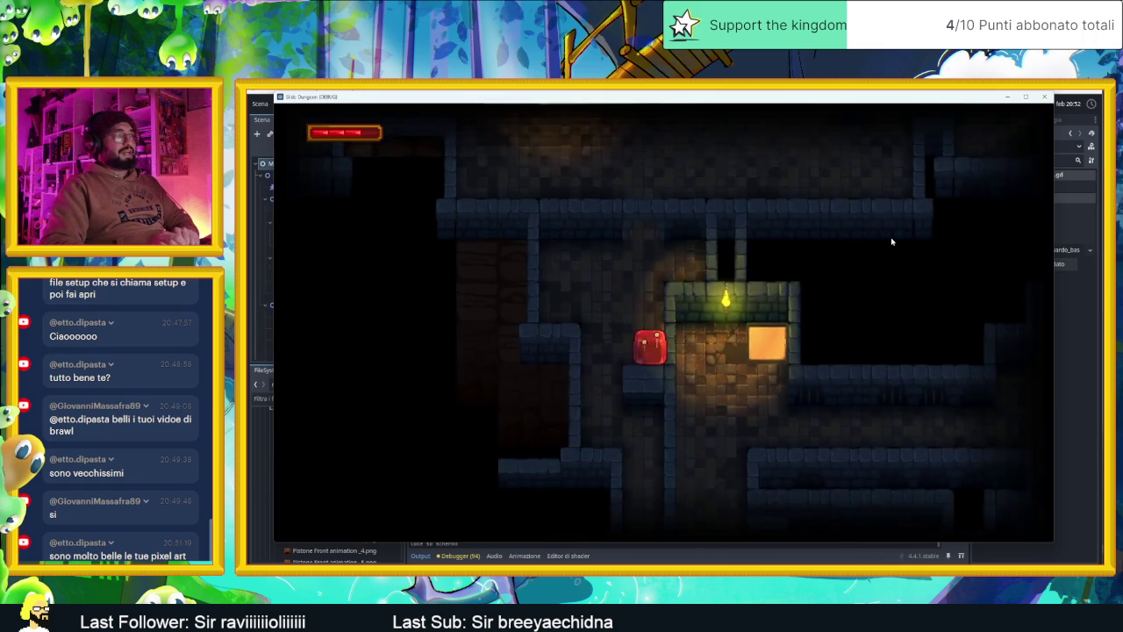
pyautogui.press('Left')
pyautogui.press('Down')
pyautogui.press('Up')
pyautogui.press('Right')
pyautogui.press('Down')
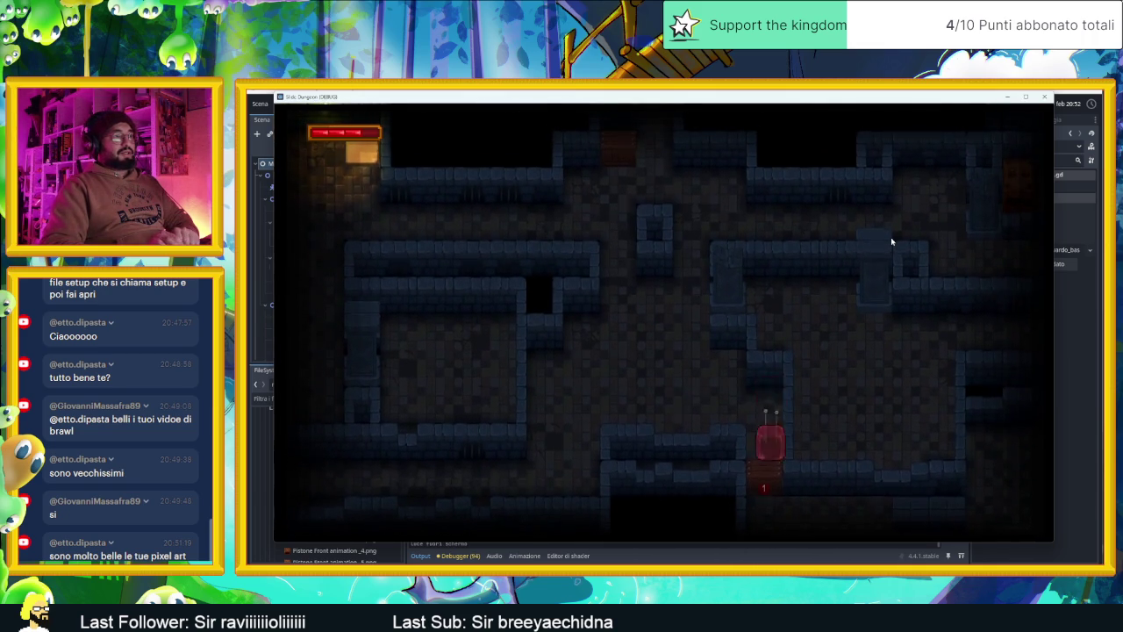
pyautogui.press('Down')
pyautogui.press('Right')
pyautogui.press('Up')
pyautogui.press('Right')
pyautogui.press('Down')
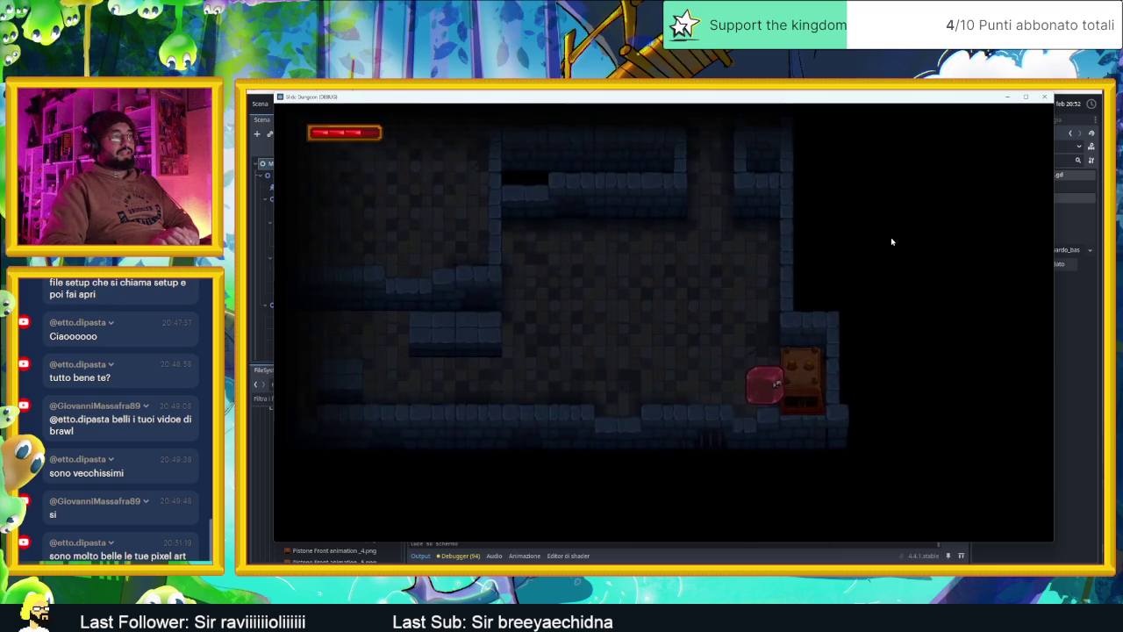
pyautogui.press('Left')
pyautogui.press('Right')
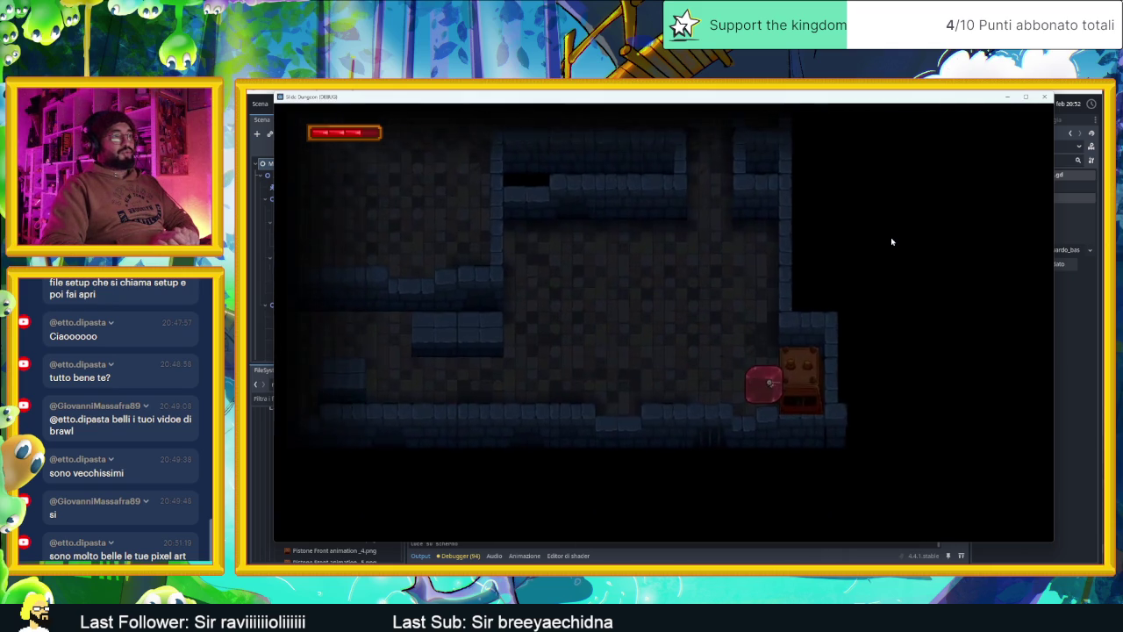
pyautogui.press('Left')
pyautogui.press('Right')
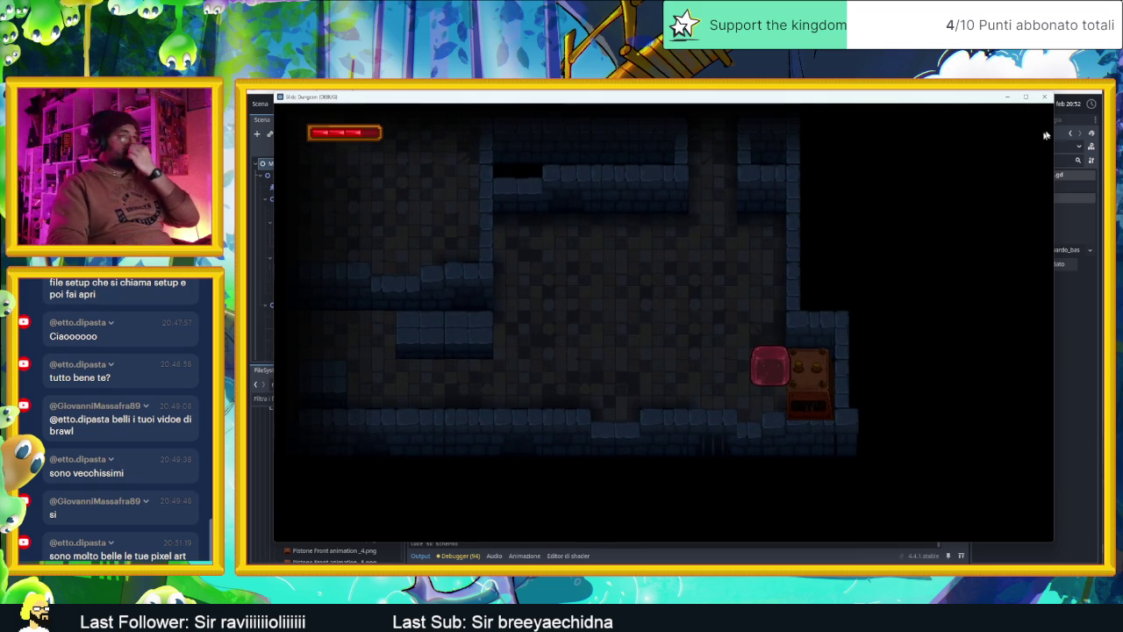
pyautogui.click(1044, 96)
# Zoom out the canvas, switch to the piston scene, and return to Aseprite.
pyautogui.scroll(-6, 752, 233)
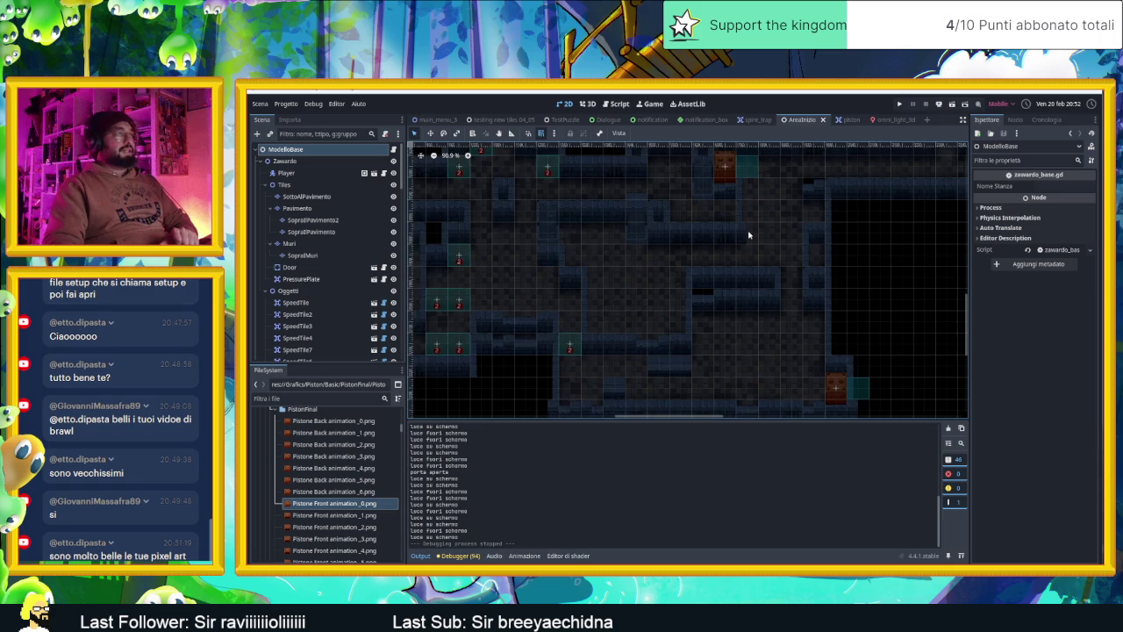
pyautogui.scroll(-3, 746, 314)
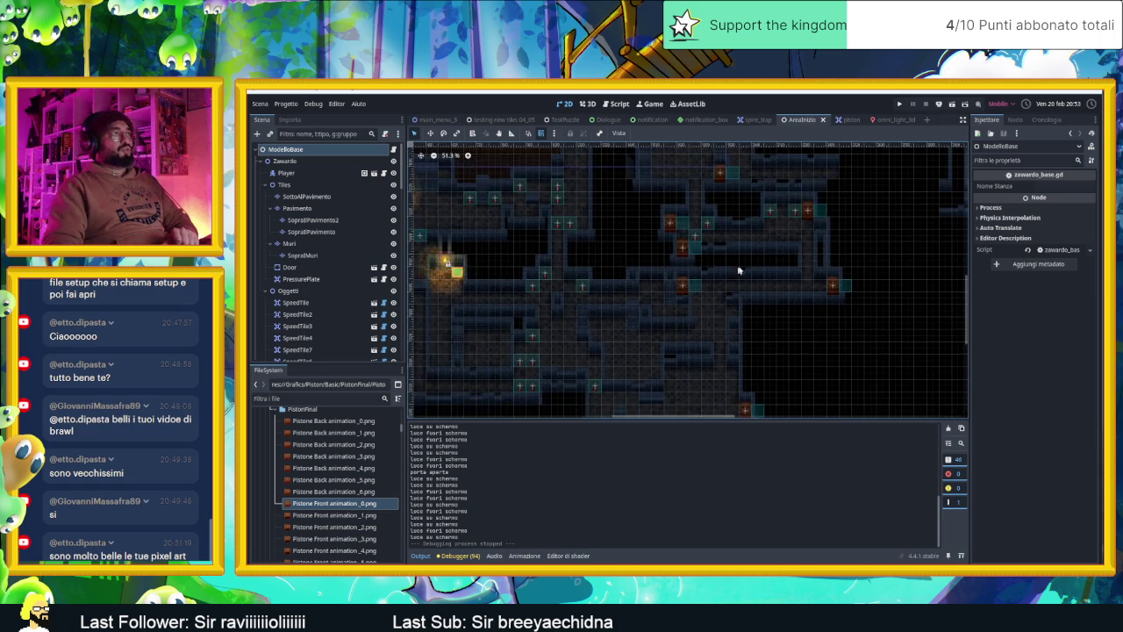
pyautogui.scroll(-1, 746, 314)
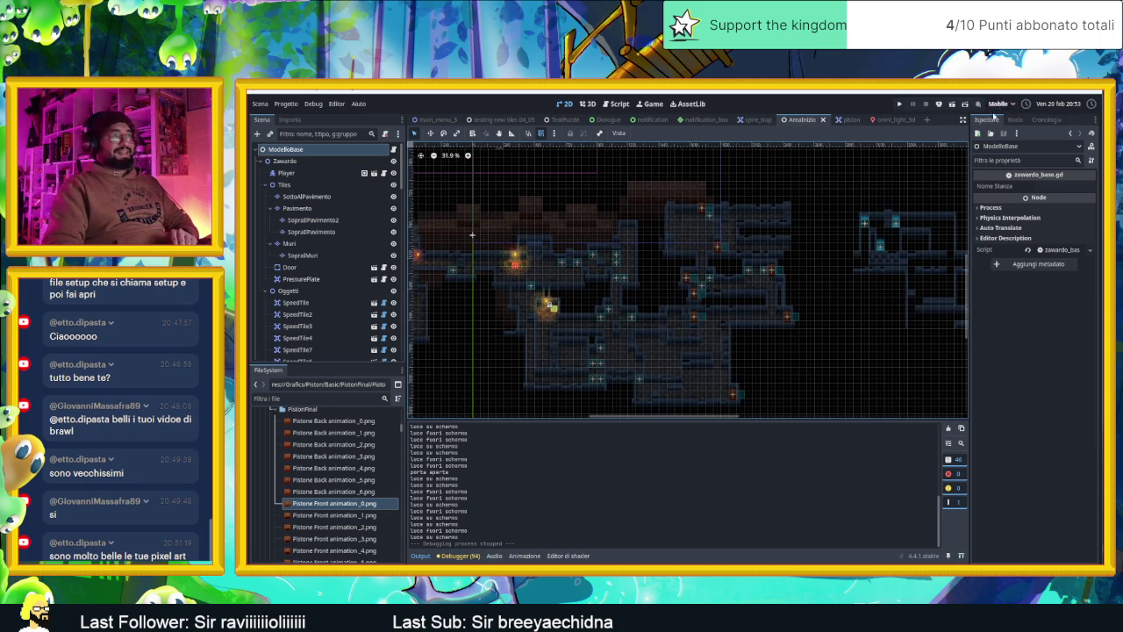
pyautogui.click(912, 120)
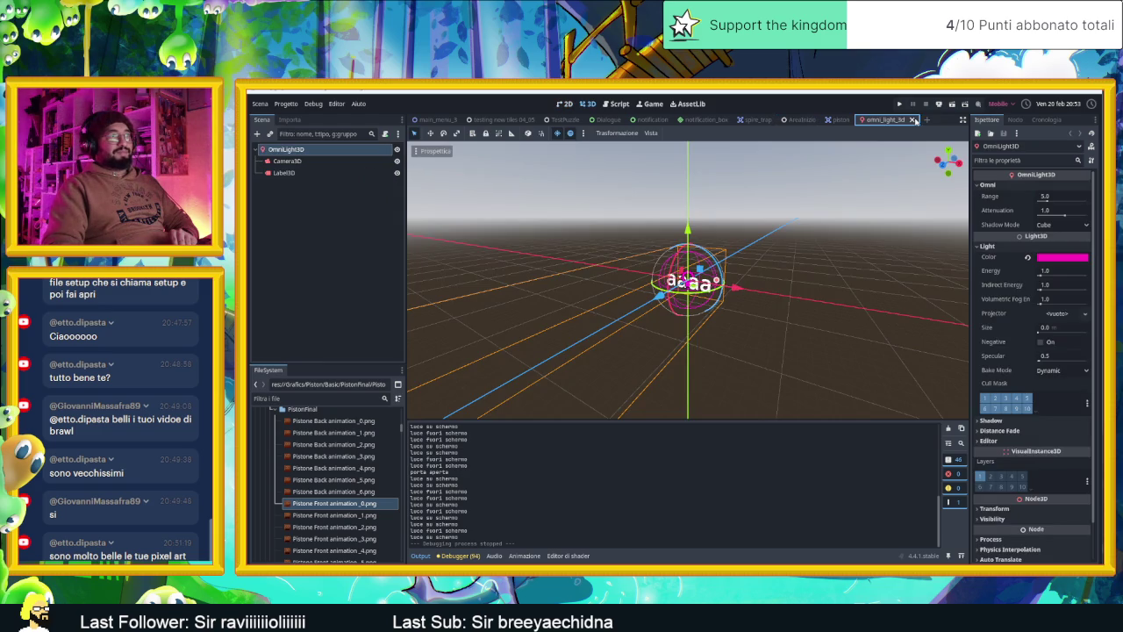
pyautogui.click(841, 120)
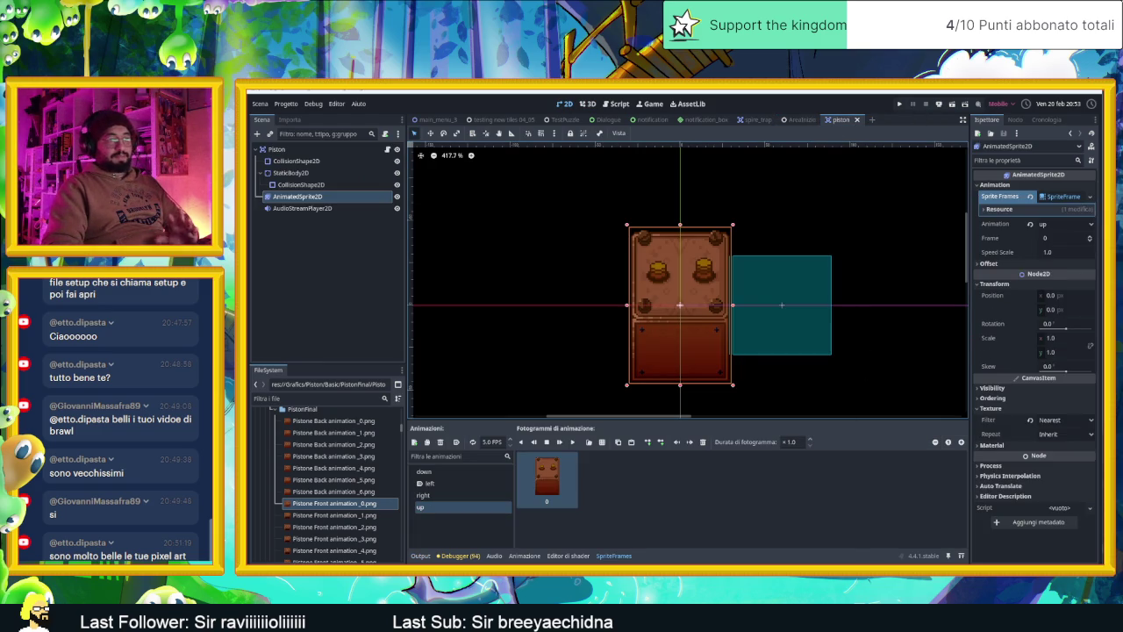
pyautogui.hotkey('alt', 'Tab')
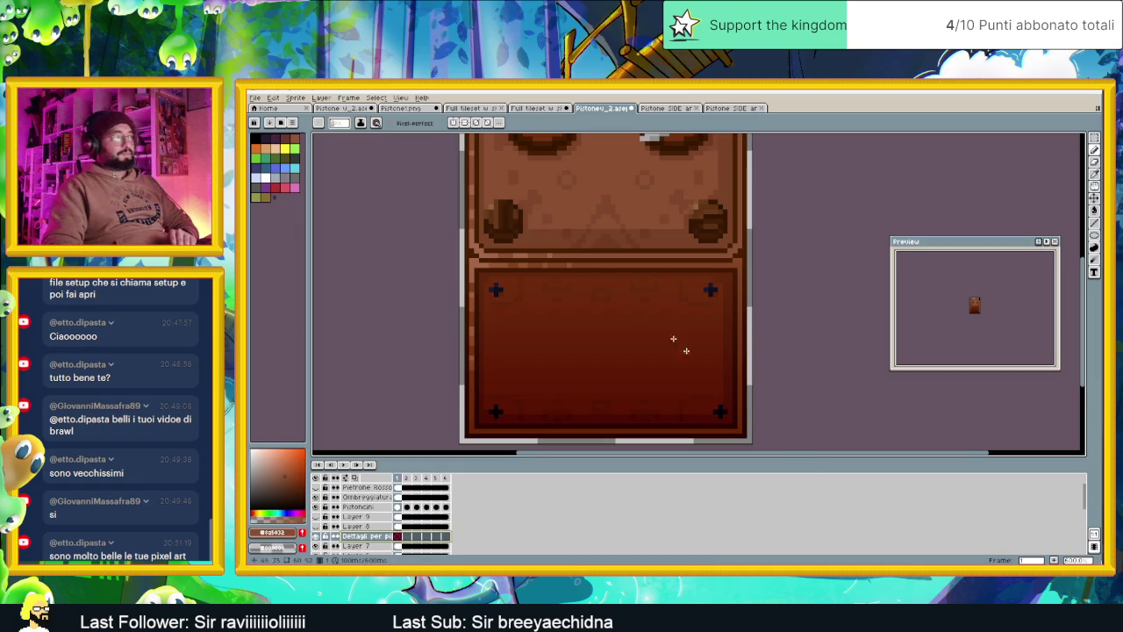
# Pan and zoom in on the piston's dark red front plate with its four cross-shaped bolts.
pyautogui.scroll(-3, 597, 287)
pyautogui.moveTo(630, 278); pyautogui.dragTo(644, 316)
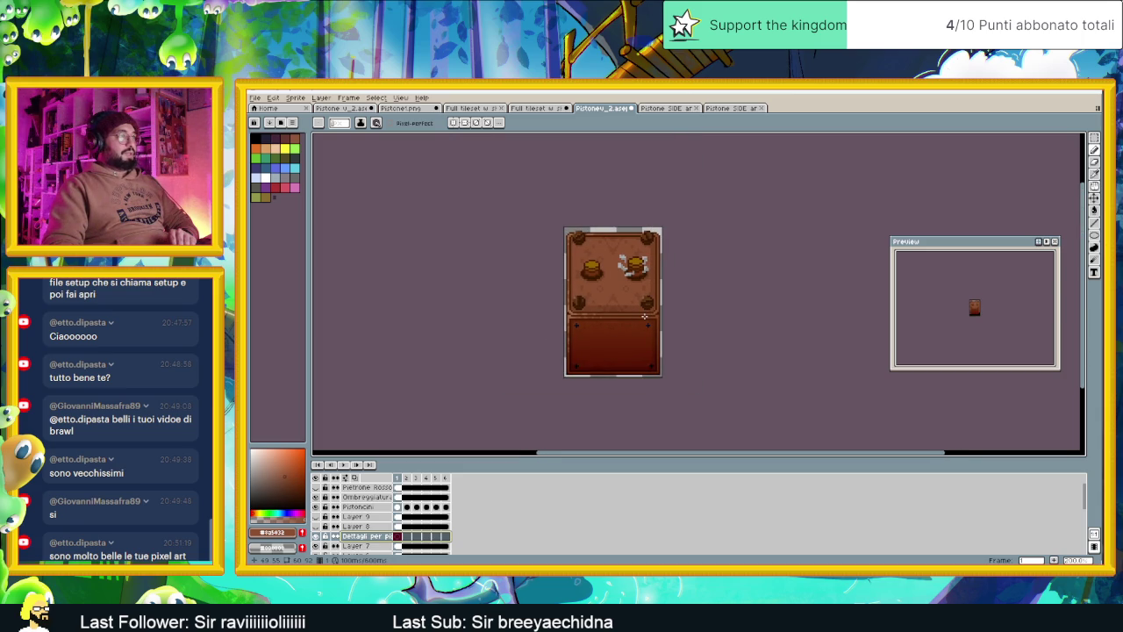
pyautogui.scroll(5, 616, 352)
pyautogui.scroll(-2, 616, 352)
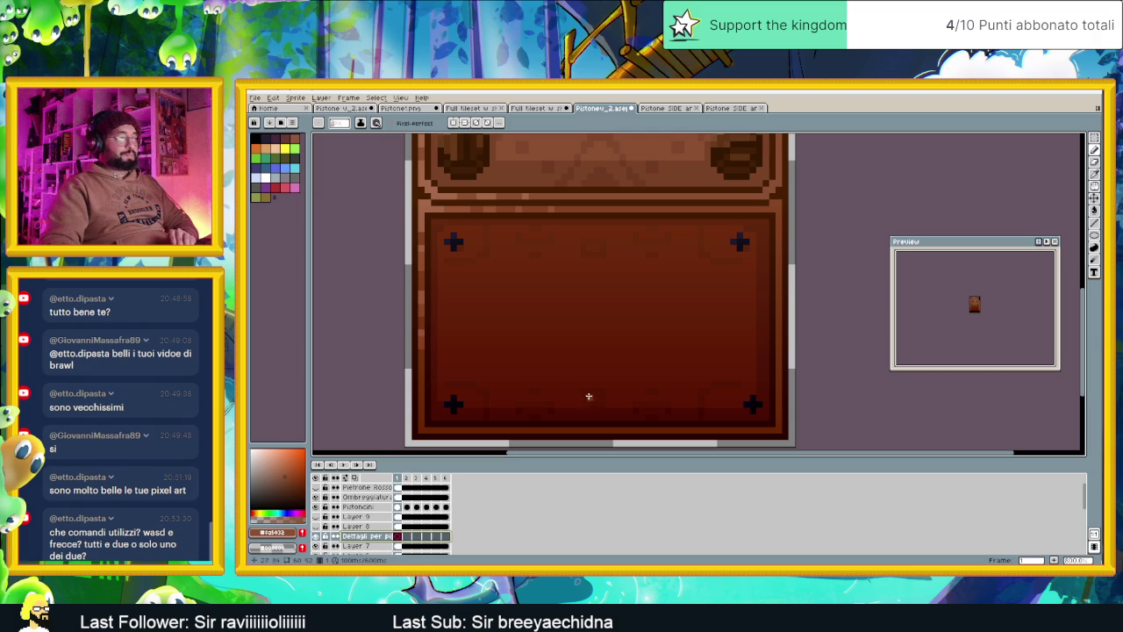
# Hide the lower panel's shading layer and eyedrop the dark brown from the artwork.
pyautogui.click(315, 497)
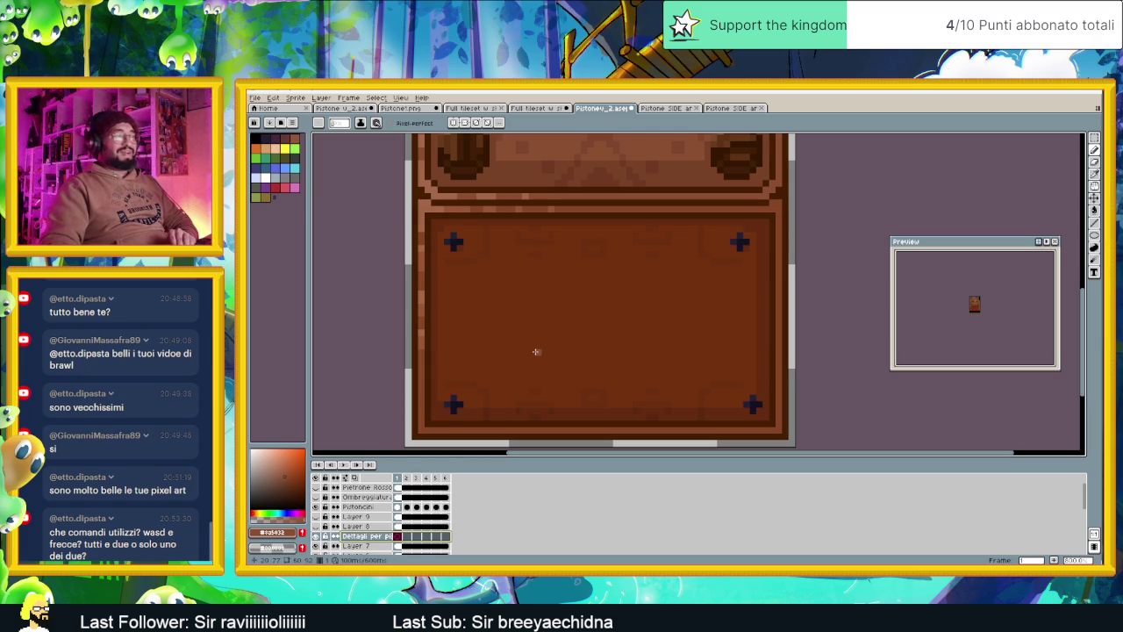
pyautogui.scroll(-4, 627, 299)
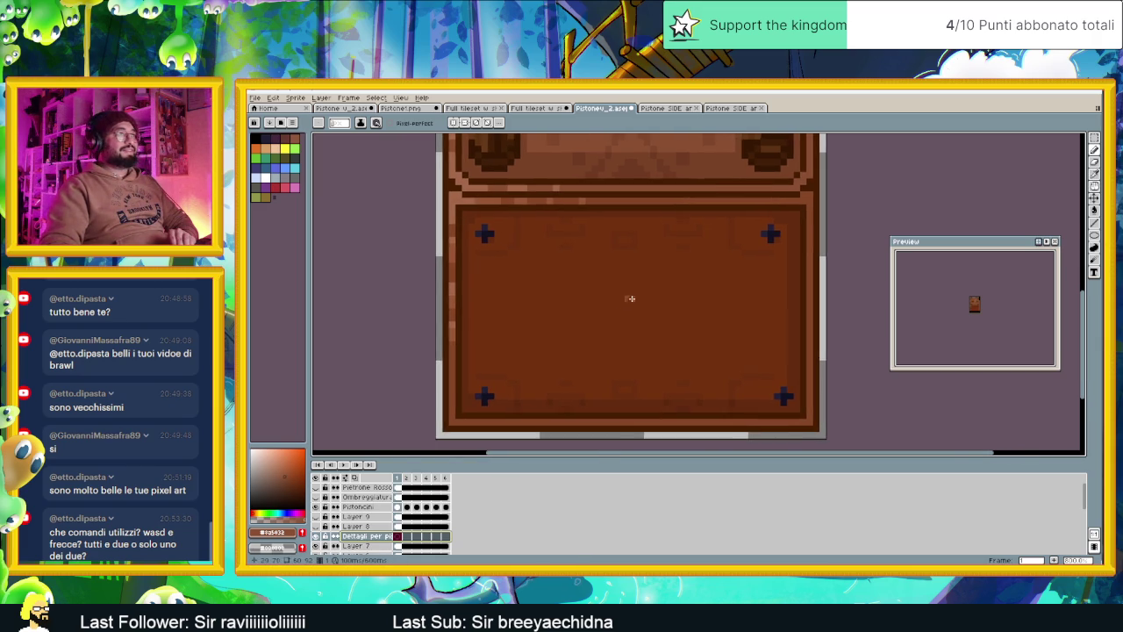
pyautogui.scroll(-1, 634, 286)
pyautogui.scroll(1, 632, 286)
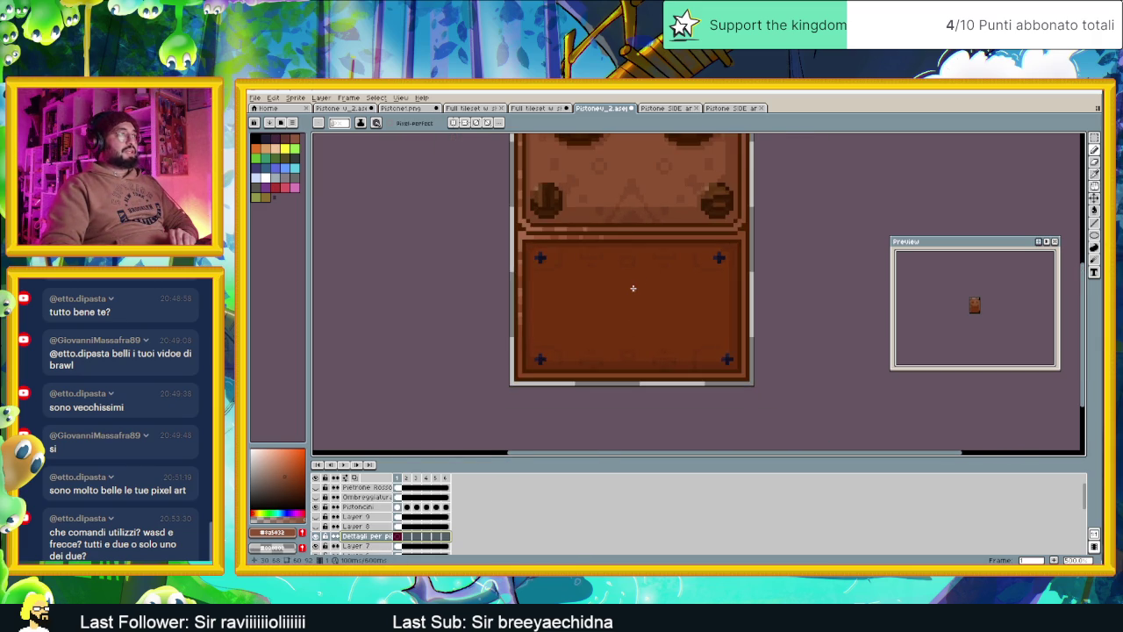
pyautogui.scroll(1, 628, 284)
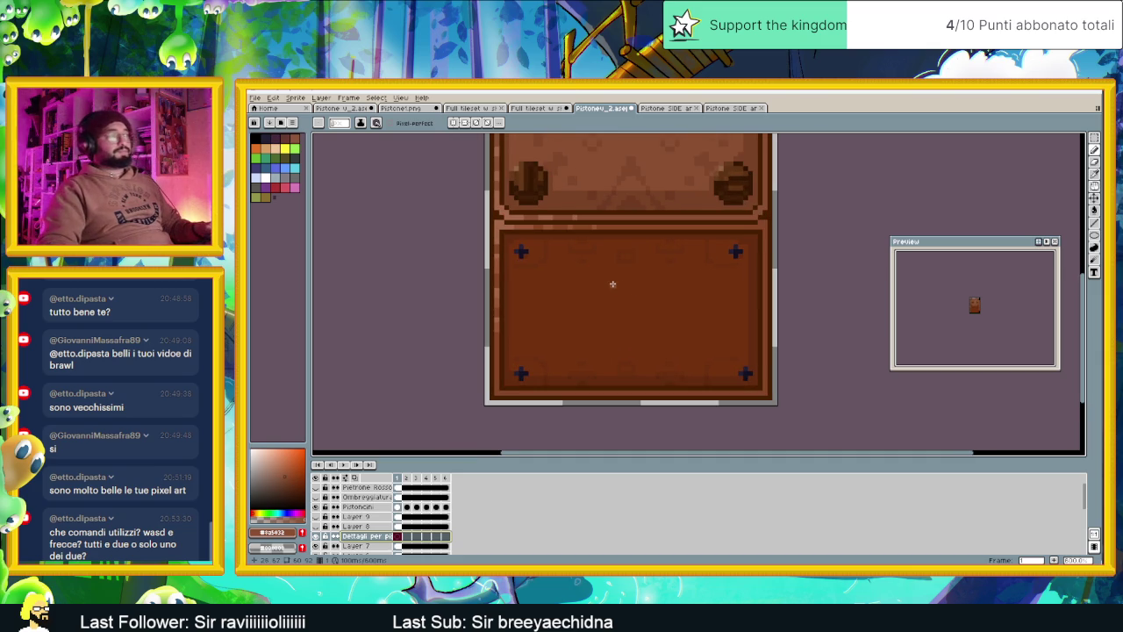
pyautogui.scroll(1, 612, 284)
pyautogui.press('i')
pyautogui.click(508, 159)
# Pencil a tall dark-brown oval outline on the panel's left, plus a short bar to its right.
pyautogui.press('b')
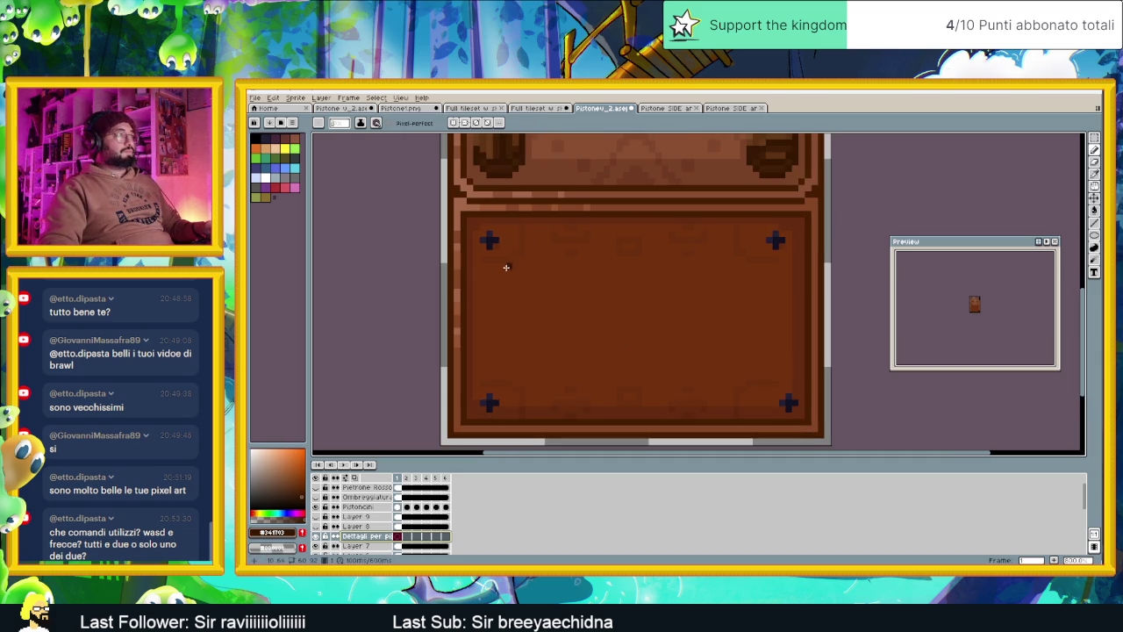
pyautogui.moveTo(508, 265); pyautogui.dragTo(506, 279)
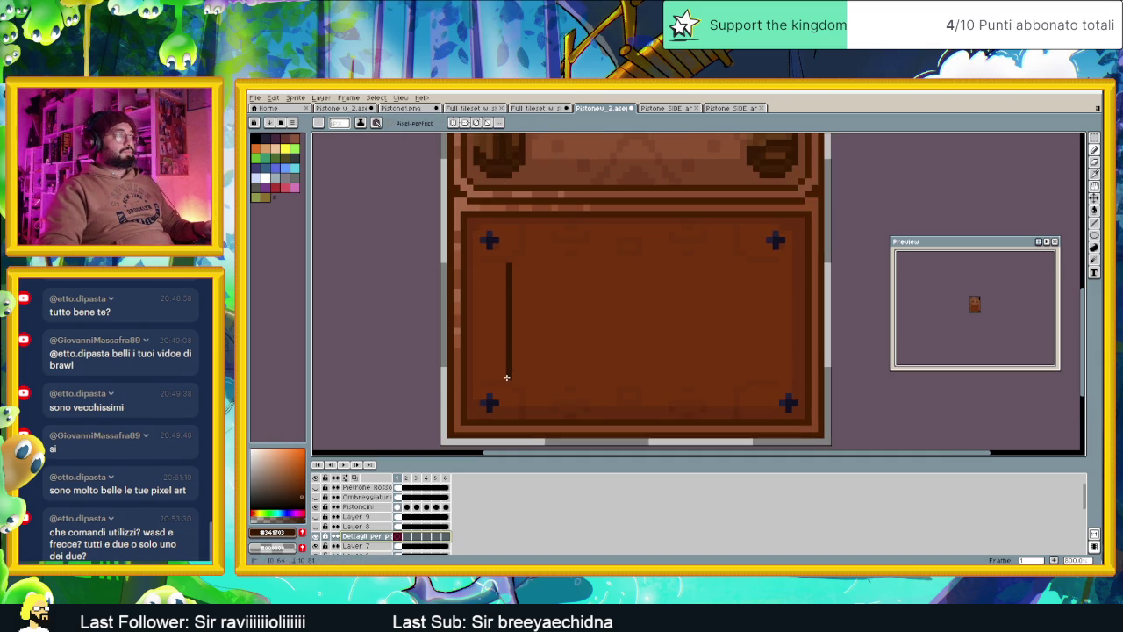
pyautogui.moveTo(507, 378); pyautogui.dragTo(509, 386)
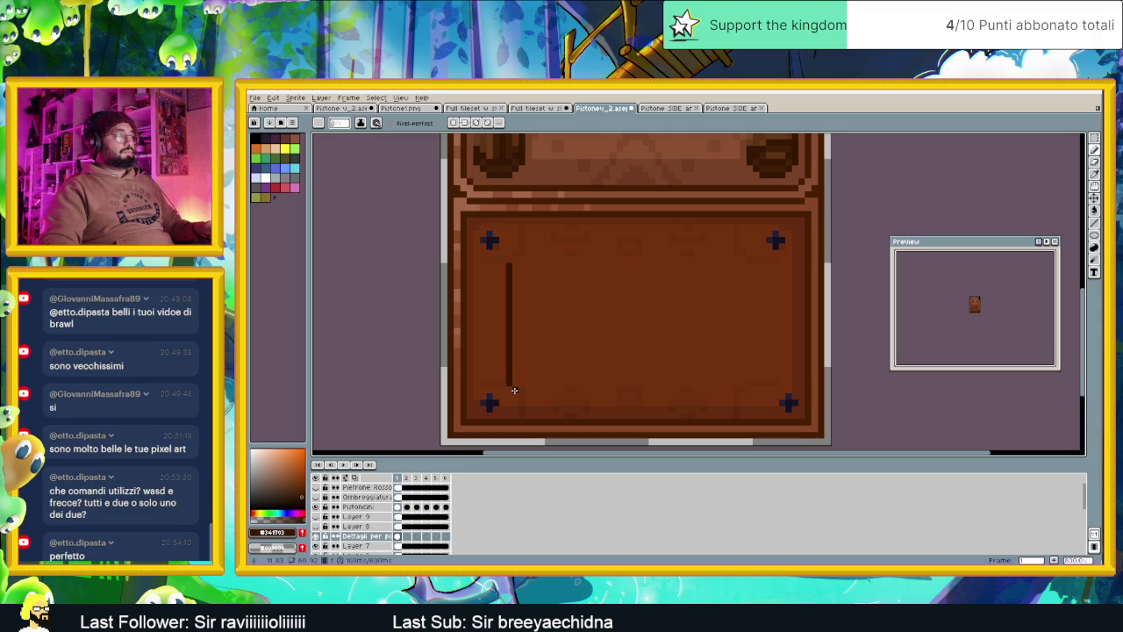
pyautogui.moveTo(523, 390); pyautogui.dragTo(526, 390)
pyautogui.click(521, 394)
pyautogui.moveTo(544, 390); pyautogui.dragTo(548, 299)
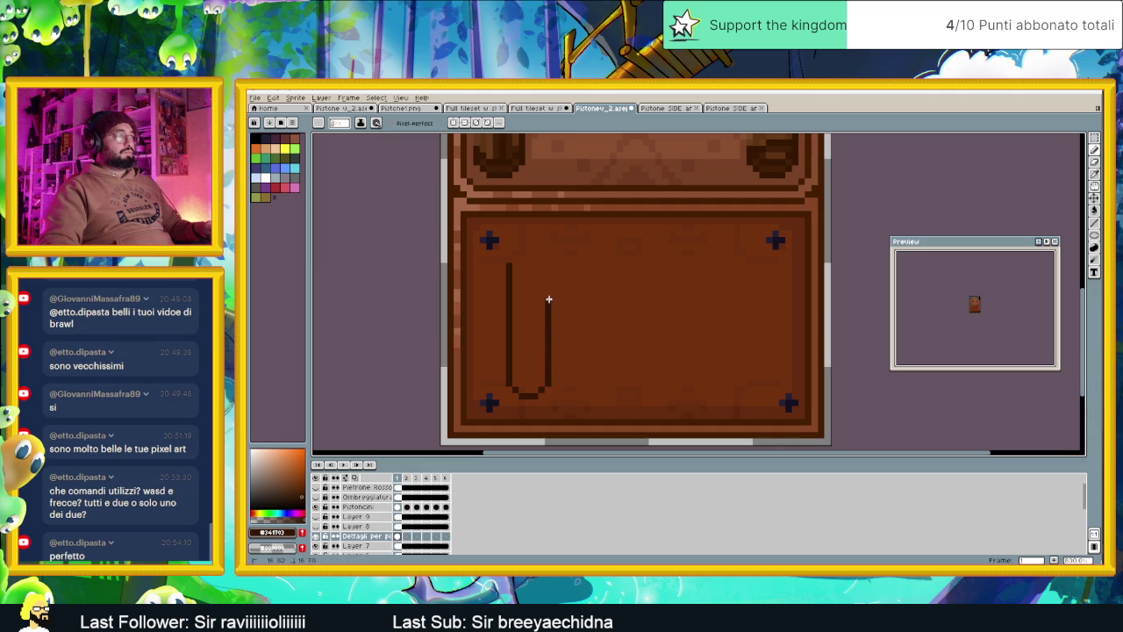
pyautogui.click(518, 254)
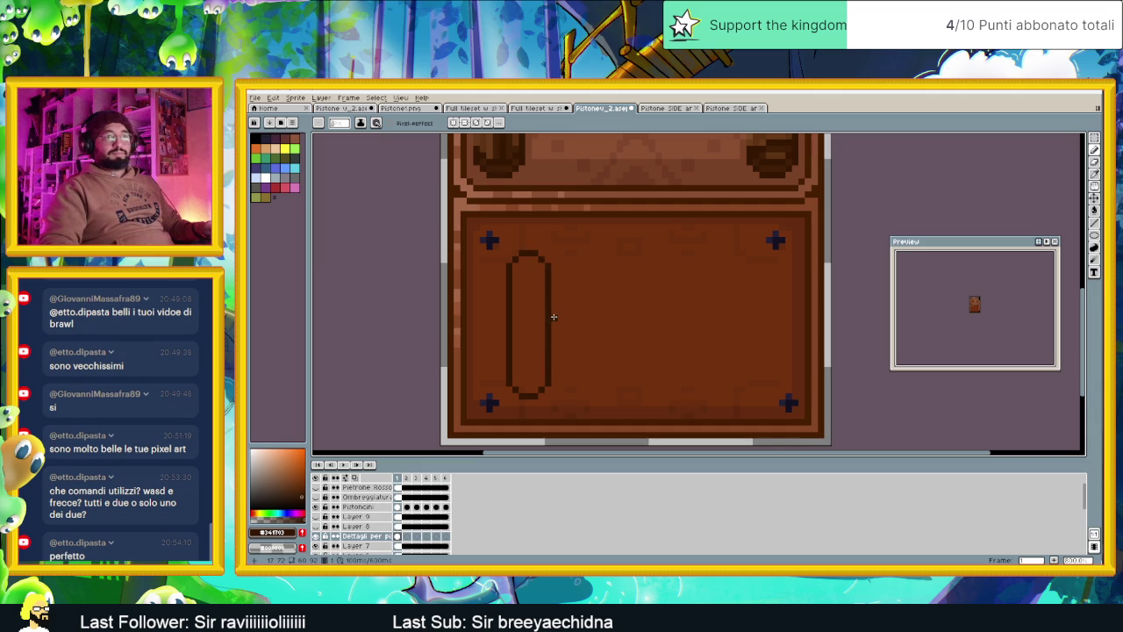
pyautogui.moveTo(553, 318)
pyautogui.mouseDown()
pyautogui.moveTo(570, 330)
pyautogui.moveTo(557, 312)
pyautogui.moveTo(570, 312)
pyautogui.moveTo(569, 330)
pyautogui.moveTo(554, 332)
pyautogui.mouseUp()
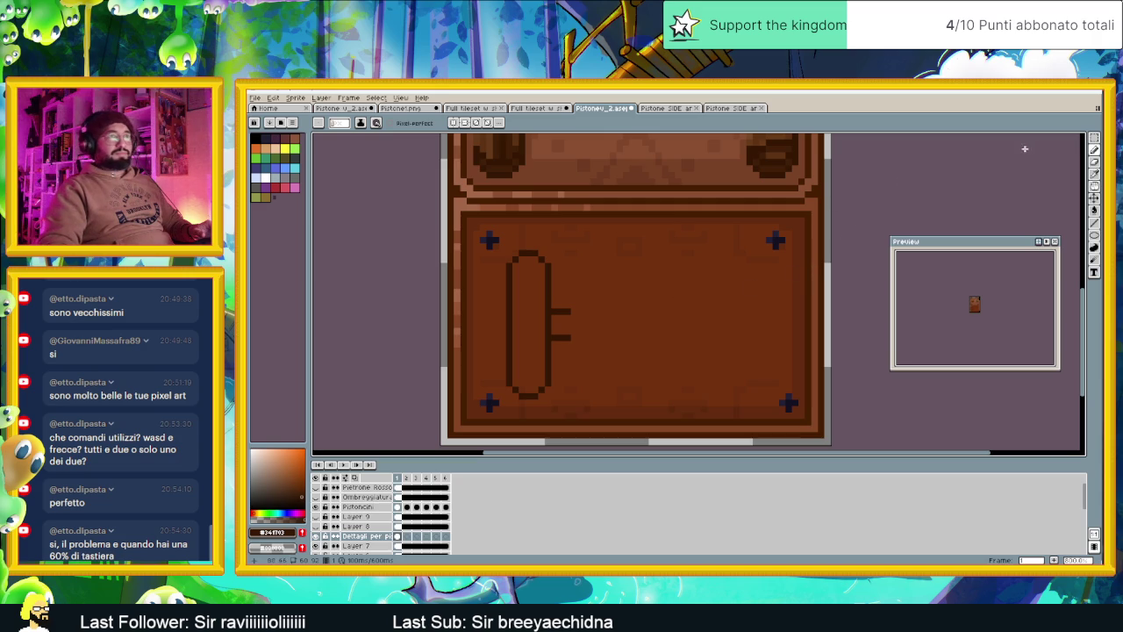
# Copy the oval with its connecting bars sideways into a row of four ovals.
pyautogui.click(1095, 137)
pyautogui.moveTo(493, 242); pyautogui.dragTo(553, 400)
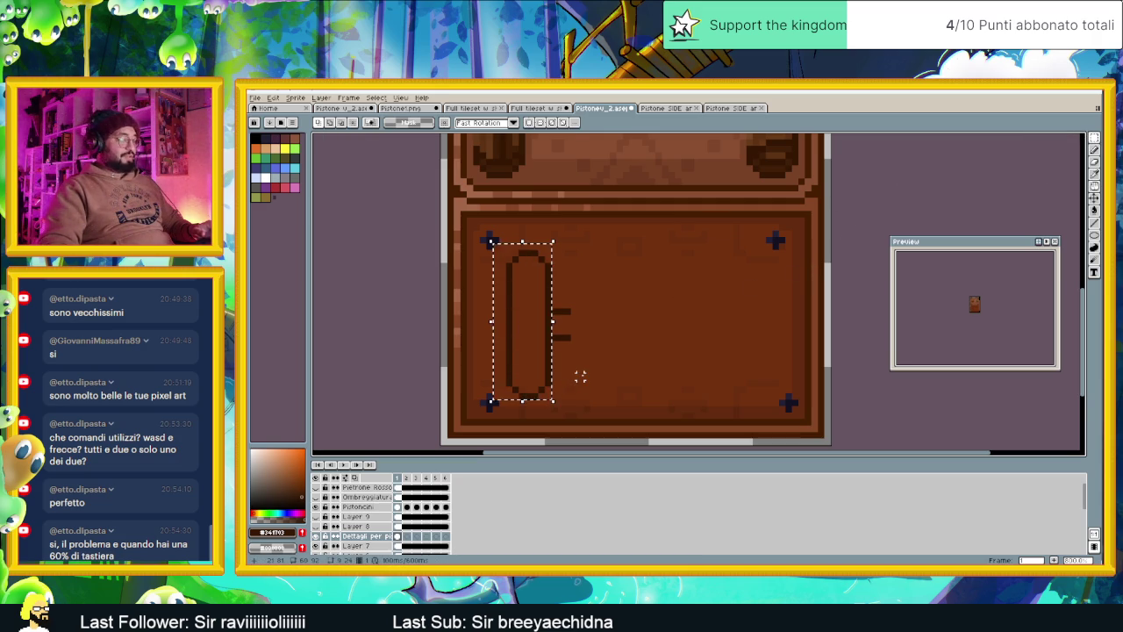
pyautogui.moveTo(546, 341); pyautogui.dragTo(610, 342)
pyautogui.press('Right')
pyautogui.press('Right')
pyautogui.press('Right')
pyautogui.hotkey('ctrl', 'd')
pyautogui.moveTo(637, 235); pyautogui.dragTo(549, 420)
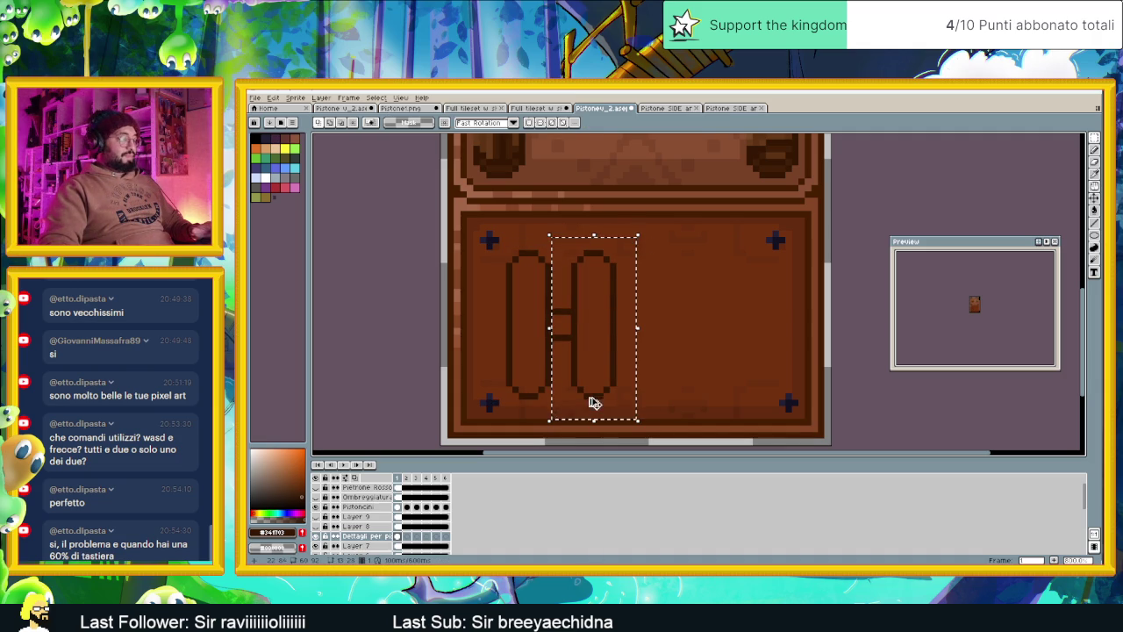
pyautogui.moveTo(579, 353); pyautogui.dragTo(642, 349)
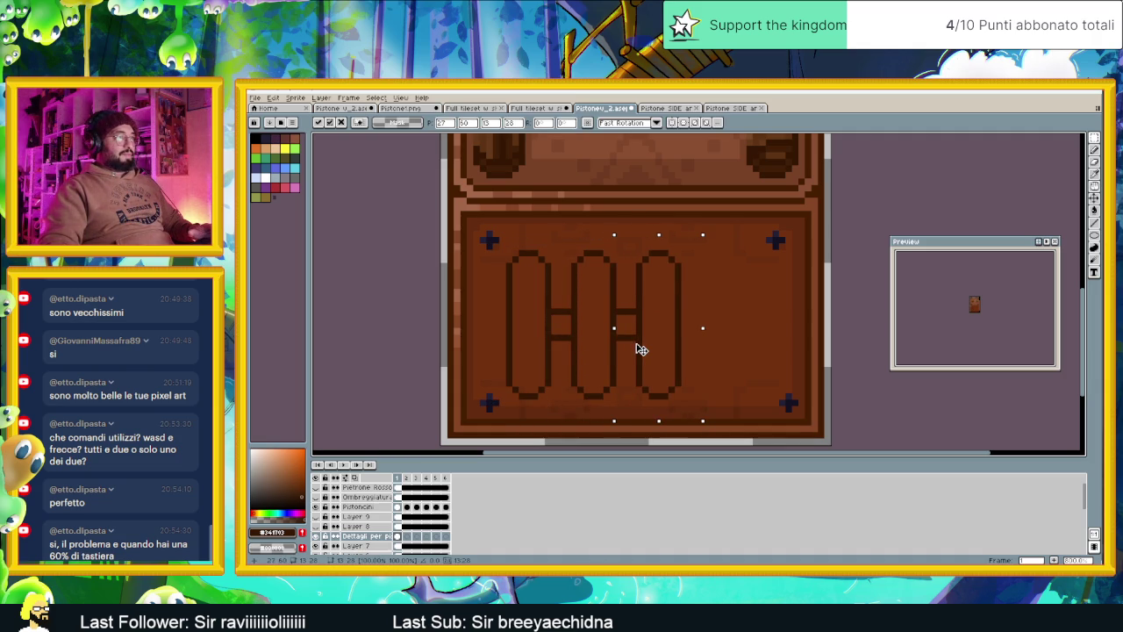
pyautogui.press('Return')
pyautogui.hotkey('ctrl', 'z')
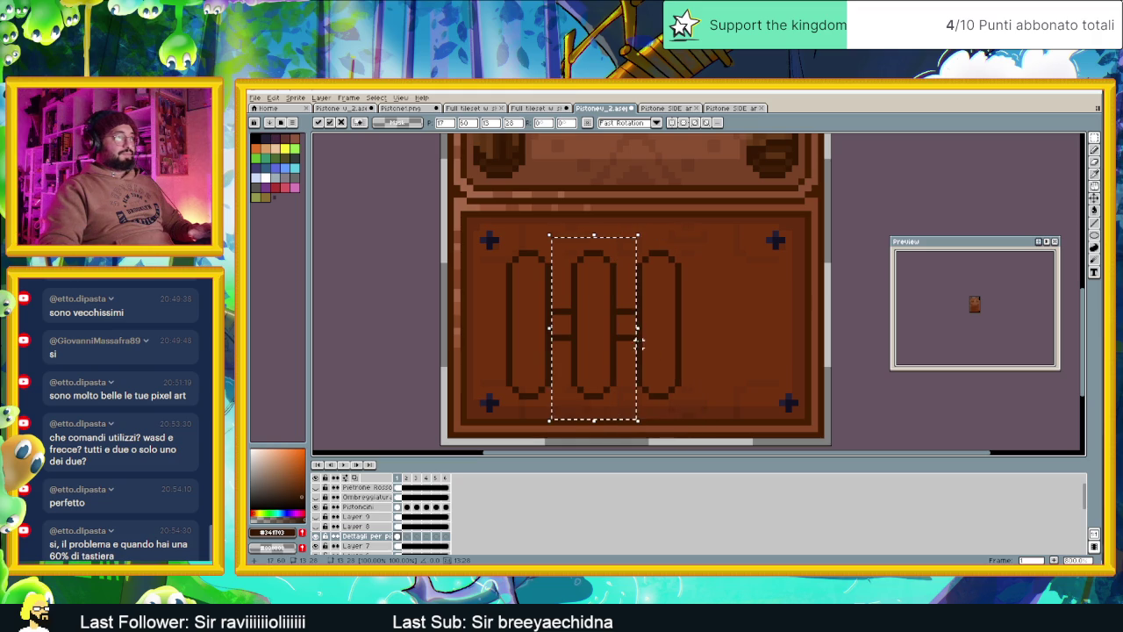
pyautogui.moveTo(621, 342); pyautogui.dragTo(753, 342)
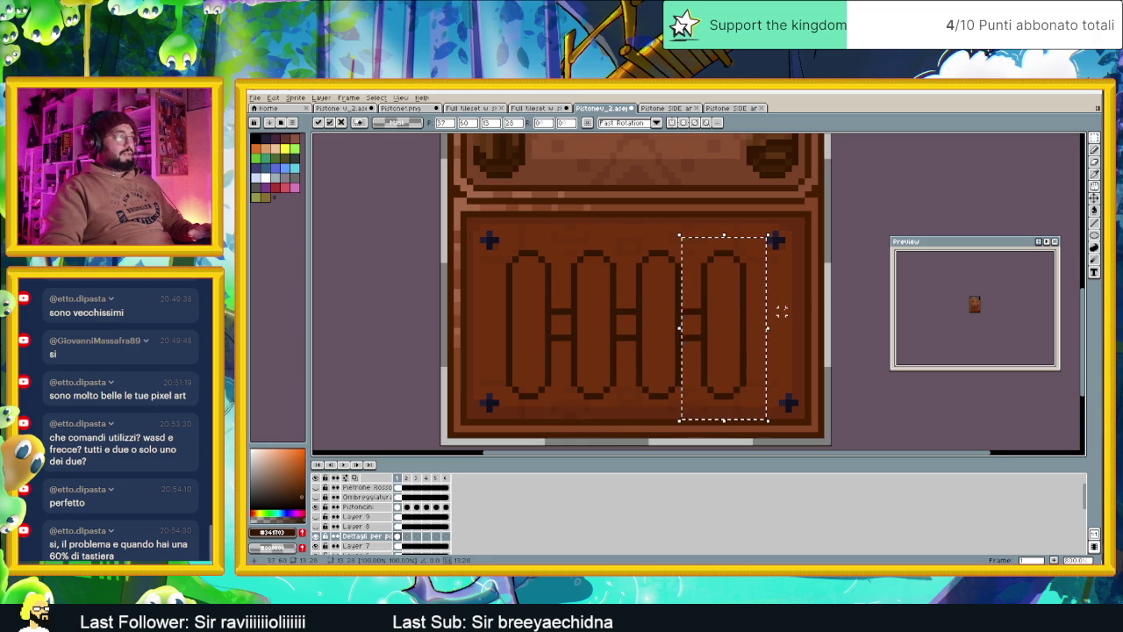
pyautogui.click(781, 312)
# Shift the row of four ovals right to centre it on the panel, then deselect.
pyautogui.scroll(-1, 735, 348)
pyautogui.scroll(-2, 737, 349)
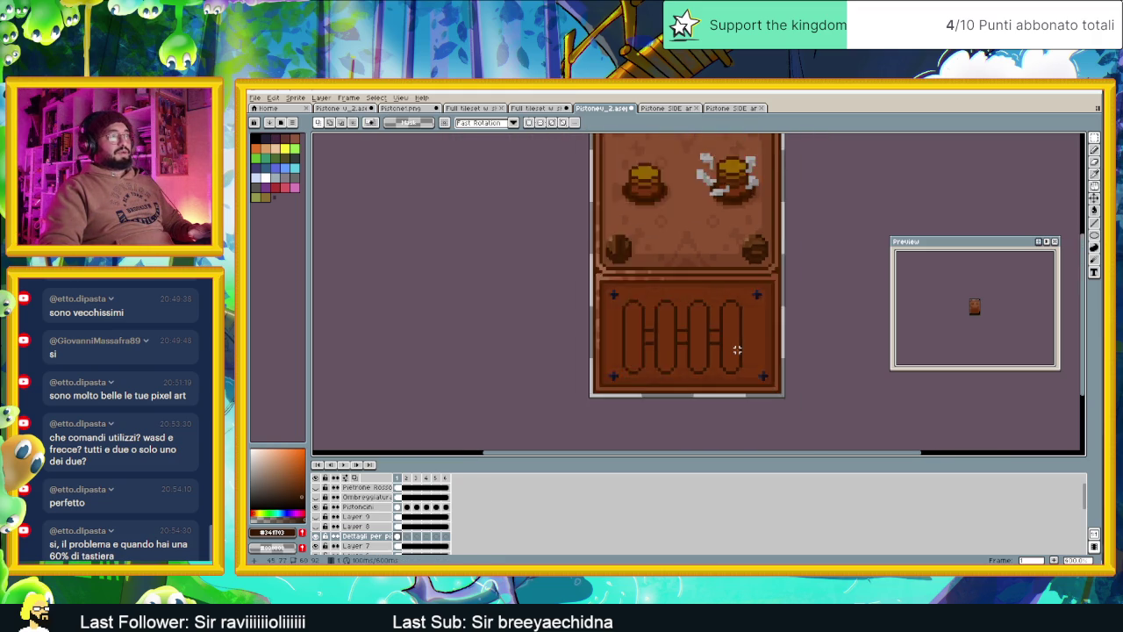
pyautogui.scroll(2, 737, 349)
pyautogui.moveTo(562, 271); pyautogui.dragTo(760, 391)
pyautogui.moveTo(704, 368); pyautogui.dragTo(709, 369)
pyautogui.click(790, 325)
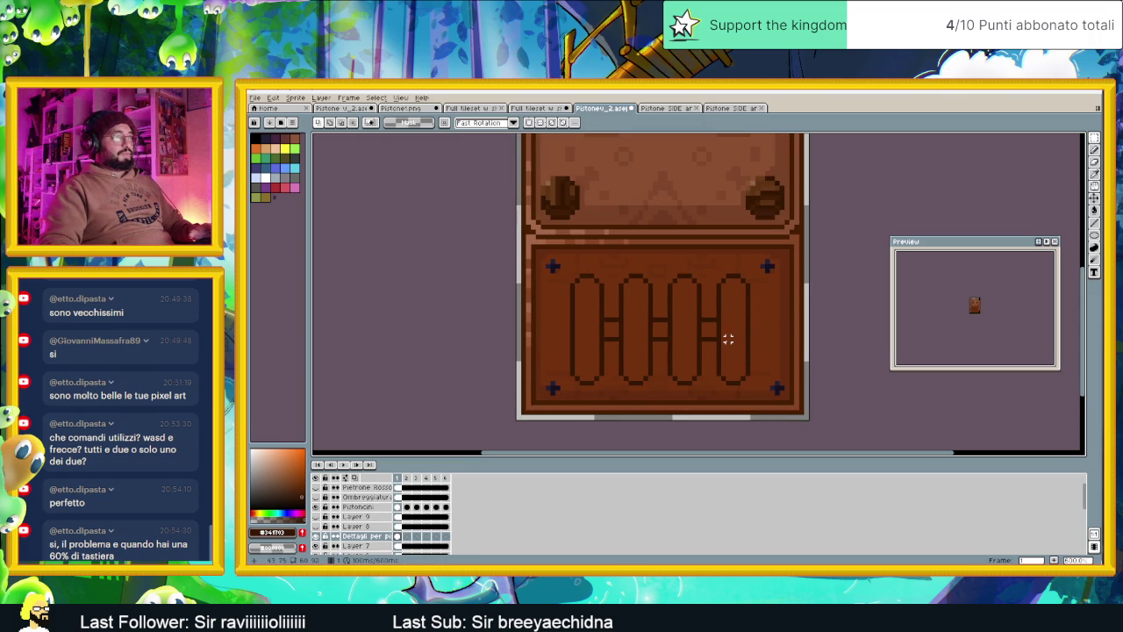
pyautogui.moveTo(565, 264); pyautogui.dragTo(756, 392)
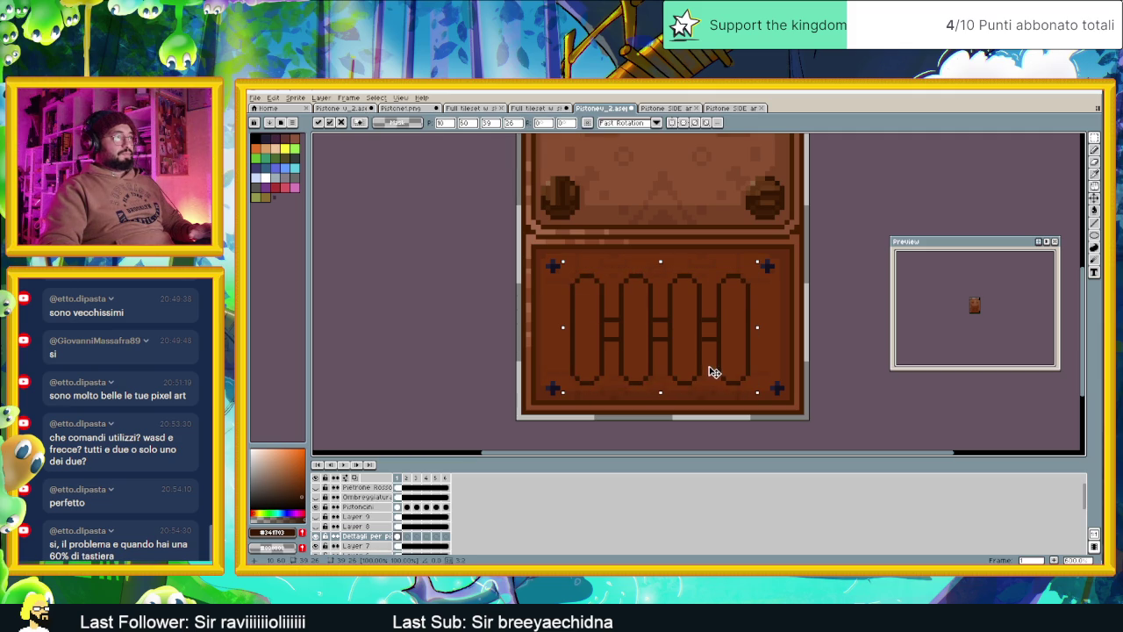
pyautogui.hotkey('ctrl', 'd')
pyautogui.scroll(1, 698, 360)
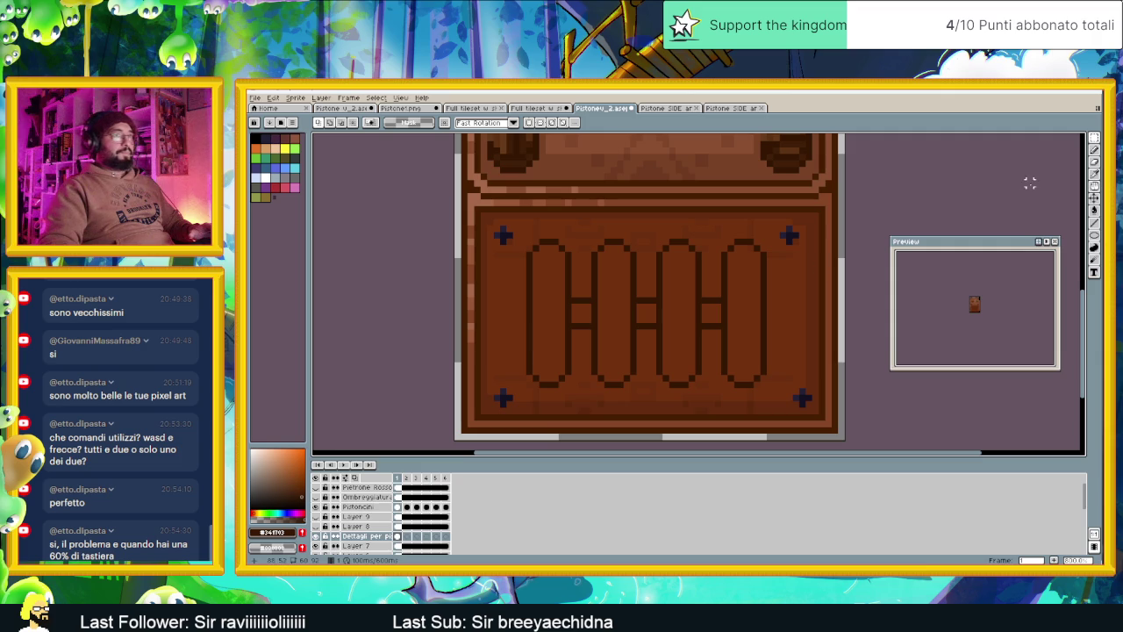
# Take the knob's brown as the background colour.
pyautogui.click(1094, 211)
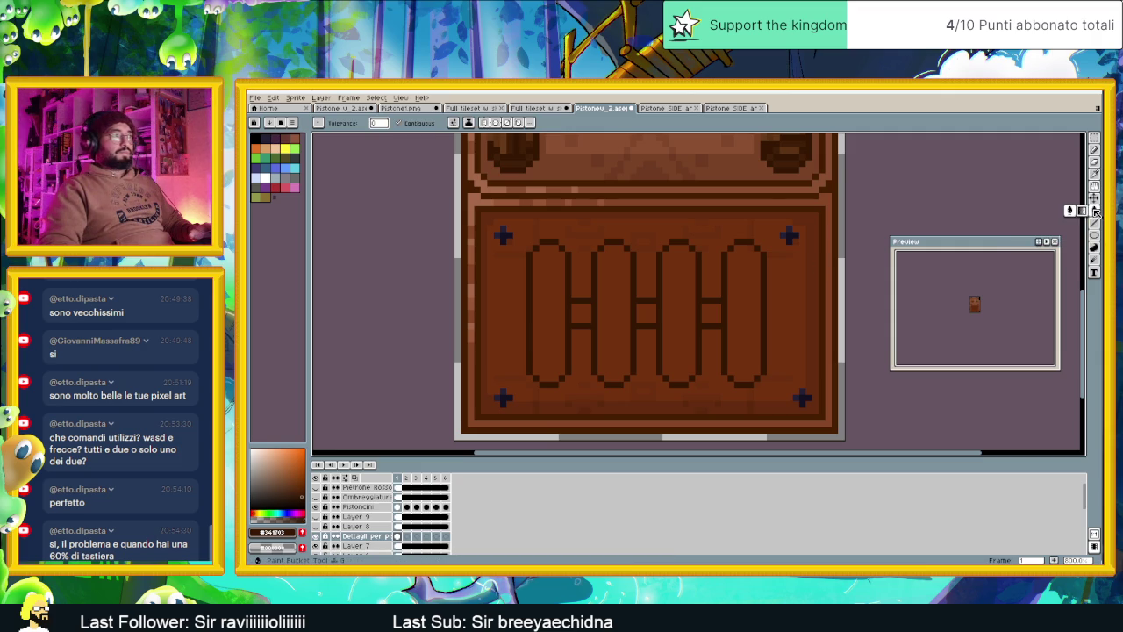
pyautogui.scroll(-2, 736, 222)
pyautogui.scroll(1, 736, 222)
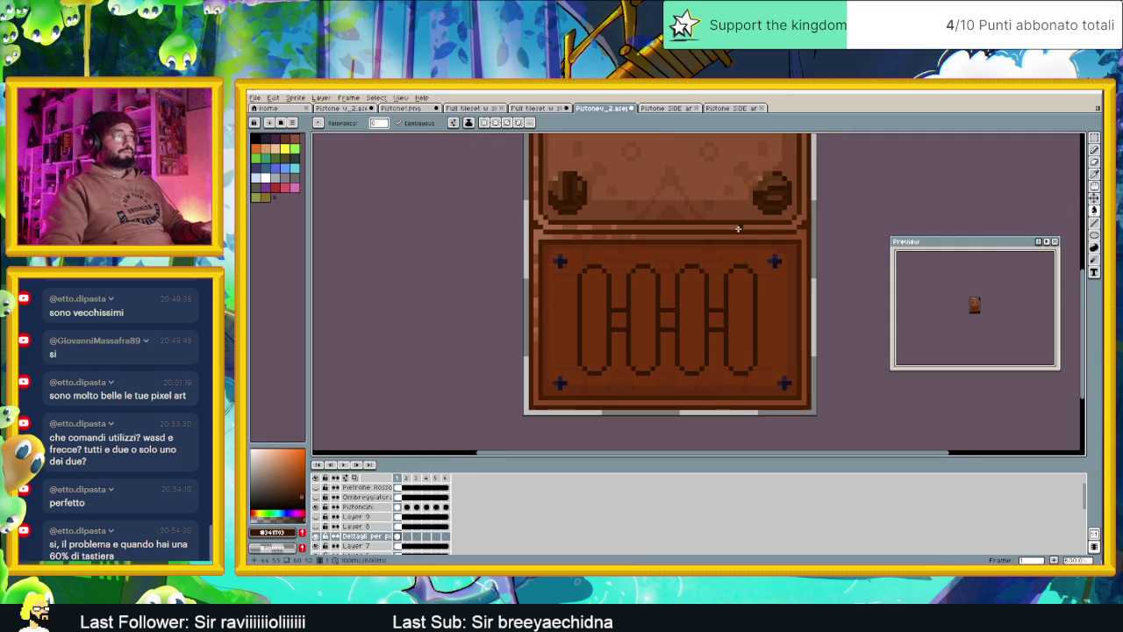
pyautogui.moveTo(737, 222); pyautogui.dragTo(739, 240)
pyautogui.scroll(2, 677, 208)
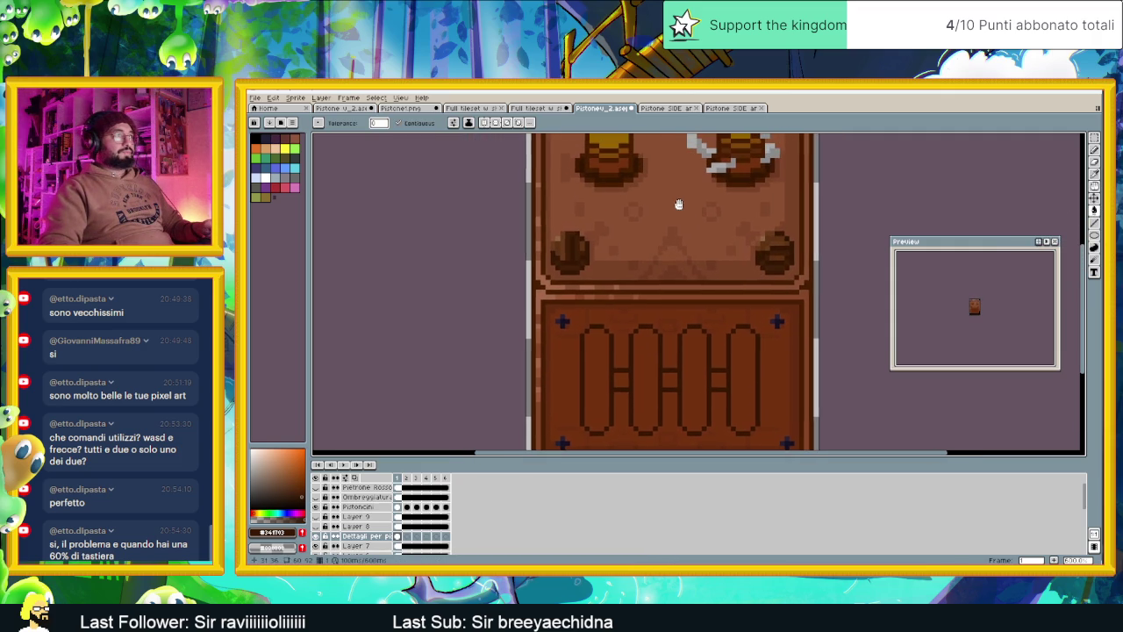
pyautogui.scroll(-2, 645, 297)
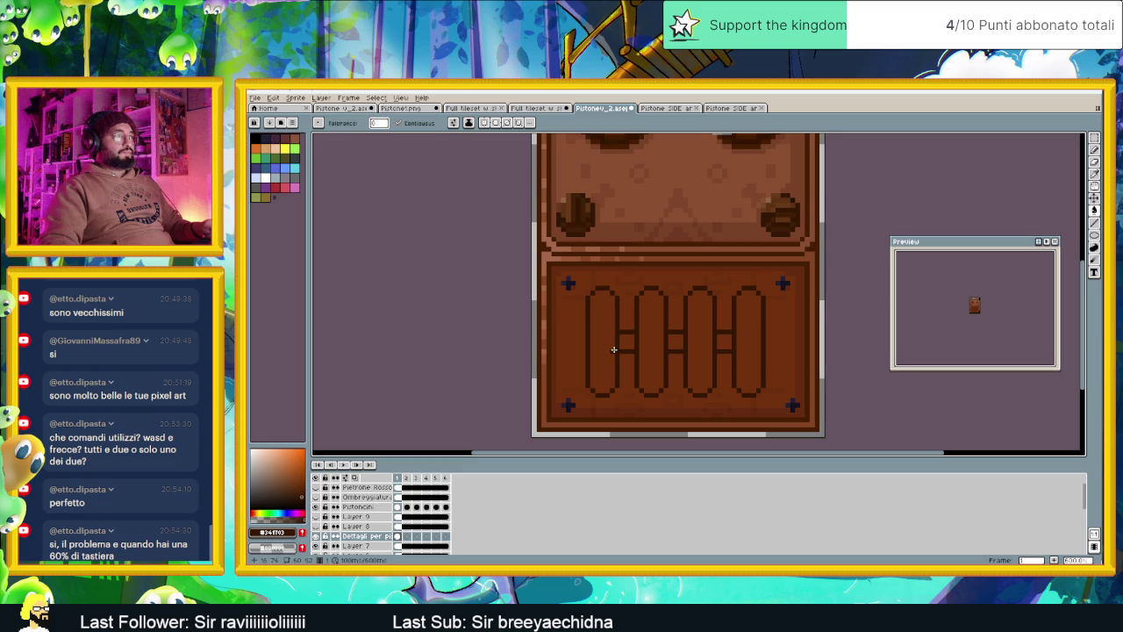
pyautogui.press('i')
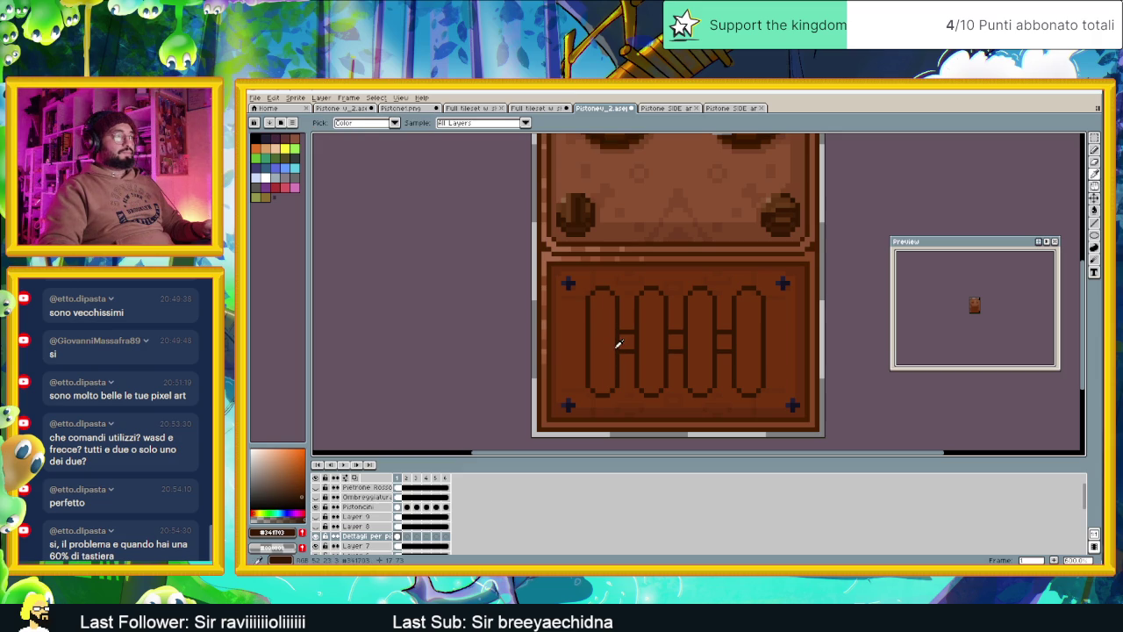
pyautogui.press('w')
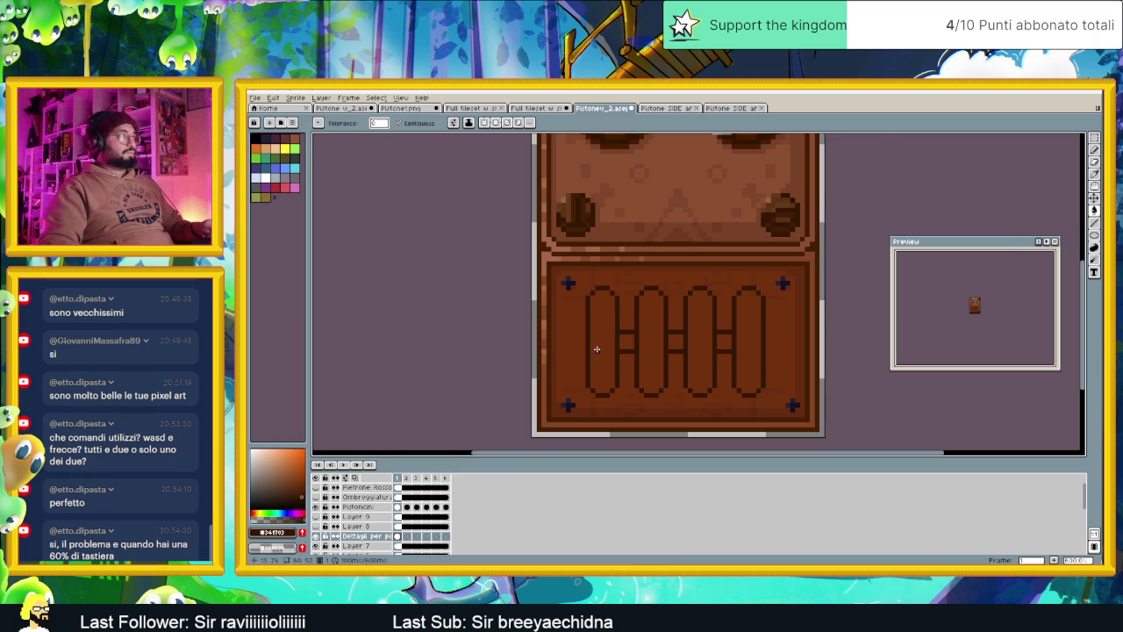
pyautogui.scroll(1, 608, 346)
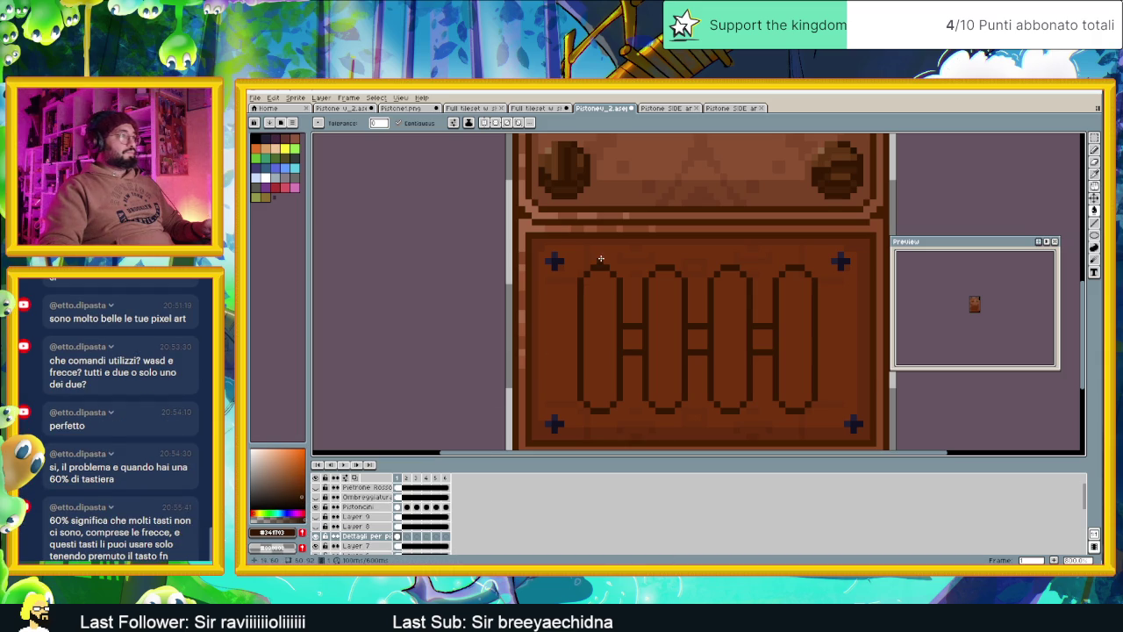
pyautogui.press('i')
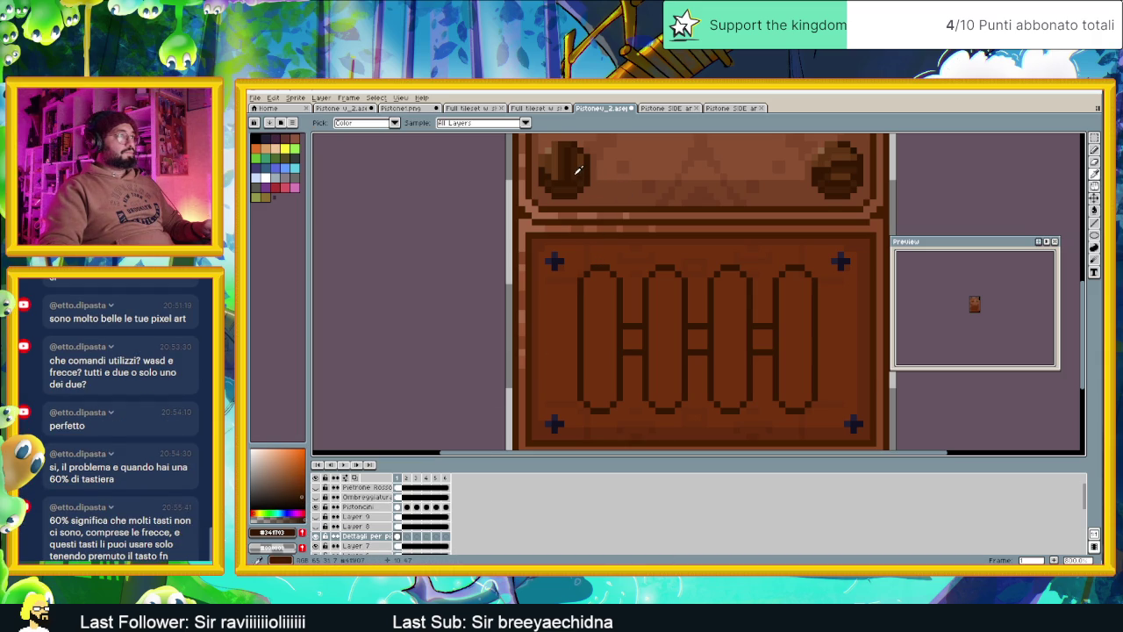
pyautogui.rightClick(557, 161)
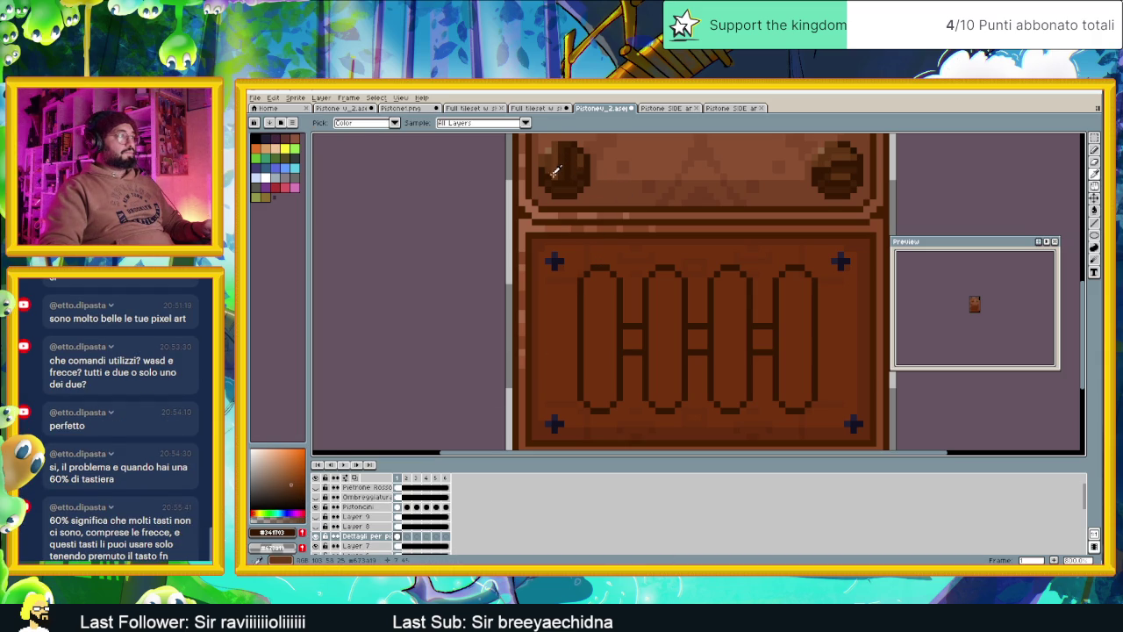
# Sample the medium brown and bucket-fill the leftmost slats with it.
pyautogui.press('w')
pyautogui.press('i')
pyautogui.press('w')
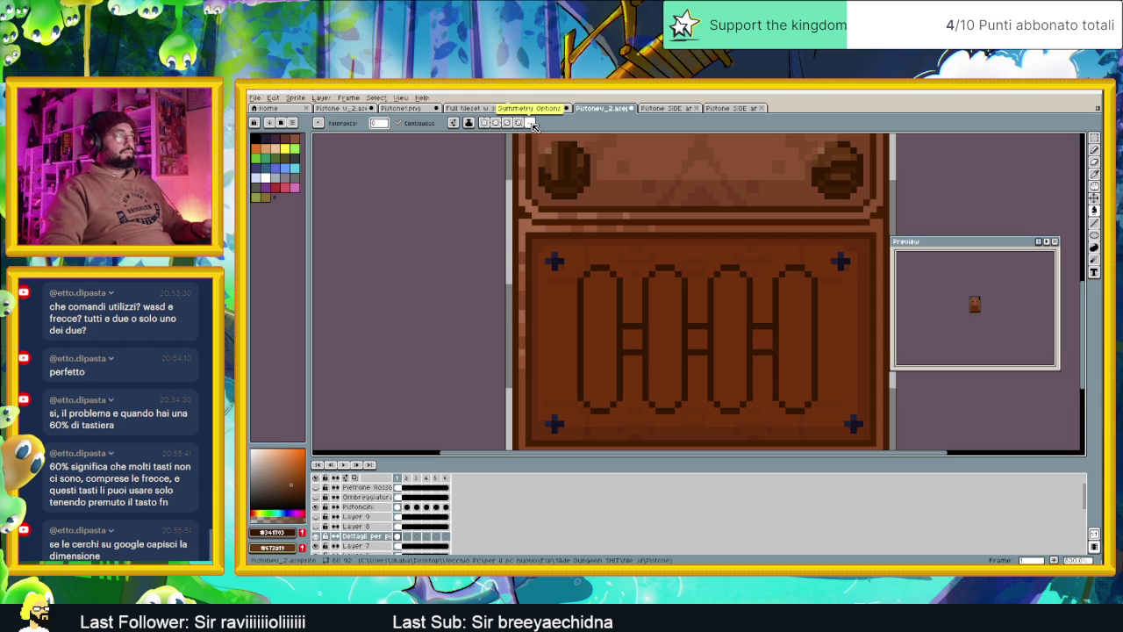
pyautogui.keyDown('alt'); pyautogui.click(703, 145); pyautogui.keyUp('alt')
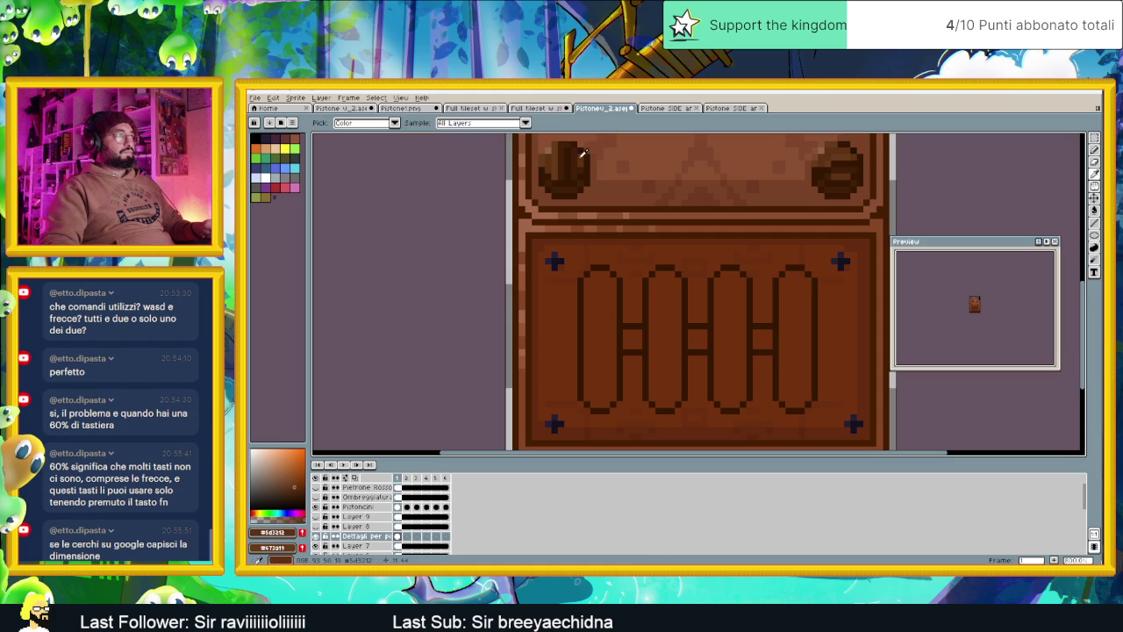
pyautogui.click(1094, 209)
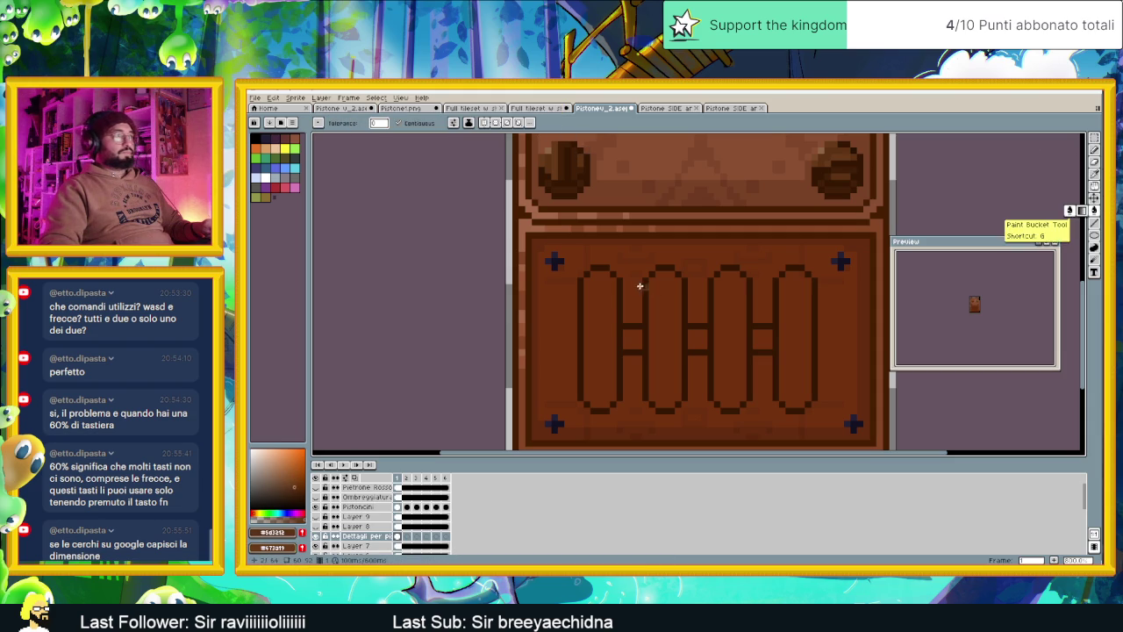
pyautogui.click(605, 306)
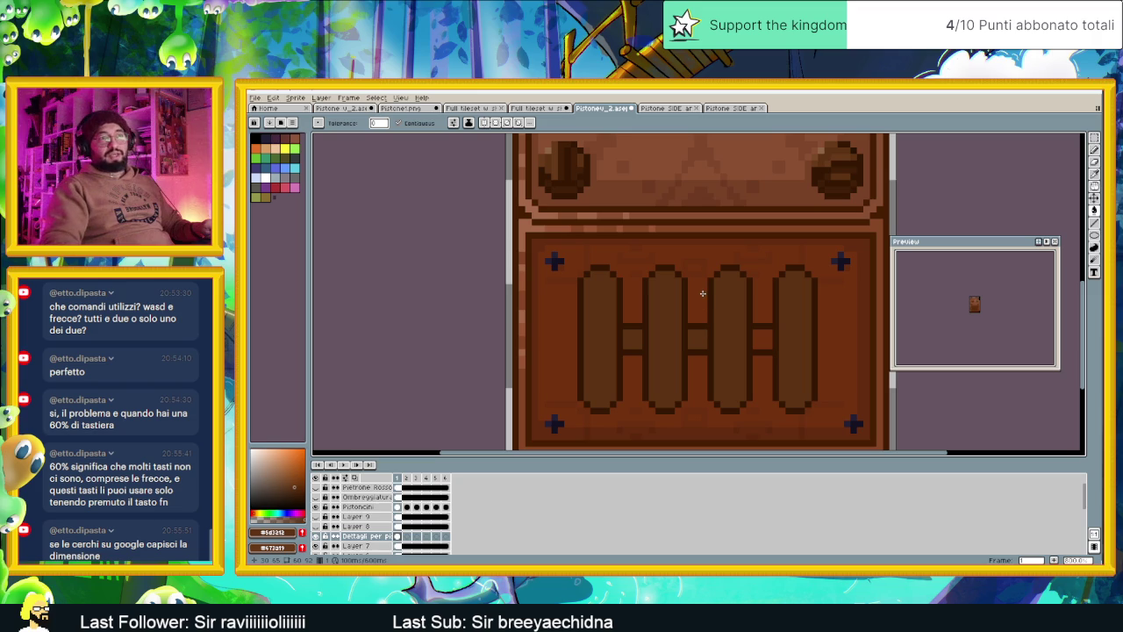
# Marquee-select a rectangle around the four brown slats.
pyautogui.click(1094, 138)
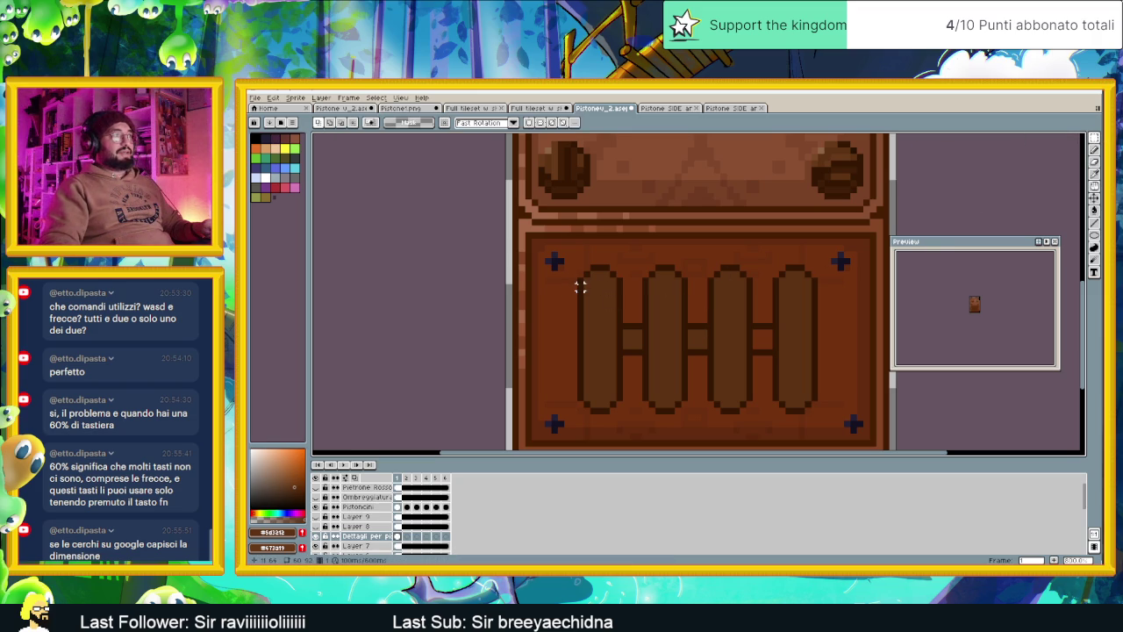
pyautogui.moveTo(581, 287)
pyautogui.mouseDown()
pyautogui.moveTo(729, 331)
pyautogui.moveTo(820, 396)
pyautogui.mouseUp()
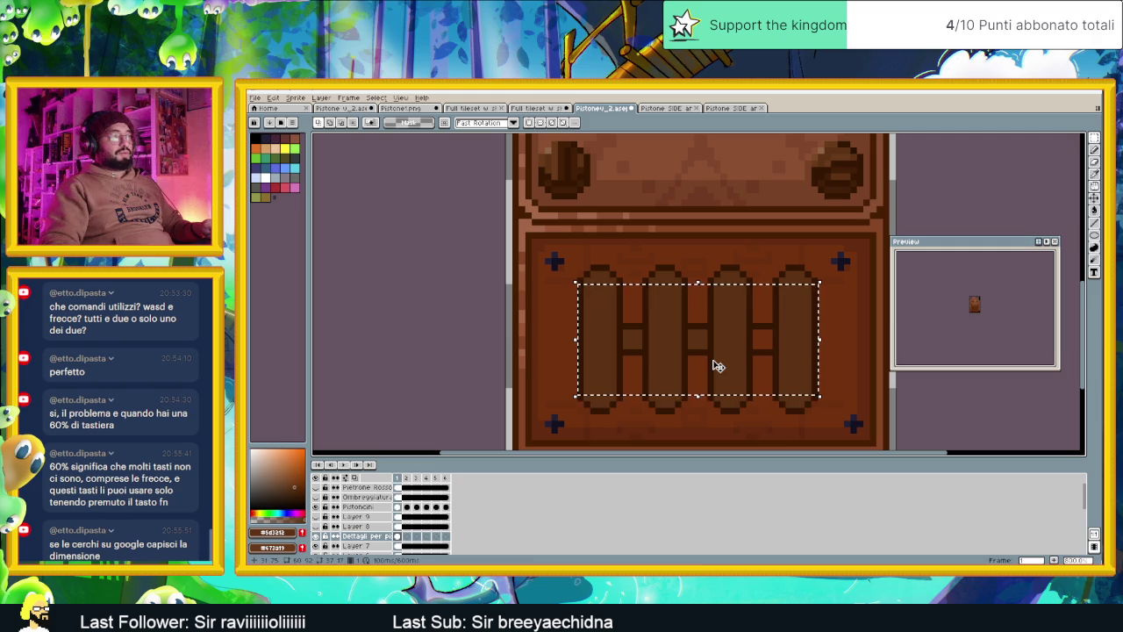
pyautogui.press('w')
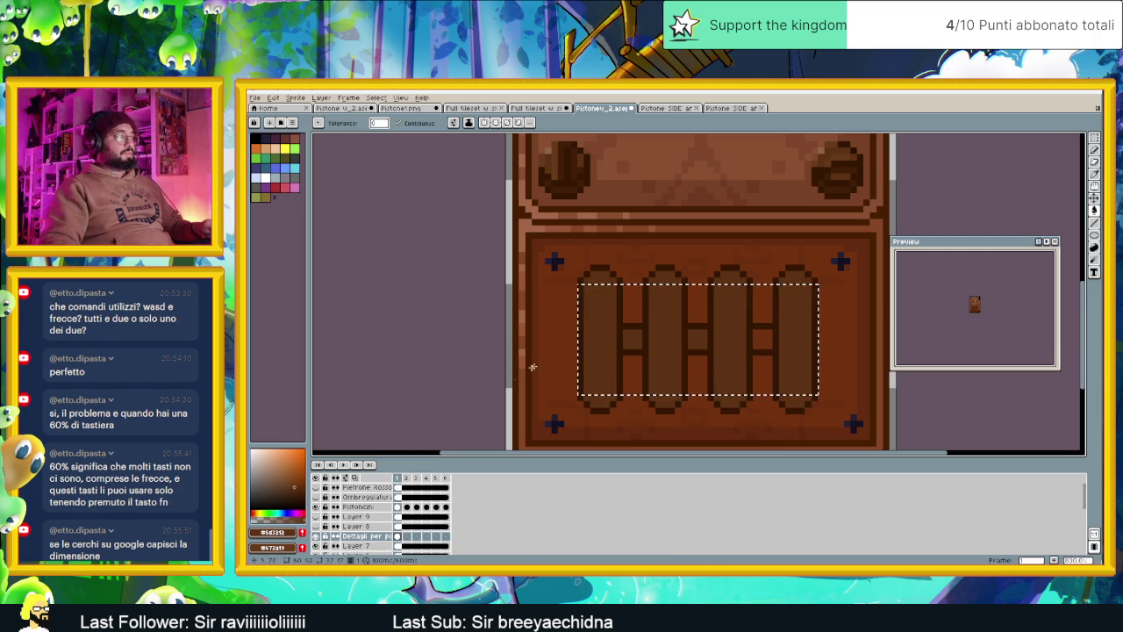
# Test-fill the leftmost slat with the knob's dark brown, then undo it.
pyautogui.press('i')
pyautogui.scroll(1, 623, 210)
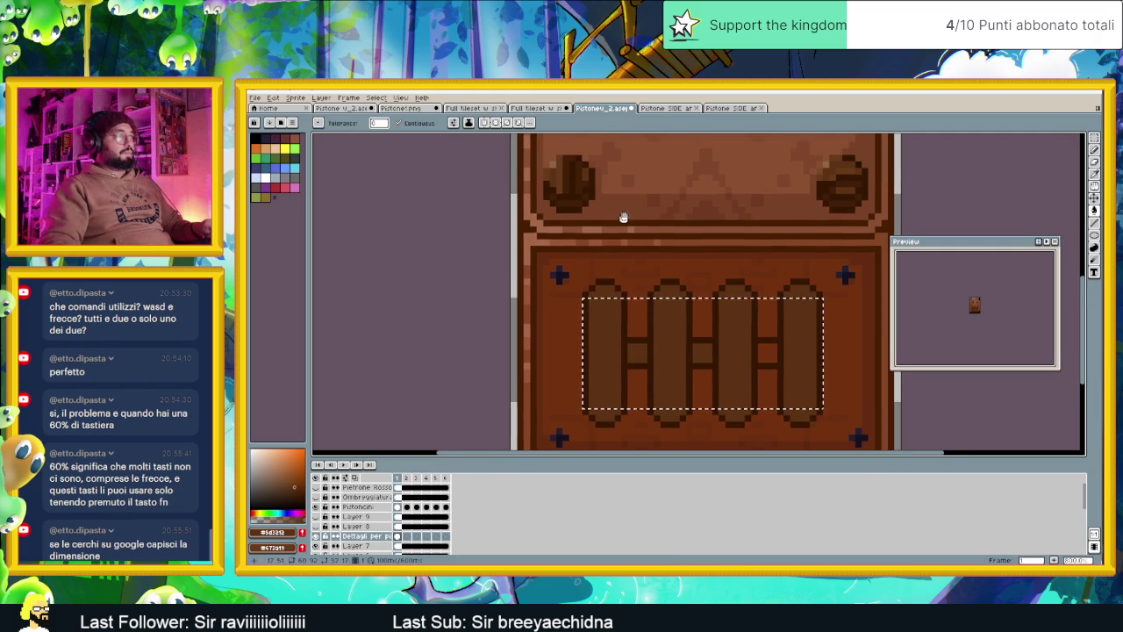
pyautogui.click(575, 184)
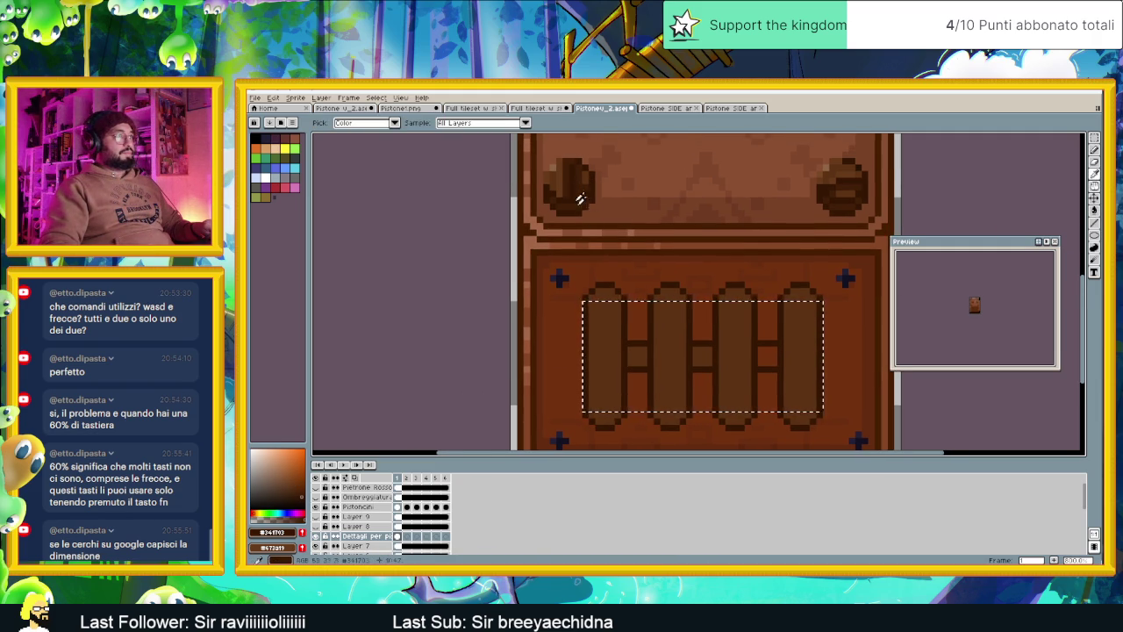
pyautogui.press('g')
pyautogui.click(613, 356)
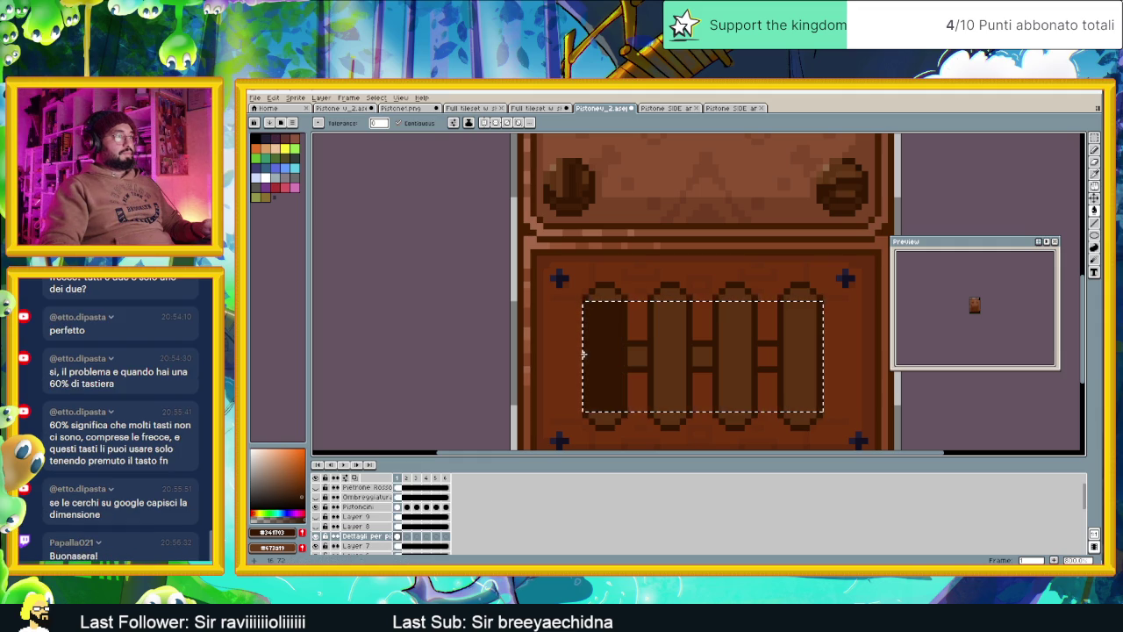
pyautogui.hotkey('ctrl', 'z')
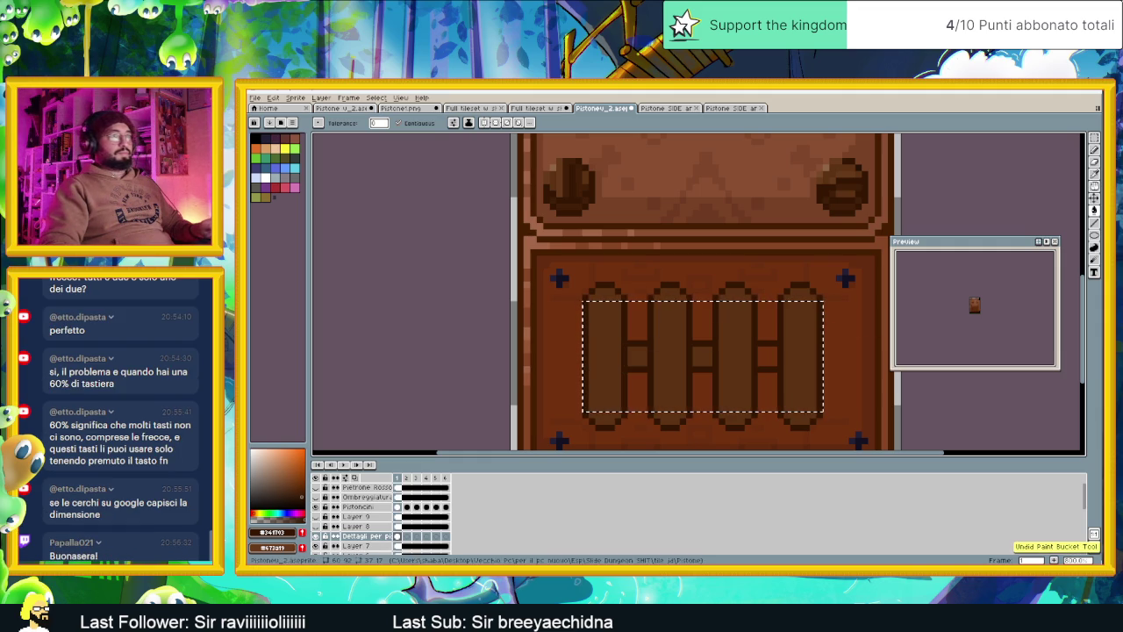
pyautogui.moveTo(1096, 211)
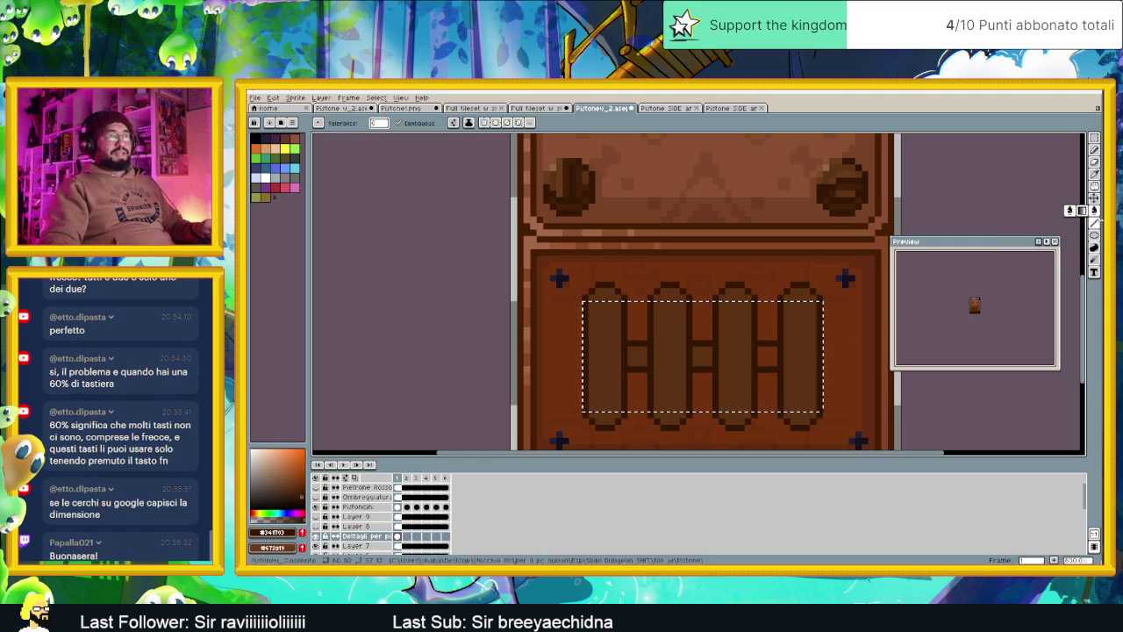
pyautogui.click(1082, 211)
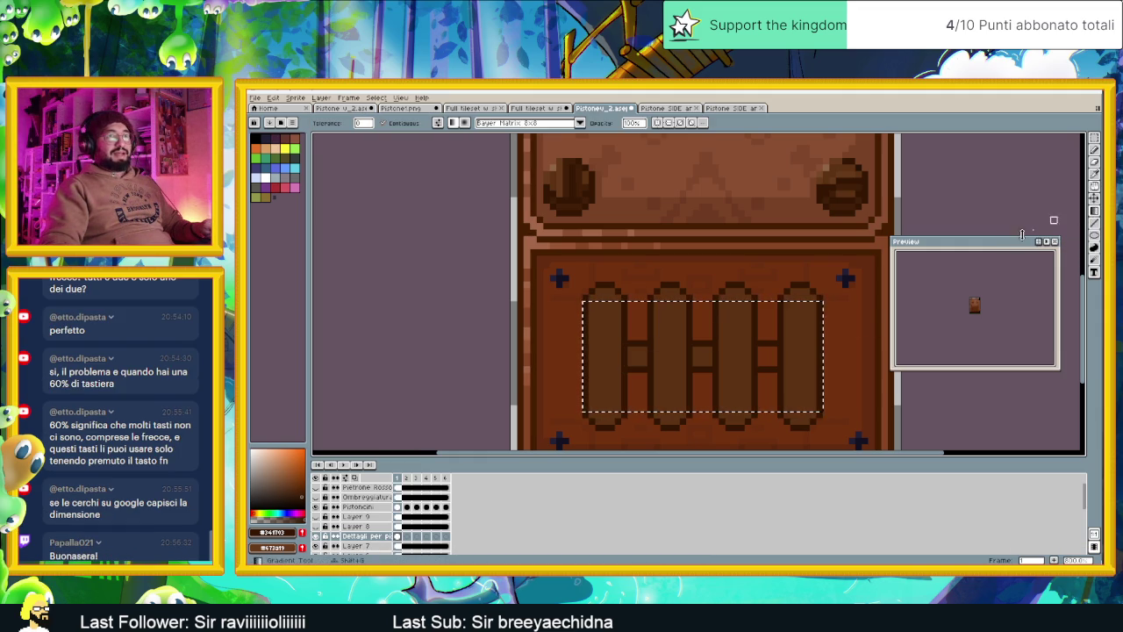
# Switch gradient dithering to none and shade all four slats light-to-dark brown.
pyautogui.click(617, 351)
pyautogui.moveTo(617, 351); pyautogui.dragTo(586, 350)
pyautogui.hotkey('ctrl', 'z')
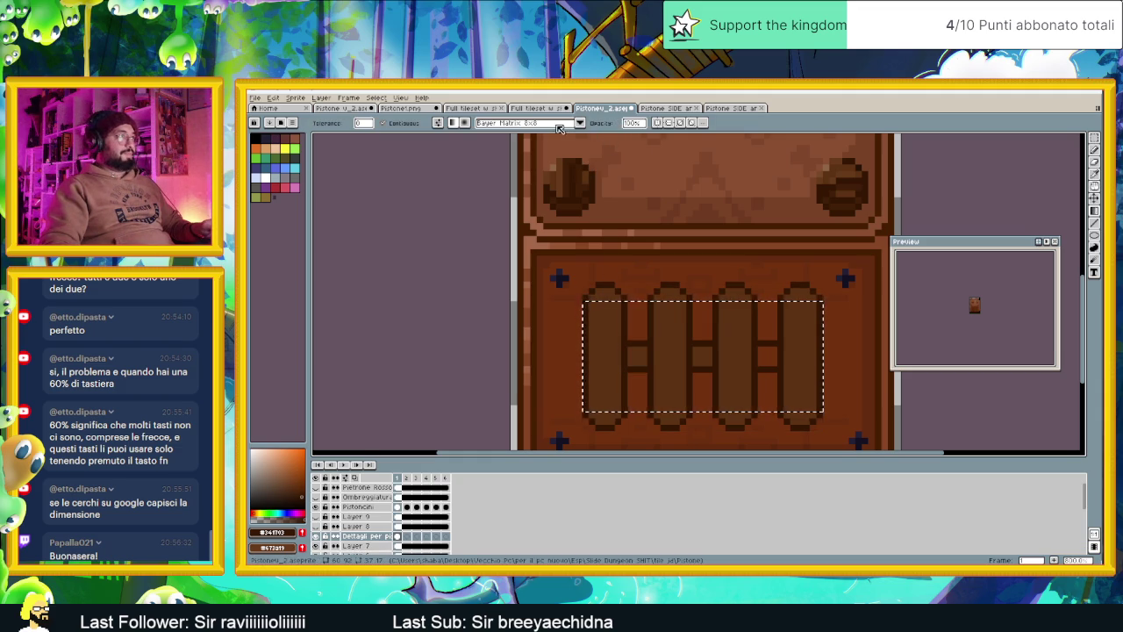
pyautogui.click(485, 127)
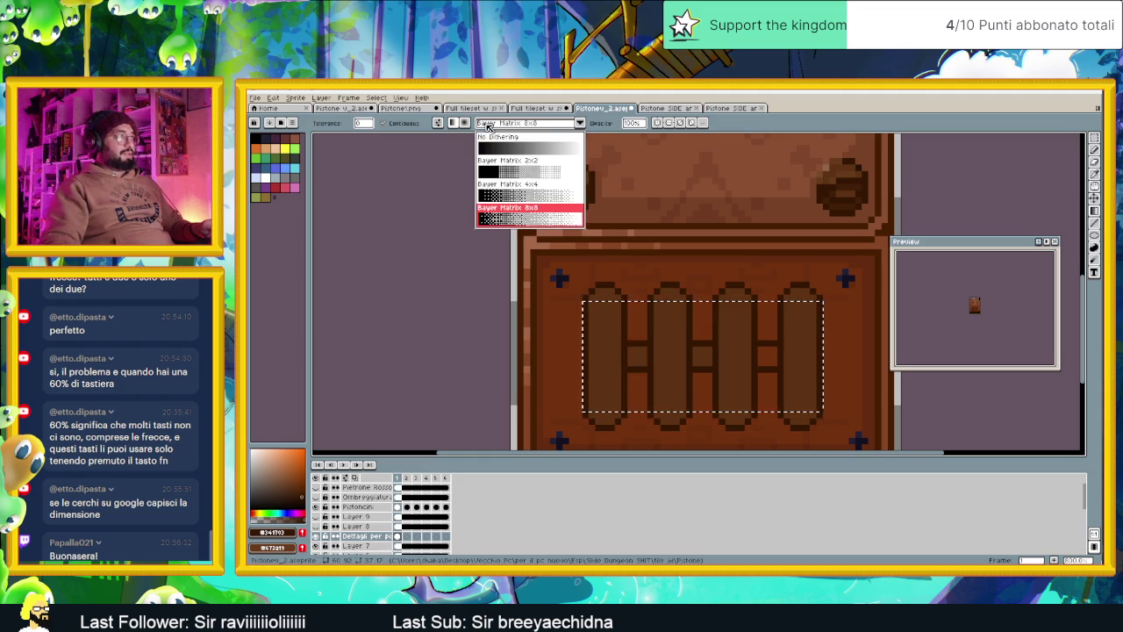
pyautogui.click(496, 139)
pyautogui.moveTo(617, 361); pyautogui.dragTo(604, 363)
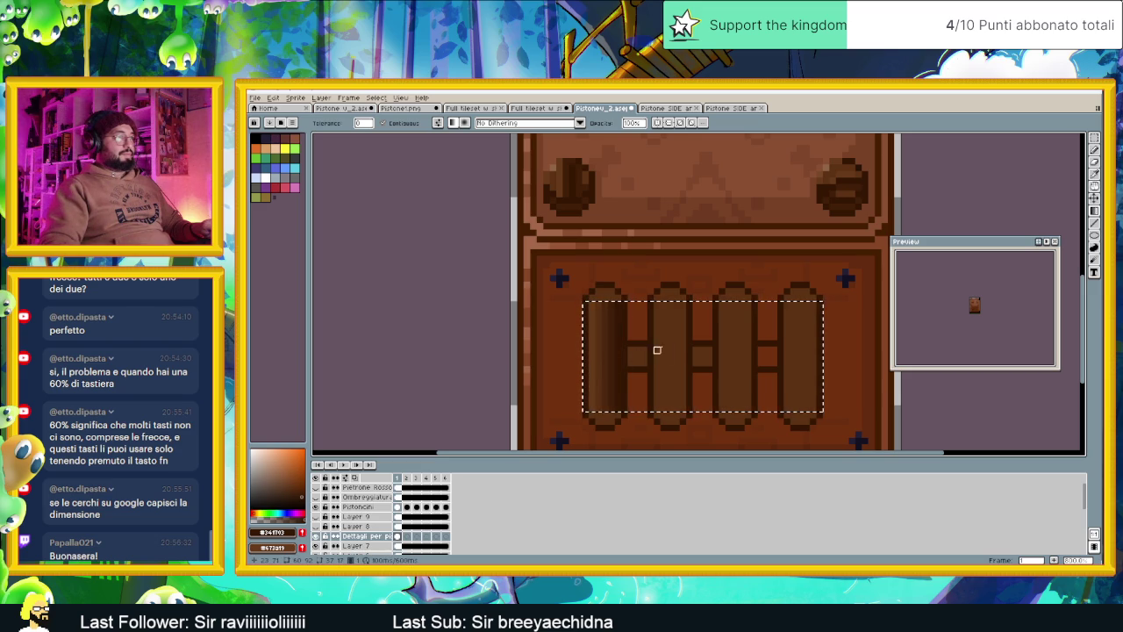
pyautogui.moveTo(683, 350); pyautogui.dragTo(664, 350)
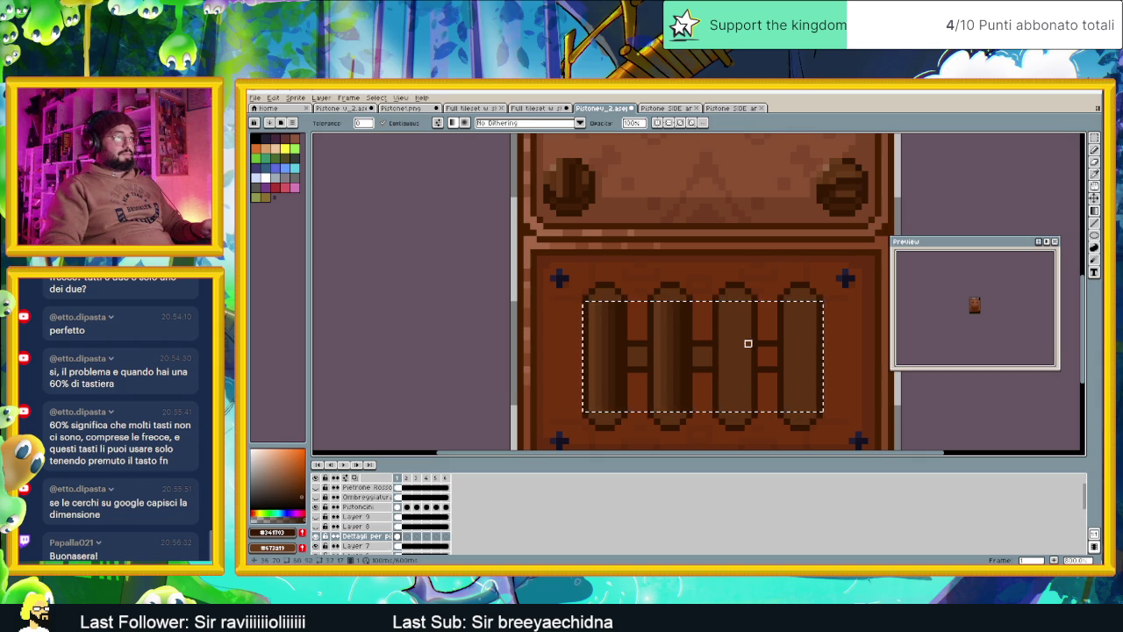
pyautogui.moveTo(747, 343); pyautogui.dragTo(729, 344)
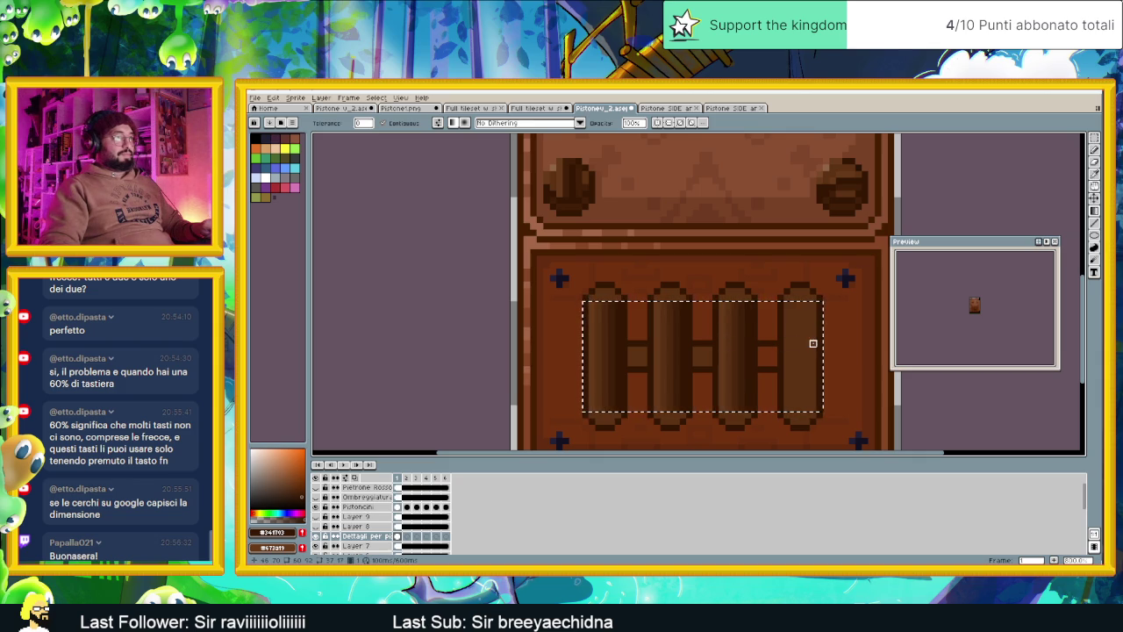
pyautogui.moveTo(813, 343); pyautogui.dragTo(799, 343)
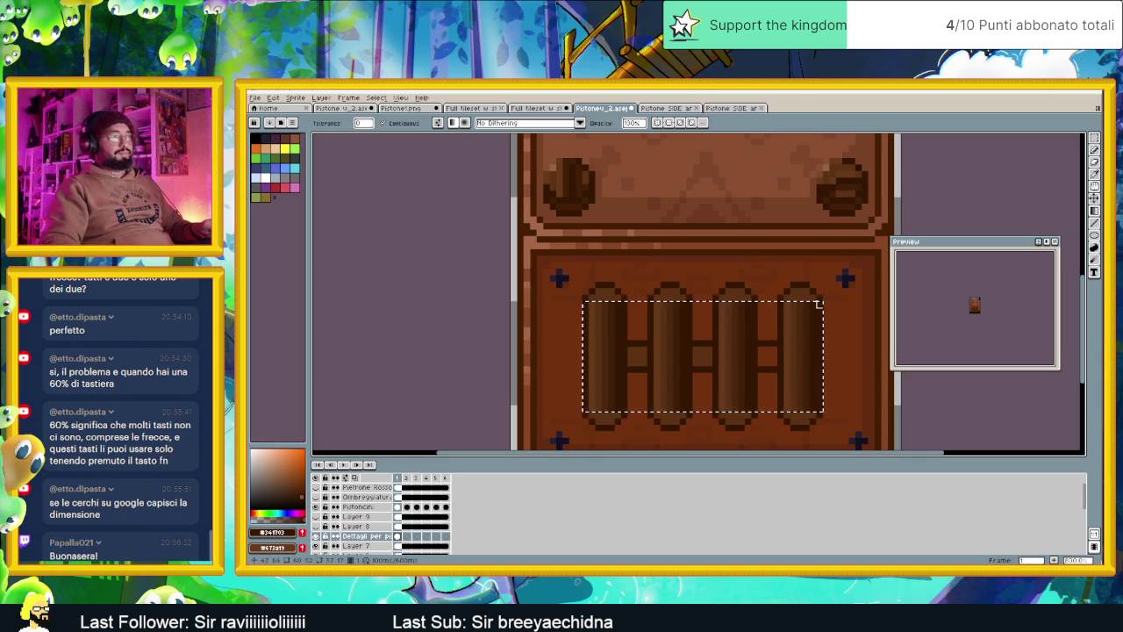
pyautogui.click(1094, 138)
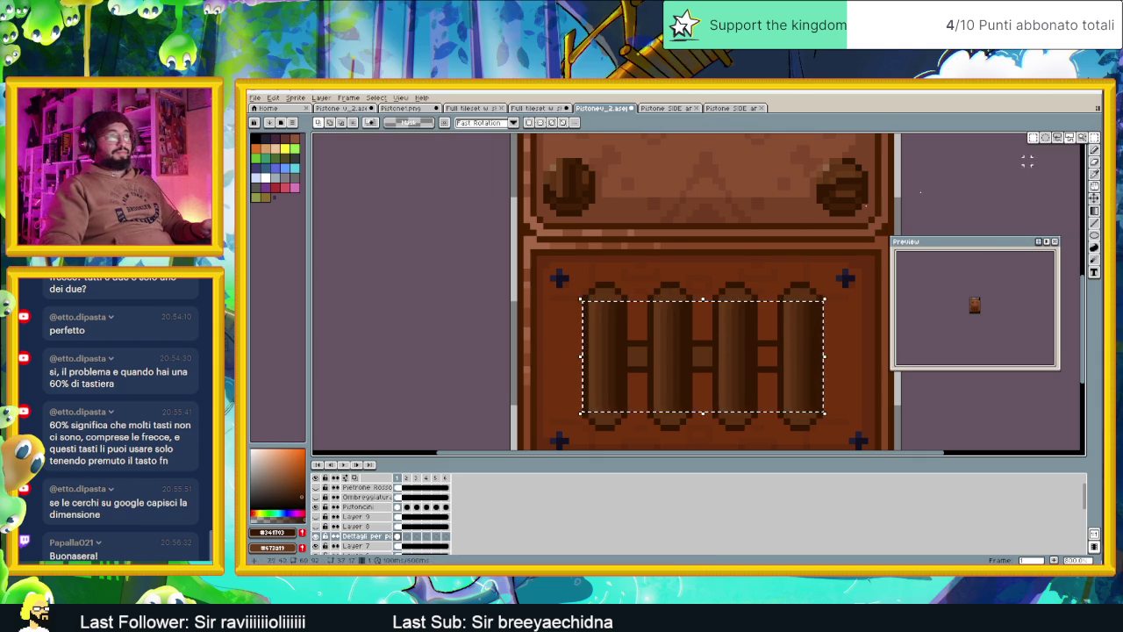
# Select a thin strip across the slat tops and undo two gradient steps.
pyautogui.click(585, 265)
pyautogui.moveTo(577, 278); pyautogui.dragTo(831, 301)
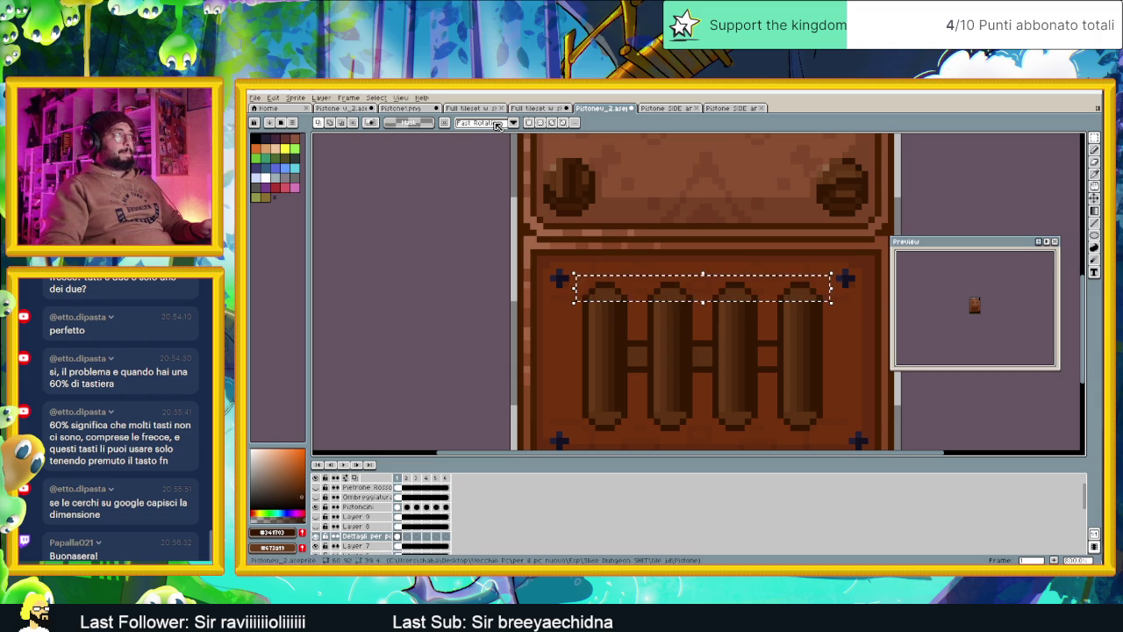
pyautogui.click(1093, 211)
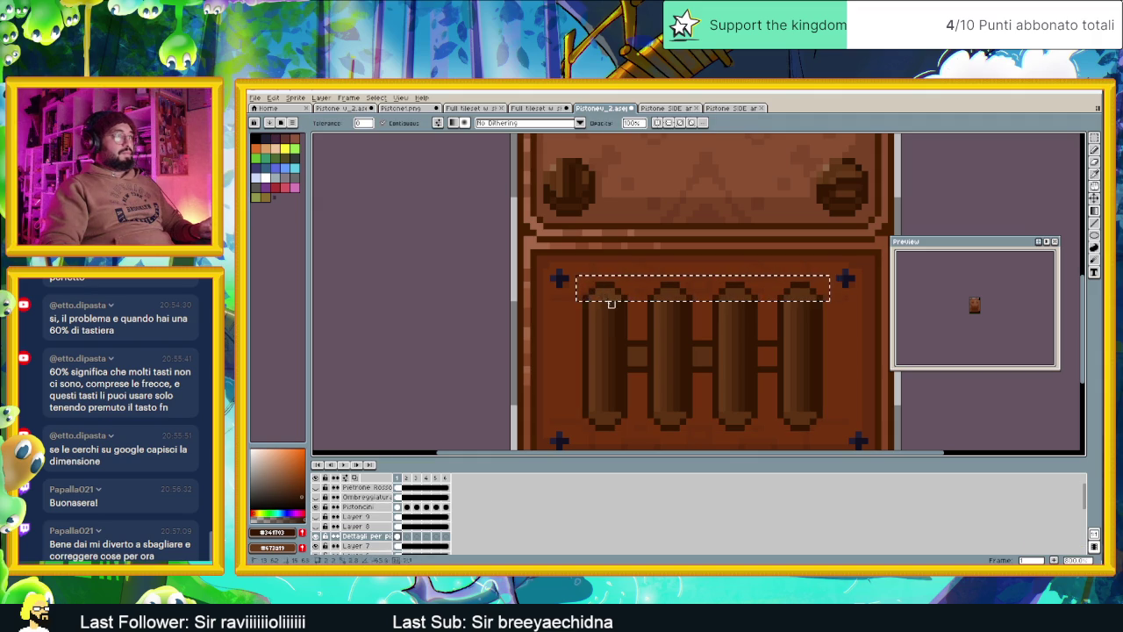
pyautogui.hotkey('ctrl', 'z')
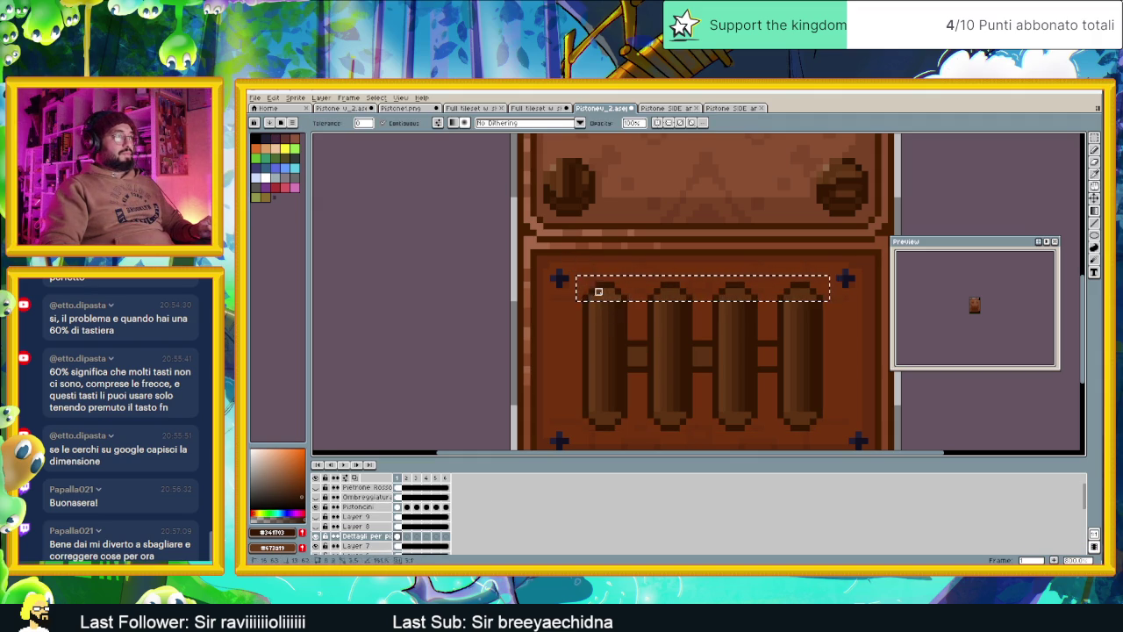
pyautogui.hotkey('ctrl', 'z')
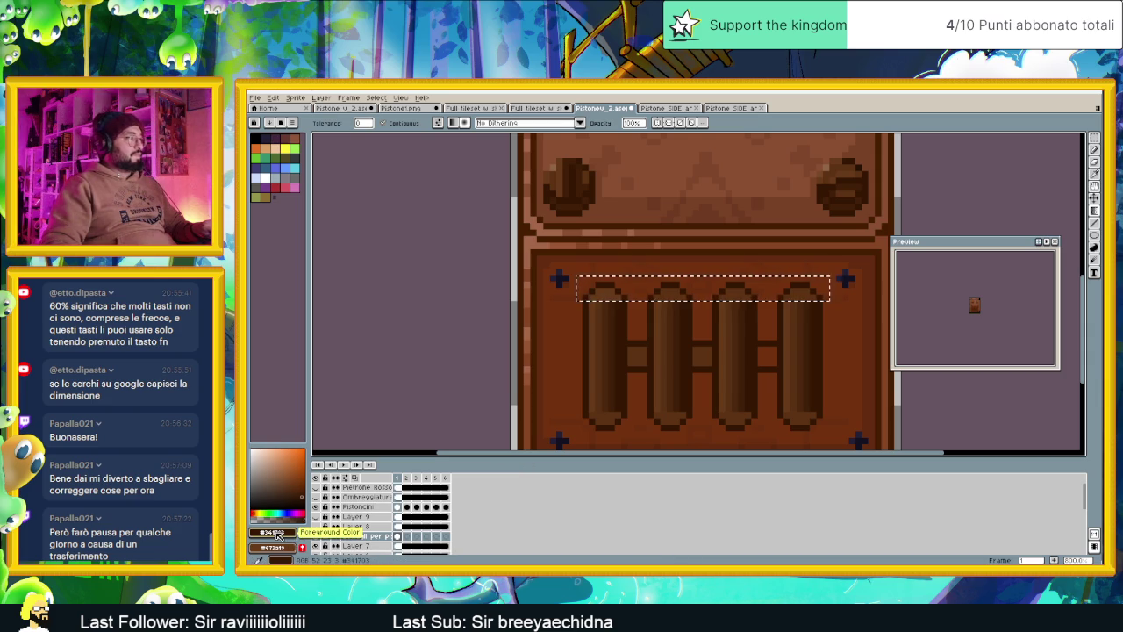
# Add the dark brown to the palette and make swatch Idx-33 the drawing colour.
pyautogui.click(302, 548)
pyautogui.click(302, 547)
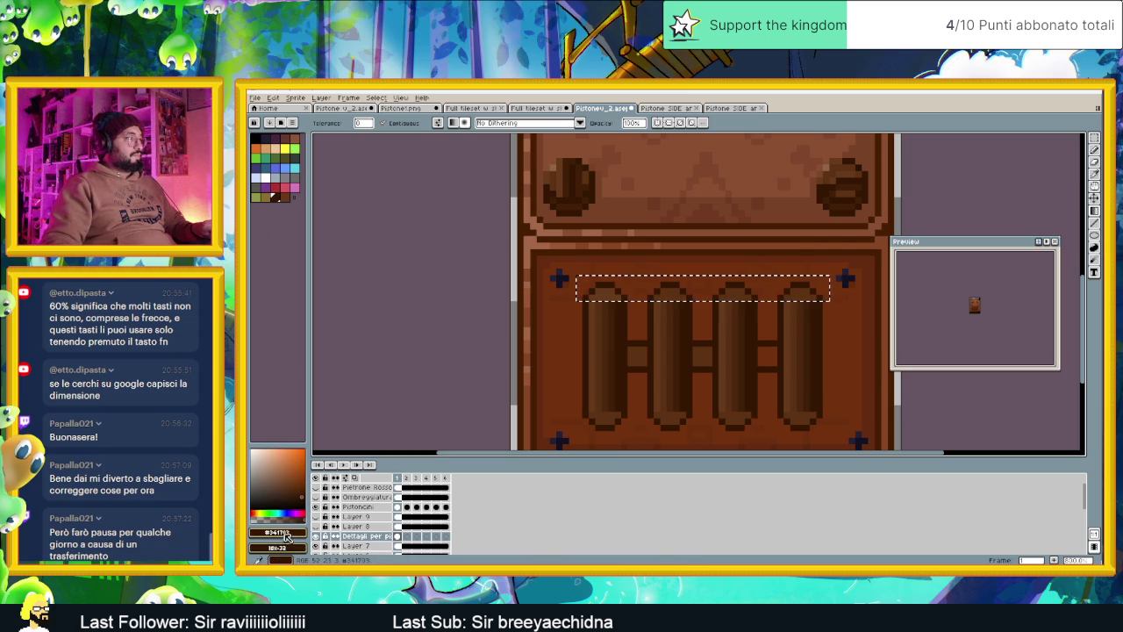
pyautogui.click(282, 196)
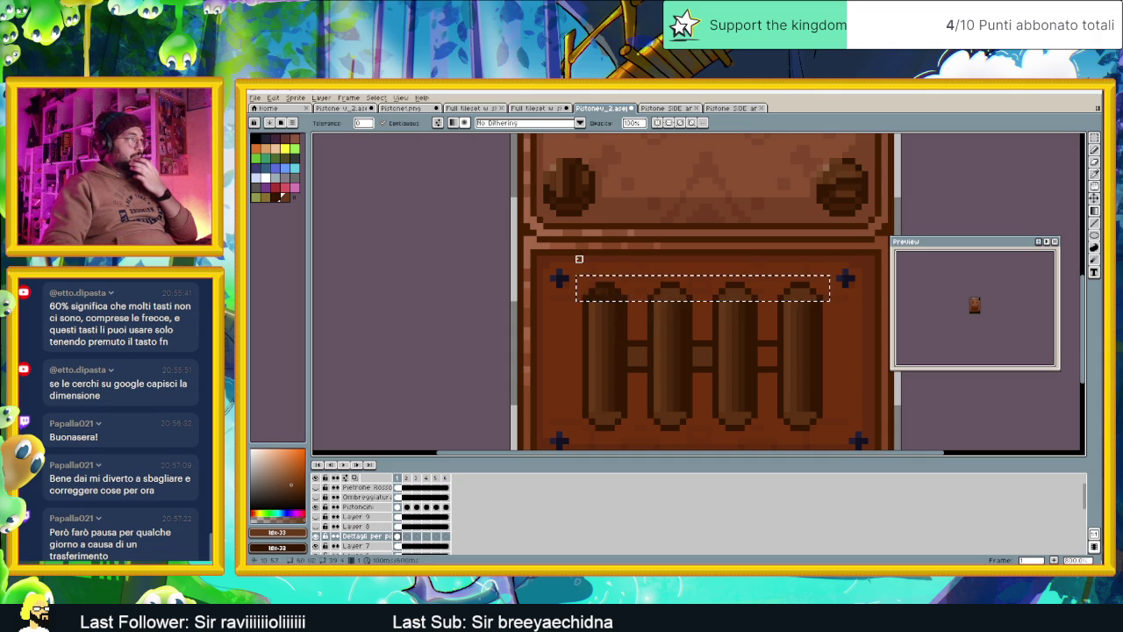
pyautogui.hotkey('ctrl', 'z')
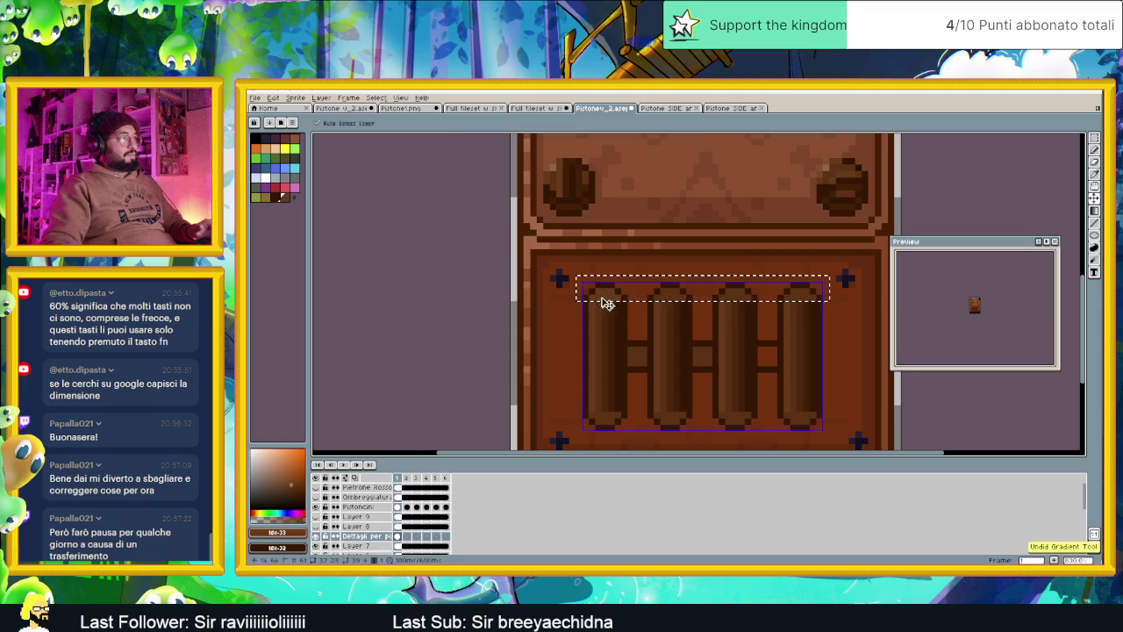
pyautogui.scroll(-2, 650, 363)
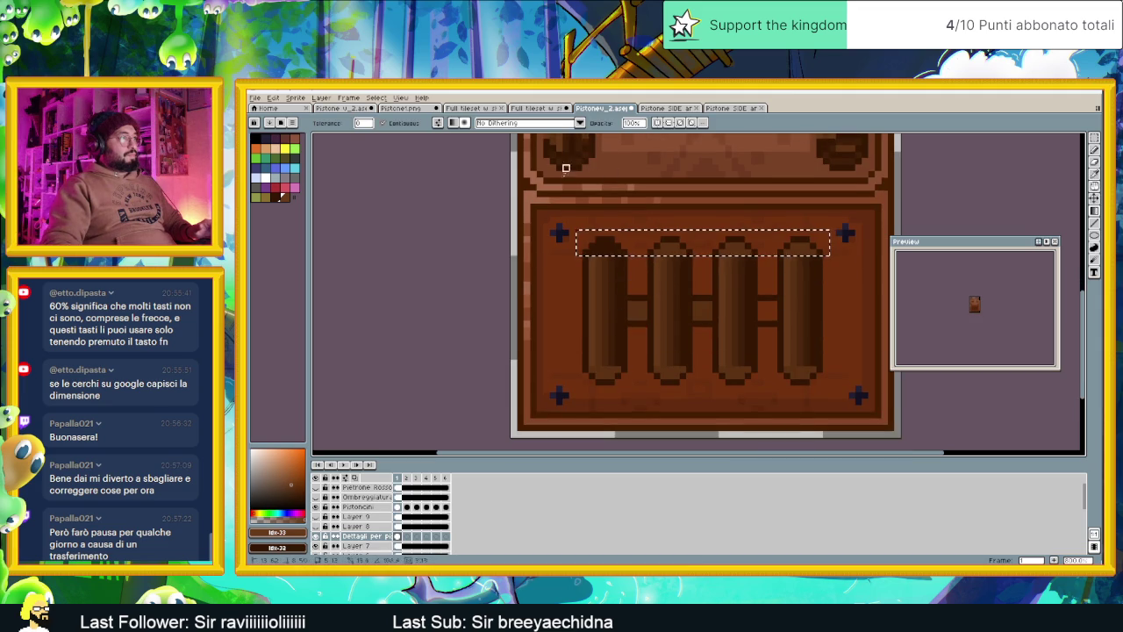
pyautogui.scroll(4, 599, 246)
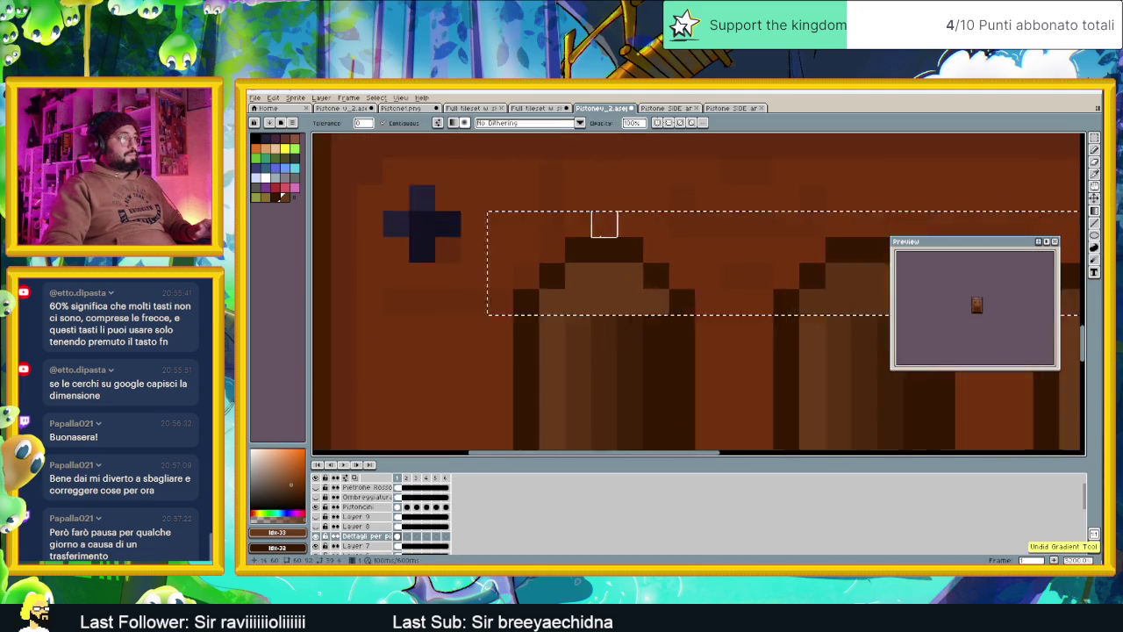
pyautogui.press('g')
pyautogui.scroll(-2, 672, 383)
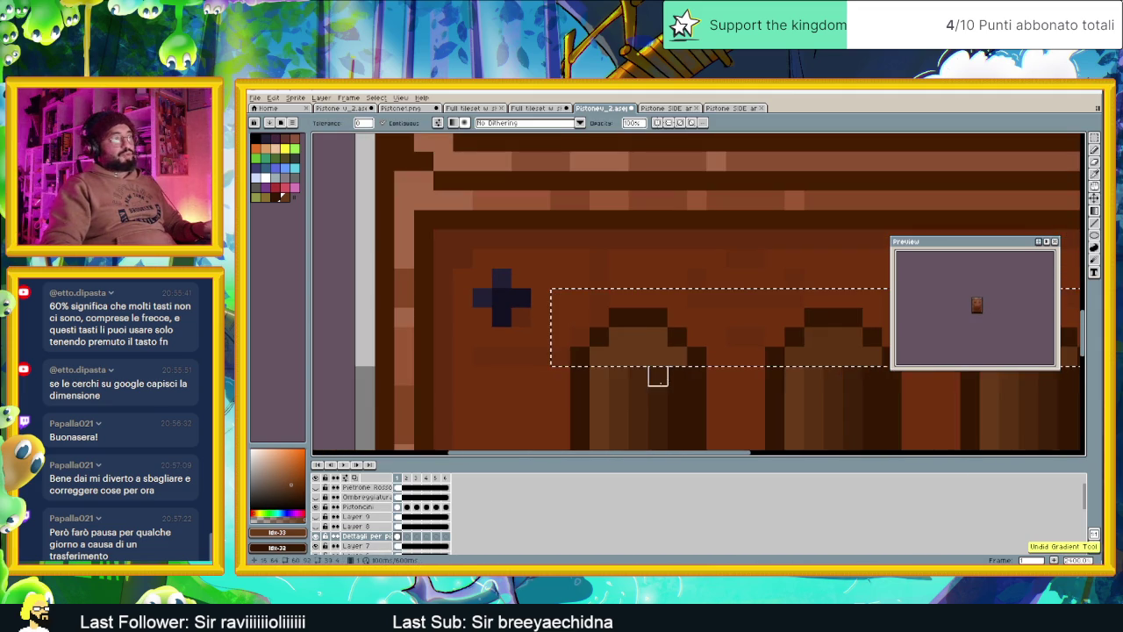
pyautogui.click(1094, 150)
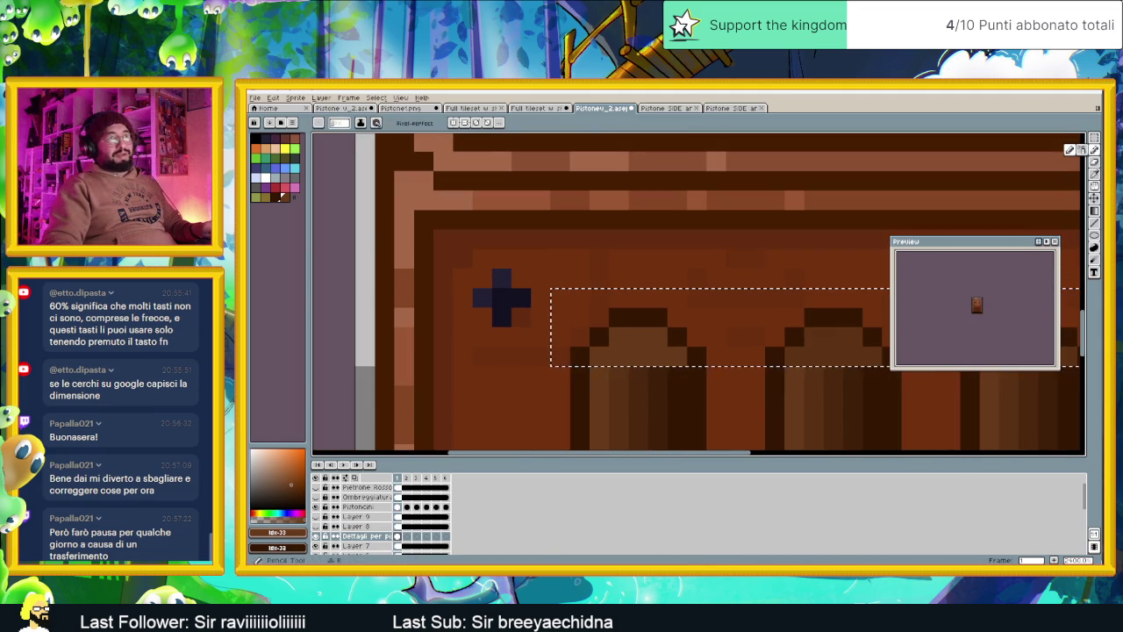
pyautogui.moveTo(782, 315); pyautogui.dragTo(708, 303)
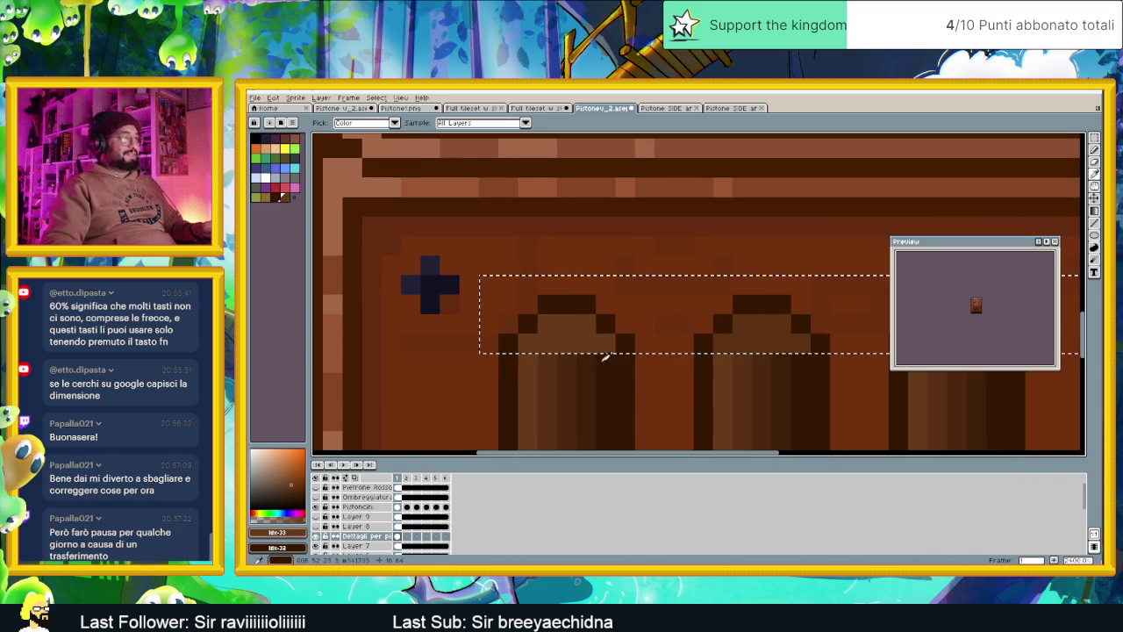
pyautogui.keyDown('alt'); pyautogui.click(583, 354); pyautogui.keyUp('alt')
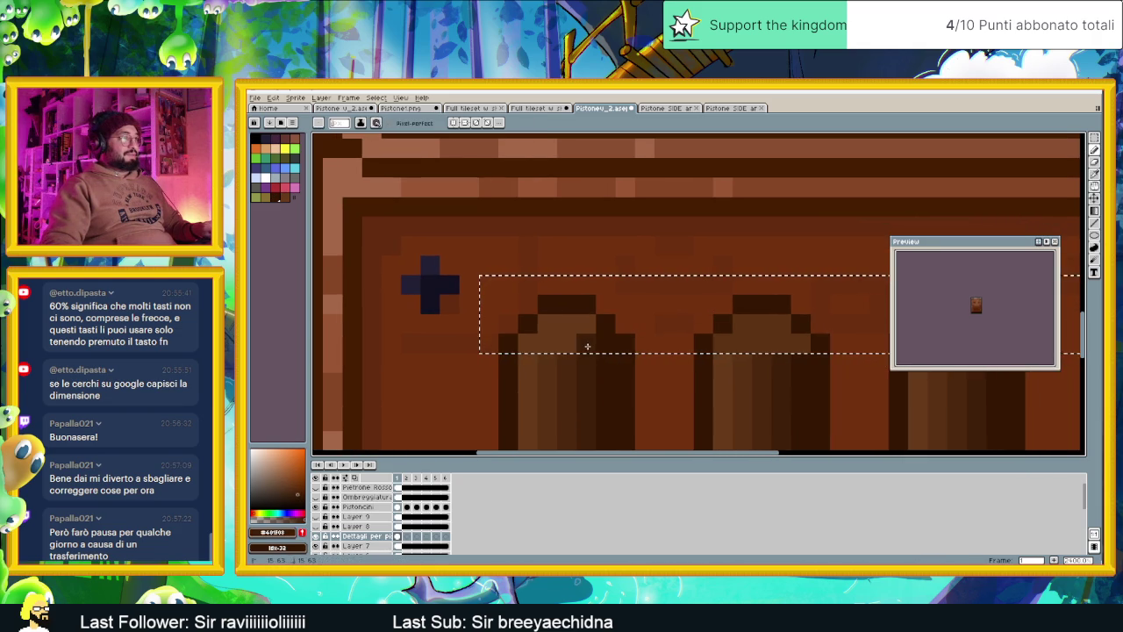
pyautogui.click(586, 327)
pyautogui.click(574, 329)
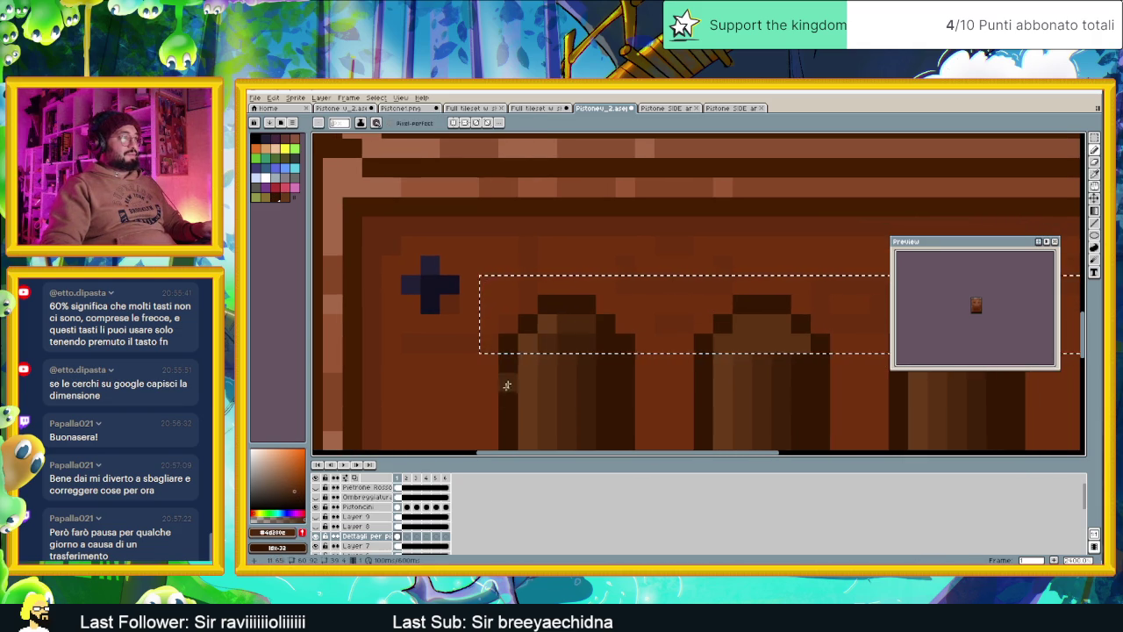
pyautogui.scroll(-3, 518, 372)
pyautogui.moveTo(591, 384); pyautogui.dragTo(597, 318)
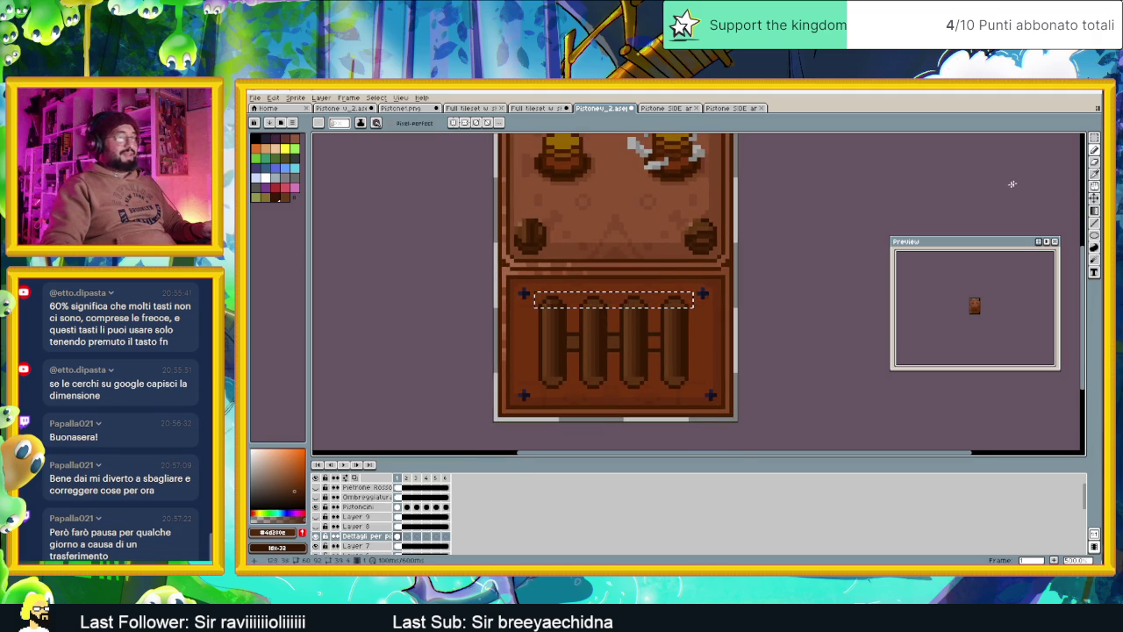
pyautogui.click(1095, 138)
pyautogui.click(728, 215)
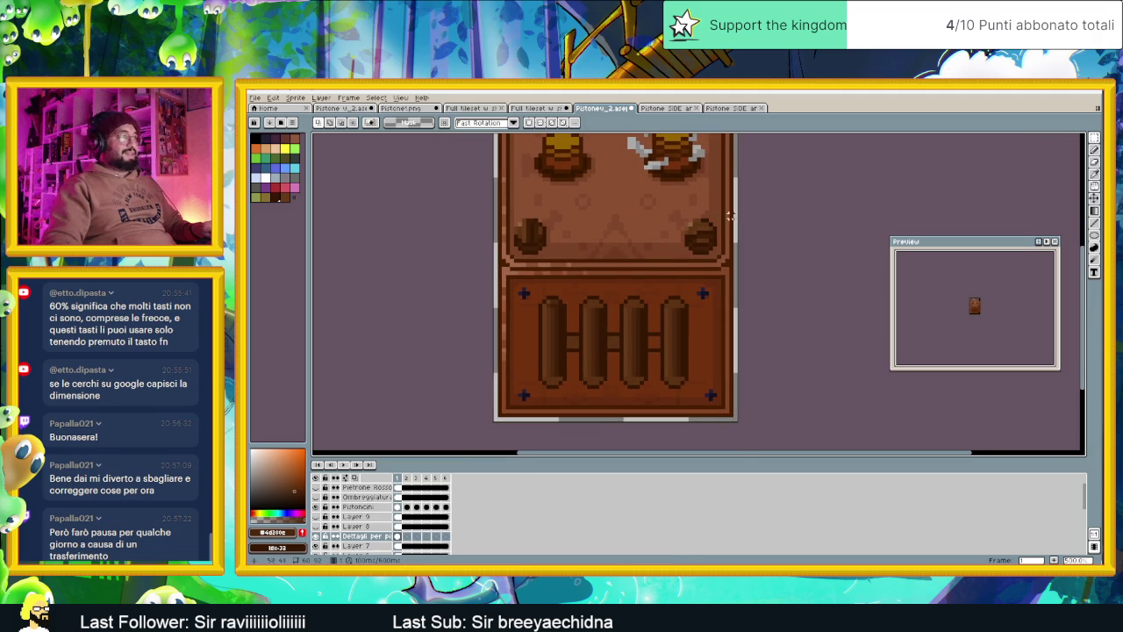
pyautogui.scroll(5, 588, 273)
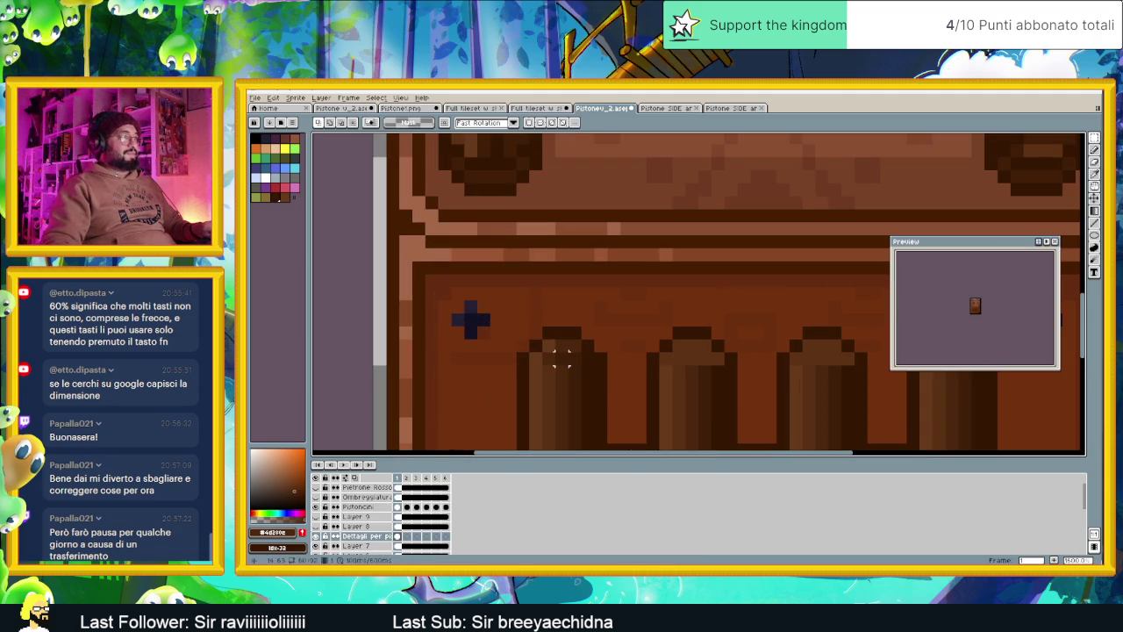
pyautogui.press('b')
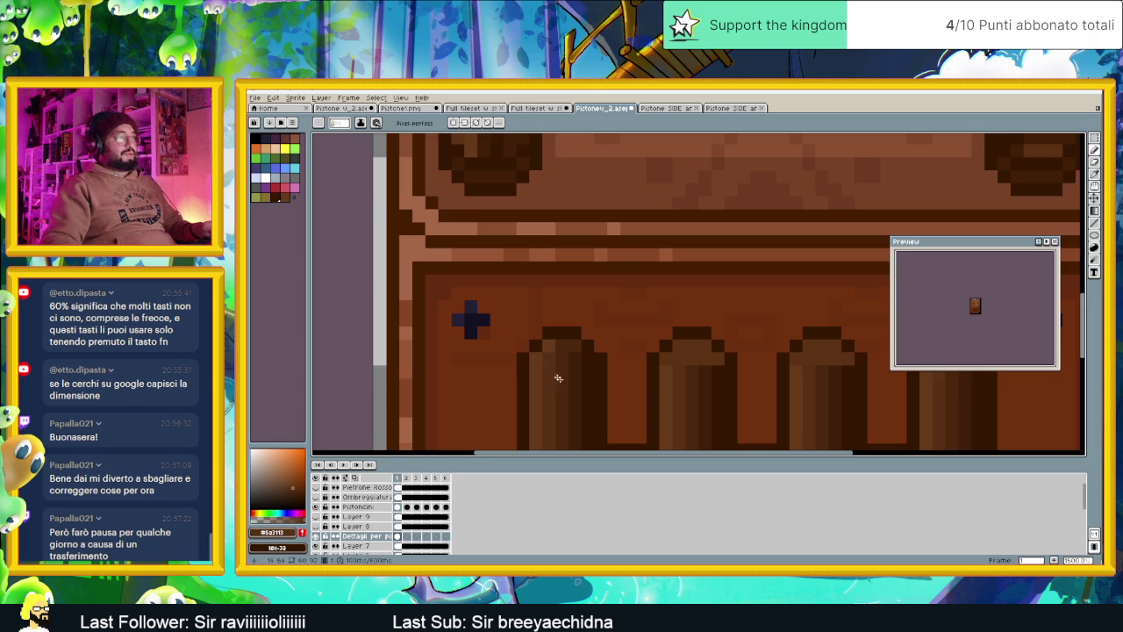
pyautogui.scroll(-2, 619, 360)
pyautogui.scroll(-2, 619, 360)
pyautogui.scroll(2, 631, 298)
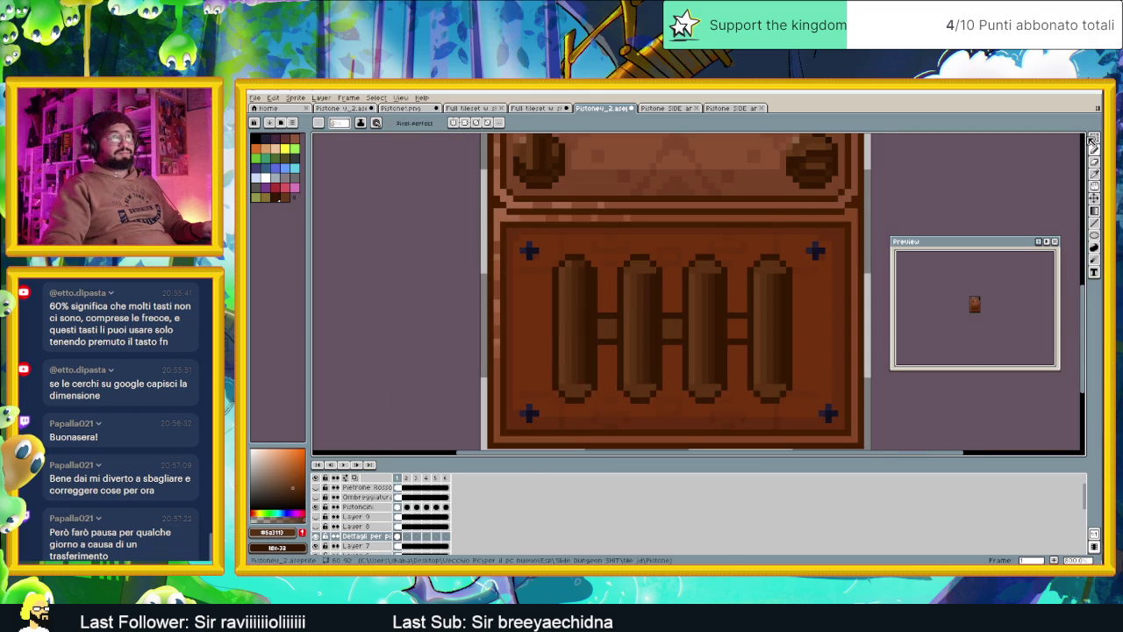
pyautogui.press('m')
# Move the top-left cross block down two pixels.
pyautogui.moveTo(532, 230)
pyautogui.mouseDown()
pyautogui.moveTo(581, 270)
pyautogui.moveTo(608, 263)
pyautogui.moveTo(614, 275)
pyautogui.mouseUp()
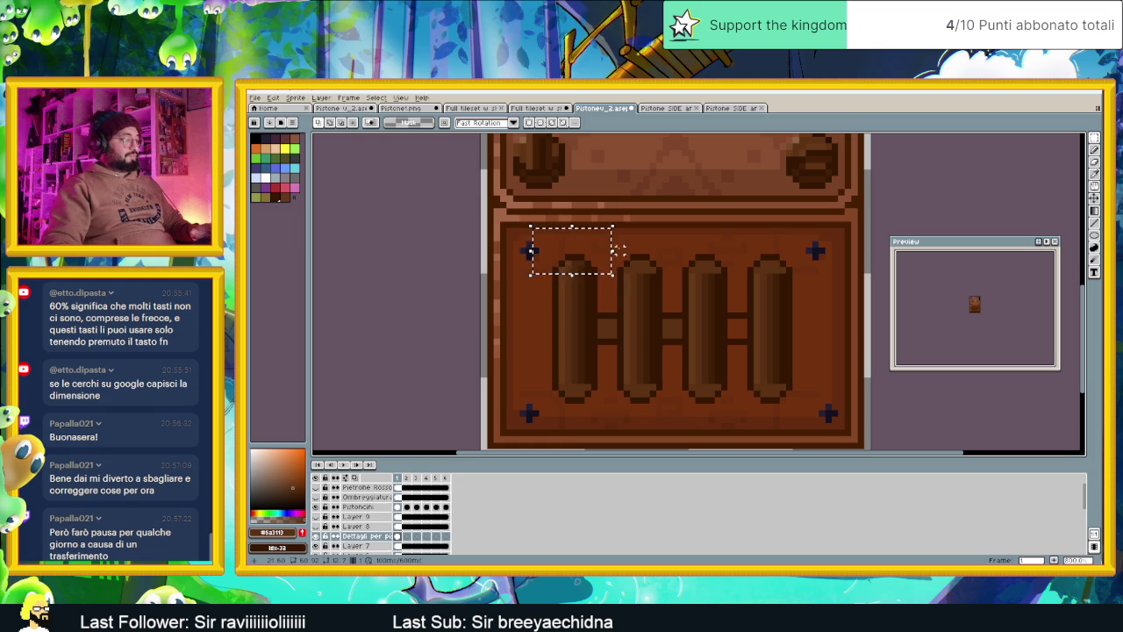
pyautogui.click(618, 248)
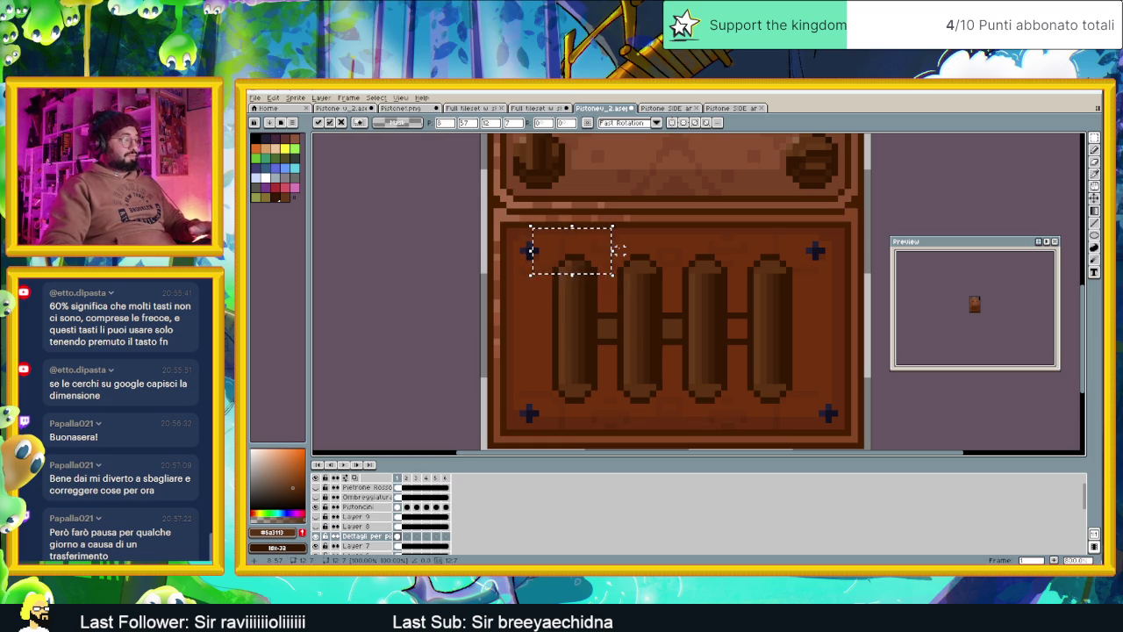
pyautogui.moveTo(588, 258); pyautogui.dragTo(577, 396)
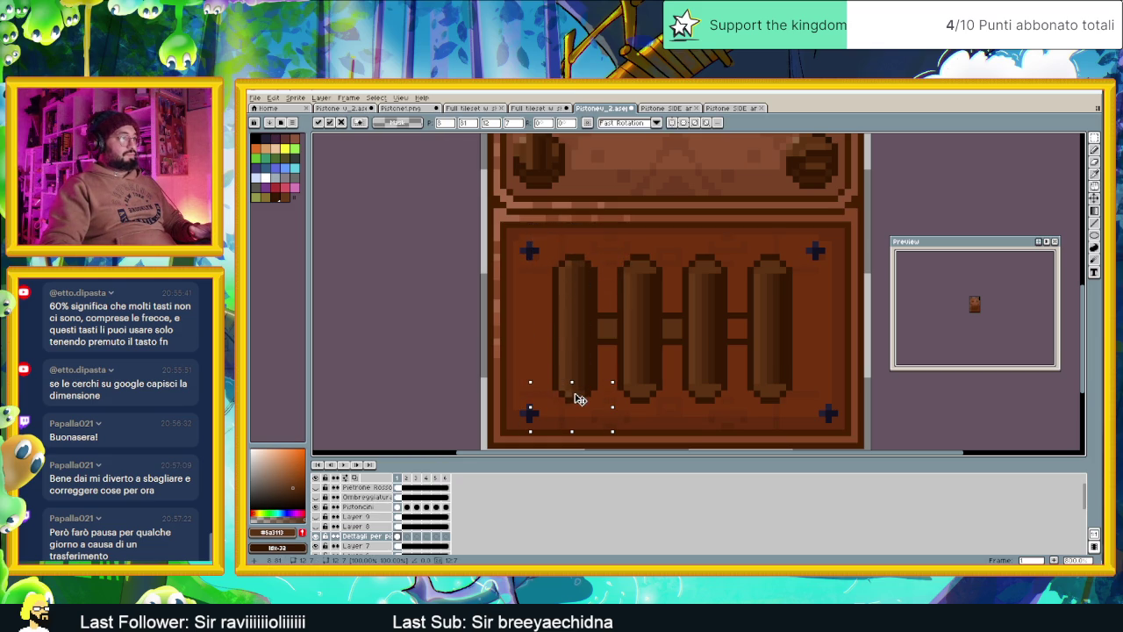
pyautogui.press('Return')
# Shift the first barrel right so the four barrels sit evenly spaced.
pyautogui.moveTo(539, 235)
pyautogui.mouseDown()
pyautogui.moveTo(572, 295)
pyautogui.moveTo(600, 410)
pyautogui.mouseUp()
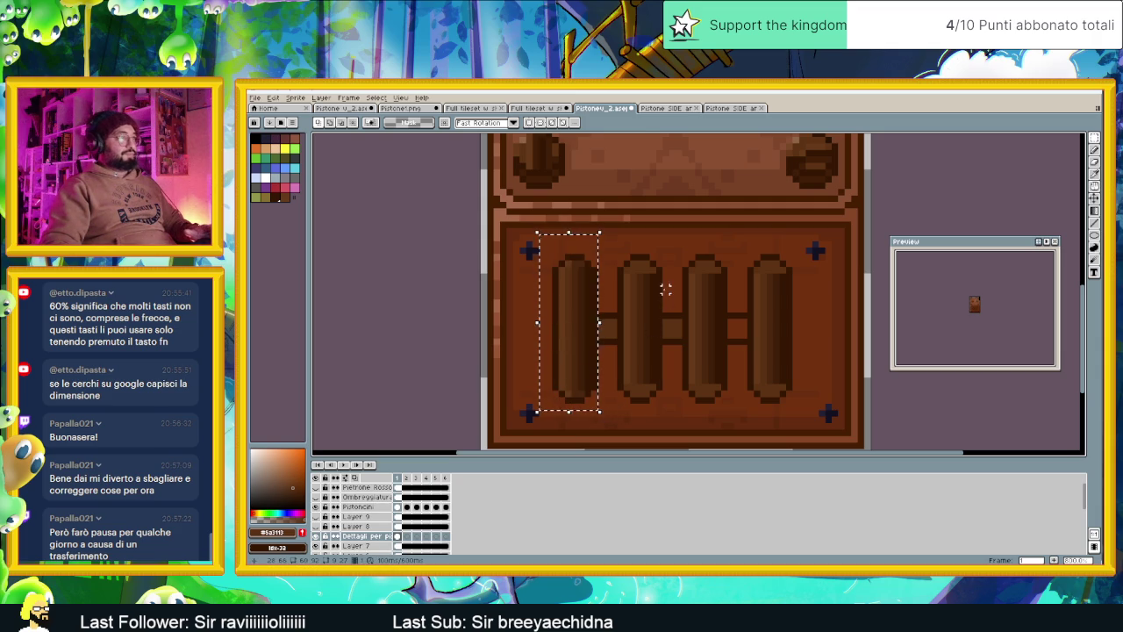
pyautogui.click(601, 296)
pyautogui.moveTo(585, 296)
pyautogui.mouseDown()
pyautogui.moveTo(647, 302)
pyautogui.moveTo(594, 316)
pyautogui.moveTo(714, 319)
pyautogui.moveTo(584, 310)
pyautogui.moveTo(767, 316)
pyautogui.mouseUp()
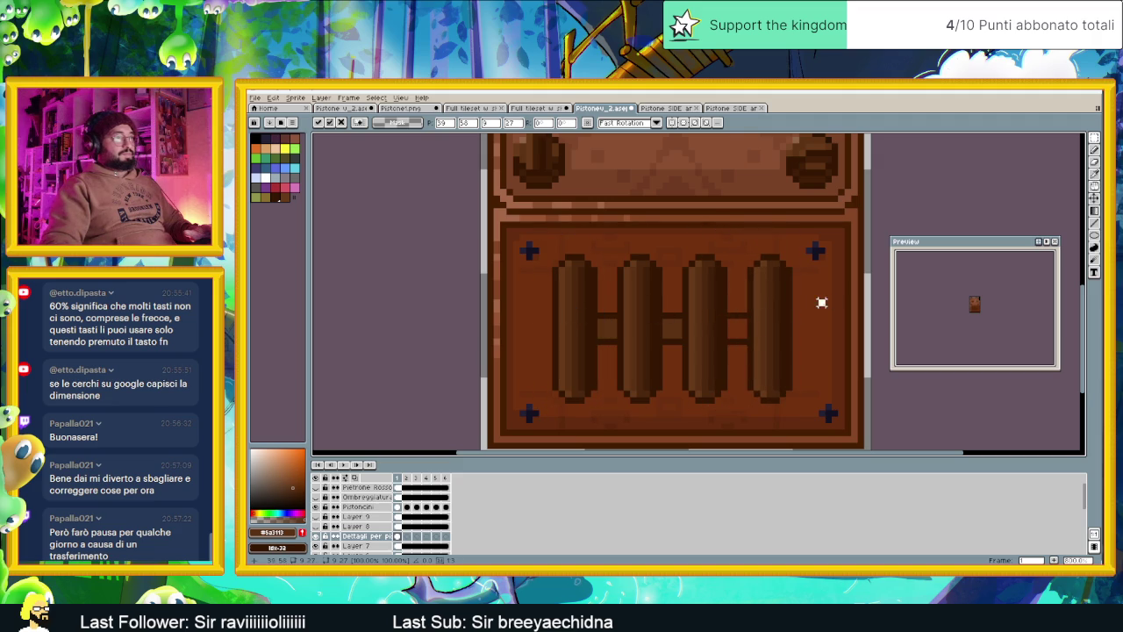
pyautogui.hotkey('ctrl', 'd')
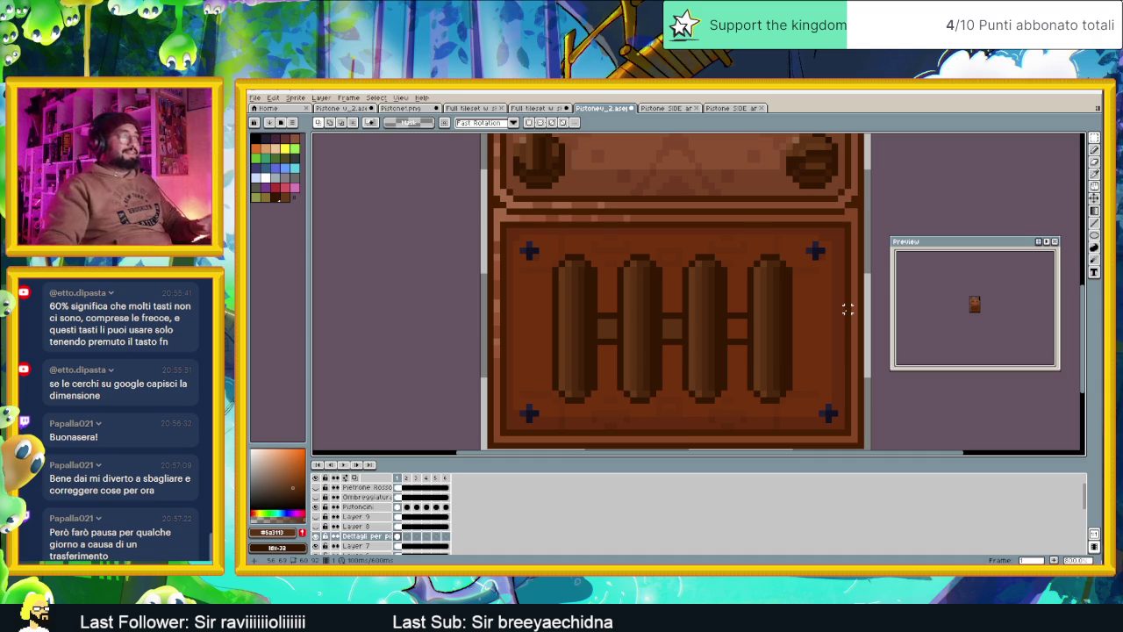
pyautogui.scroll(1, 632, 341)
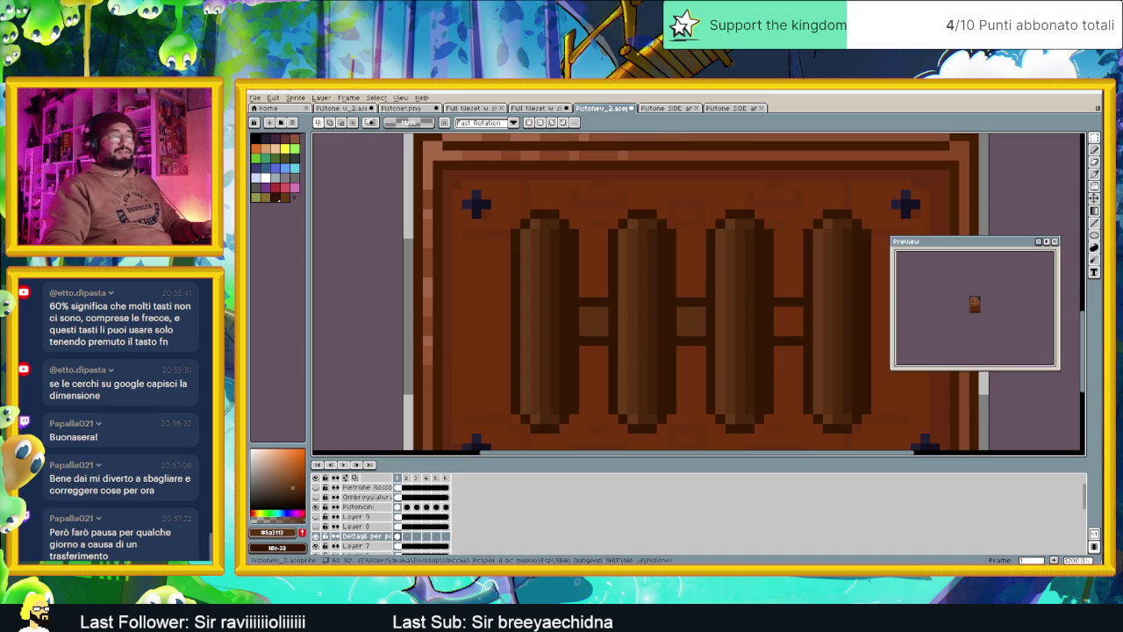
# Bucket-fill the three connector patches between the pistons with the darker piston brown.
pyautogui.click(1093, 211)
pyautogui.press('w')
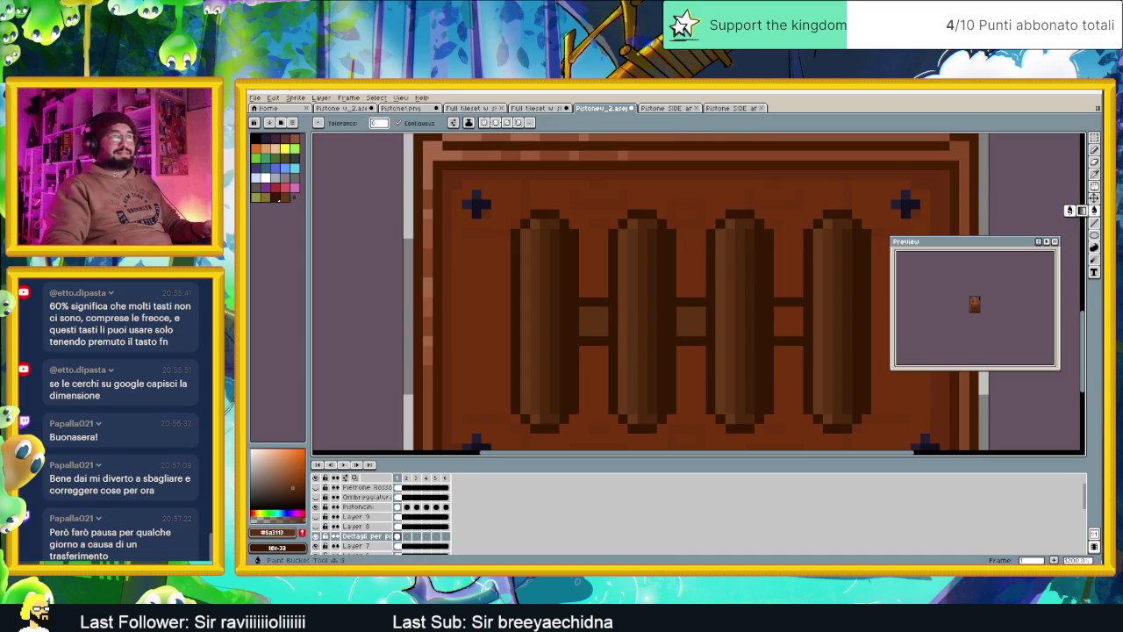
pyautogui.scroll(-1, 586, 301)
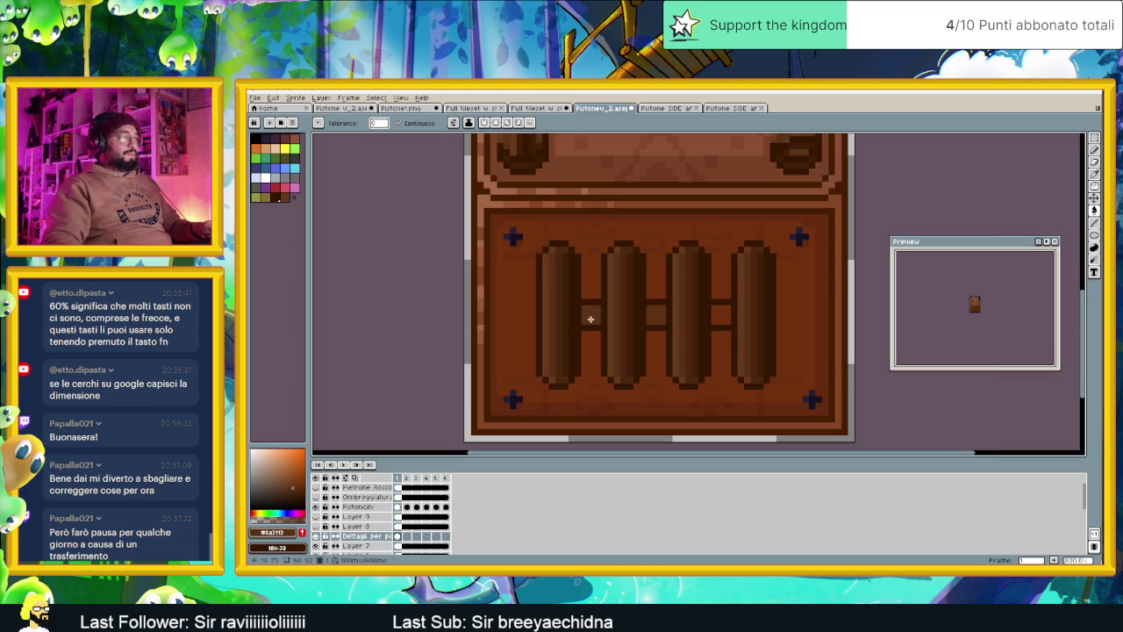
pyautogui.press('i')
pyautogui.click(564, 318)
pyautogui.press('w')
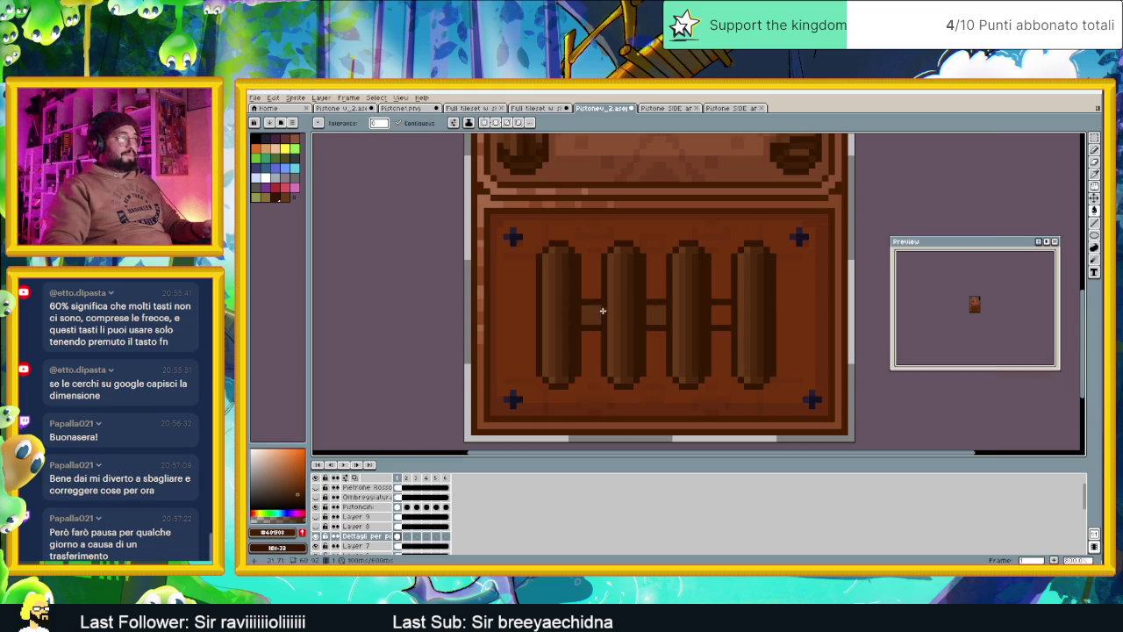
pyautogui.click(597, 314)
pyautogui.click(659, 312)
pyautogui.click(720, 316)
# Sample a brown from the housing for drawing straight lines.
pyautogui.scroll(-3, 681, 343)
pyautogui.scroll(-1, 682, 343)
pyautogui.scroll(2, 682, 343)
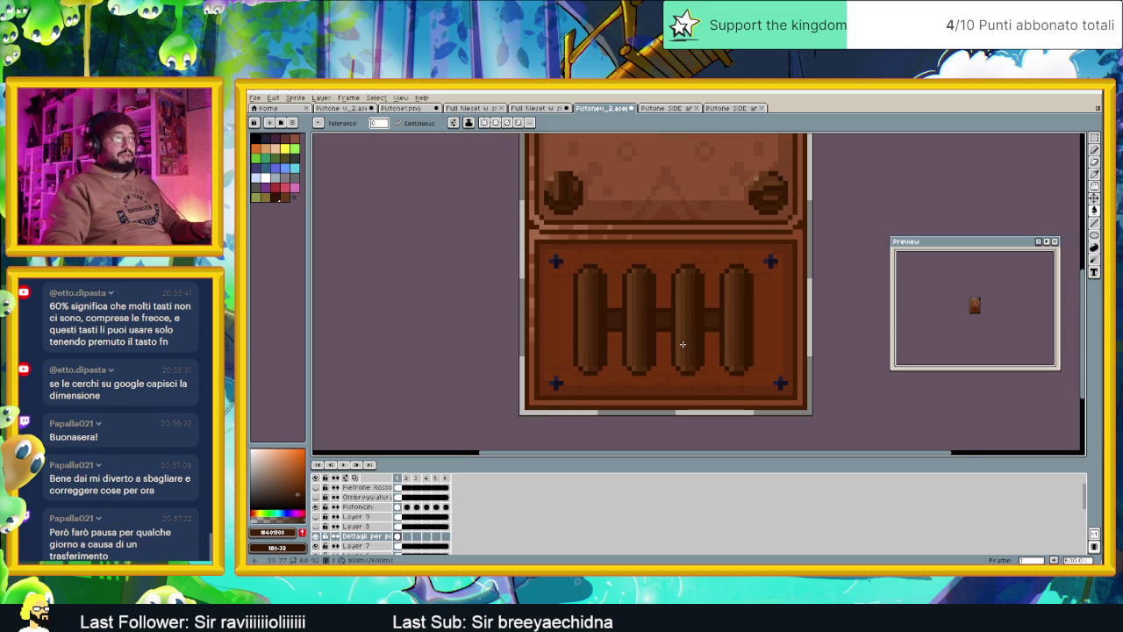
pyautogui.scroll(1, 682, 344)
pyautogui.press('i')
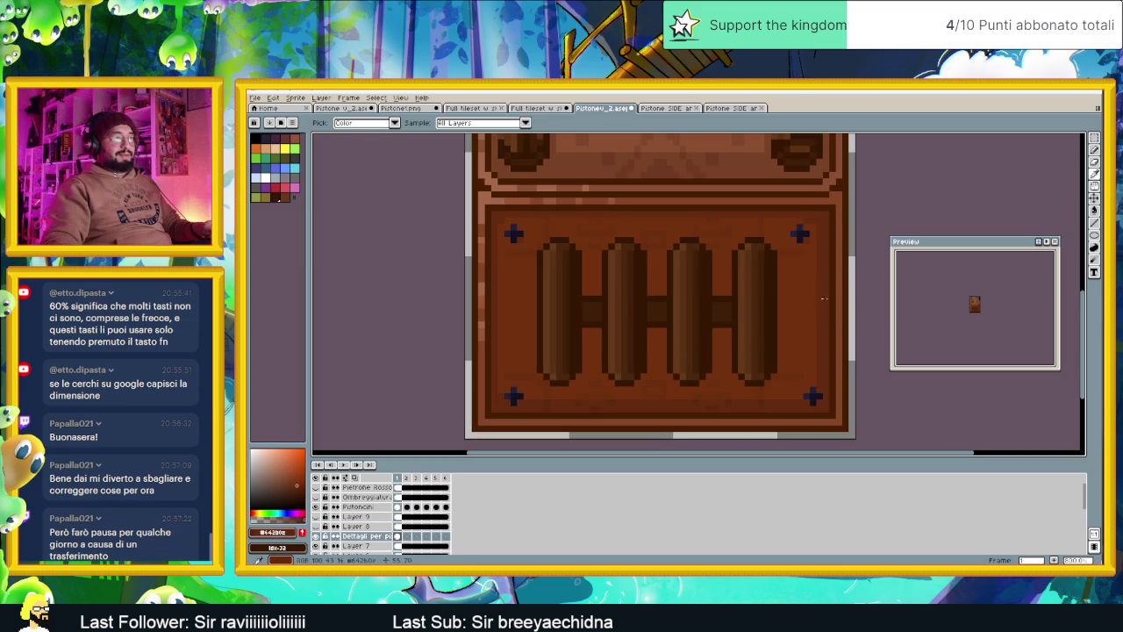
pyautogui.click(827, 294)
pyautogui.press('l')
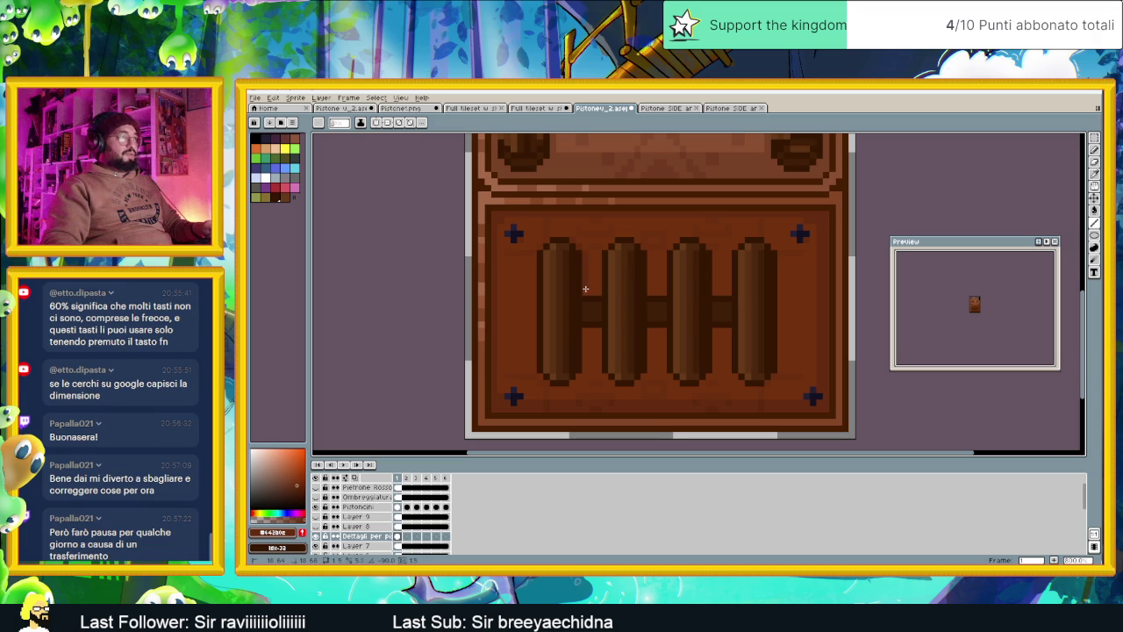
# Draw five short vertical and horizontal brown shading lines beside the first piston.
pyautogui.moveTo(586, 290); pyautogui.dragTo(588, 293)
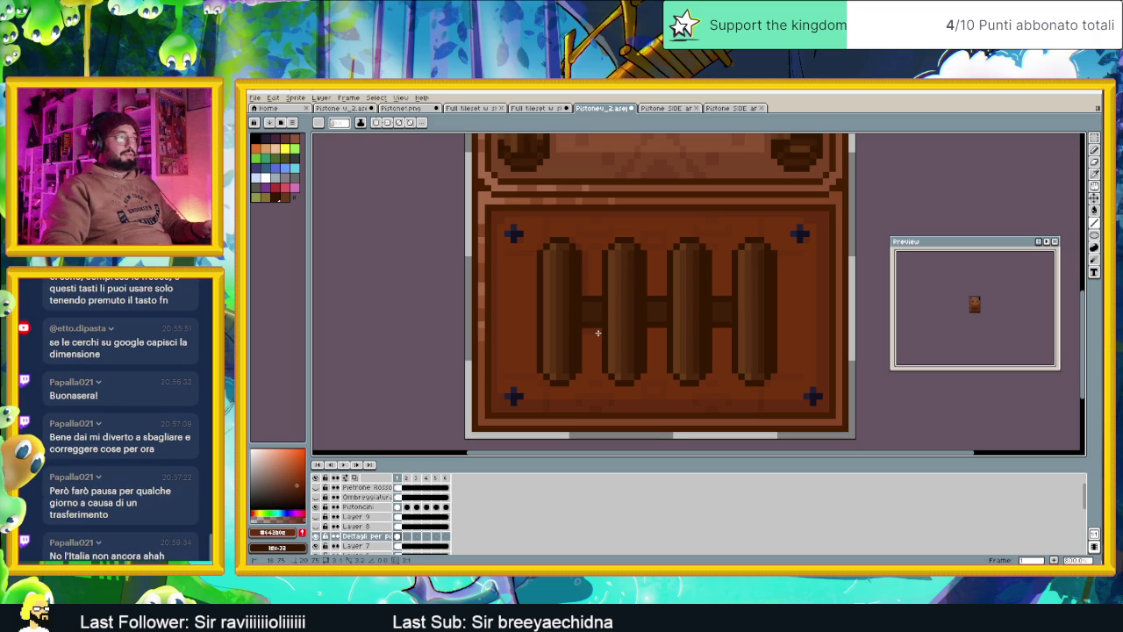
pyautogui.moveTo(587, 338); pyautogui.dragTo(595, 339)
pyautogui.moveTo(590, 257); pyautogui.dragTo(592, 290)
pyautogui.moveTo(580, 247); pyautogui.dragTo(581, 246)
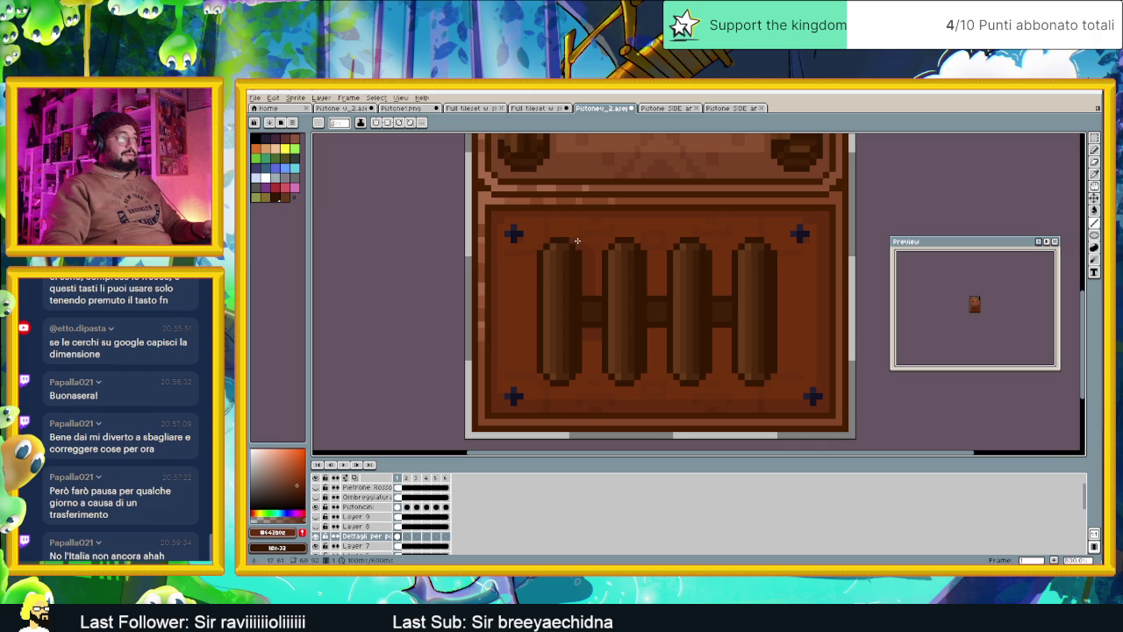
pyautogui.moveTo(591, 349); pyautogui.dragTo(581, 367)
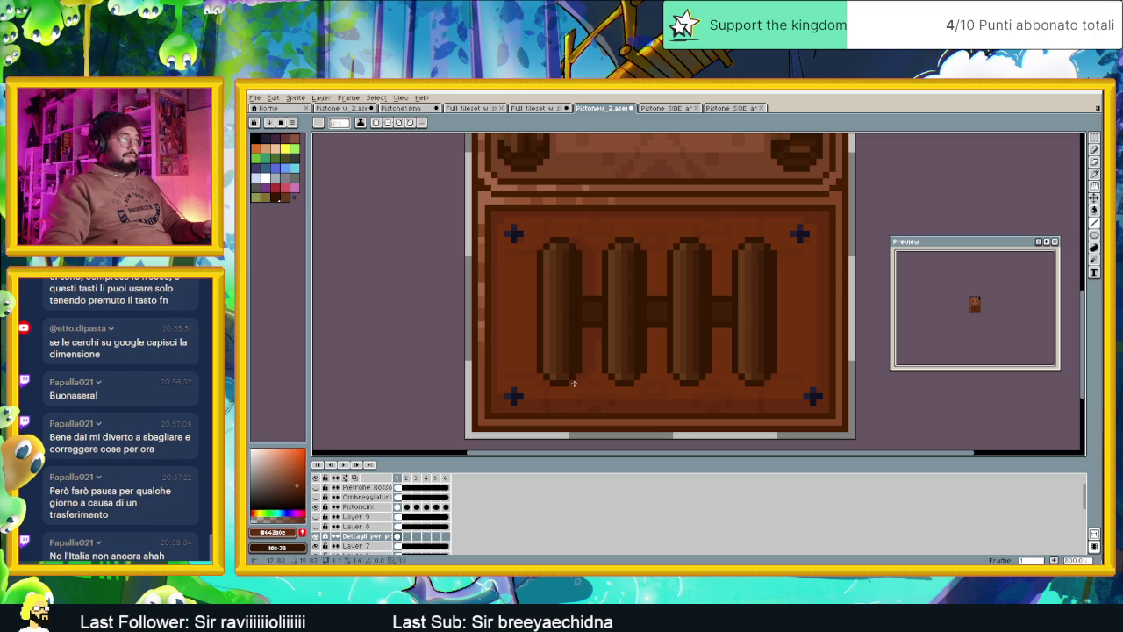
# Add one more vertical shading line beside the first piston and pan around to inspect.
pyautogui.hscroll(2, 595, 347)
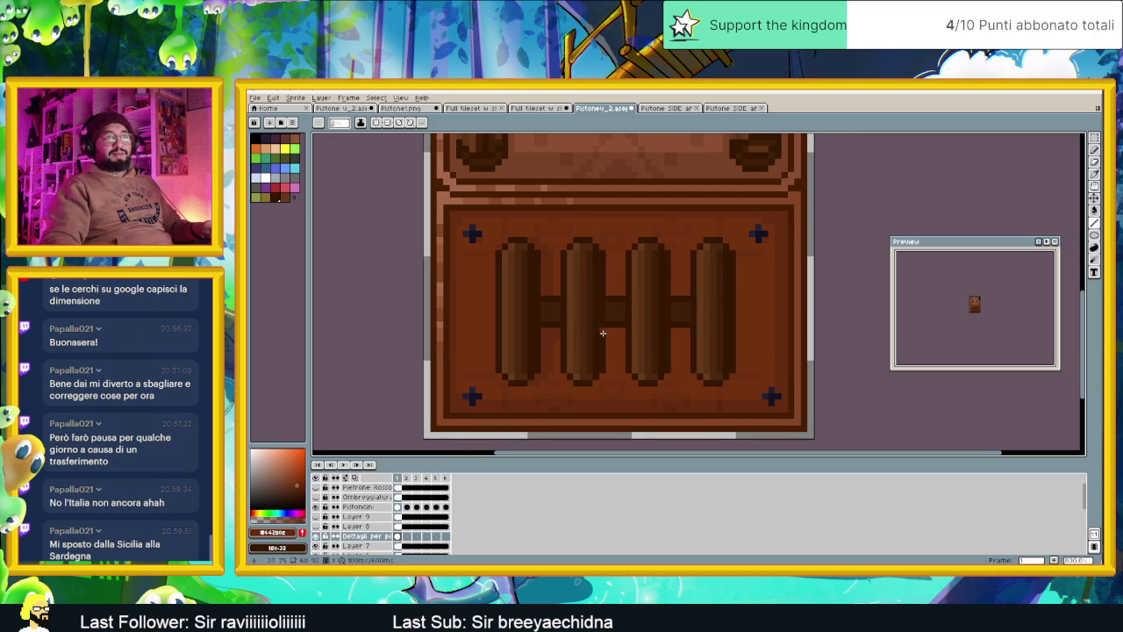
pyautogui.hscroll(1, 631, 344)
pyautogui.scroll(-1, 631, 344)
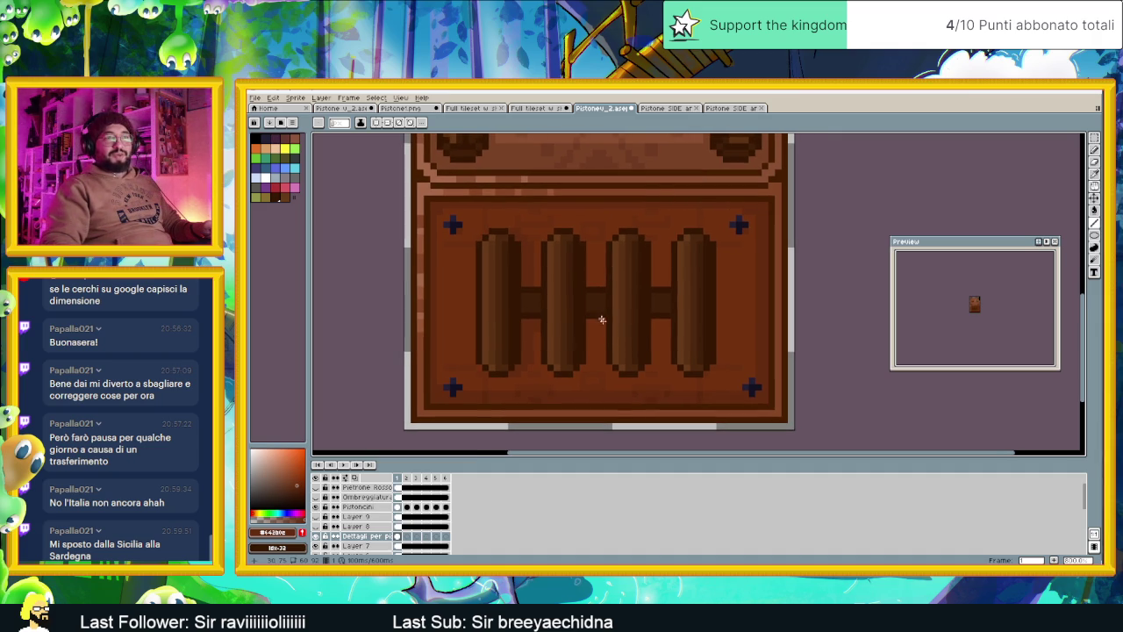
pyautogui.scroll(2, 587, 289)
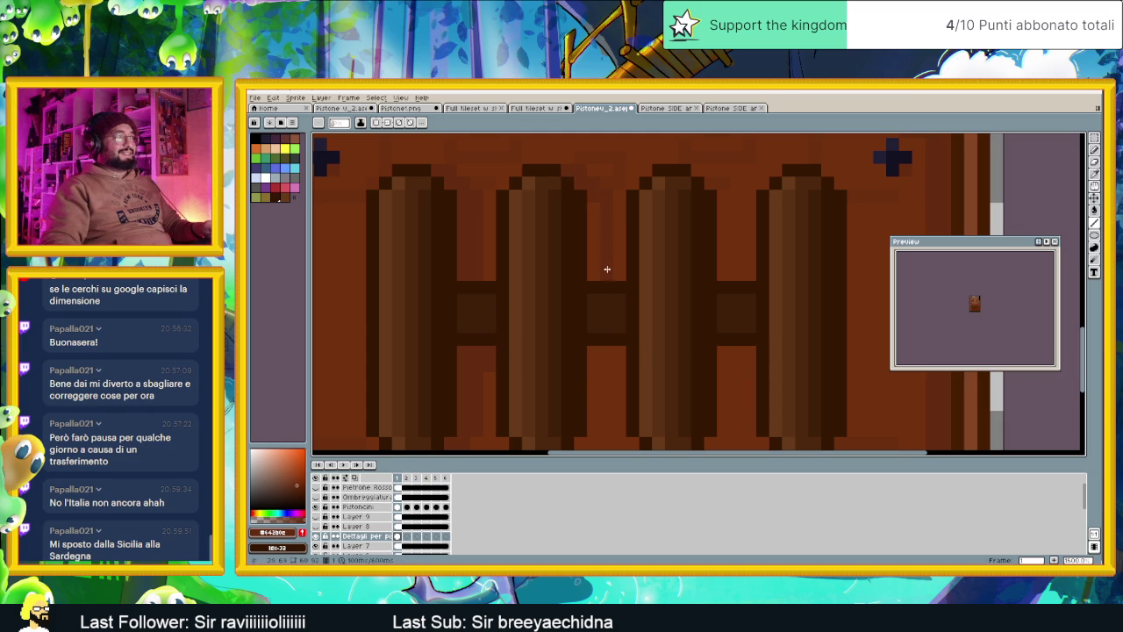
pyautogui.scroll(-2, 628, 364)
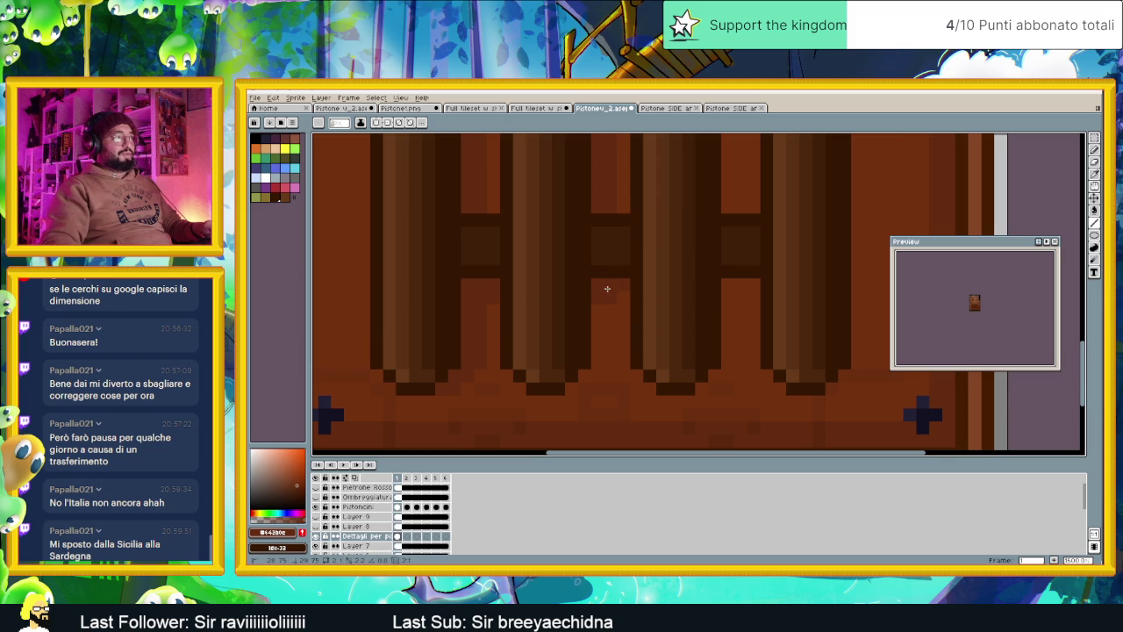
pyautogui.moveTo(603, 305); pyautogui.dragTo(604, 335)
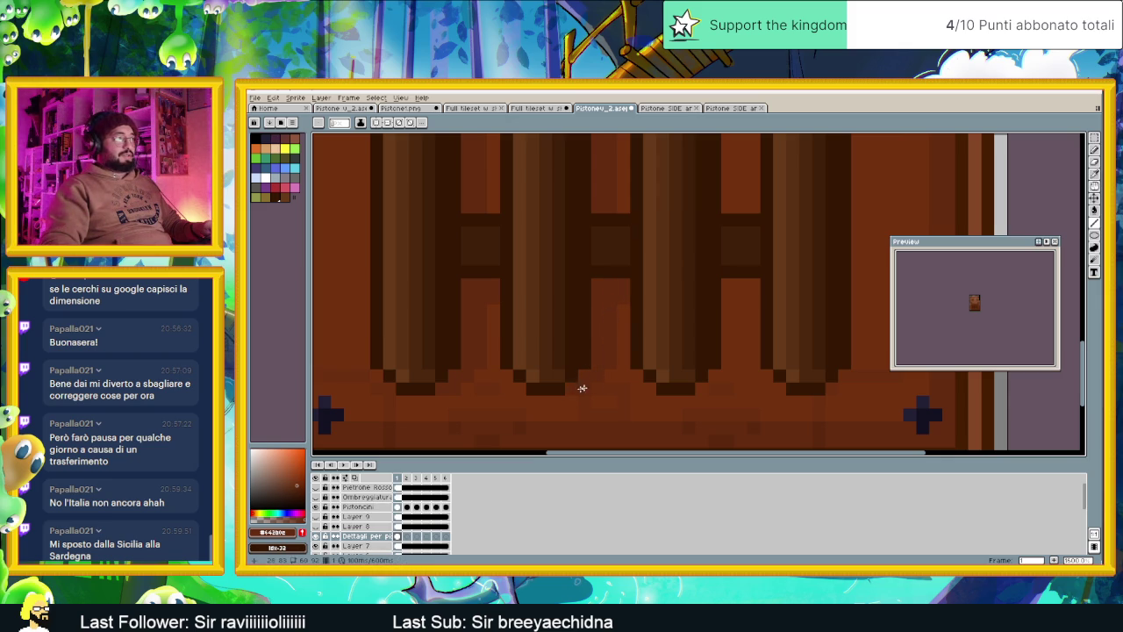
pyautogui.hscroll(3, 649, 360)
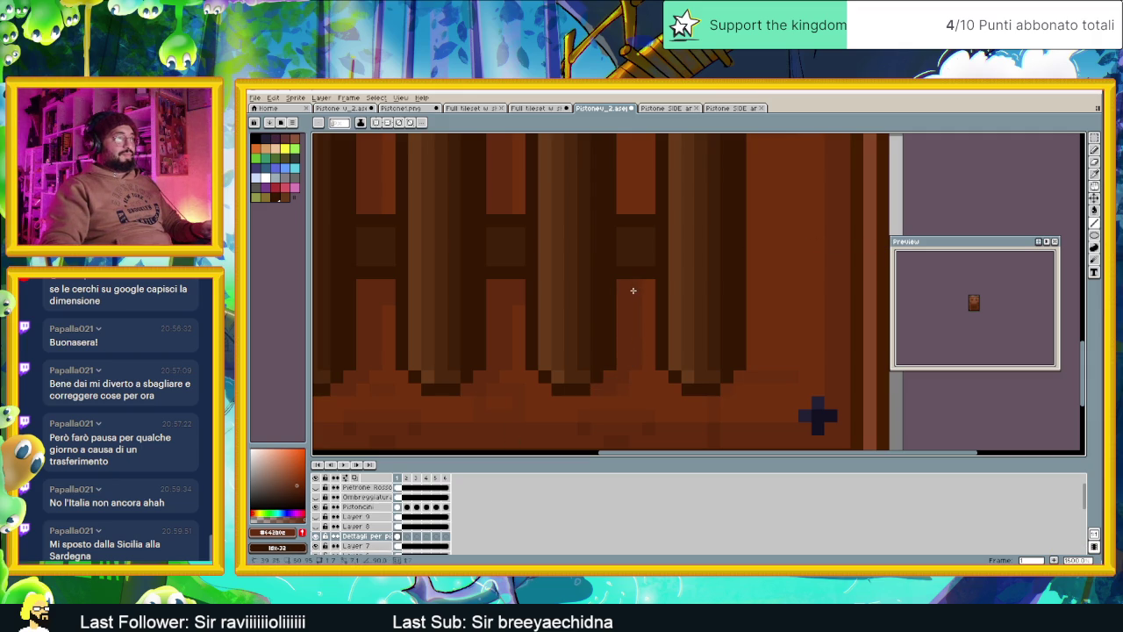
pyautogui.scroll(-3, 633, 291)
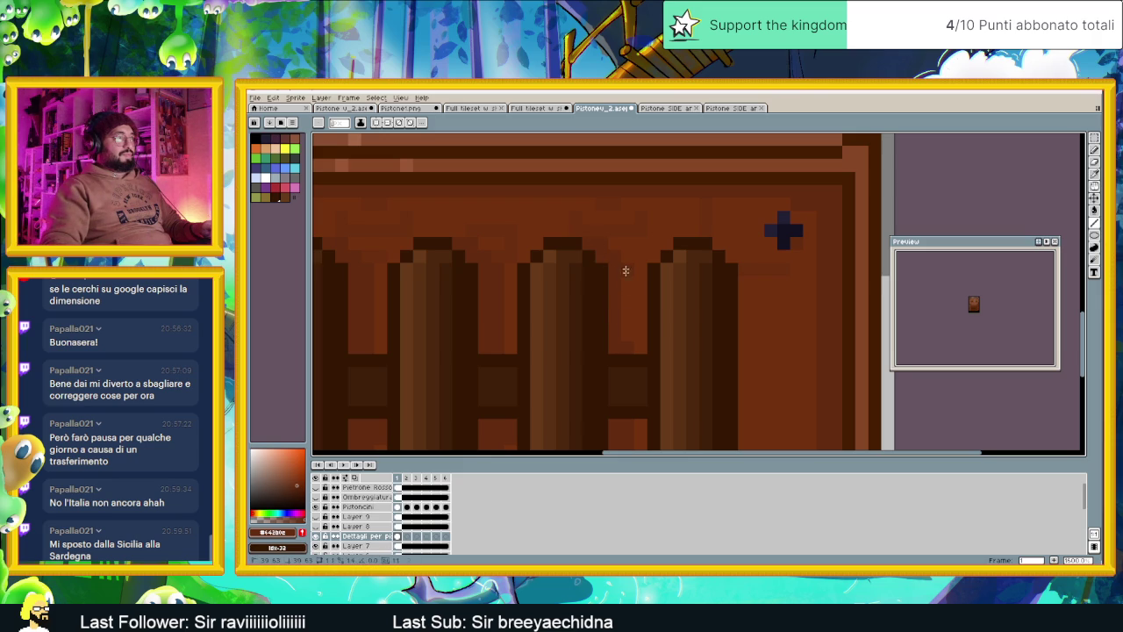
pyautogui.scroll(-3, 653, 289)
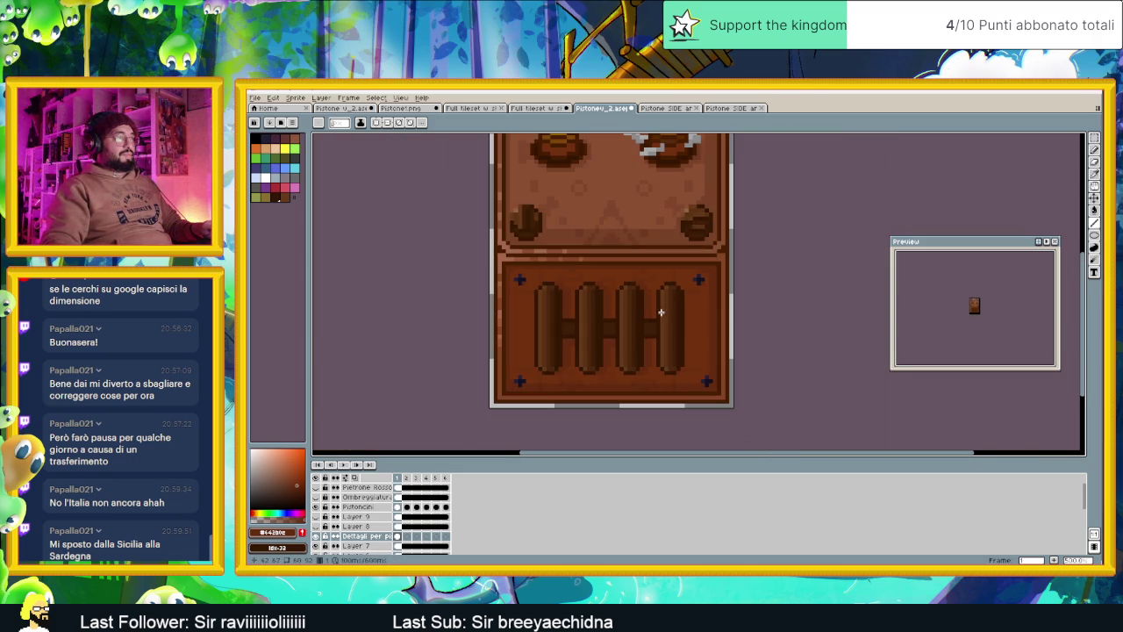
pyautogui.scroll(4, 684, 327)
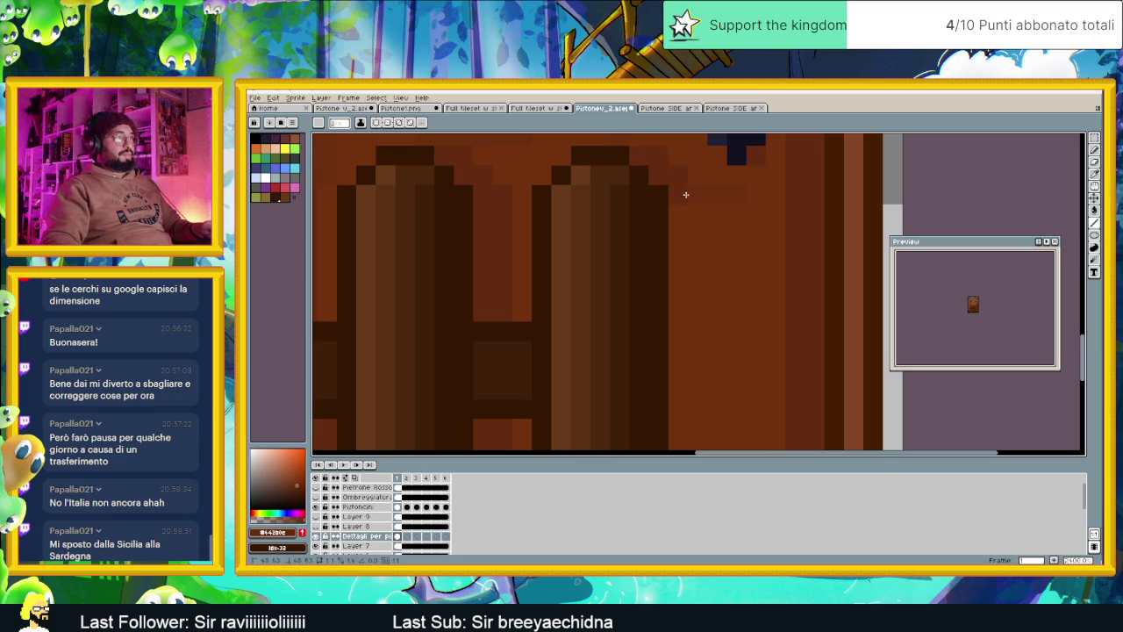
pyautogui.scroll(3, 693, 398)
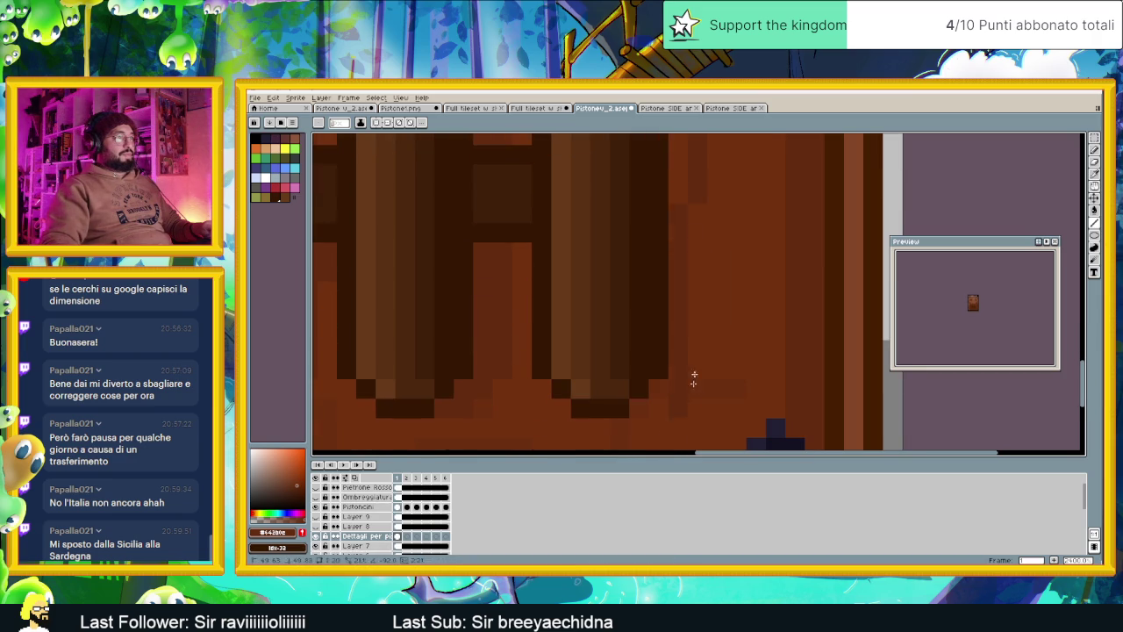
pyautogui.scroll(3, 676, 263)
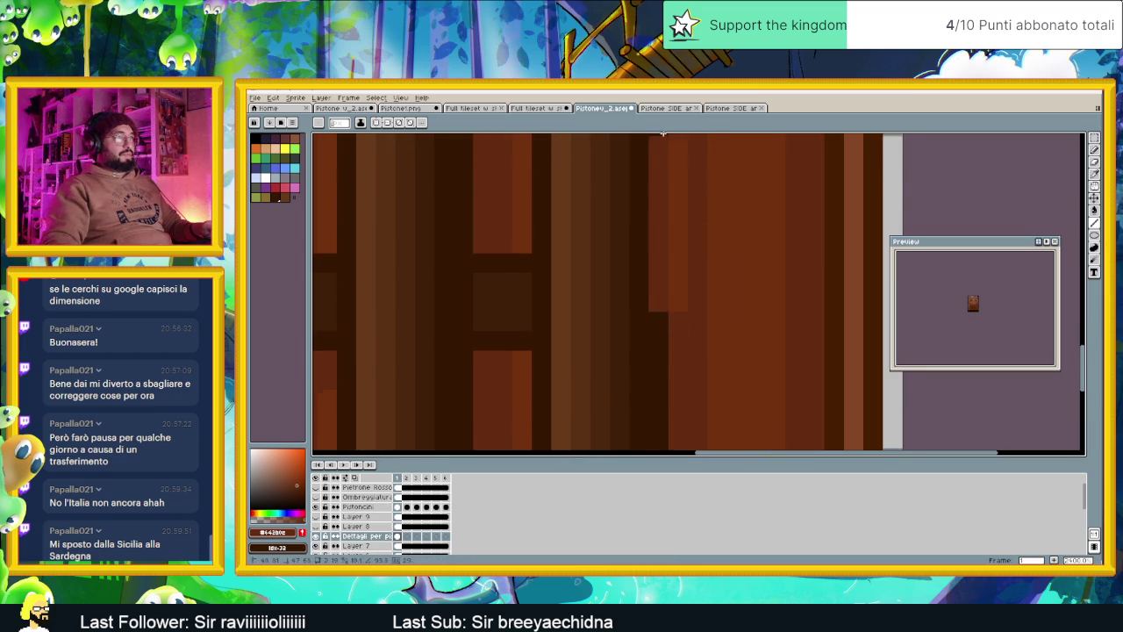
pyautogui.scroll(-3, 673, 196)
pyautogui.scroll(2, 684, 284)
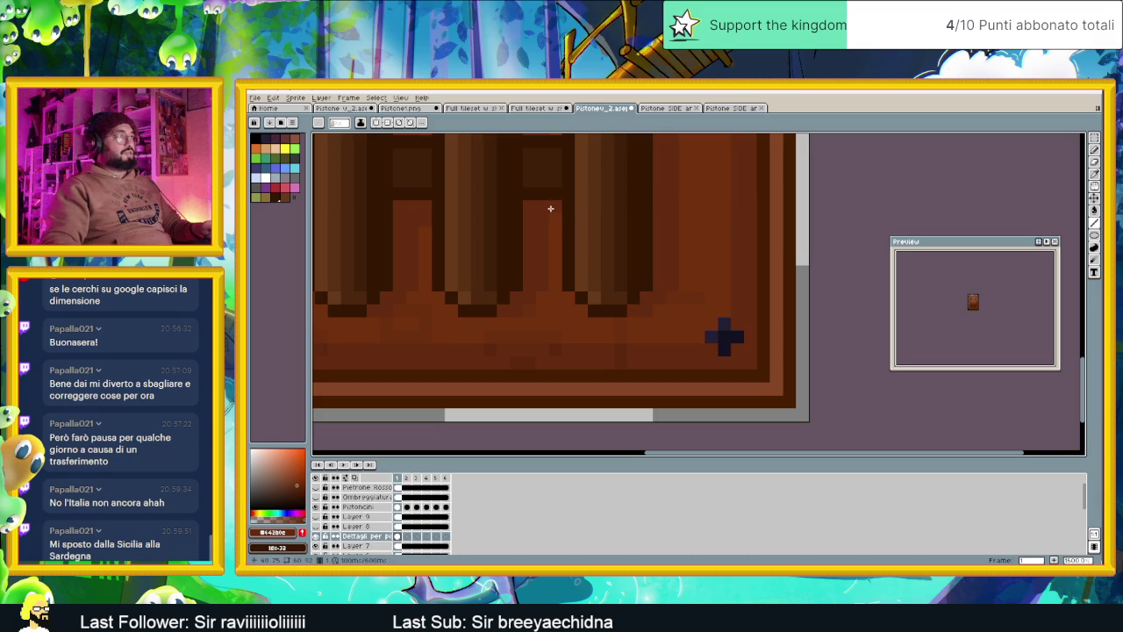
pyautogui.scroll(-3, 585, 241)
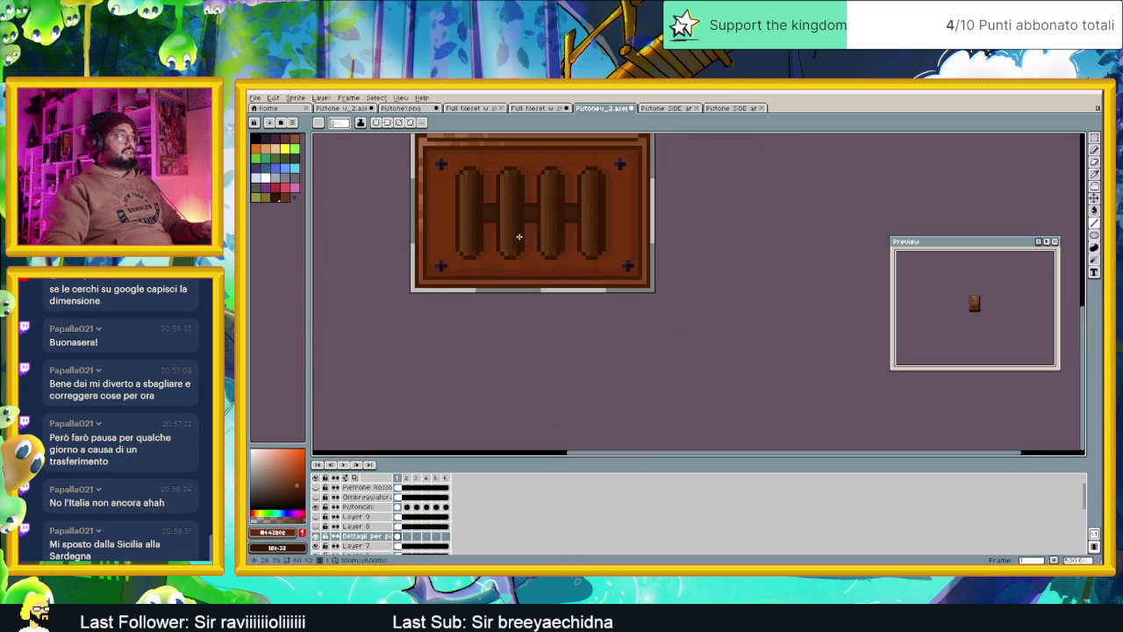
pyautogui.scroll(-1, 518, 236)
pyautogui.moveTo(581, 233); pyautogui.dragTo(639, 275)
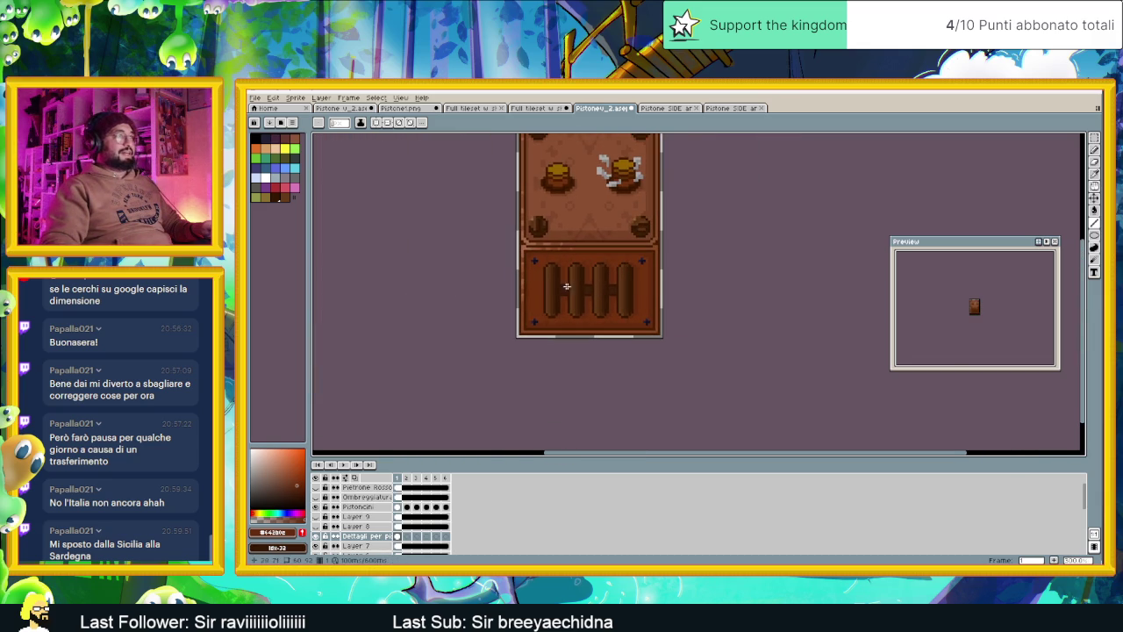
pyautogui.scroll(4, 575, 285)
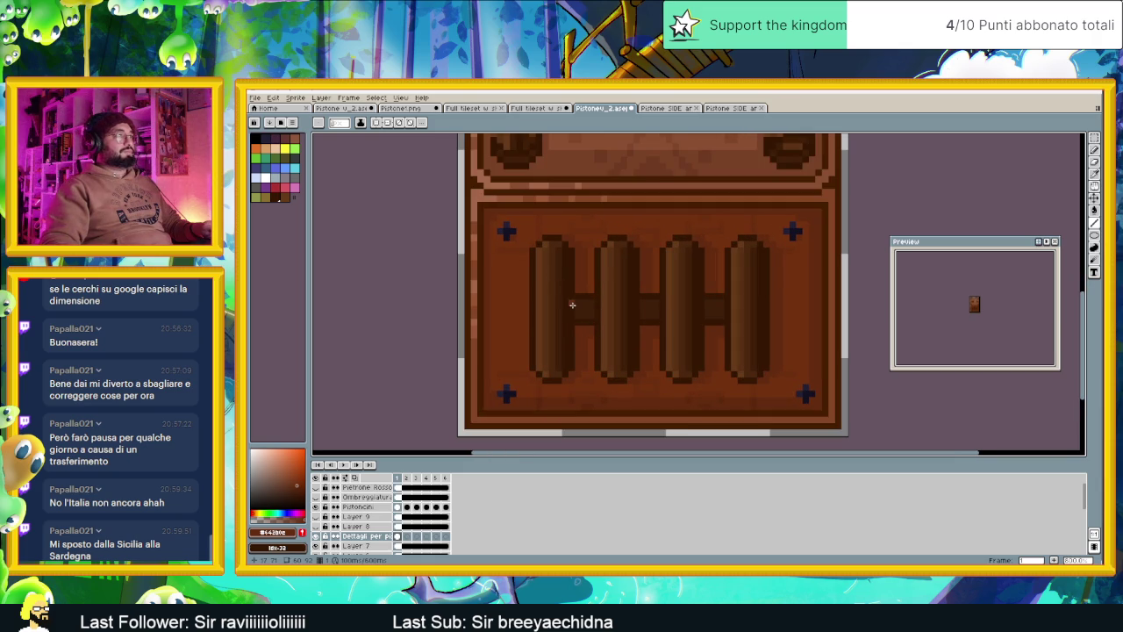
pyautogui.scroll(-4, 563, 289)
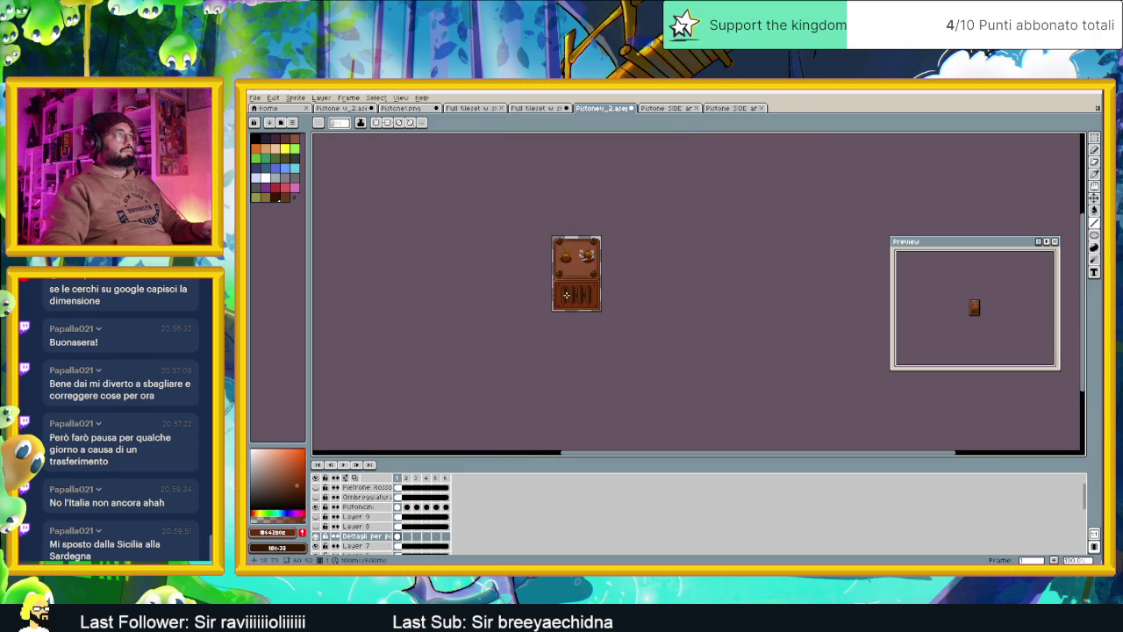
pyautogui.scroll(4, 589, 299)
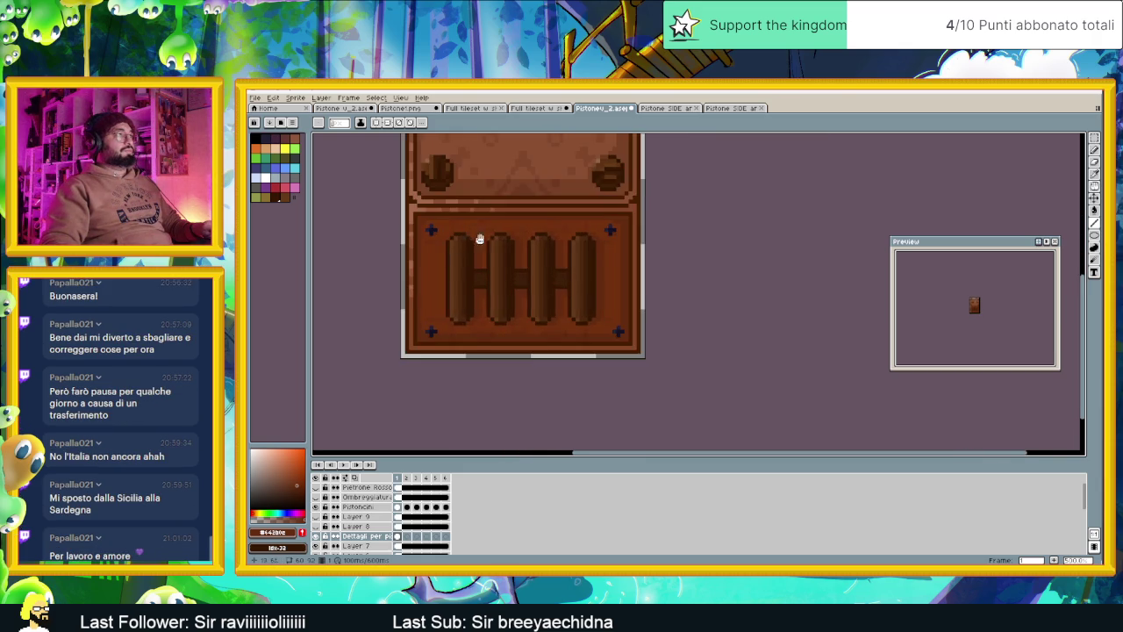
# Create a new empty layer above Dettagli per pistone.
pyautogui.rightClick(359, 536)
pyautogui.click(360, 537)
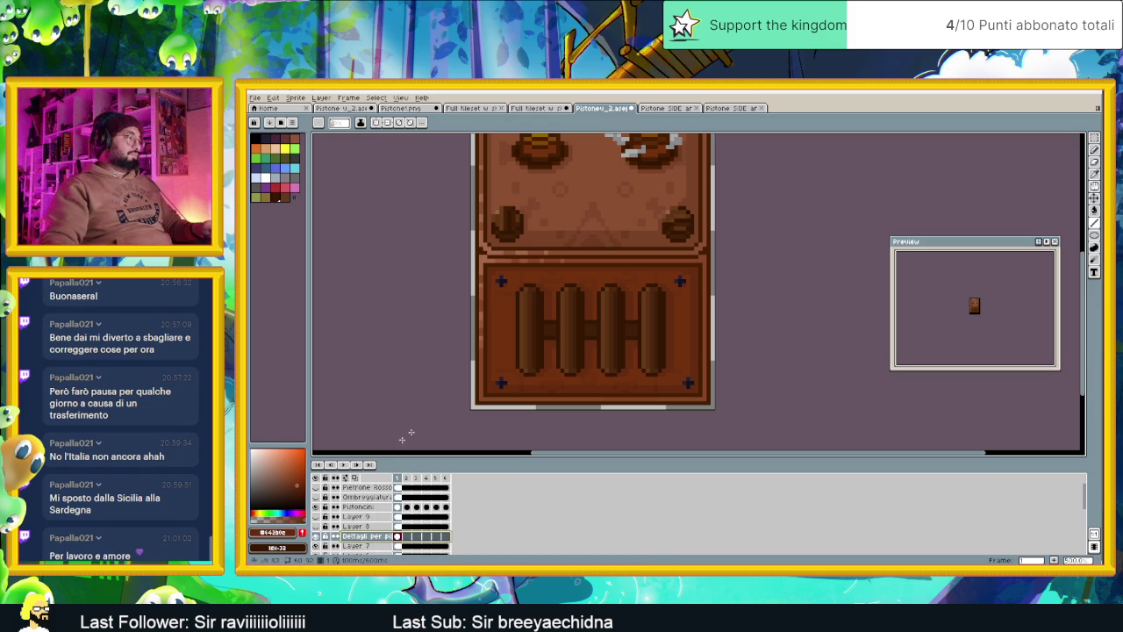
pyautogui.rightClick(358, 537)
pyautogui.moveTo(404, 507)
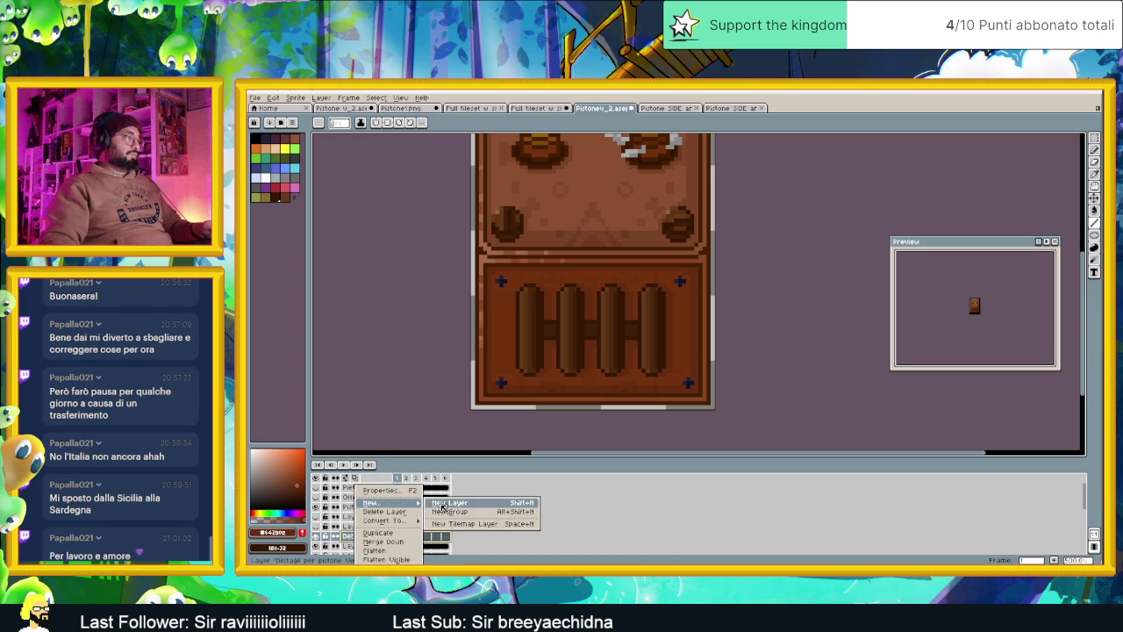
pyautogui.click(445, 508)
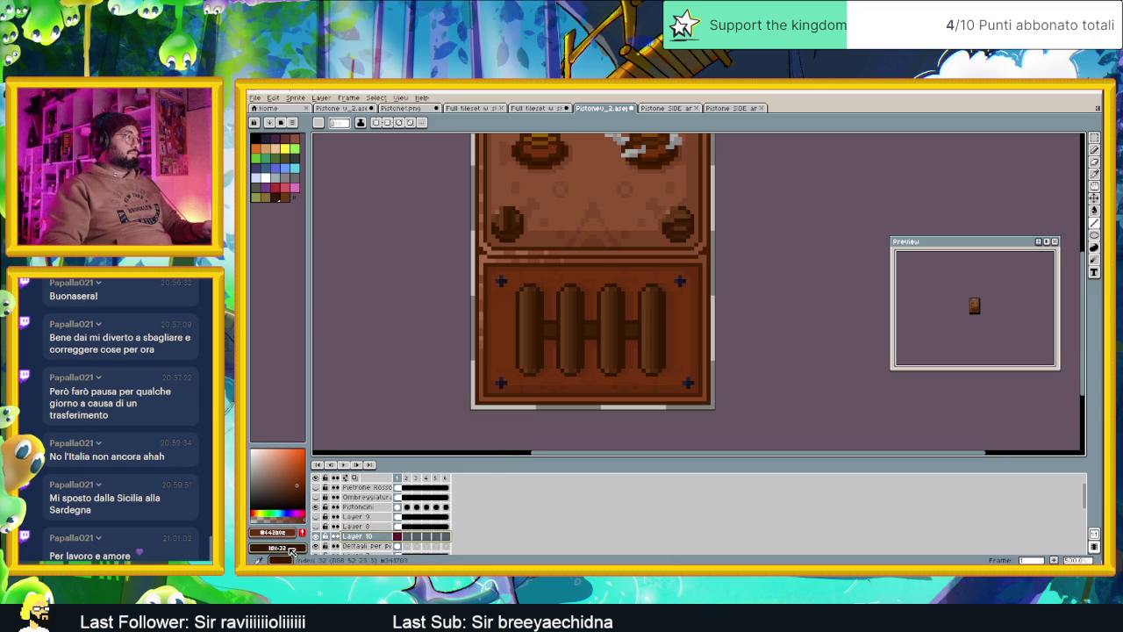
# Sample a light colour from the sprite for painting highlights.
pyautogui.press('i')
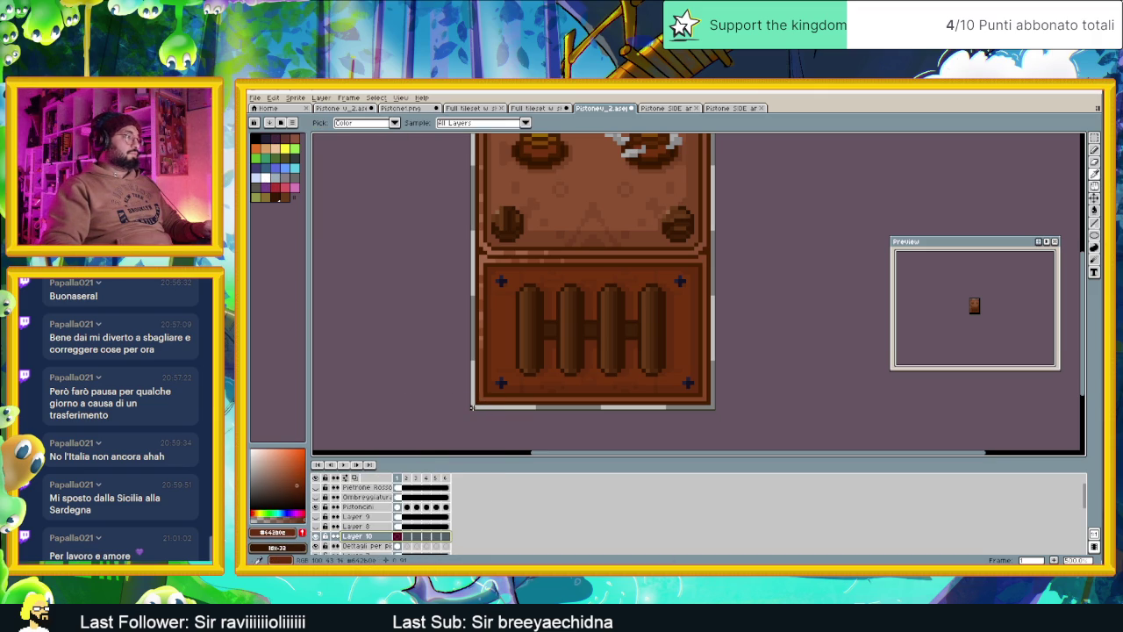
pyautogui.press('b')
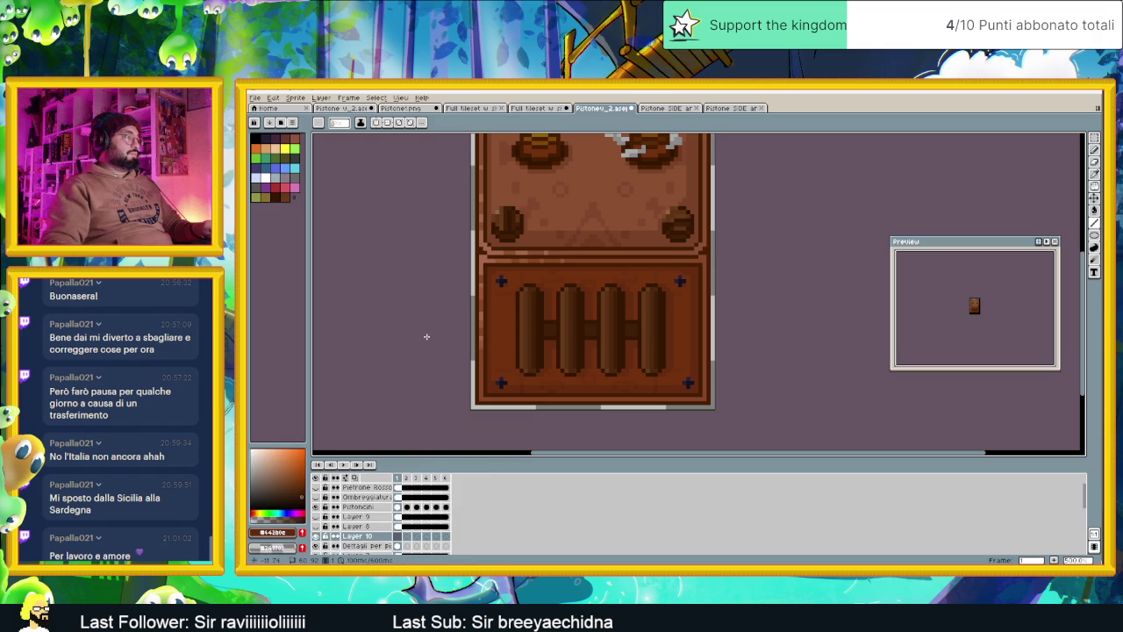
pyautogui.click(273, 532)
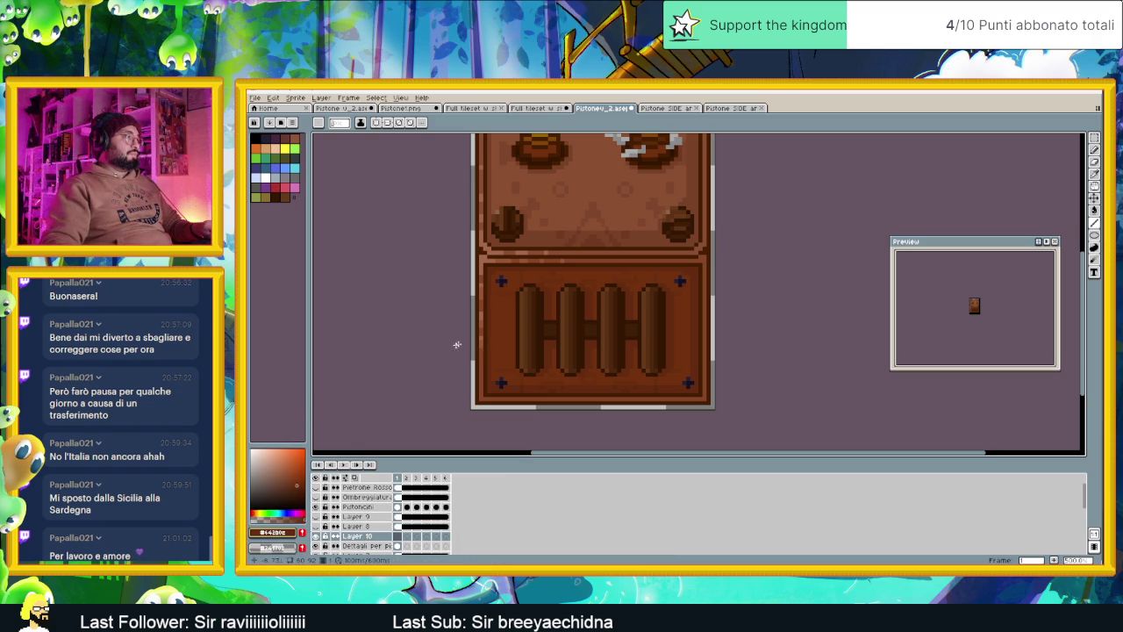
pyautogui.press('i')
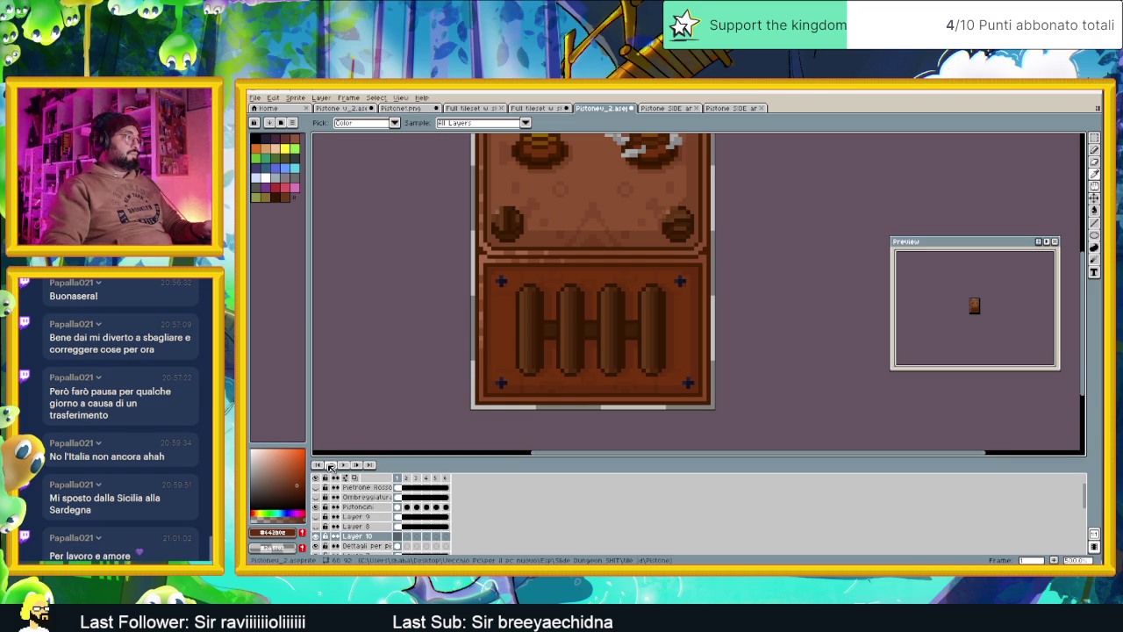
pyautogui.click(431, 412)
pyautogui.press('b')
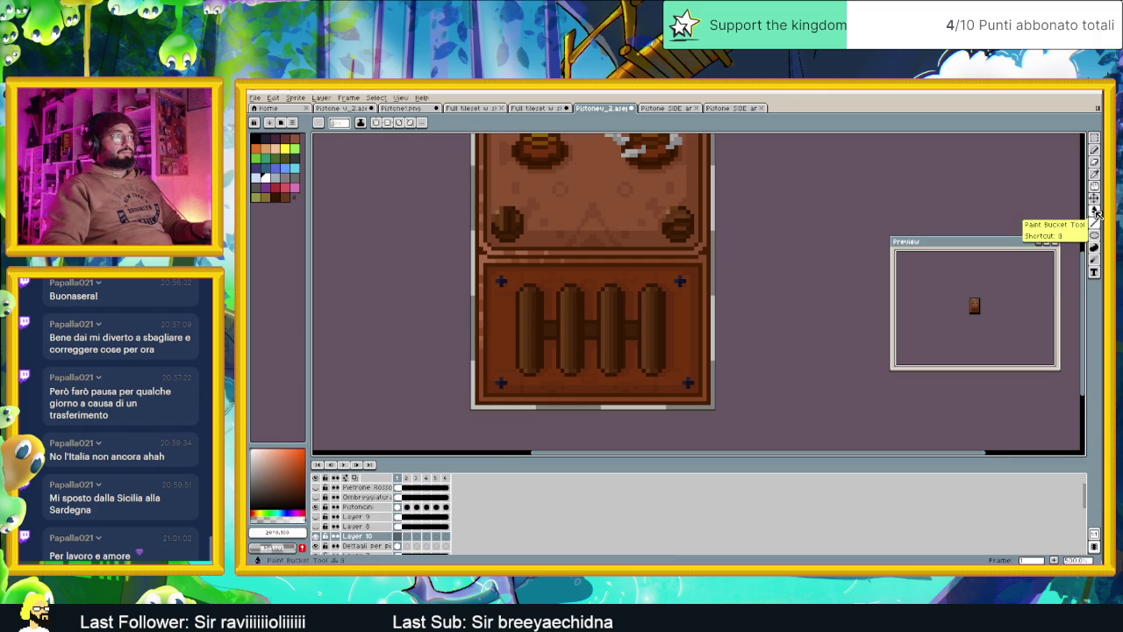
pyautogui.moveTo(1094, 235)
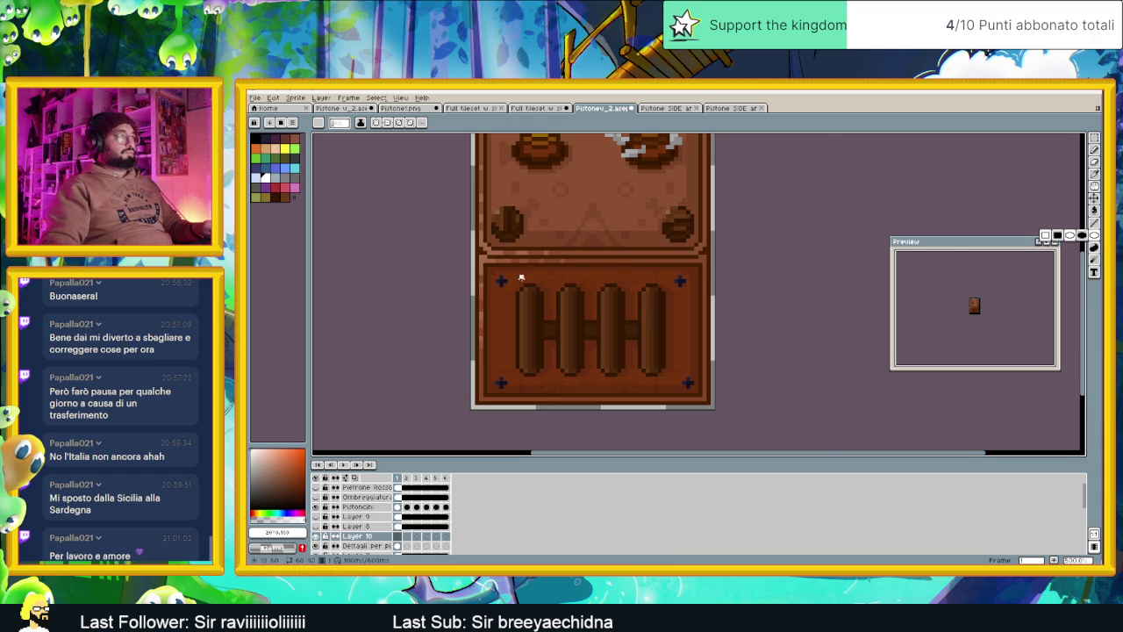
pyautogui.scroll(2, 524, 277)
pyautogui.click(1095, 138)
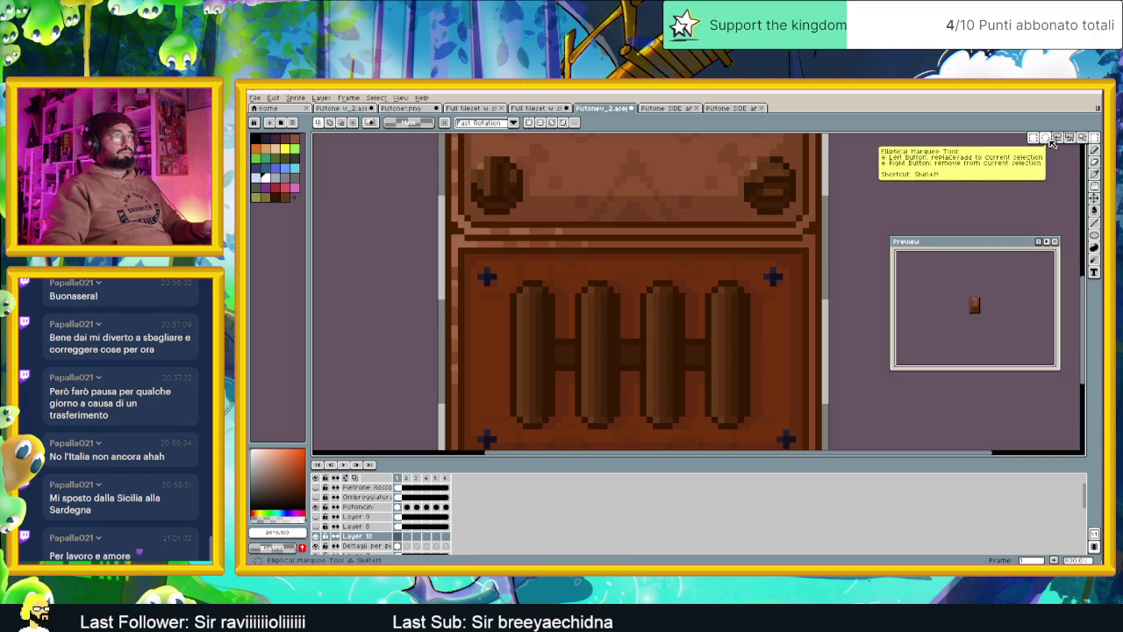
# Draw an elliptical selection over the leftmost piston's top, pick the Gradient tool, and target Layer 10.
pyautogui.moveTo(519, 290)
pyautogui.mouseDown()
pyautogui.moveTo(558, 327)
pyautogui.moveTo(538, 311)
pyautogui.mouseUp()
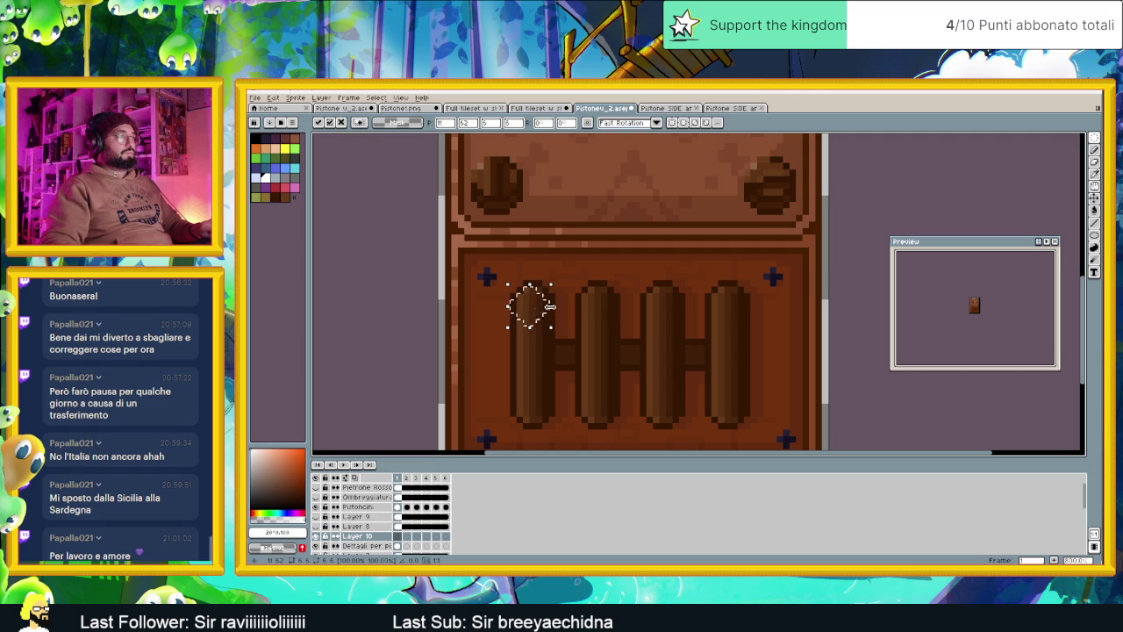
pyautogui.scroll(3, 544, 308)
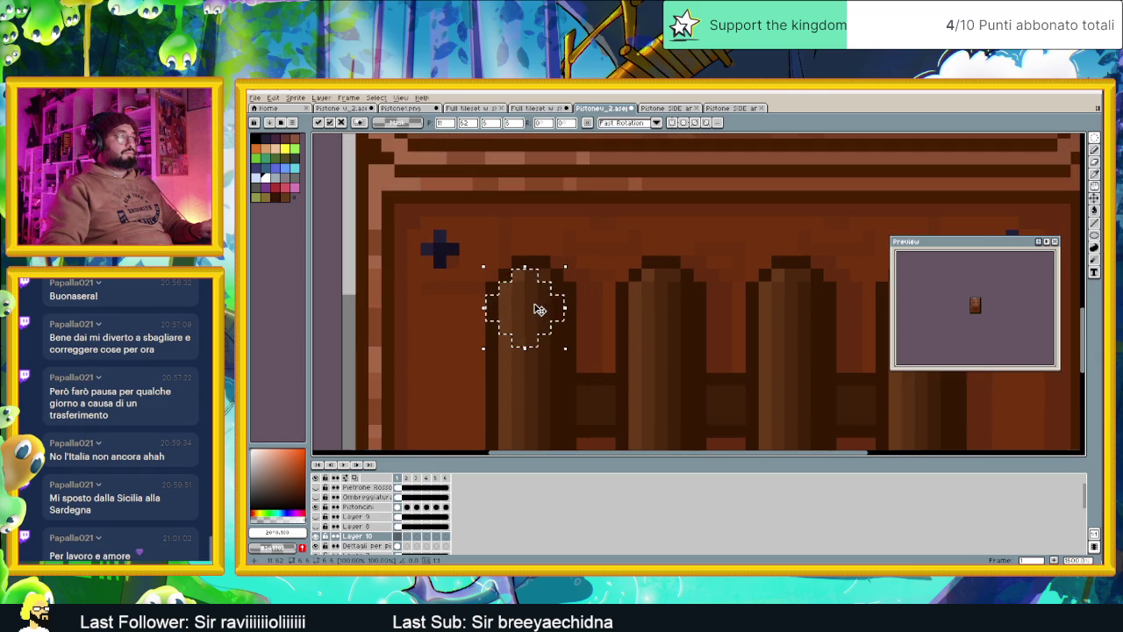
pyautogui.click(1094, 211)
pyautogui.click(1082, 210)
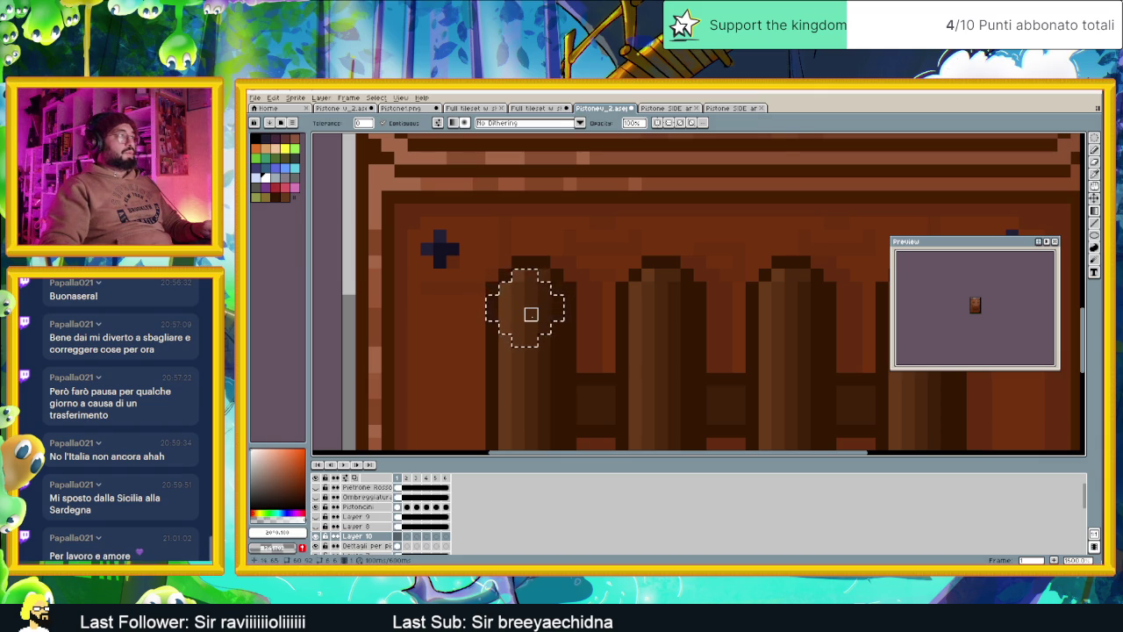
pyautogui.click(396, 536)
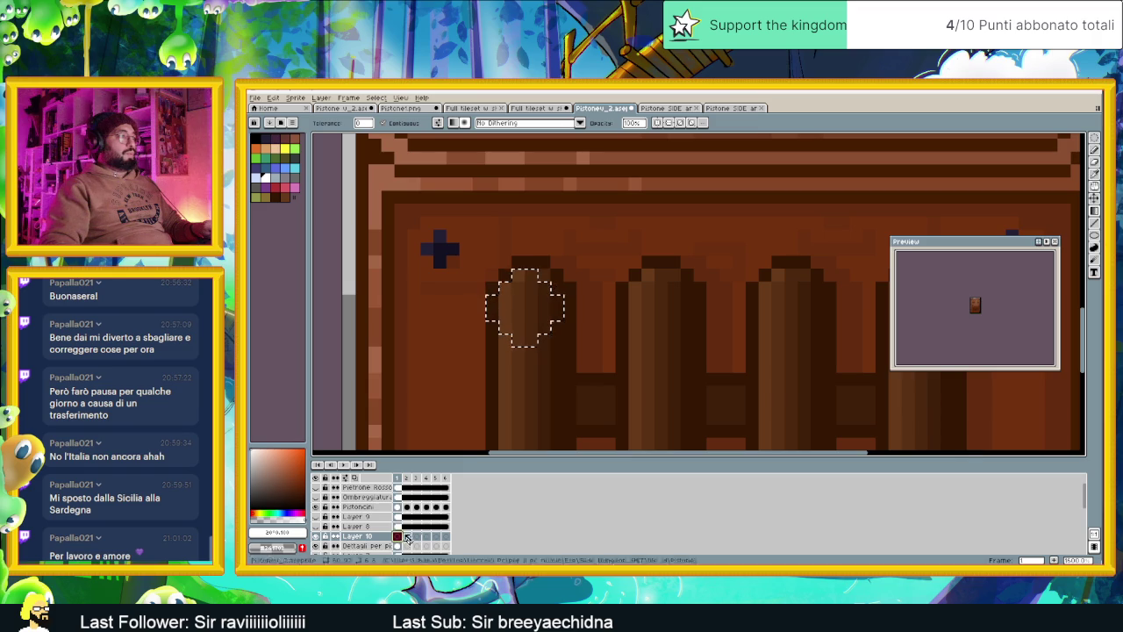
# Paint a soft white radial highlight on the leftmost slat's top, retrying twice, then deselect.
pyautogui.moveTo(1094, 210)
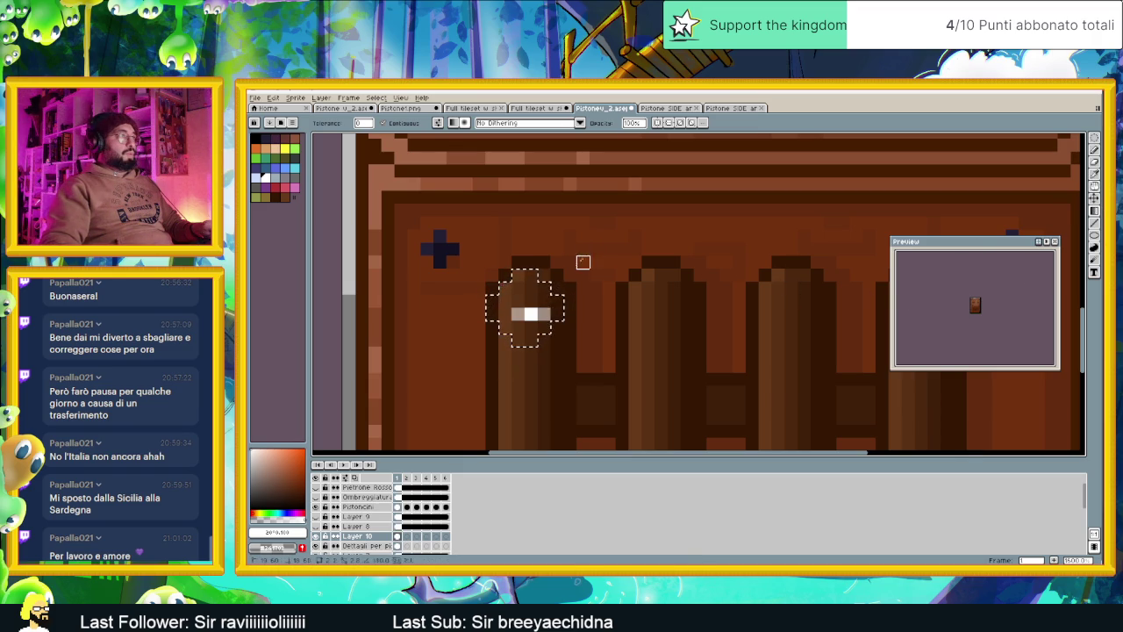
pyautogui.hotkey('ctrl', 'z')
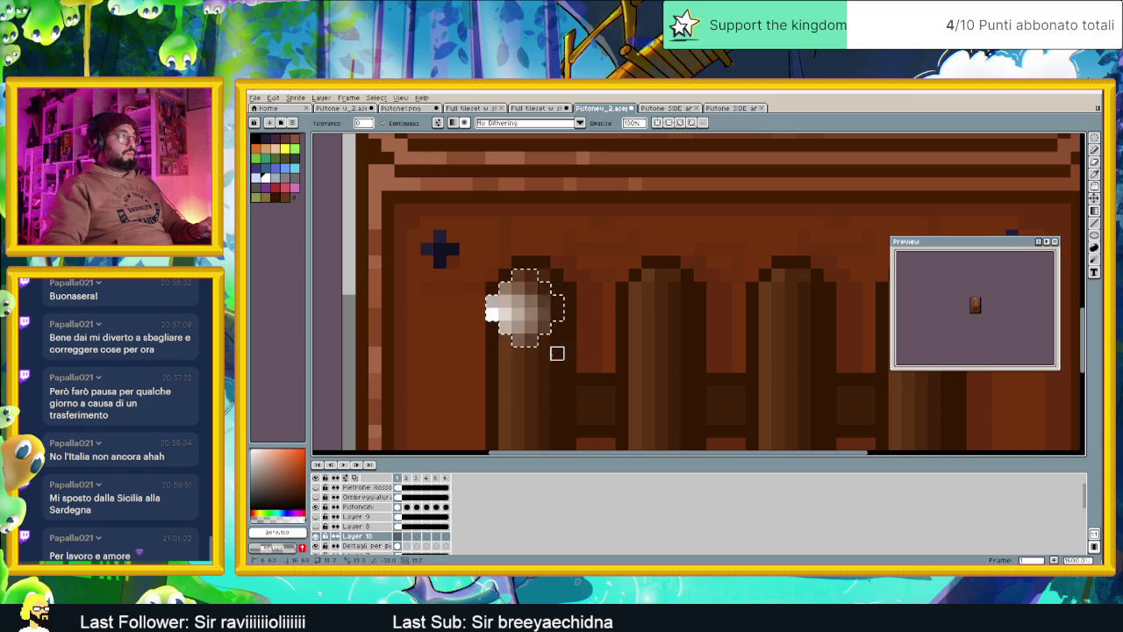
pyautogui.hotkey('ctrl', 'z')
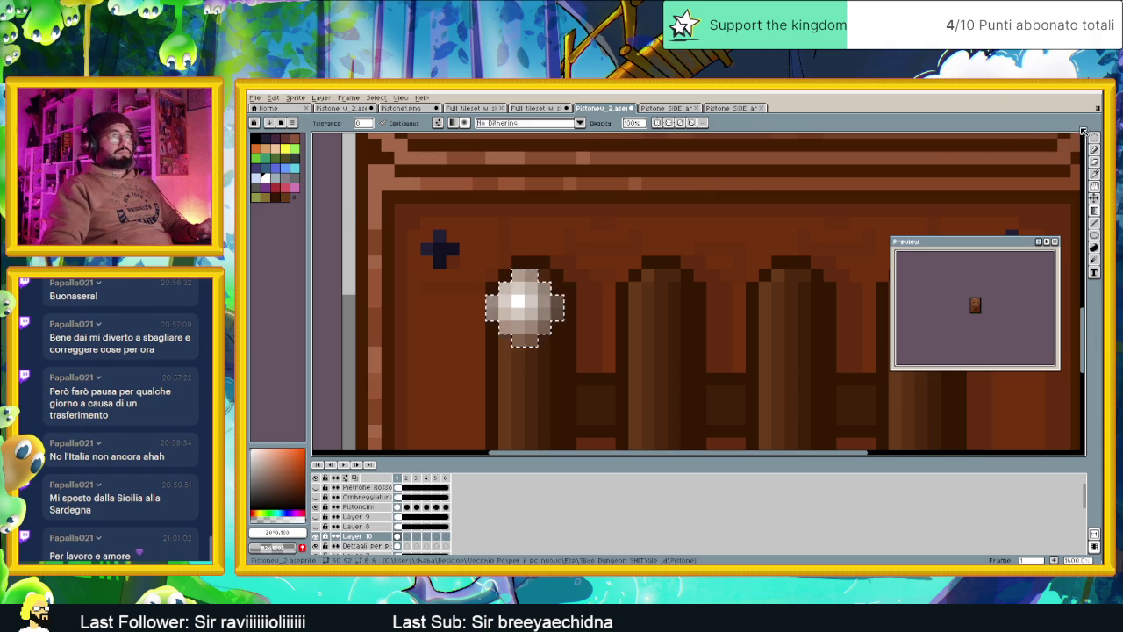
pyautogui.press('v')
pyautogui.hotkey('ctrl', 'd')
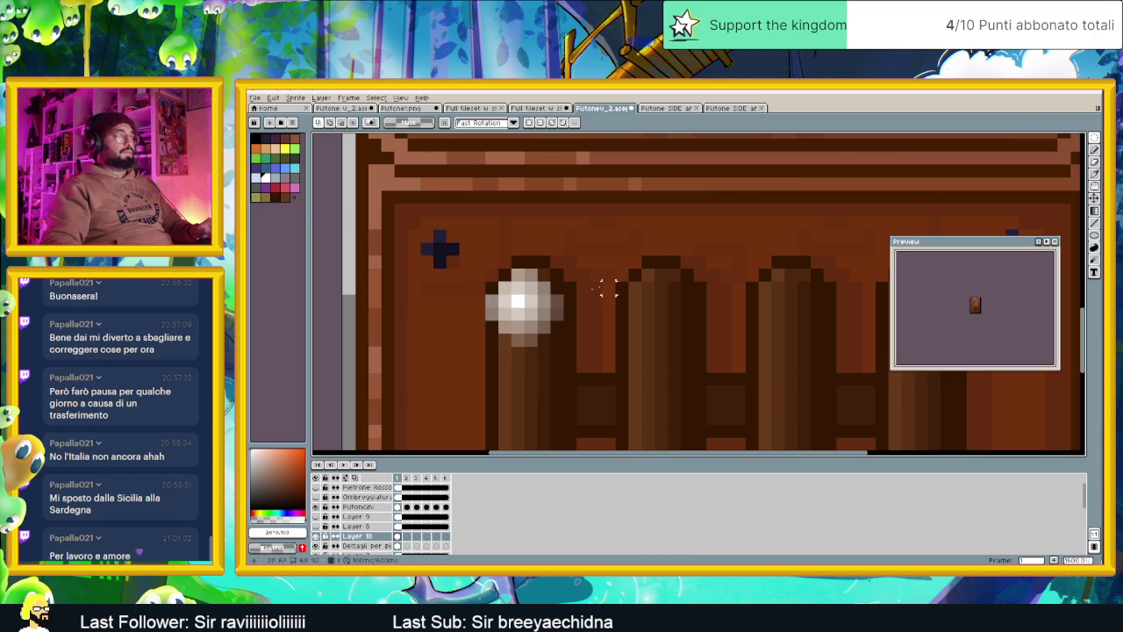
# Rectangle-select the highlight on the leftmost piston's top.
pyautogui.scroll(-2, 641, 299)
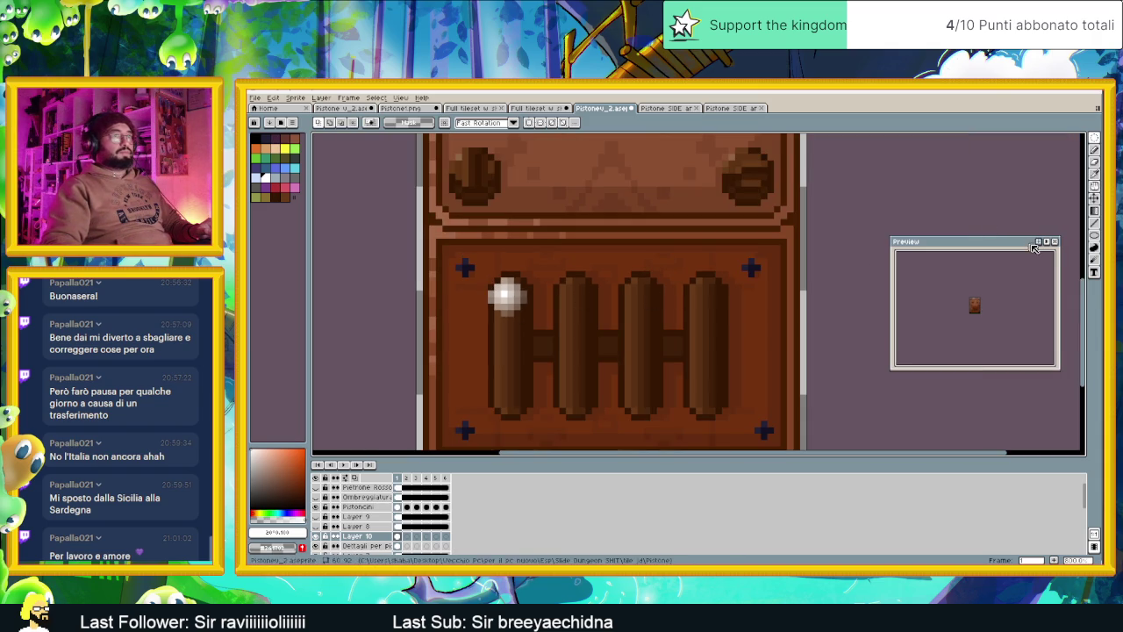
pyautogui.click(1094, 198)
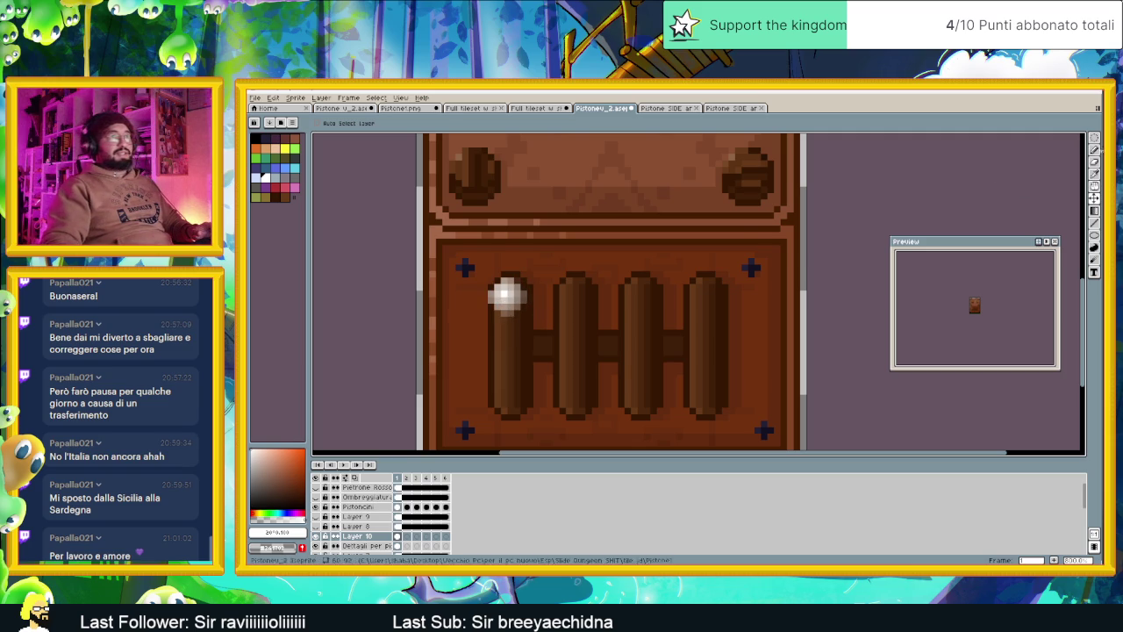
pyautogui.click(1094, 137)
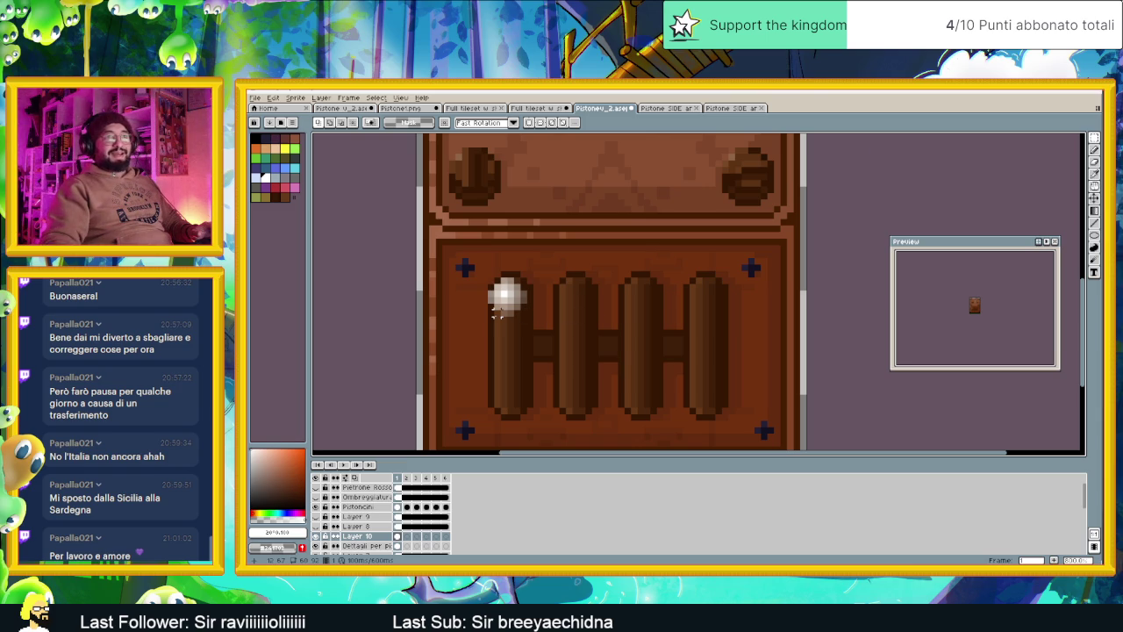
pyautogui.moveTo(466, 264)
pyautogui.mouseDown()
pyautogui.moveTo(549, 337)
pyautogui.moveTo(520, 306)
pyautogui.moveTo(584, 305)
pyautogui.mouseUp()
# Duplicate the highlight onto the third and fourth pistons, then open Layer 10's properties.
pyautogui.press('Return')
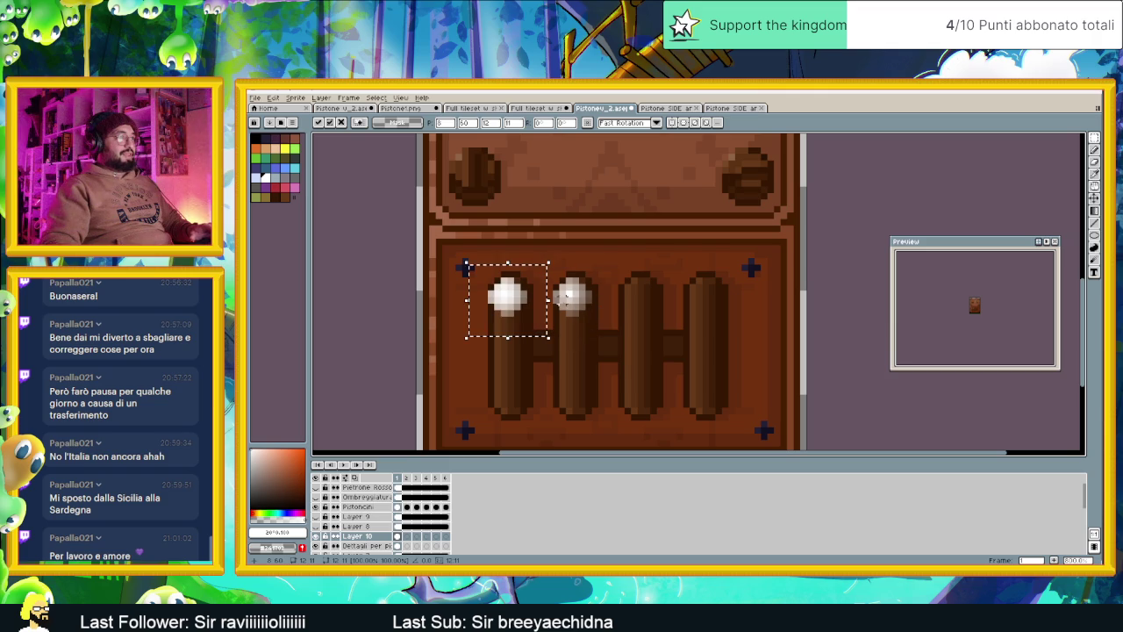
pyautogui.moveTo(496, 300)
pyautogui.mouseDown()
pyautogui.moveTo(645, 300)
pyautogui.moveTo(625, 301)
pyautogui.mouseUp()
pyautogui.press('Return')
pyautogui.moveTo(544, 298); pyautogui.dragTo(716, 296)
pyautogui.press('Return')
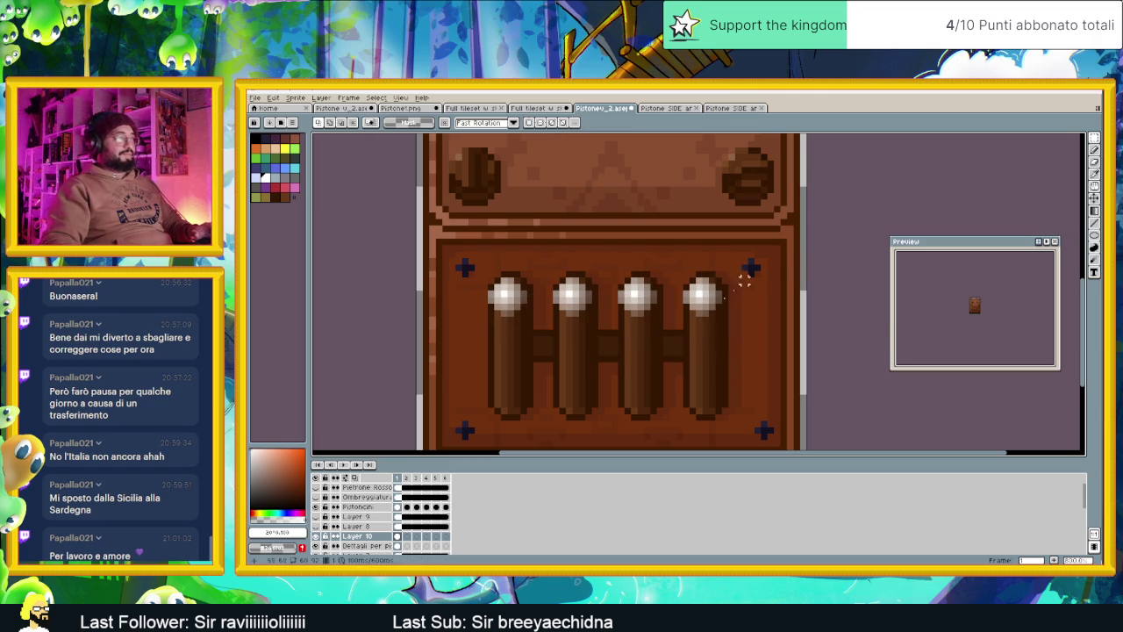
pyautogui.doubleClick(358, 539)
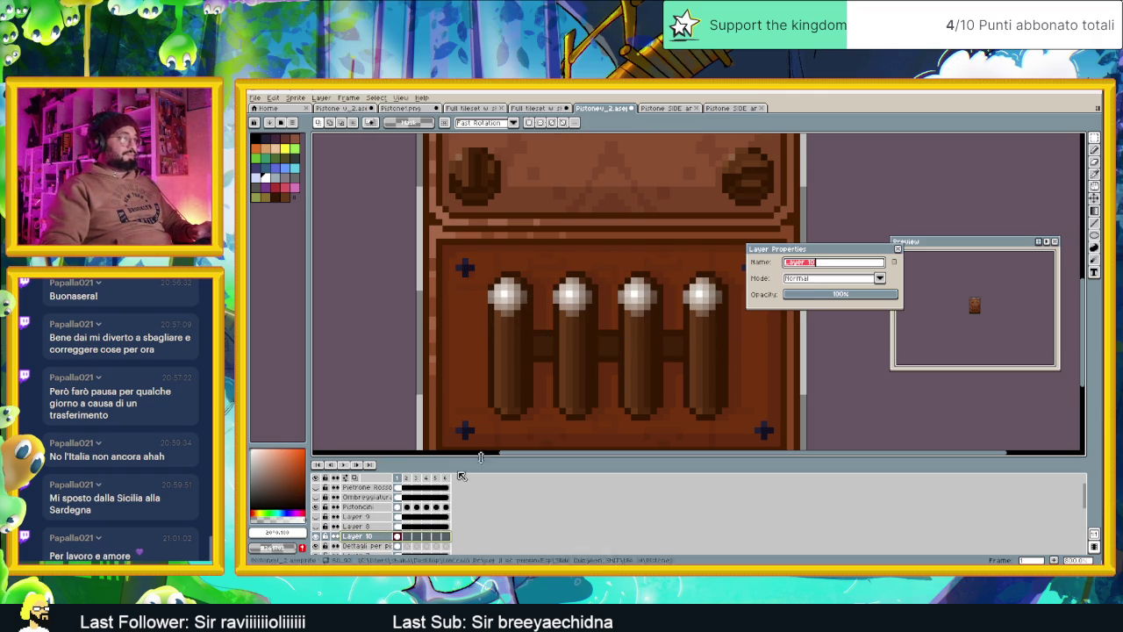
# Compare Overlay, Soft Light and Hard Light on Layer 10, settling on Overlay.
pyautogui.click(808, 295)
pyautogui.click(838, 278)
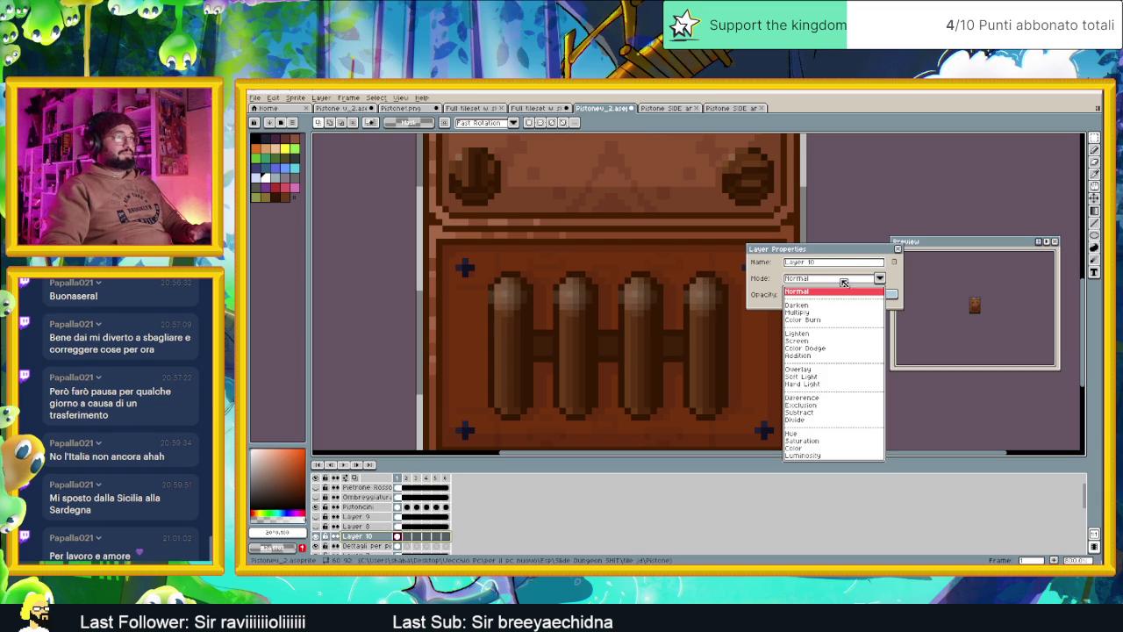
pyautogui.click(818, 373)
pyautogui.click(838, 279)
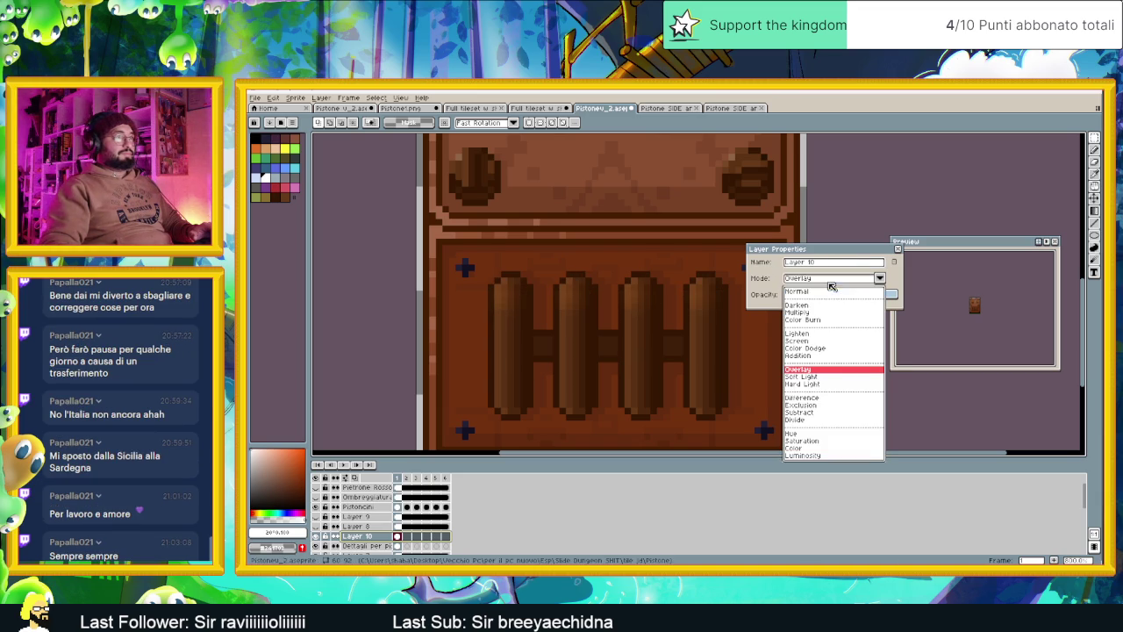
pyautogui.click(814, 378)
pyautogui.click(827, 281)
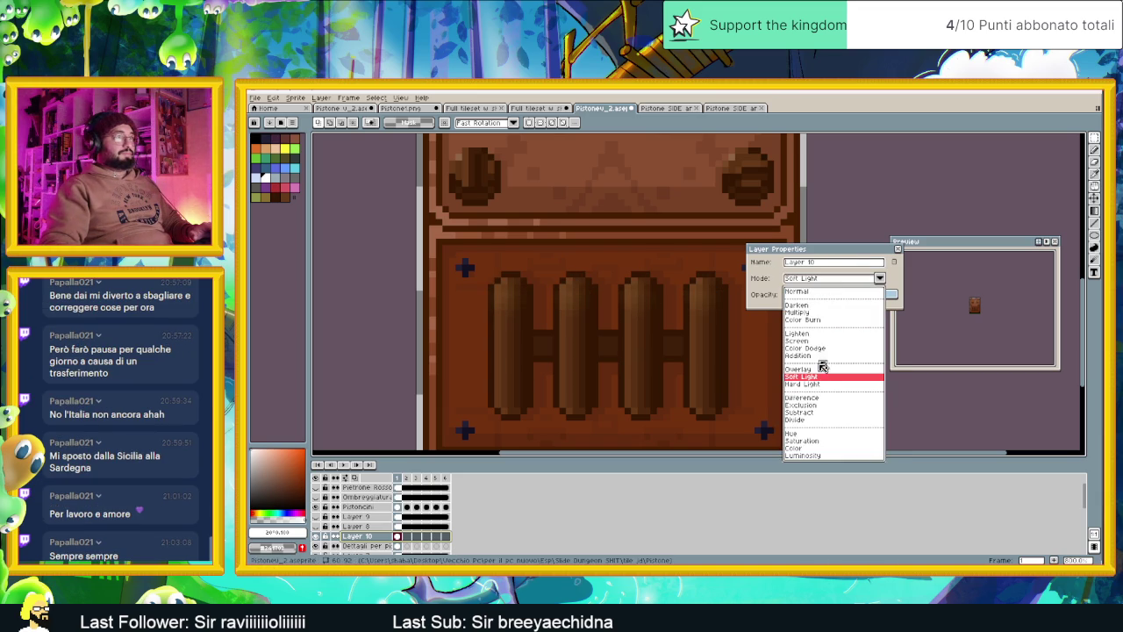
pyautogui.click(816, 385)
pyautogui.moveTo(843, 295); pyautogui.dragTo(882, 295)
pyautogui.click(852, 279)
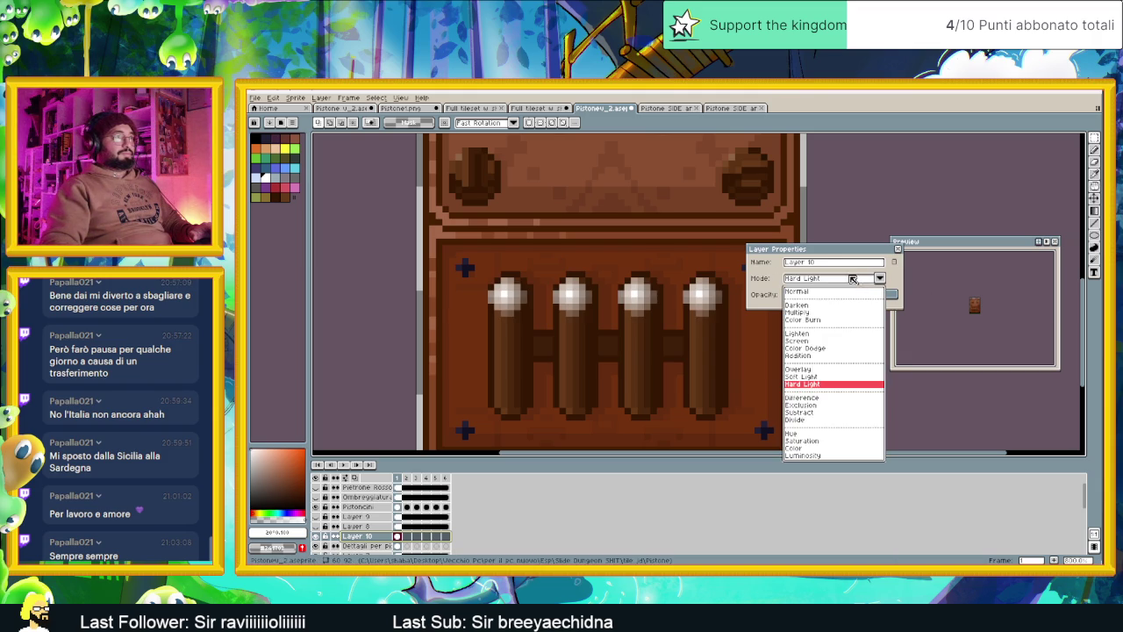
pyautogui.click(807, 370)
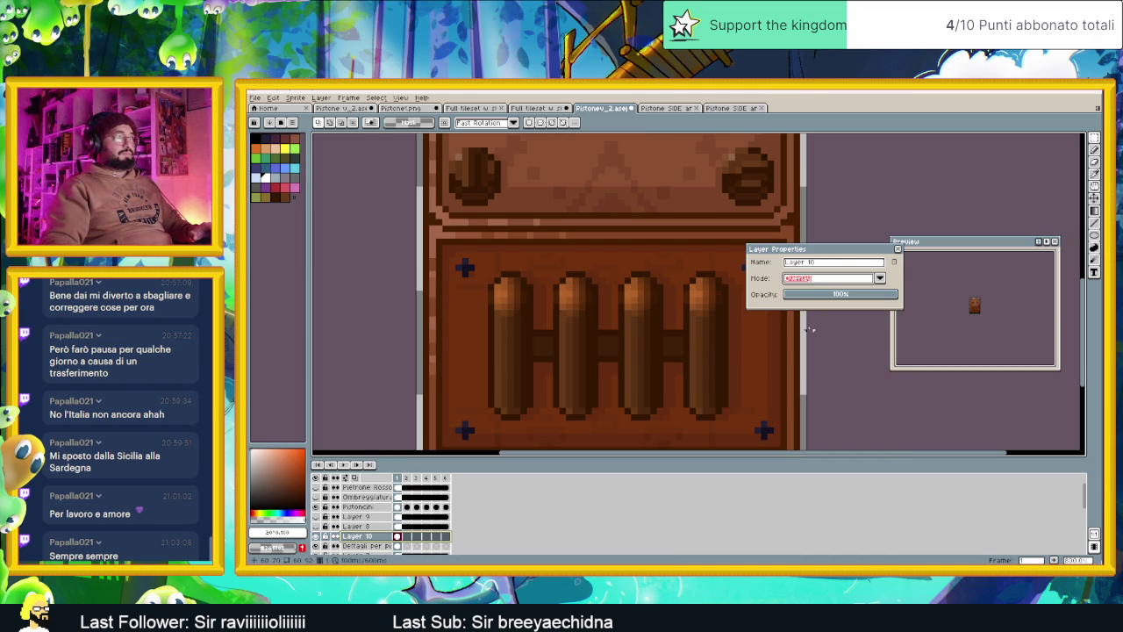
pyautogui.click(758, 351)
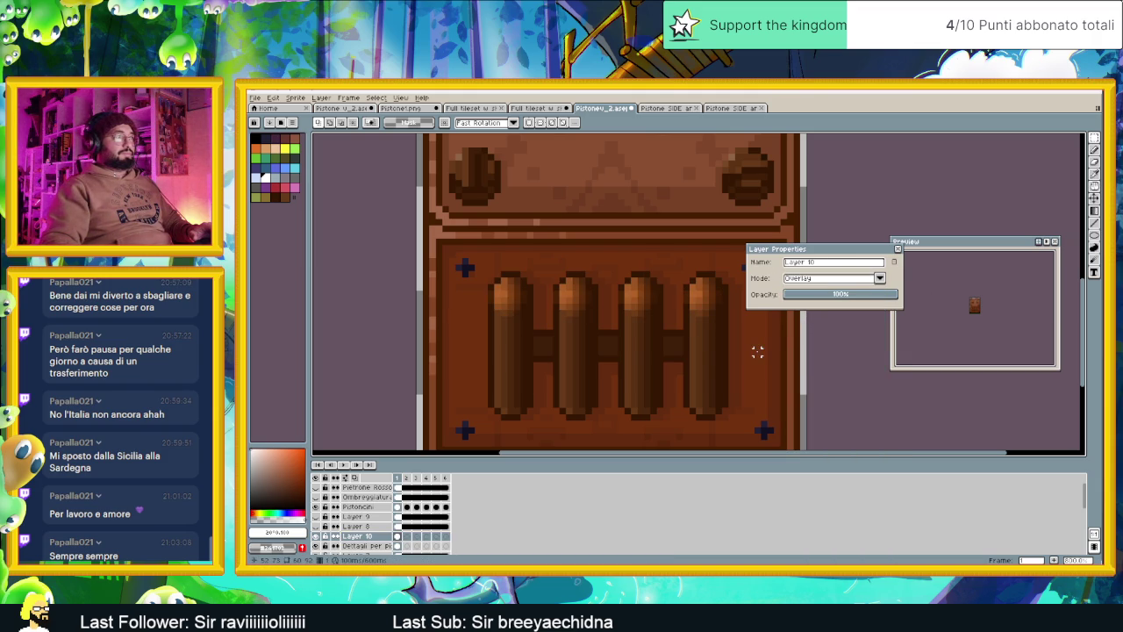
pyautogui.click(899, 251)
# Lower Layer 10's opacity to 86%.
pyautogui.scroll(-1, 791, 320)
pyautogui.hscroll(1, 775, 326)
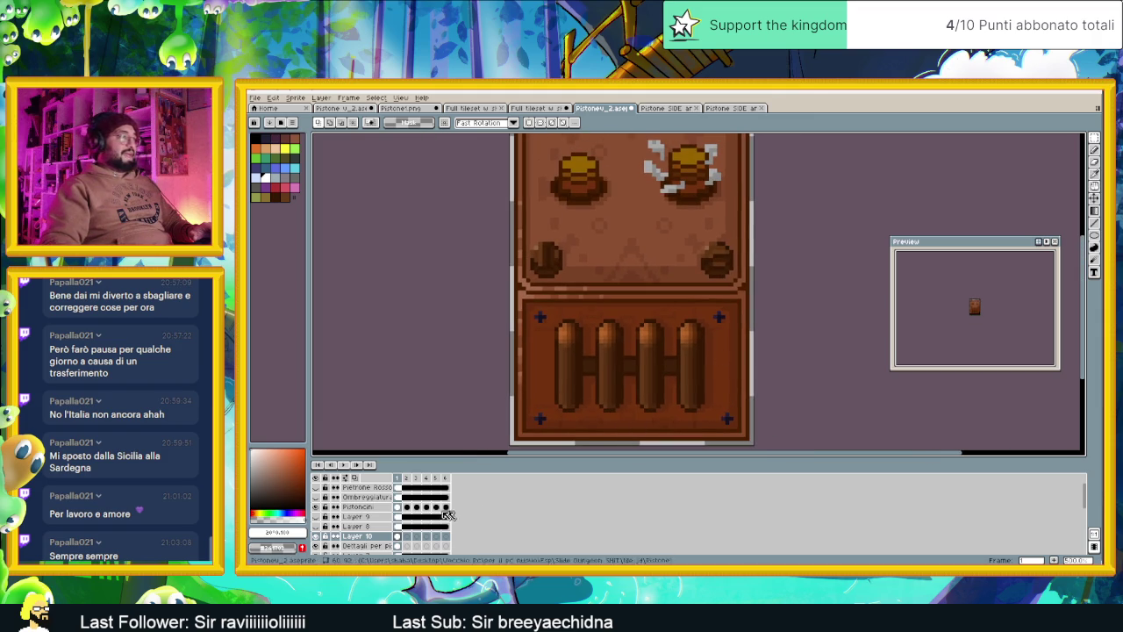
pyautogui.doubleClick(355, 536)
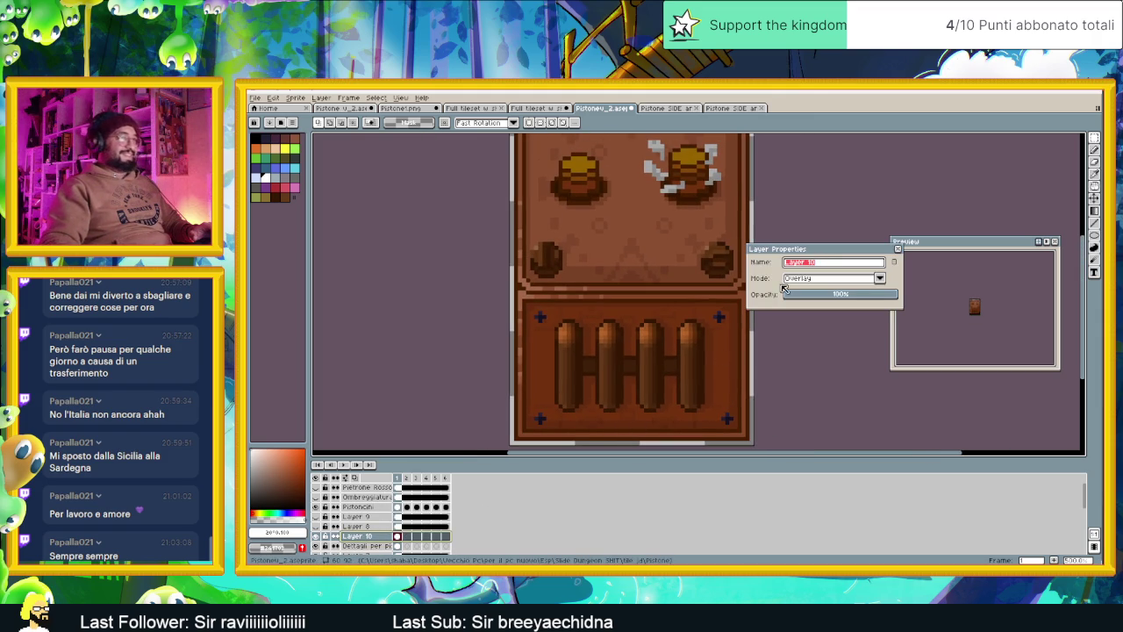
pyautogui.moveTo(861, 296)
pyautogui.mouseDown()
pyautogui.moveTo(884, 296)
pyautogui.moveTo(861, 299)
pyautogui.mouseUp()
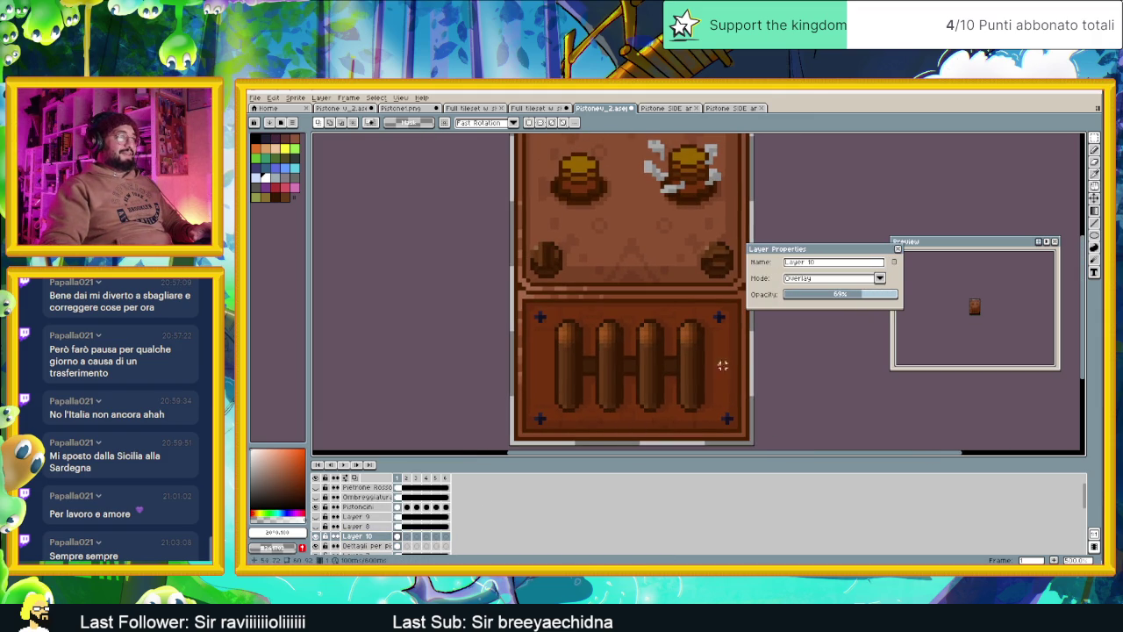
pyautogui.click(898, 250)
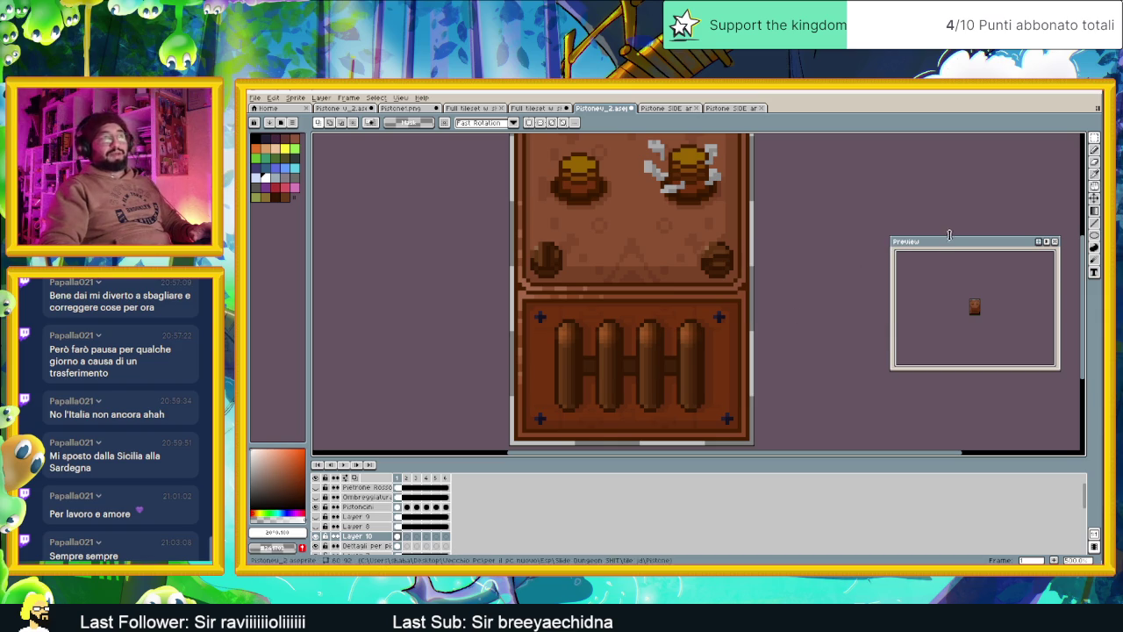
pyautogui.scroll(-1, 767, 327)
# Reduce Layer 10's opacity to 60%.
pyautogui.scroll(-2, 768, 327)
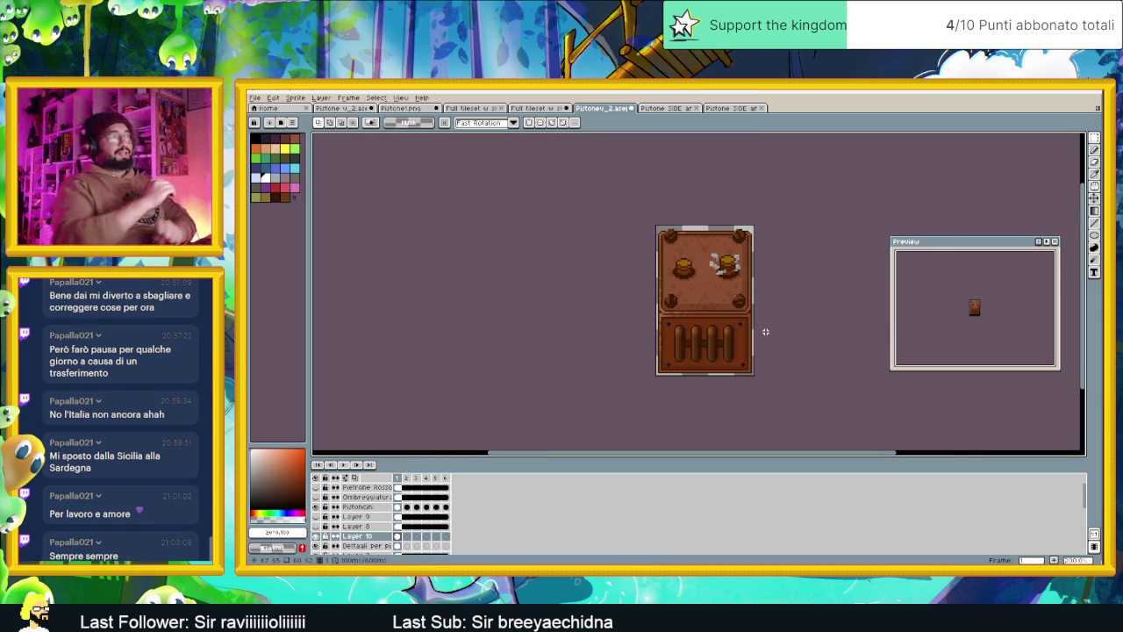
pyautogui.scroll(3, 763, 329)
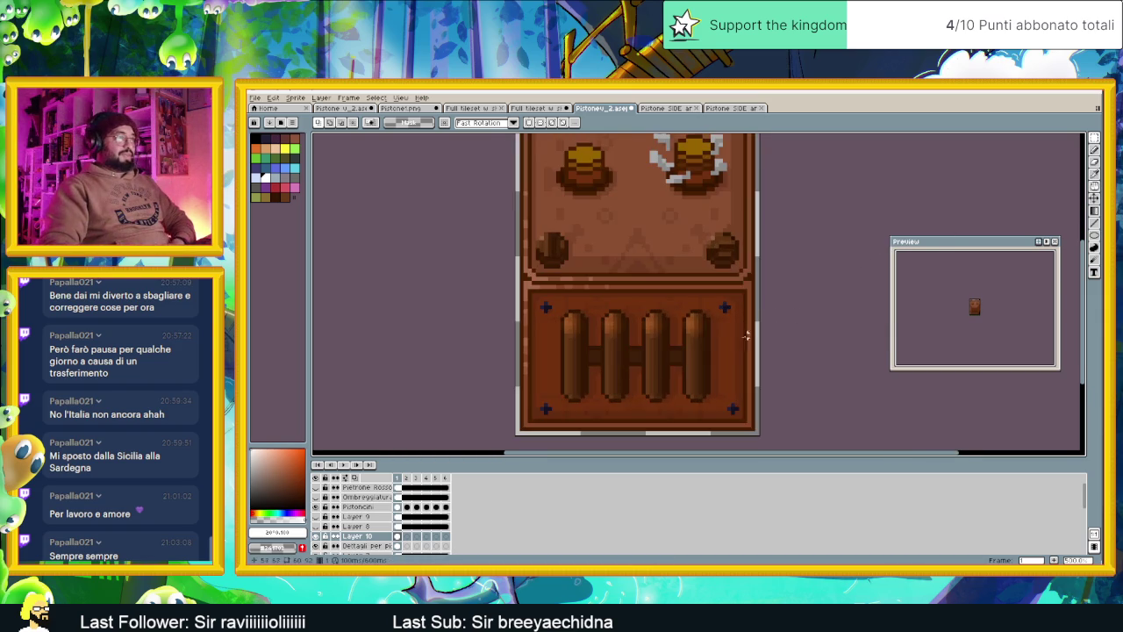
pyautogui.doubleClick(356, 535)
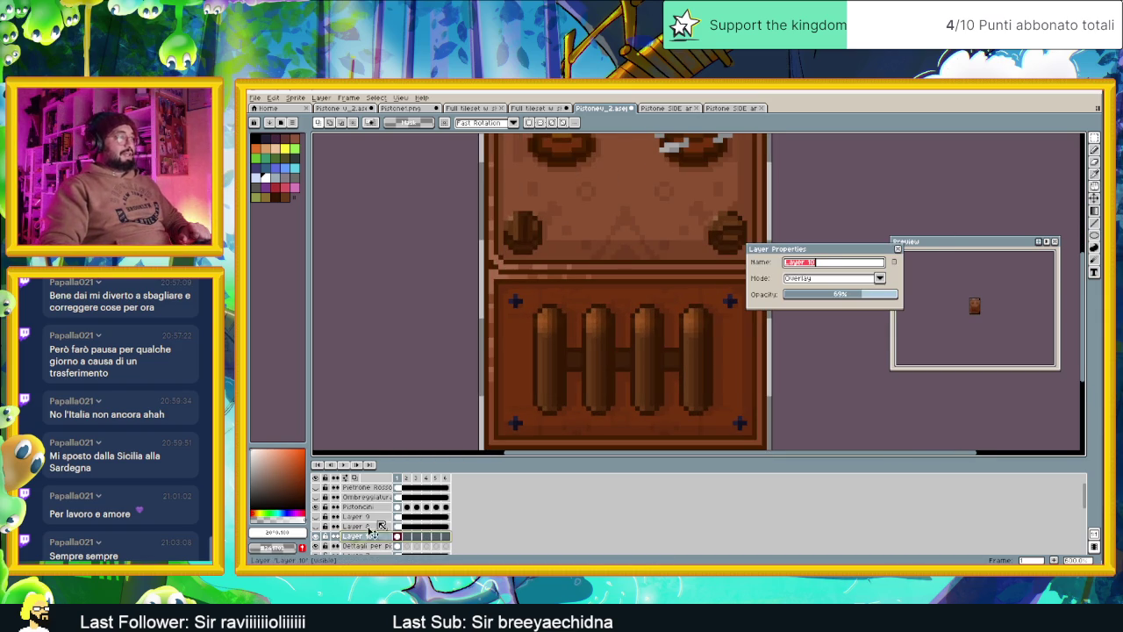
pyautogui.click(856, 296)
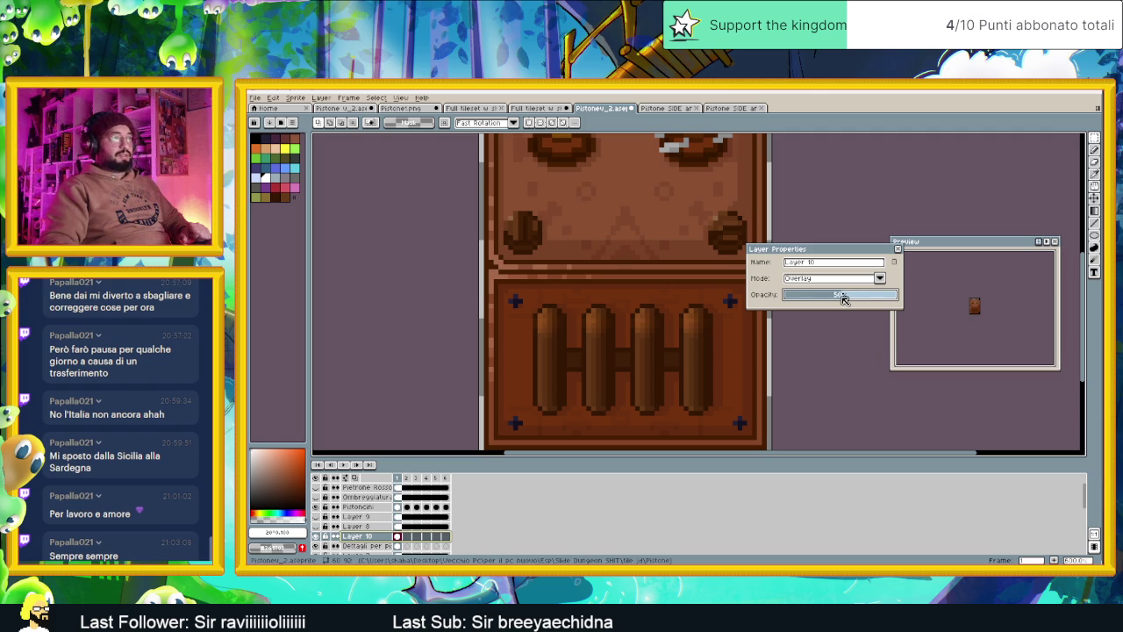
pyautogui.click(898, 250)
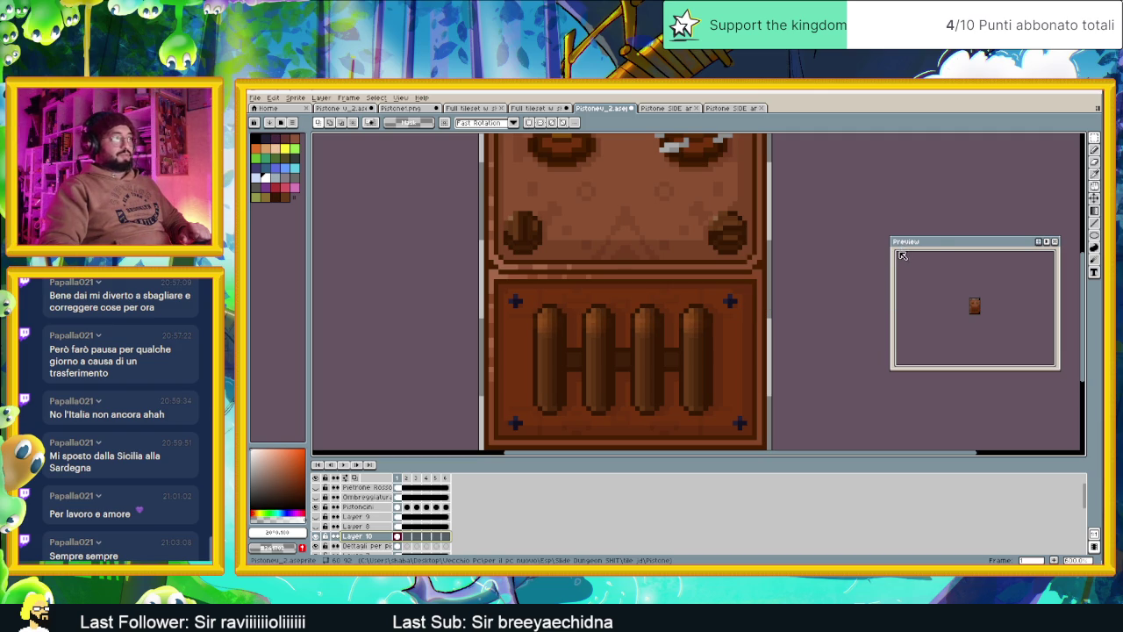
# Switch to the lasso tool and save the piston sprite as Pistone_2.aseprite.
pyautogui.click(1094, 200)
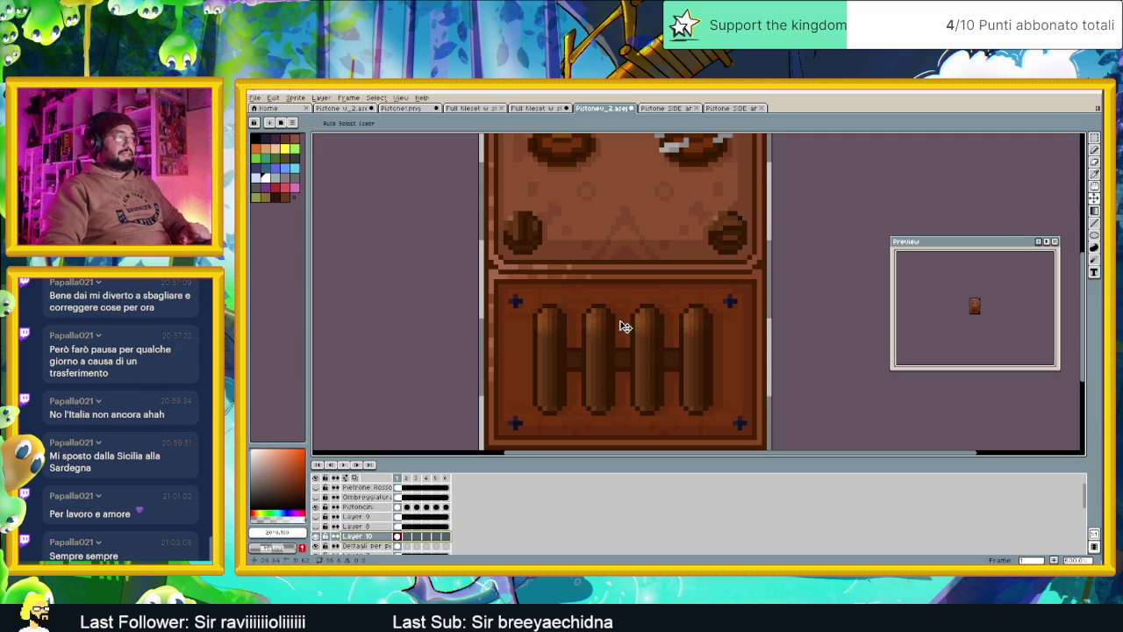
pyautogui.press('q')
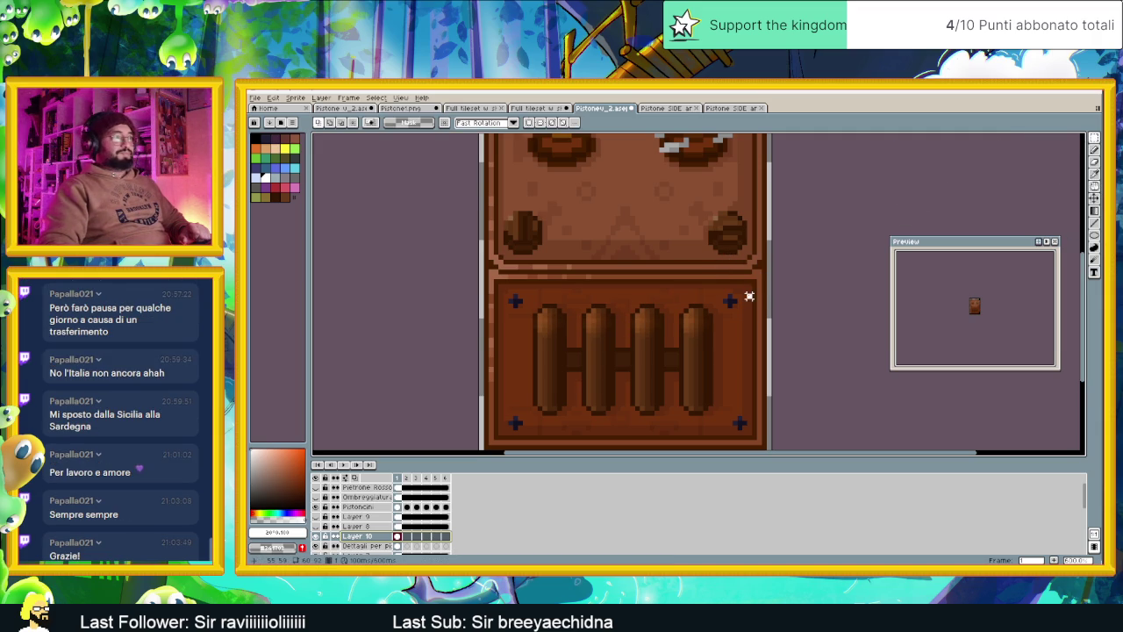
pyautogui.hotkey('ctrl', 's')
pyautogui.scroll(-1, 702, 325)
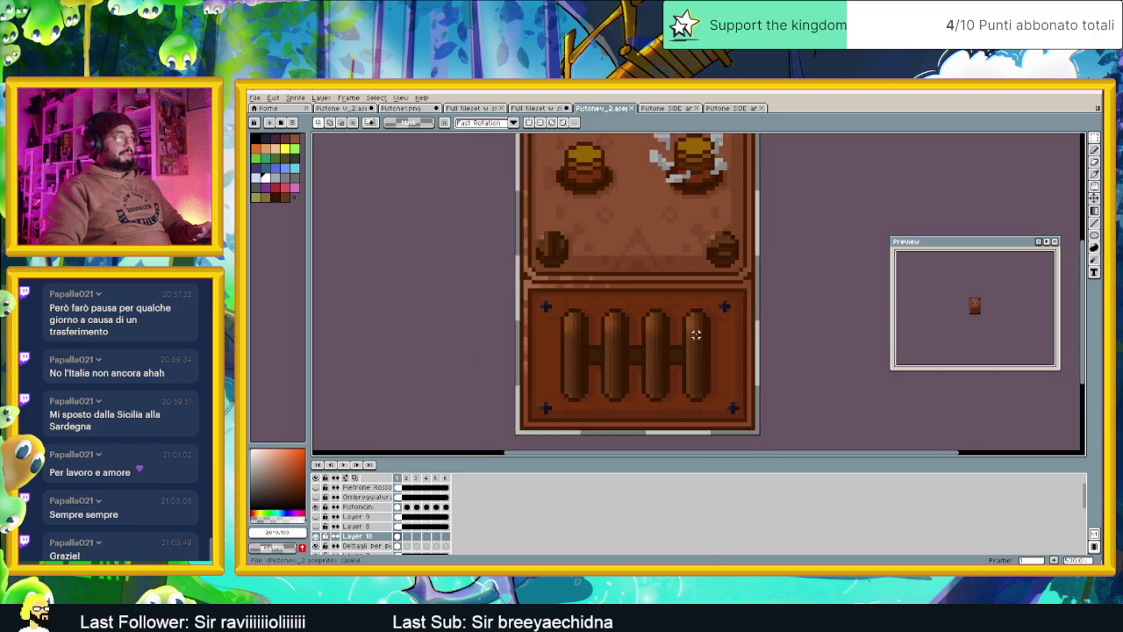
# Link Layer 10's cels across frames 1–6.
pyautogui.scroll(-2, 696, 335)
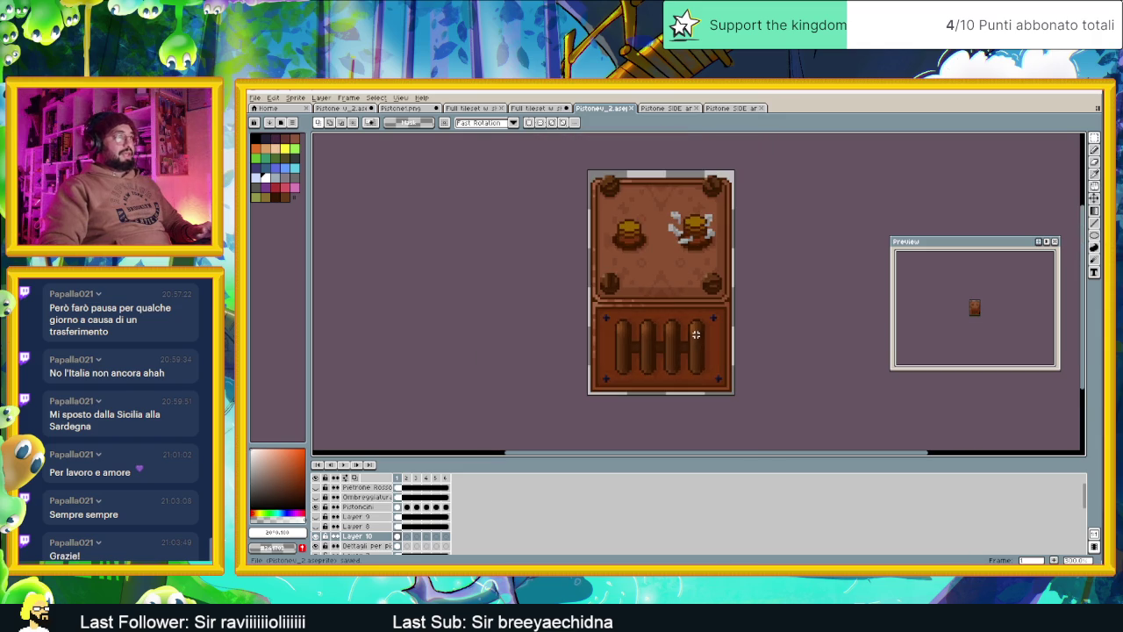
pyautogui.click(426, 479)
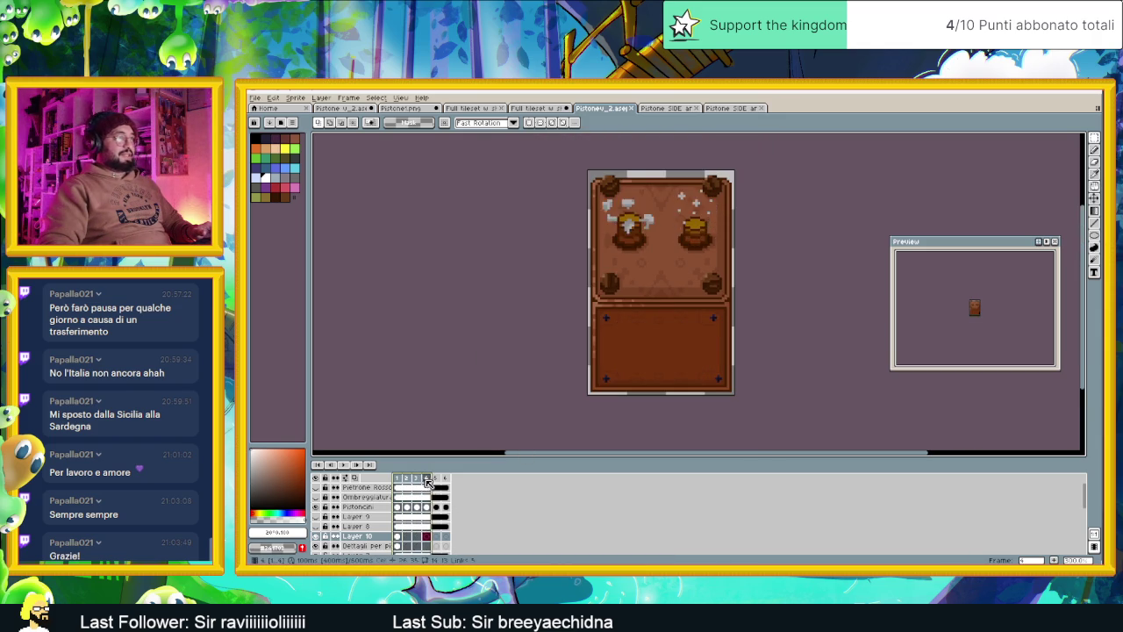
pyautogui.click(397, 478)
pyautogui.click(397, 537)
pyautogui.moveTo(399, 543); pyautogui.dragTo(449, 548)
pyautogui.rightClick(447, 540)
pyautogui.click(478, 542)
# Link the Dettagli layer's cels, save, and toggle the Ombreggiatura shading layer's visibility.
pyautogui.rightClick(449, 548)
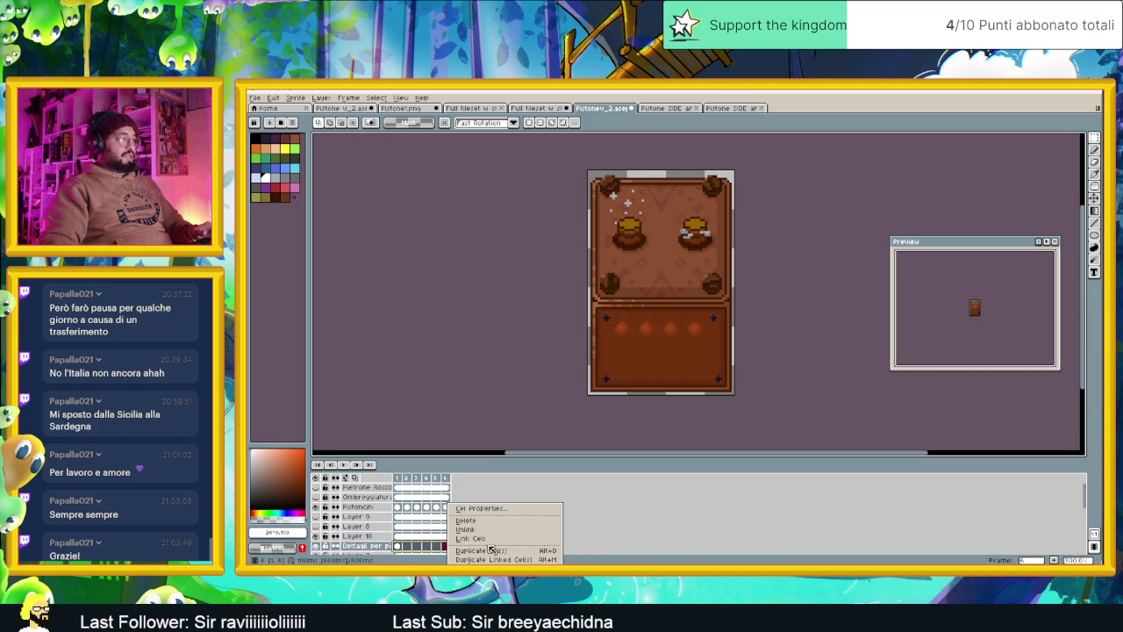
pyautogui.click(482, 550)
pyautogui.hotkey('ctrl', 's')
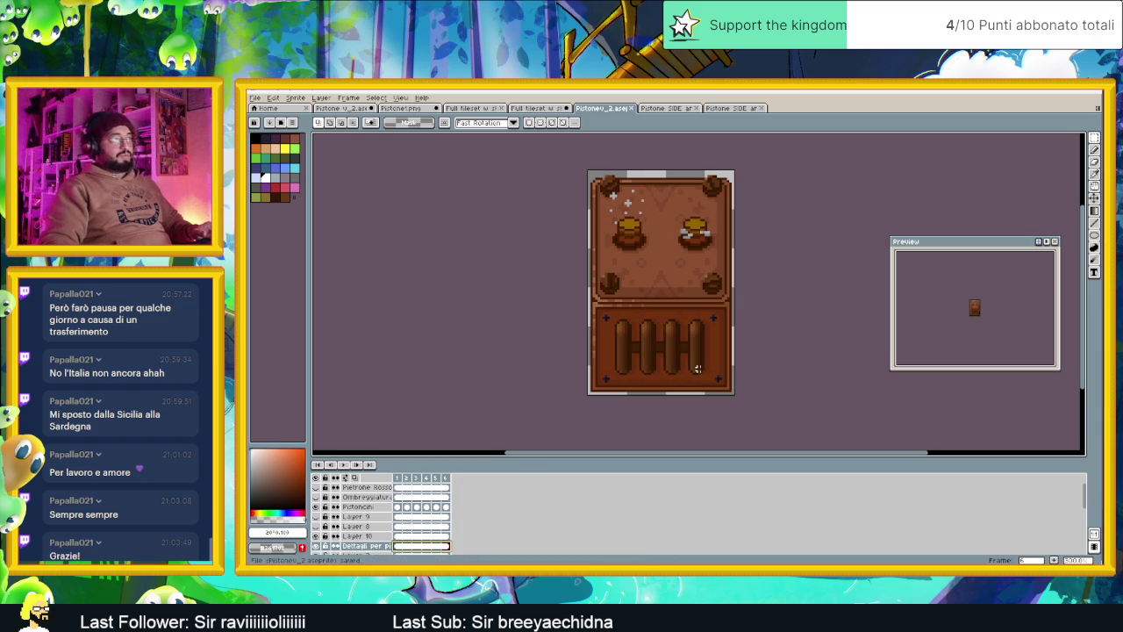
pyautogui.scroll(2, 684, 383)
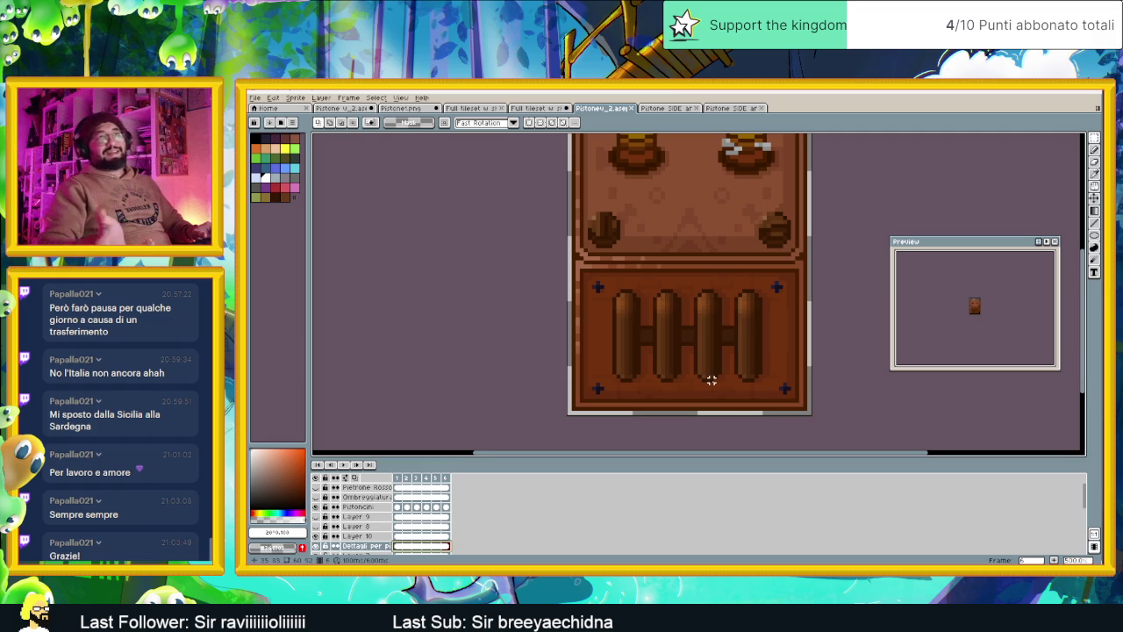
pyautogui.scroll(-3, 718, 355)
pyautogui.moveTo(777, 312); pyautogui.dragTo(727, 344)
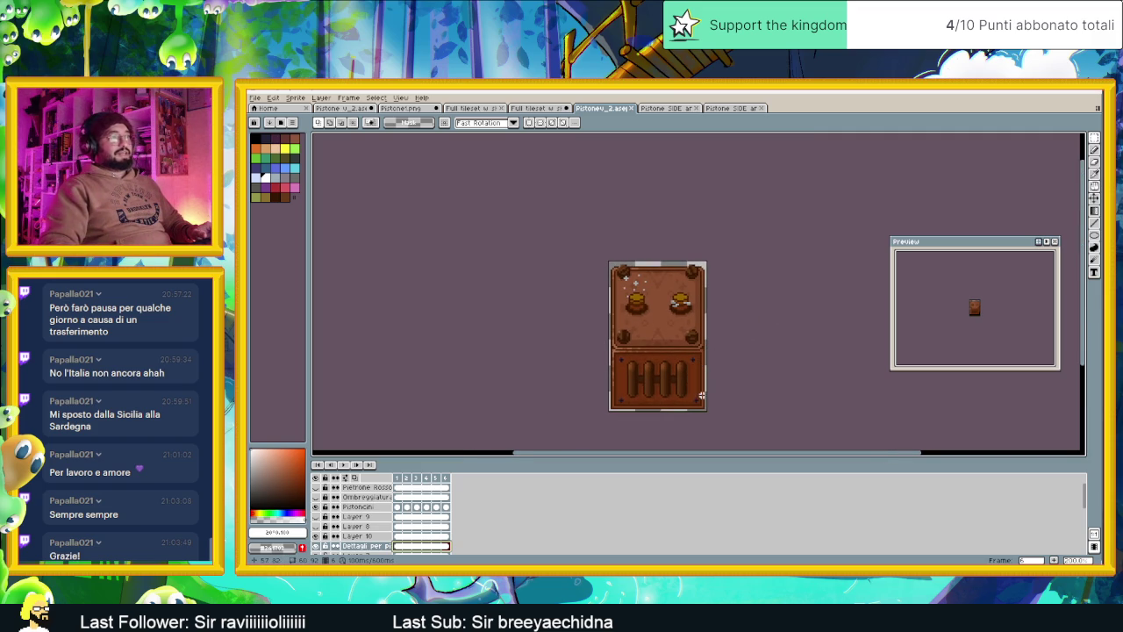
pyautogui.click(316, 498)
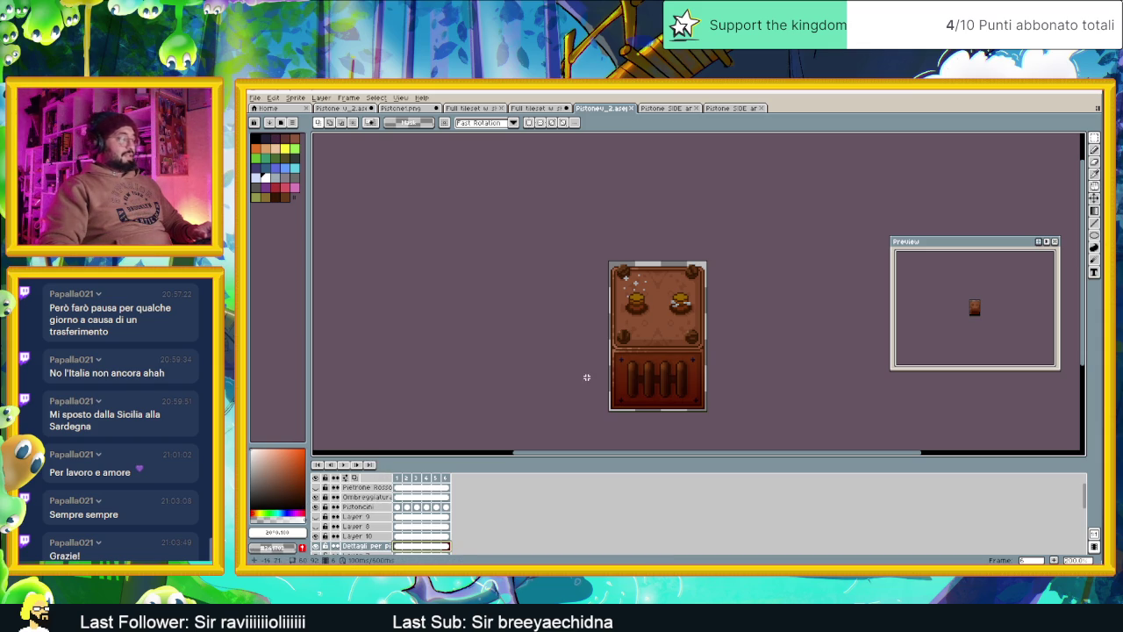
# Start a Save As, check the file type list, then cancel it.
pyautogui.hotkey('ctrl', 'shift', 's')
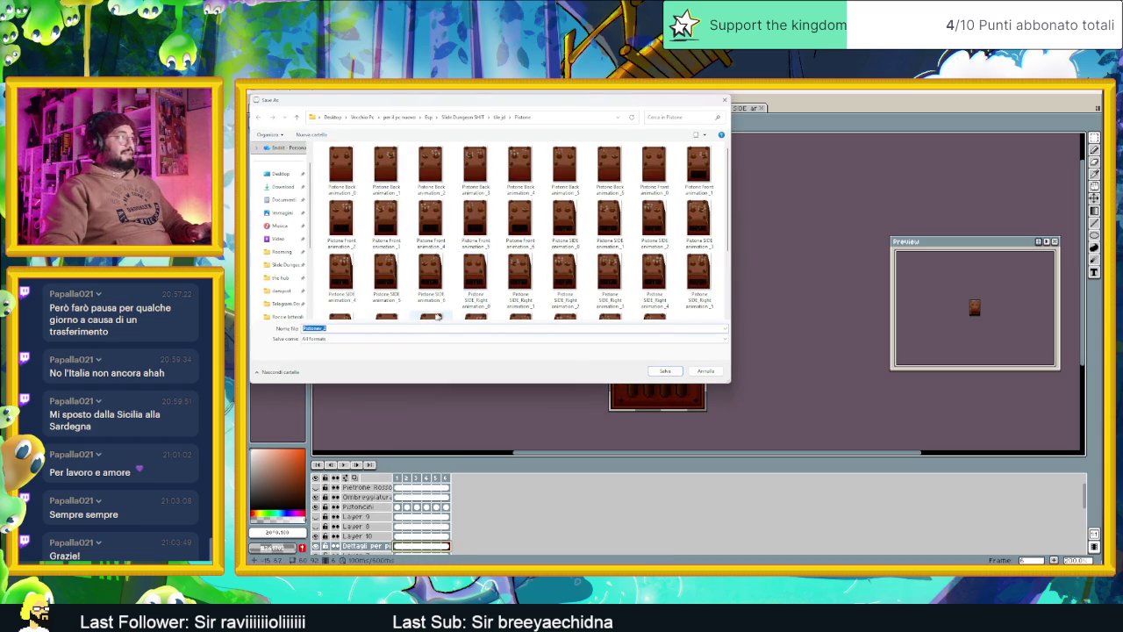
pyautogui.click(365, 339)
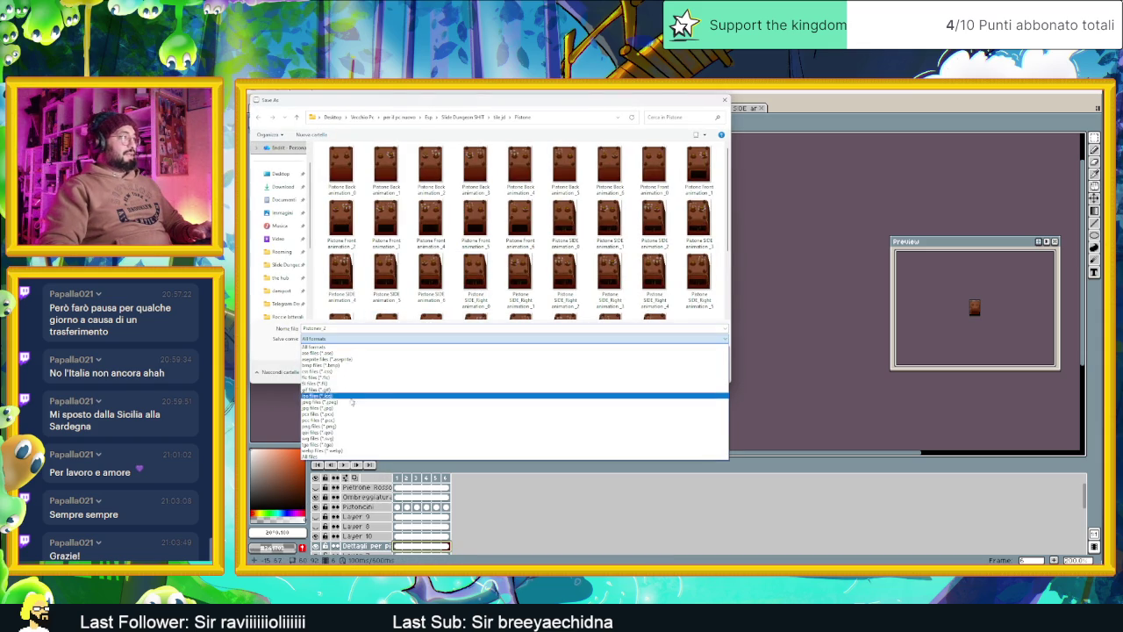
pyautogui.click(725, 100)
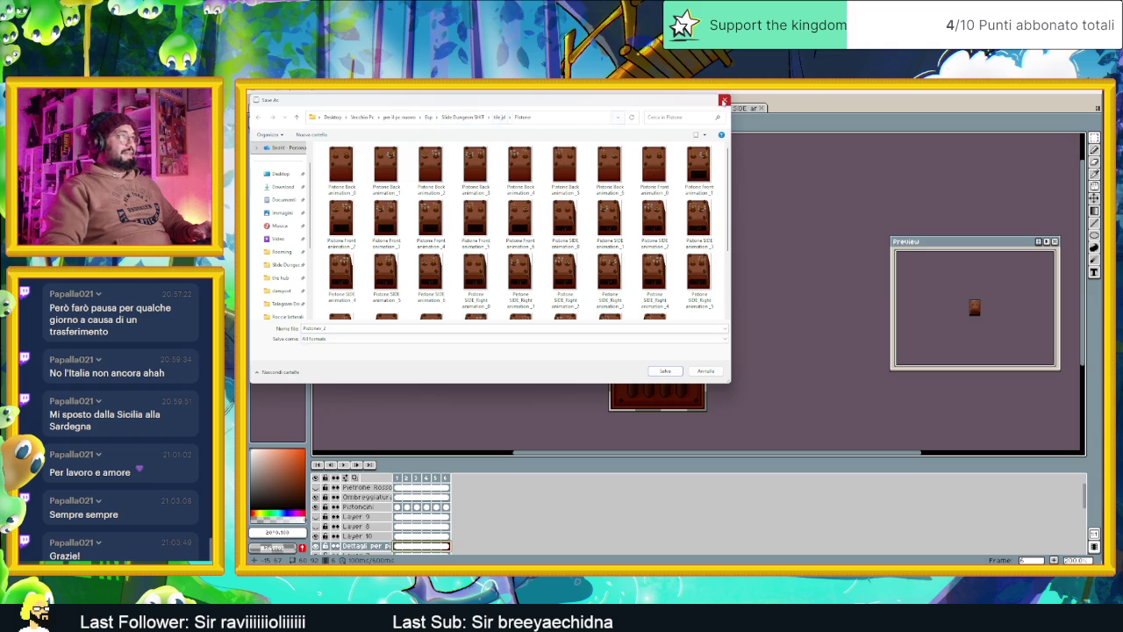
pyautogui.click(725, 100)
# Export the frames as PNGs named 'Pistone SIDE_Right animation_', then bring Godot forward.
pyautogui.click(252, 98)
pyautogui.moveTo(296, 180)
pyautogui.click(357, 179)
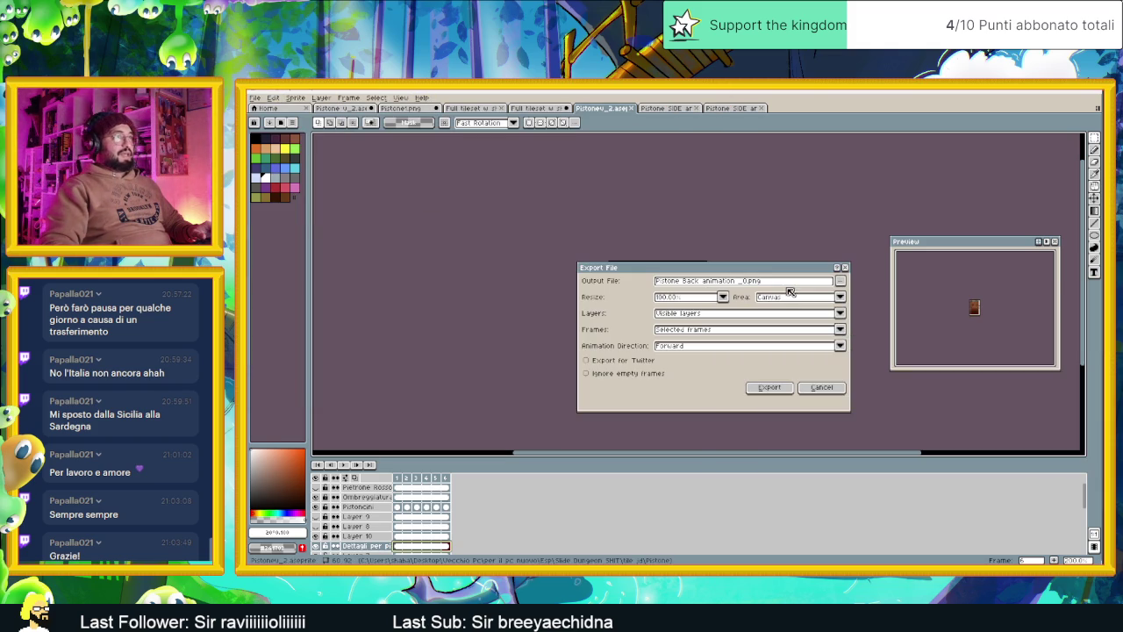
pyautogui.click(840, 281)
pyautogui.click(789, 296)
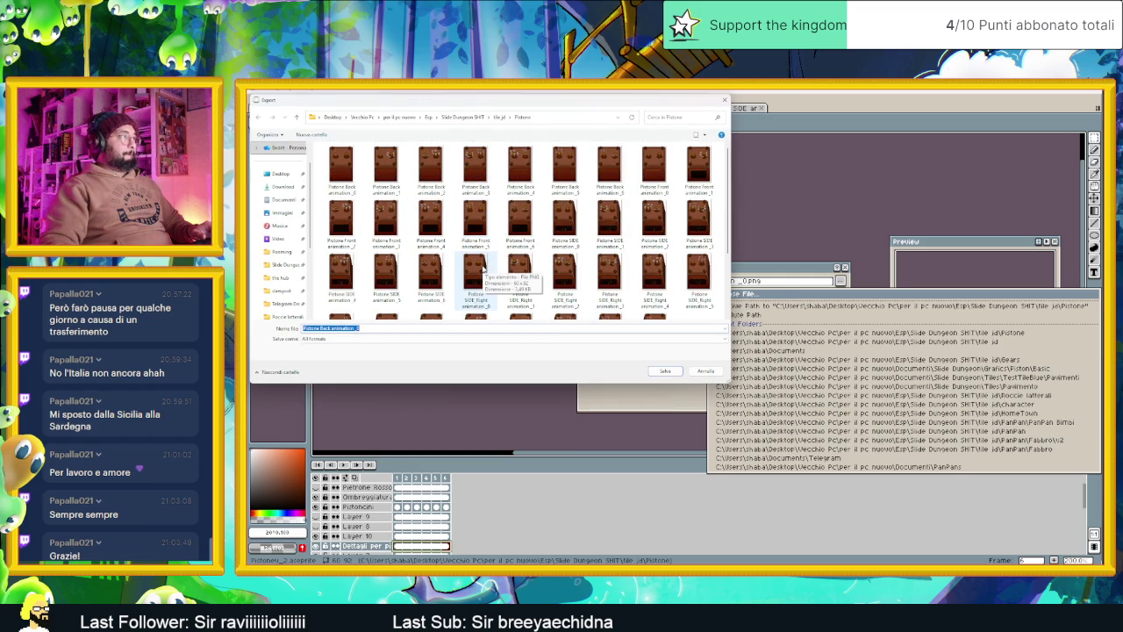
pyautogui.click(519, 277)
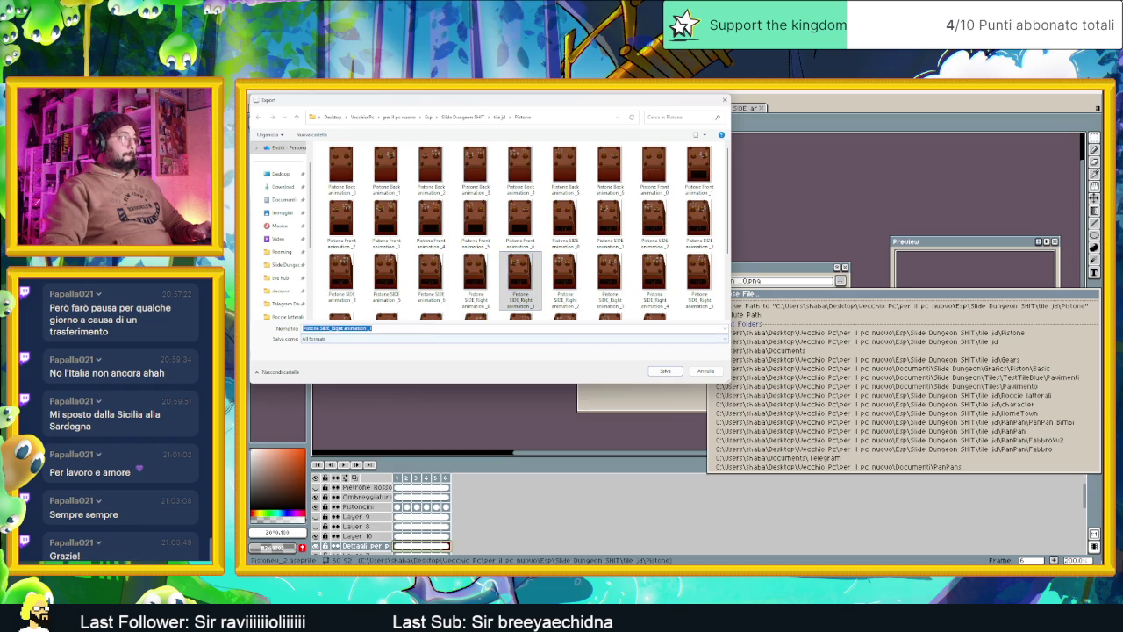
pyautogui.press('BackSpace')
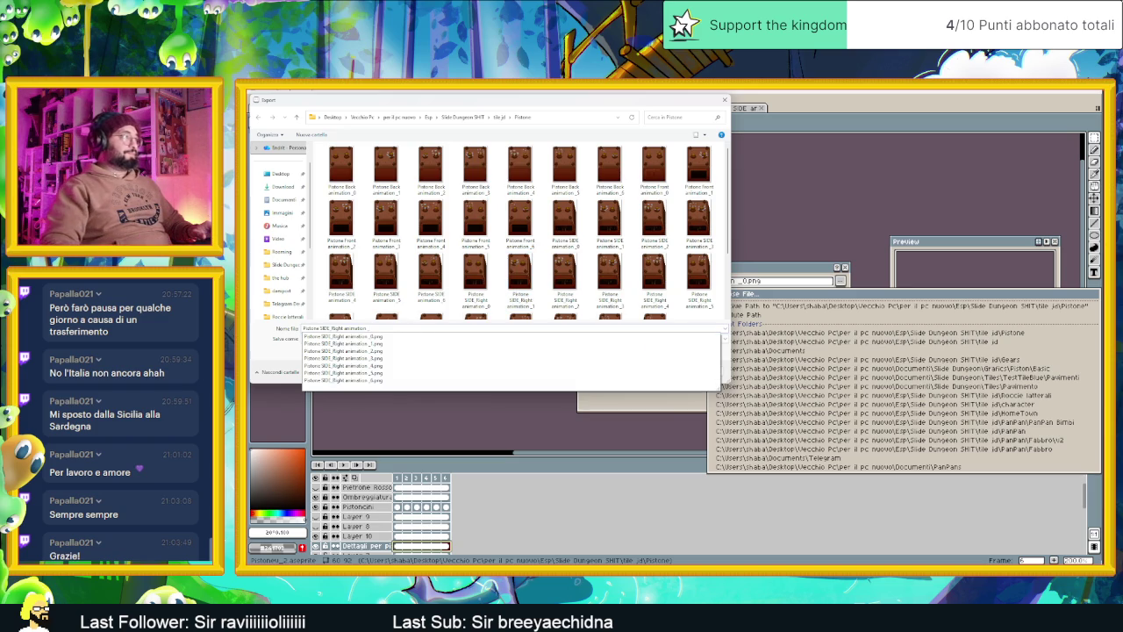
pyautogui.click(259, 357)
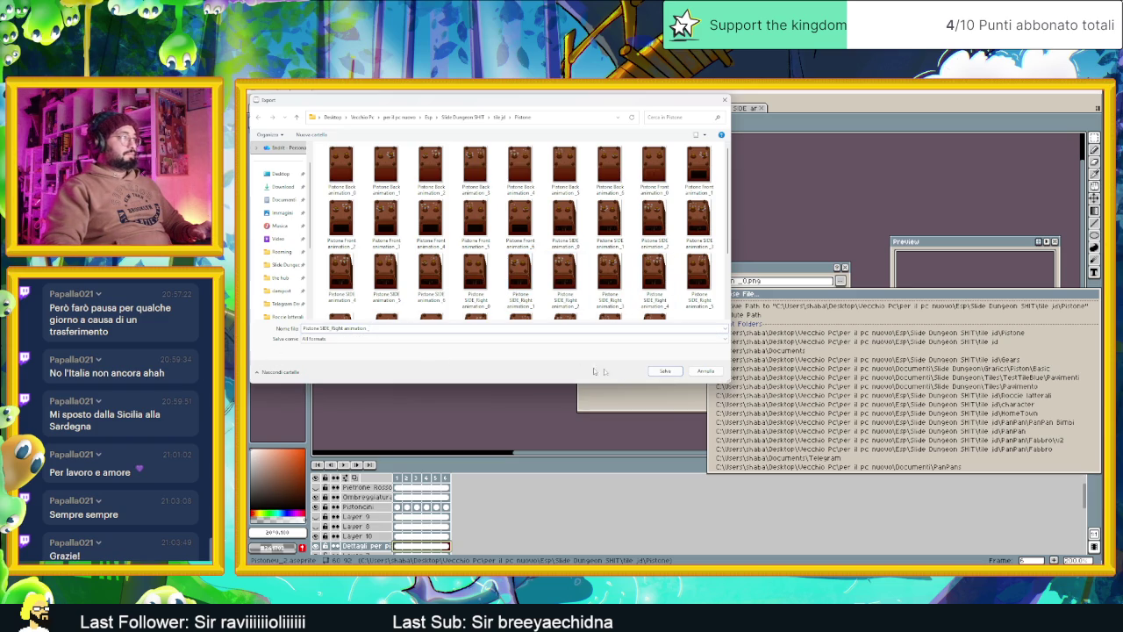
pyautogui.click(664, 371)
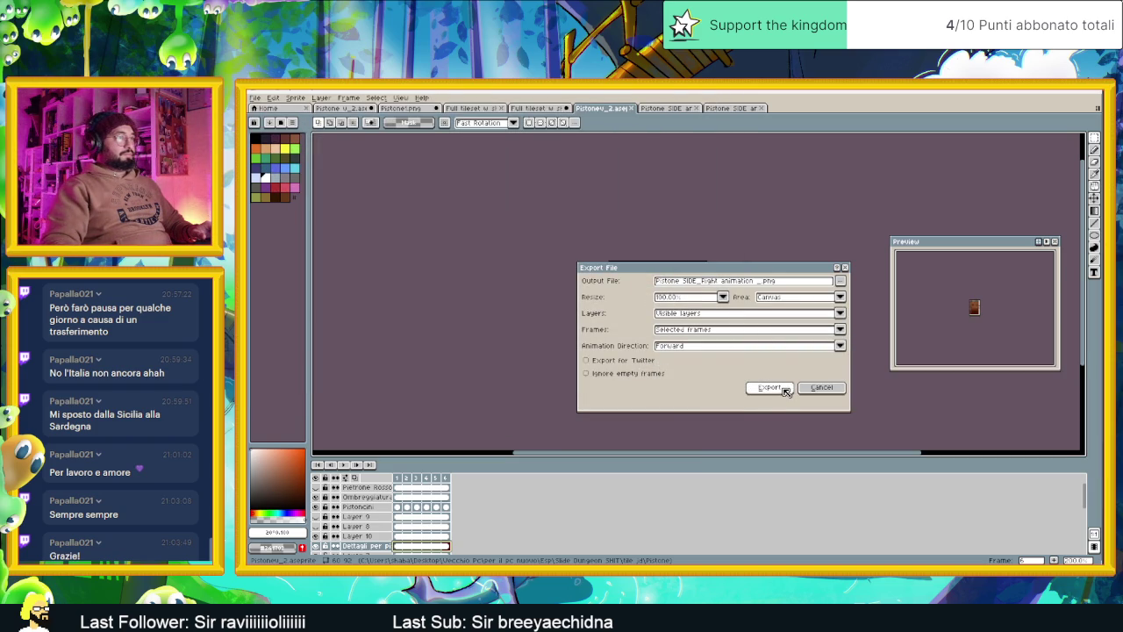
pyautogui.click(785, 390)
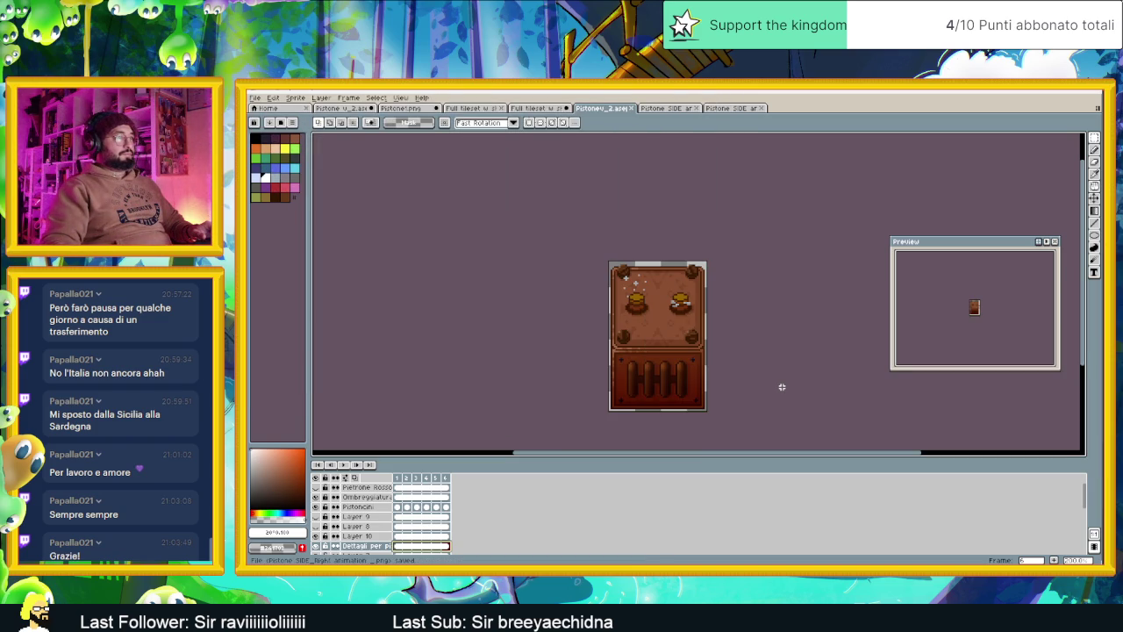
pyautogui.click(1059, 91)
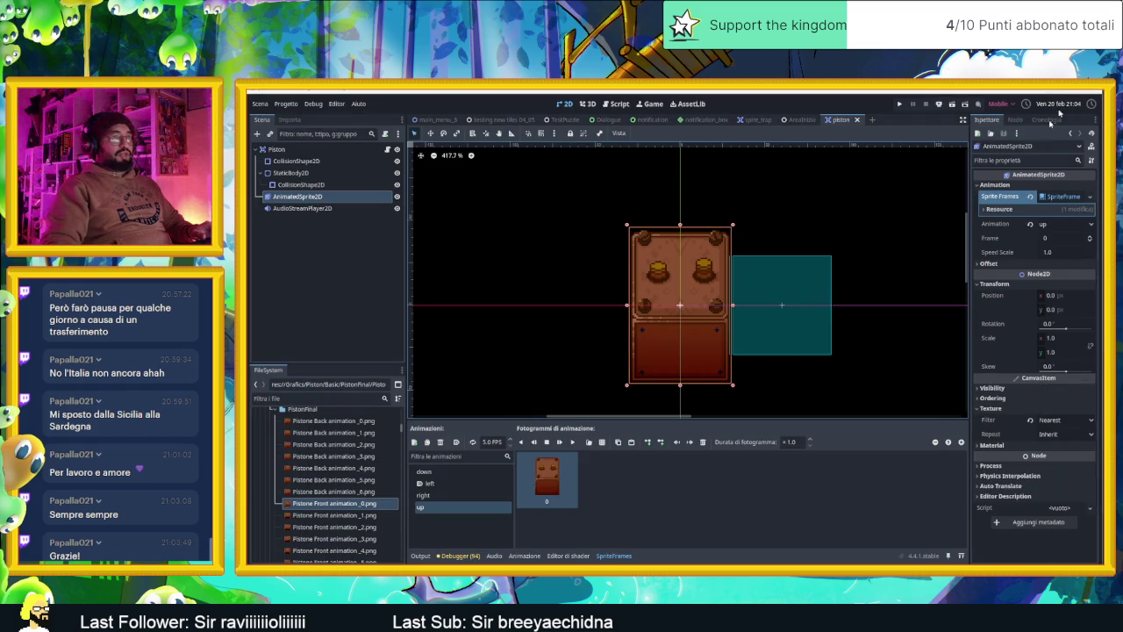
# Bring up the Pistone folder in File Explorer and minimize the Steam window.
pyautogui.click(1056, 90)
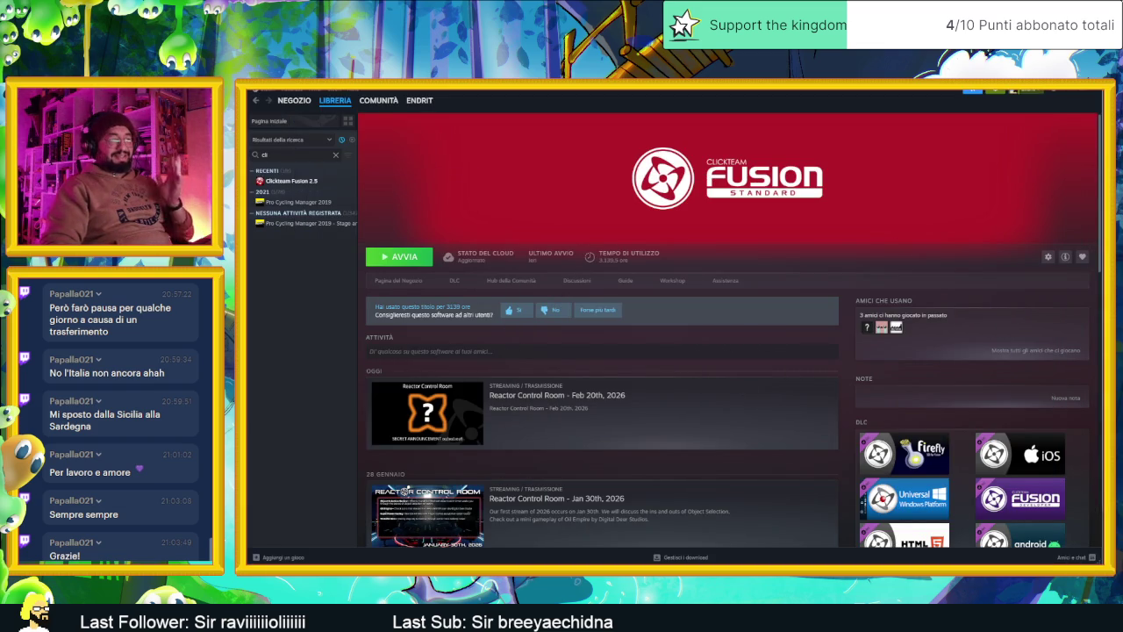
pyautogui.hotkey('alt', 'Tab')
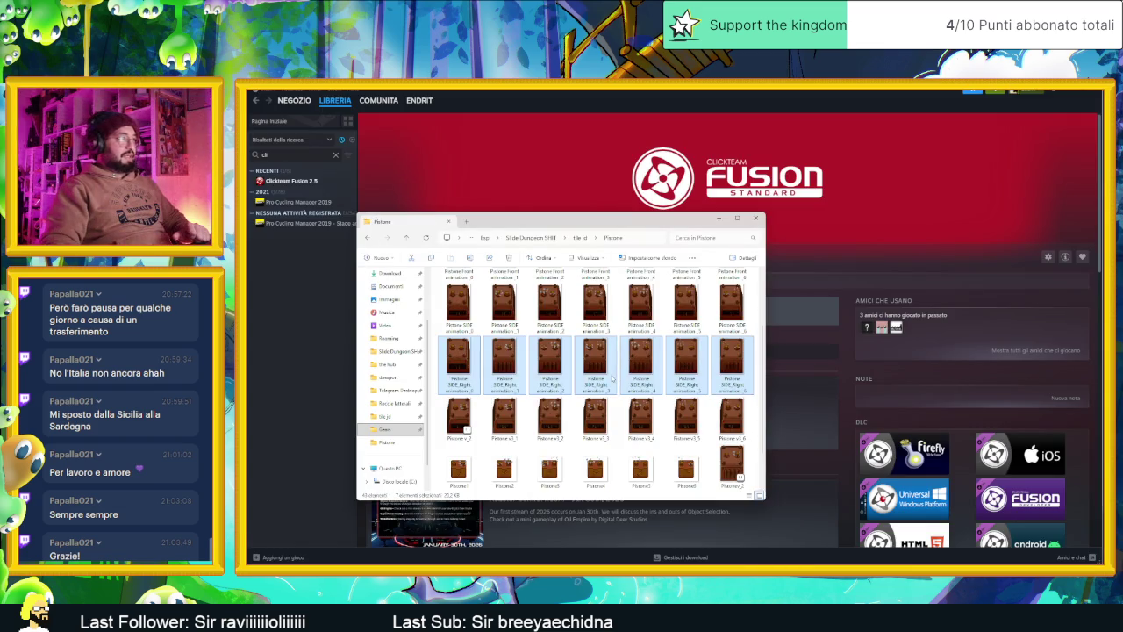
pyautogui.click(613, 378)
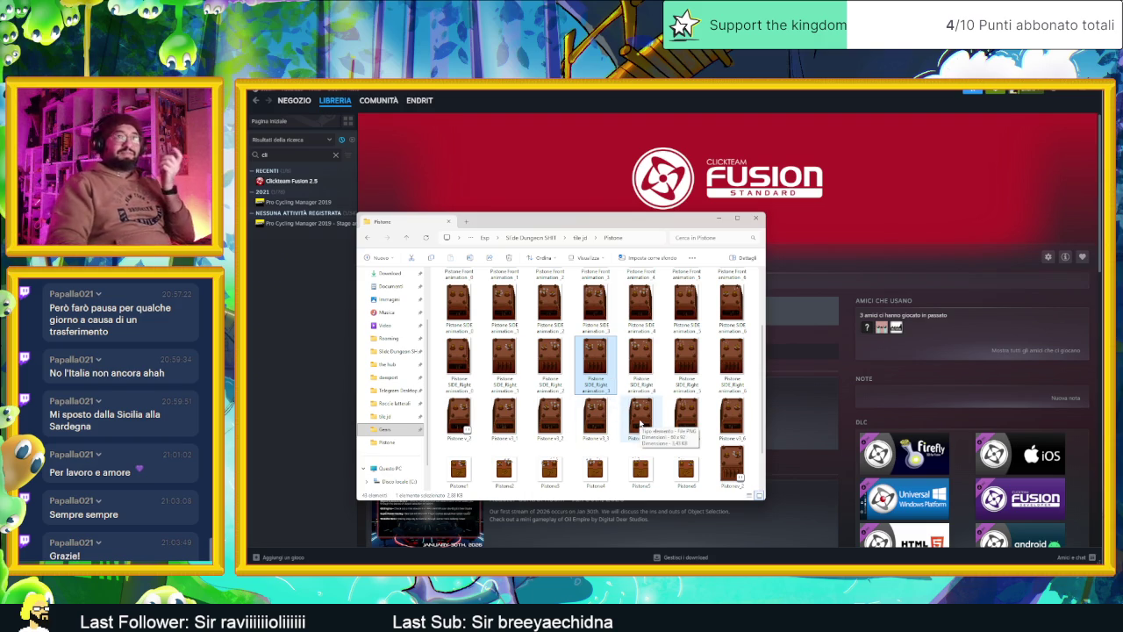
pyautogui.click(1055, 94)
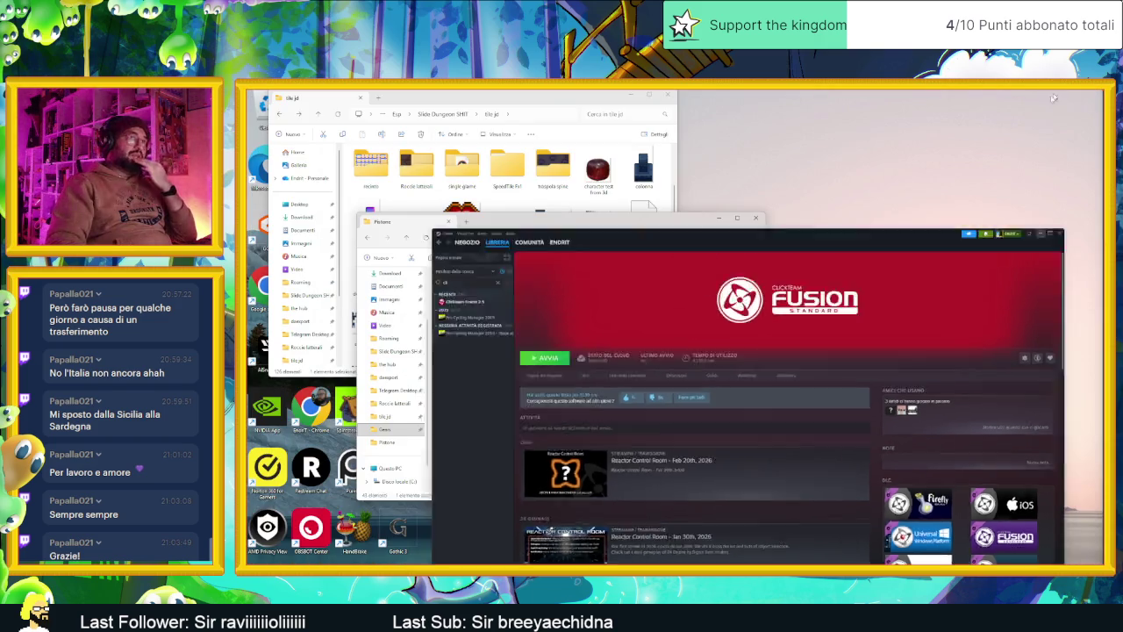
# Step through the SIDE_Right animation frame files 1 to 6.
pyautogui.scroll(2, 606, 369)
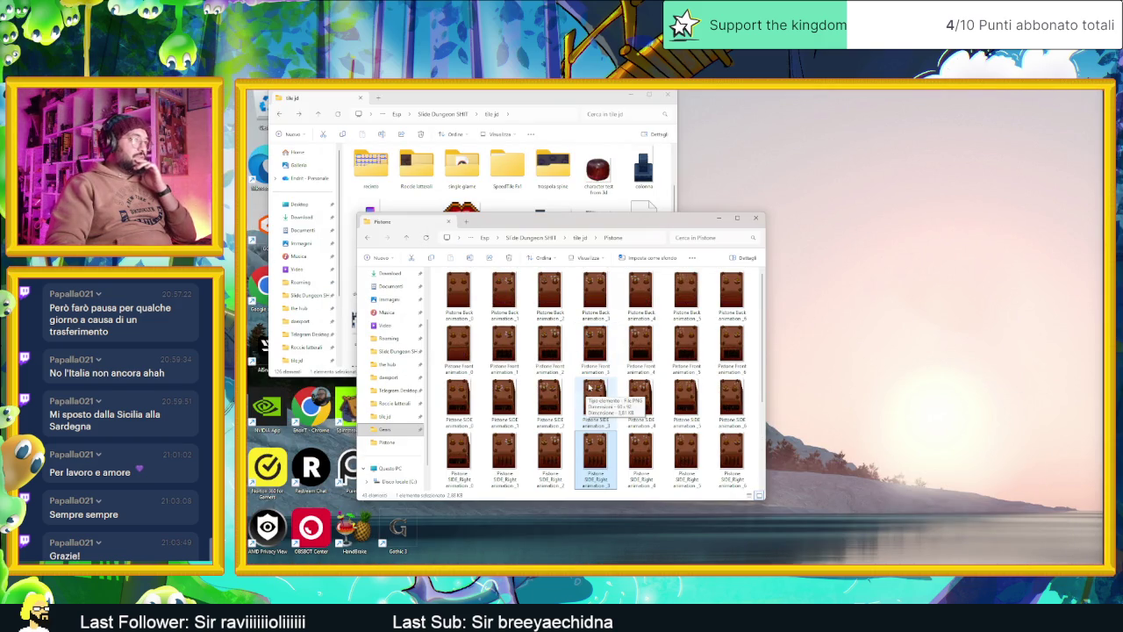
pyautogui.scroll(-3, 572, 330)
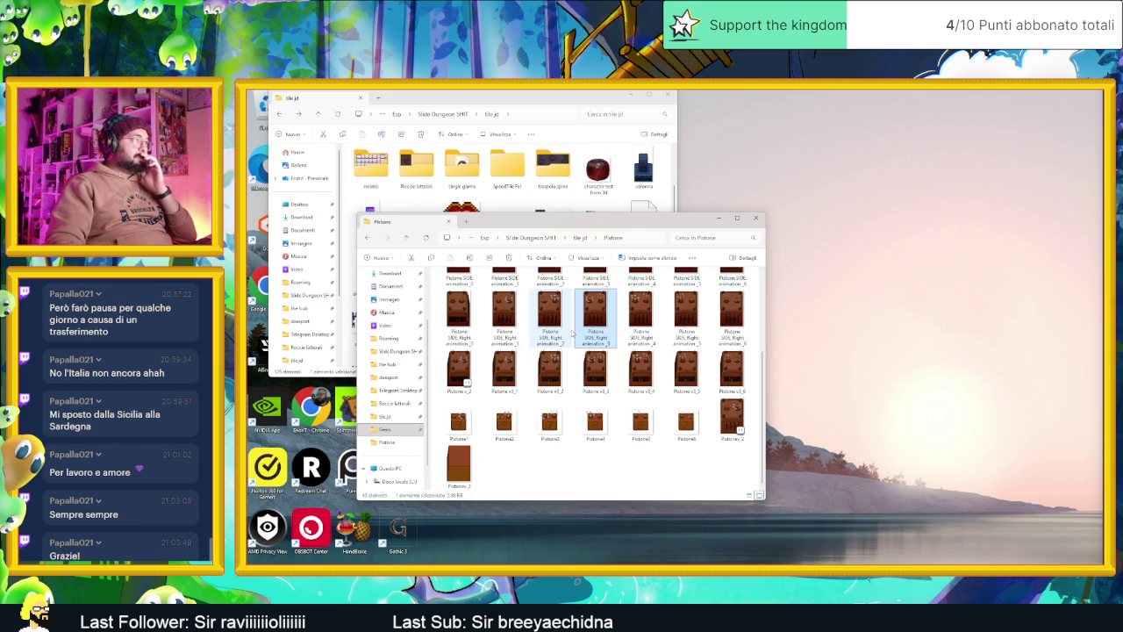
pyautogui.scroll(3, 528, 316)
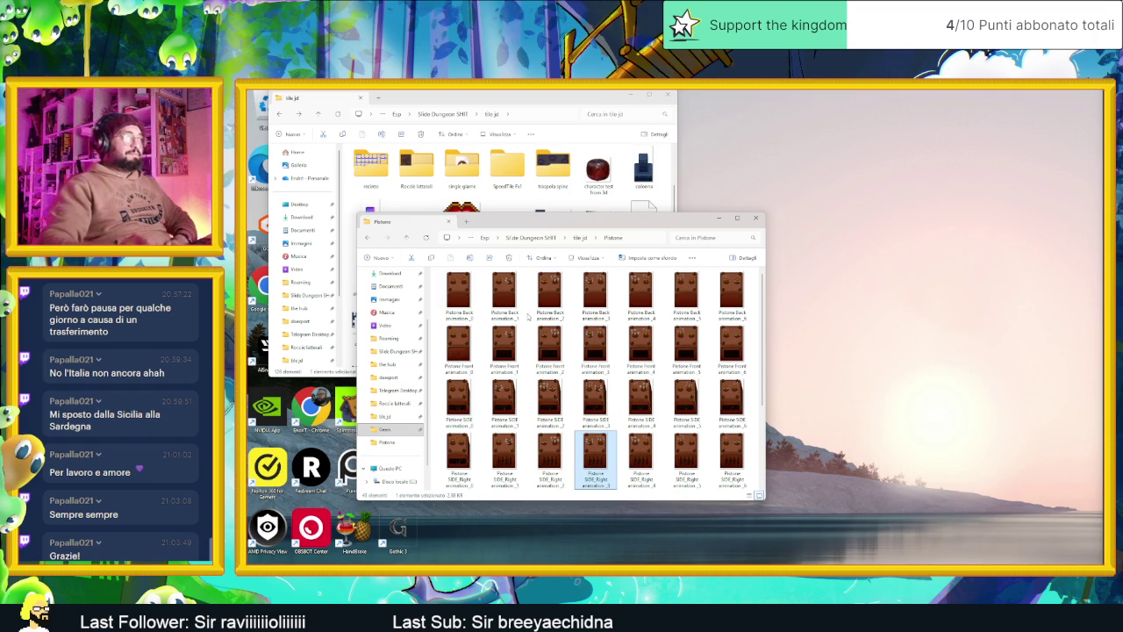
pyautogui.scroll(-3, 568, 377)
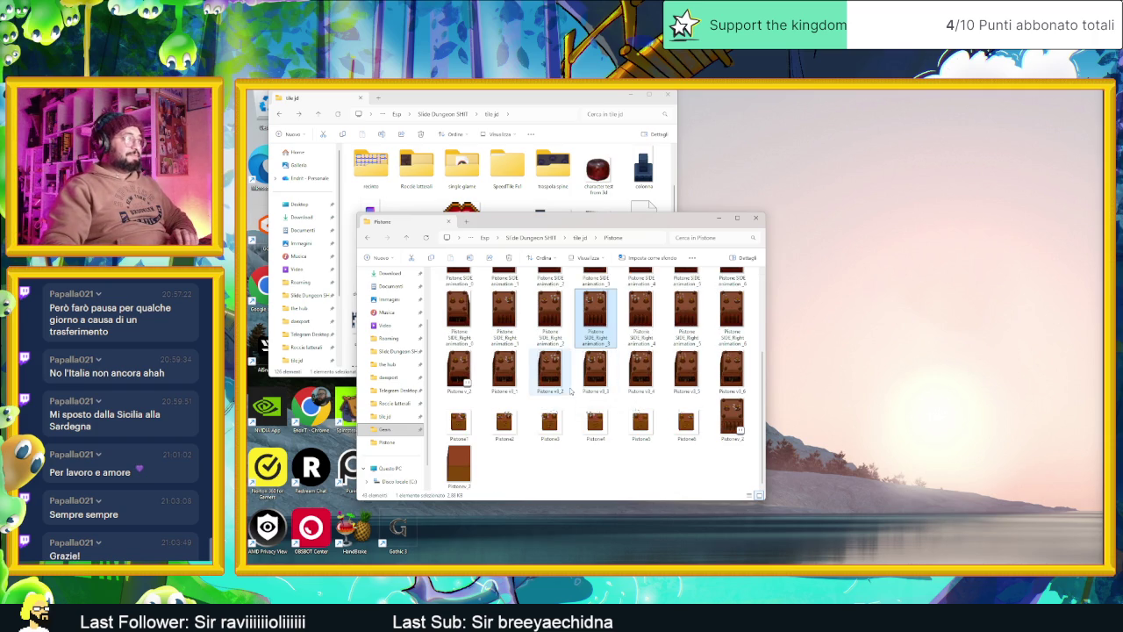
pyautogui.scroll(3, 570, 390)
pyautogui.click(505, 448)
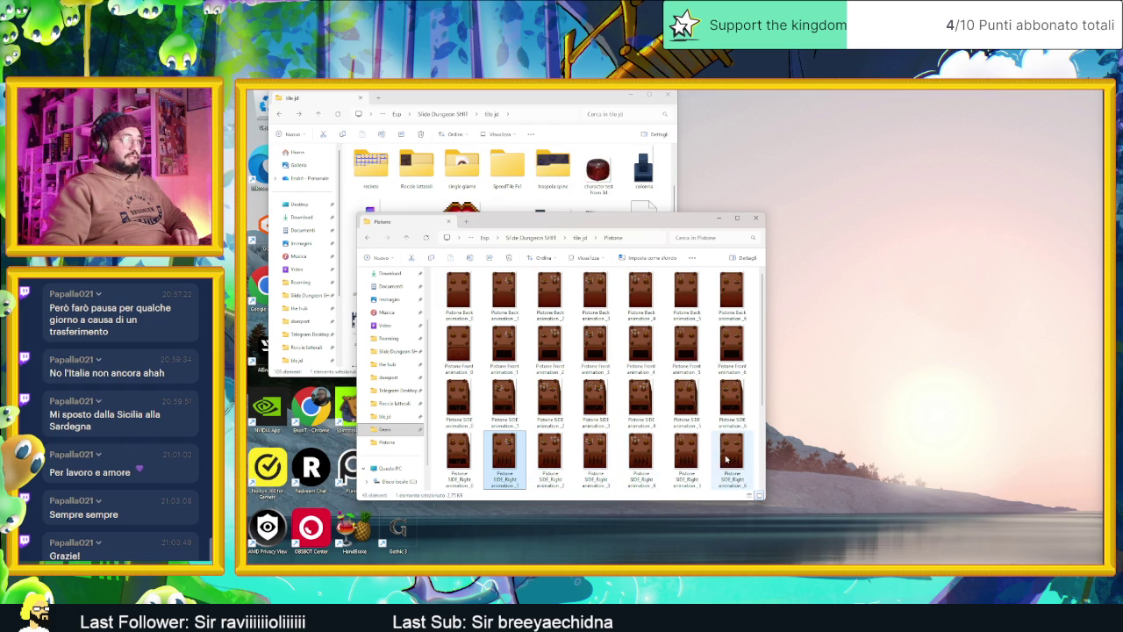
pyautogui.click(727, 459)
pyautogui.scroll(-3, 715, 458)
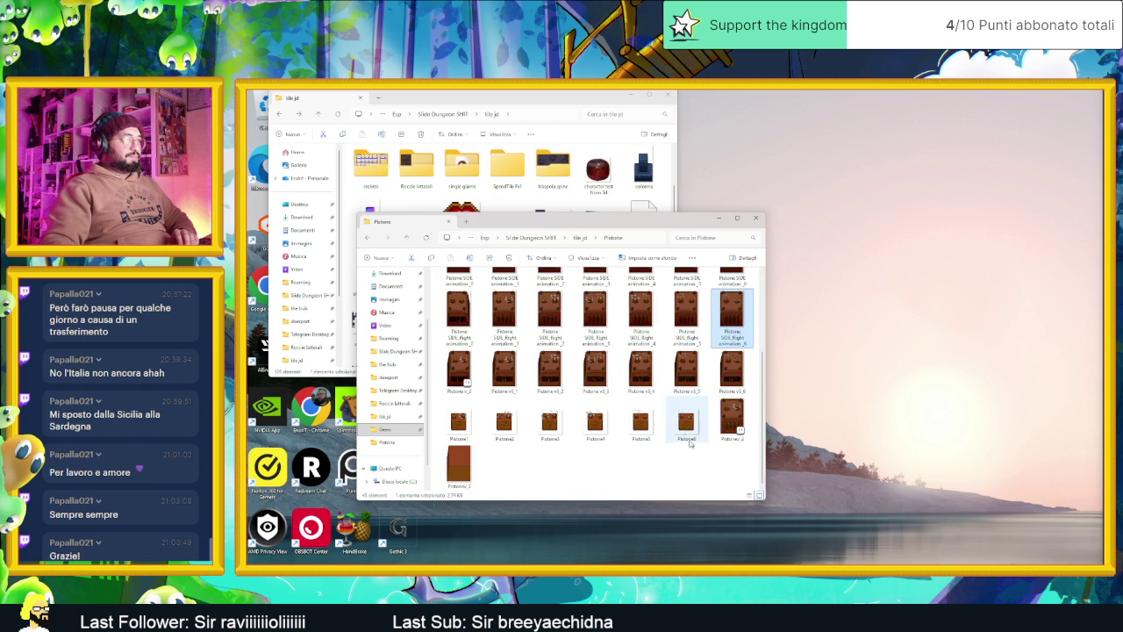
pyautogui.click(516, 318)
pyautogui.click(549, 318)
pyautogui.click(596, 318)
pyautogui.click(643, 317)
pyautogui.click(688, 317)
pyautogui.click(732, 318)
# Reselect SIDE_Right animation_1, then select Pistone Back animation_0.
pyautogui.scroll(3, 728, 351)
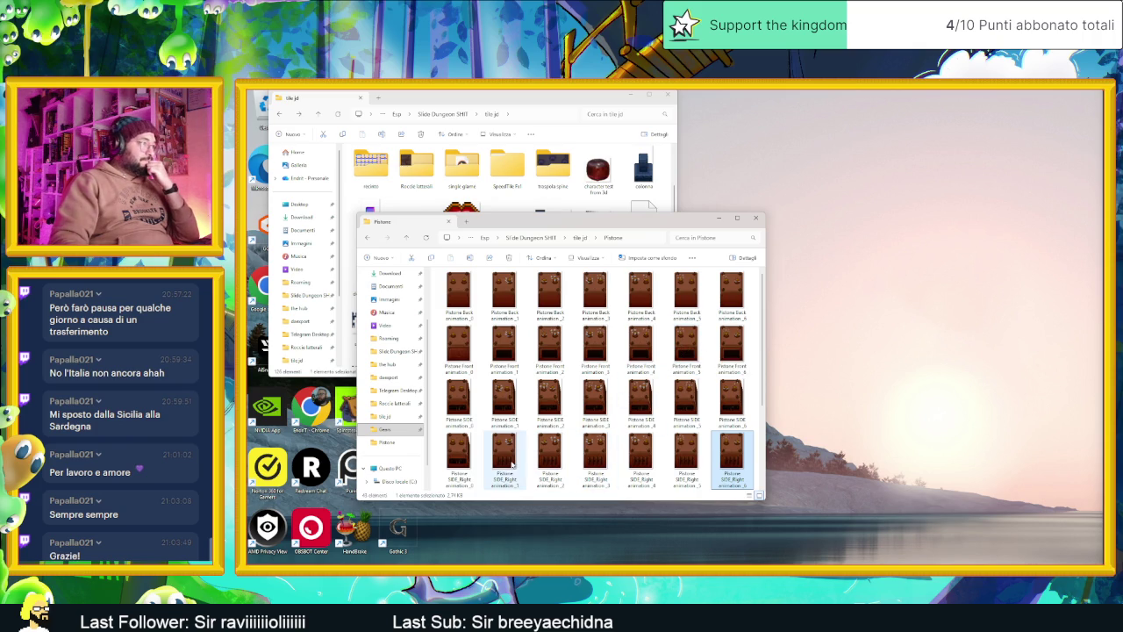
pyautogui.click(511, 463)
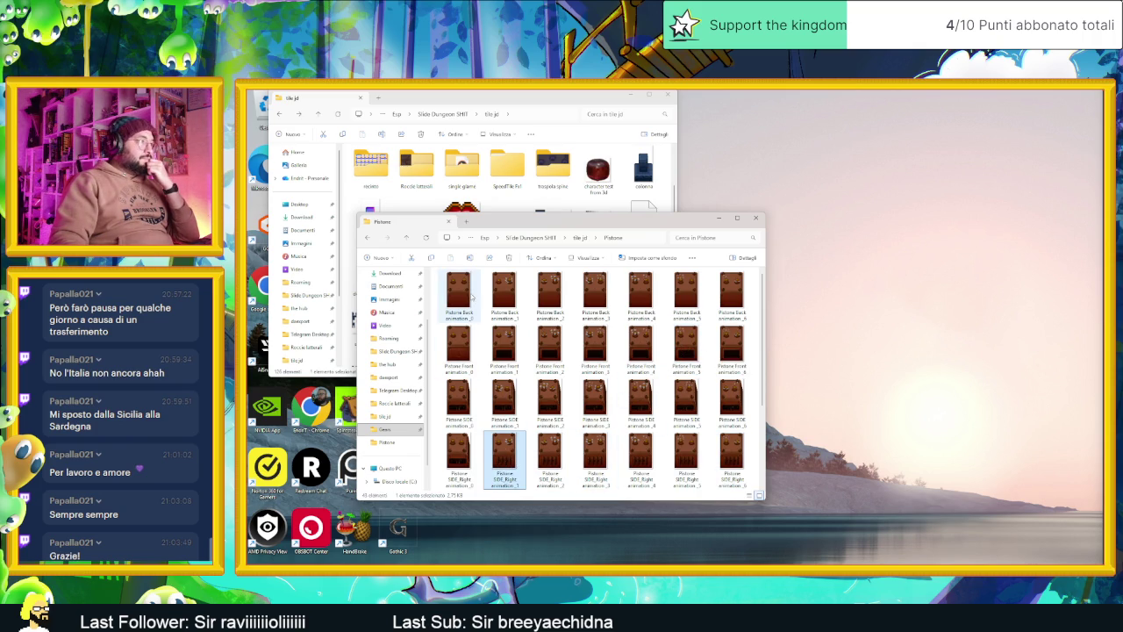
pyautogui.click(473, 297)
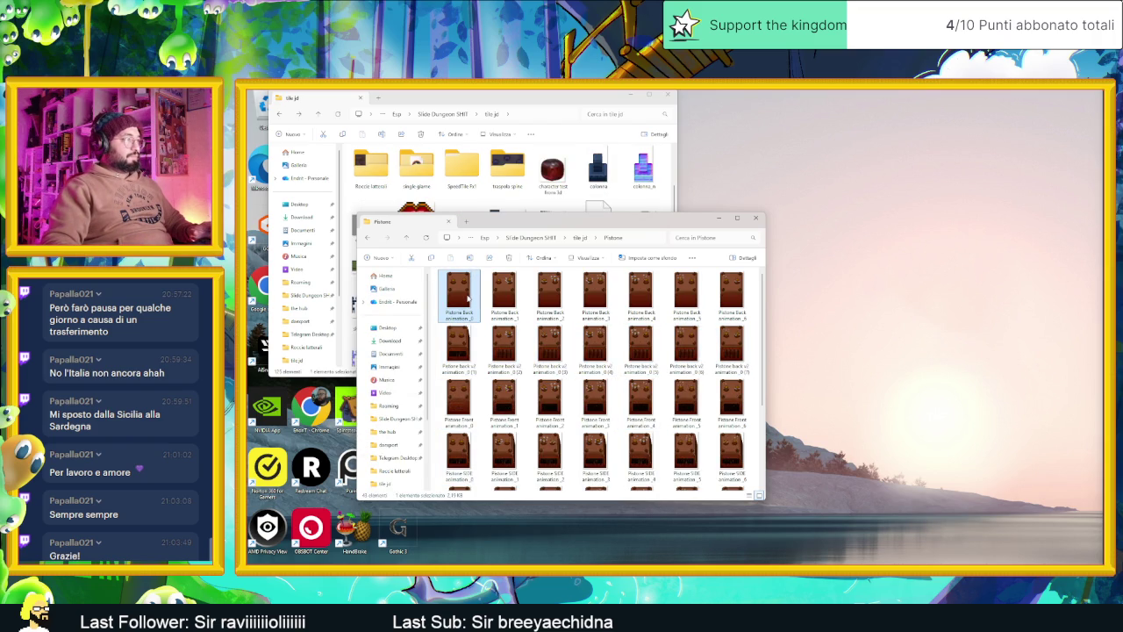
# Paste a copy of Back animation_0 and delete the duplicate back v2 animation_0 (1) file.
pyautogui.hotkey('ctrl', 'v')
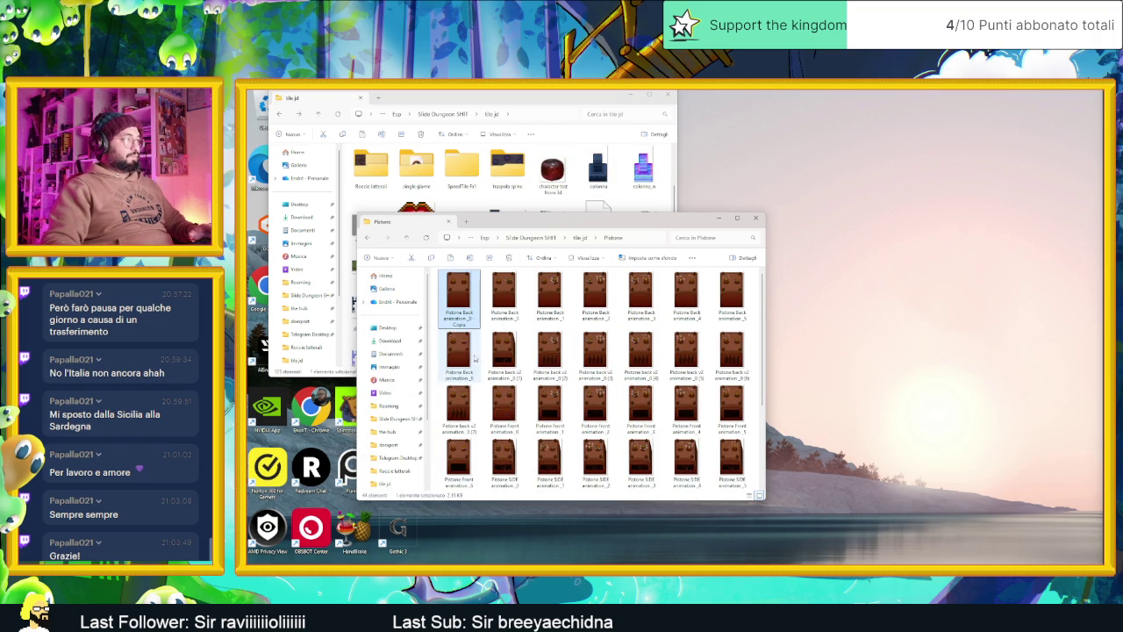
pyautogui.click(472, 367)
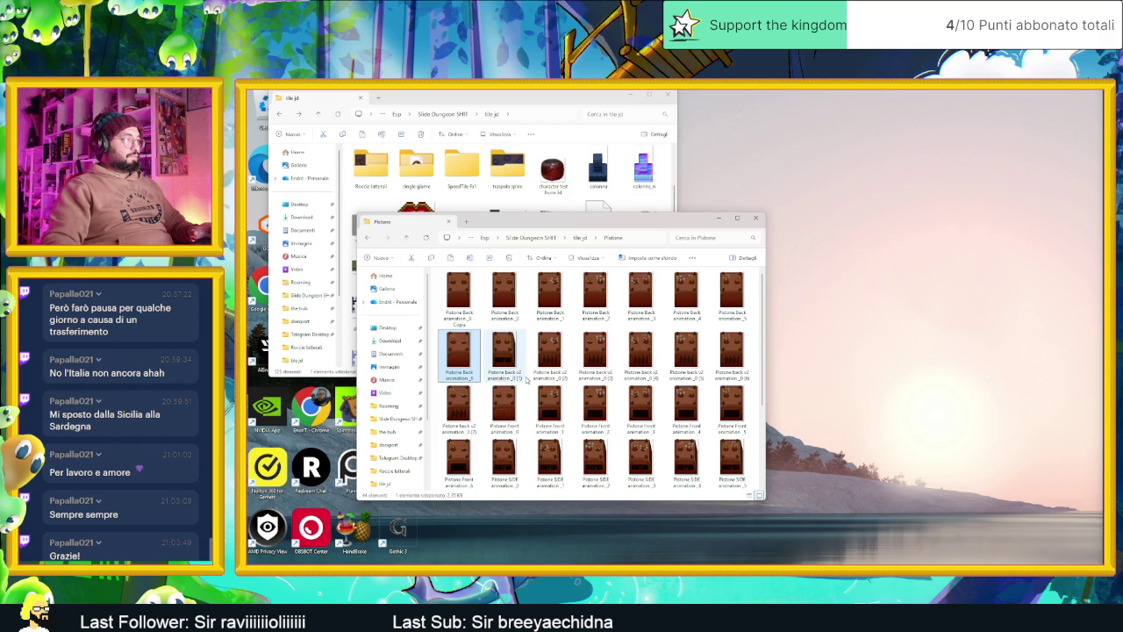
pyautogui.click(521, 380)
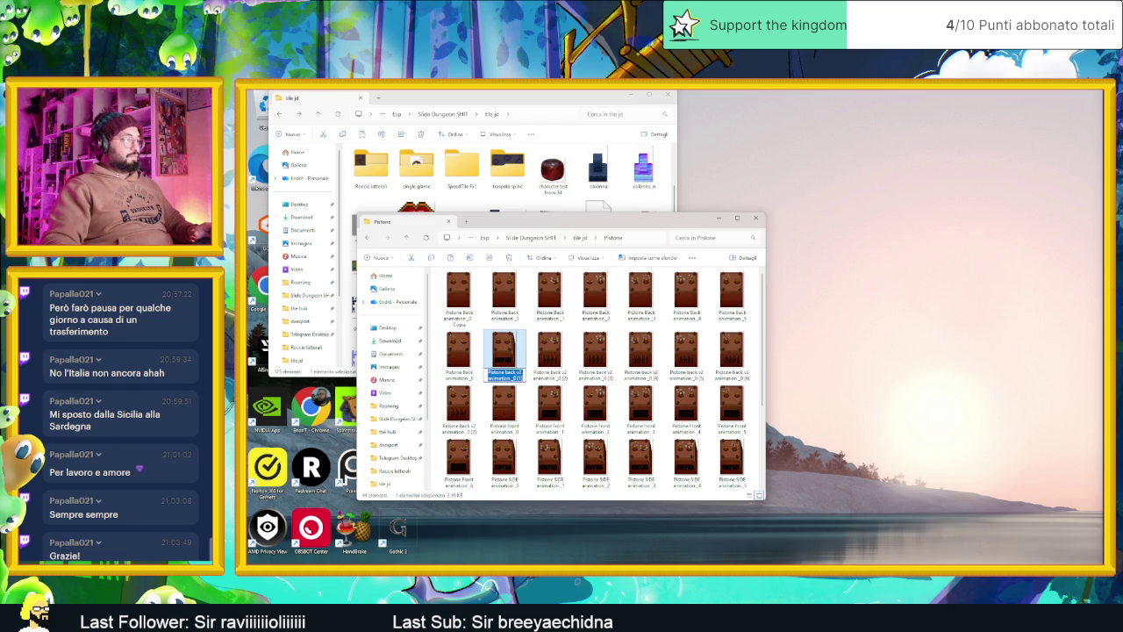
pyautogui.click(539, 355)
pyautogui.click(506, 356)
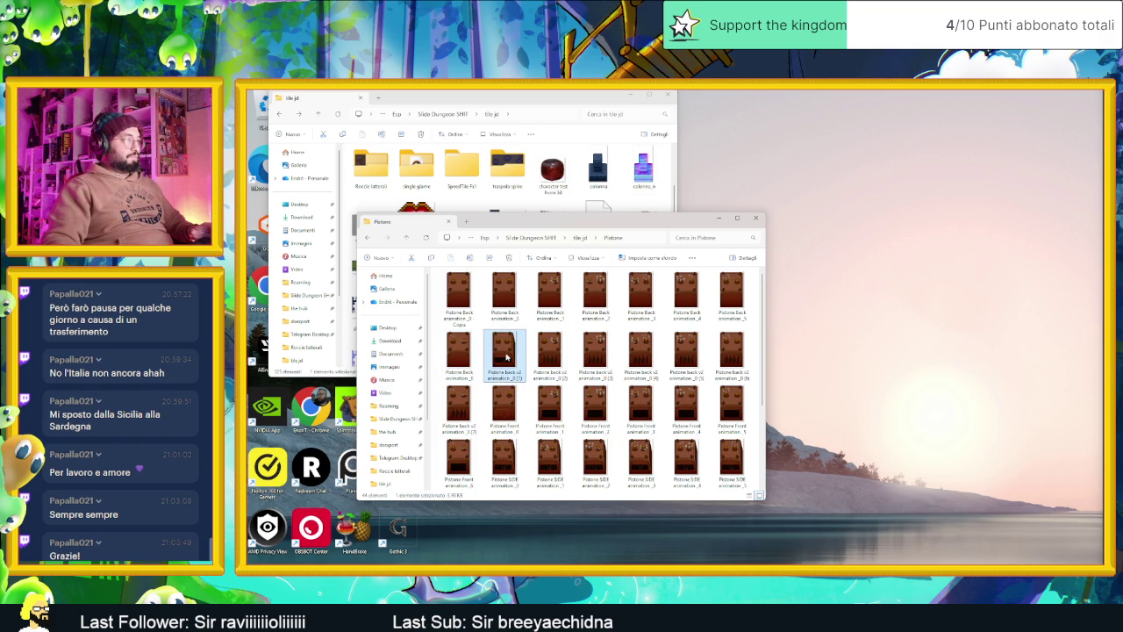
pyautogui.rightClick(506, 359)
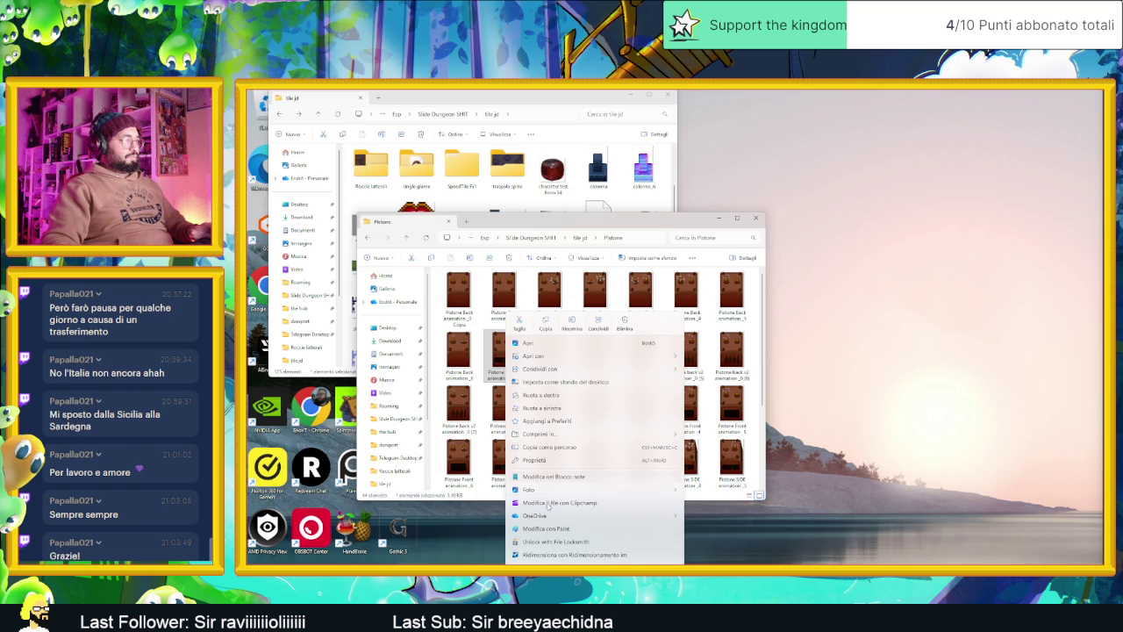
pyautogui.click(634, 322)
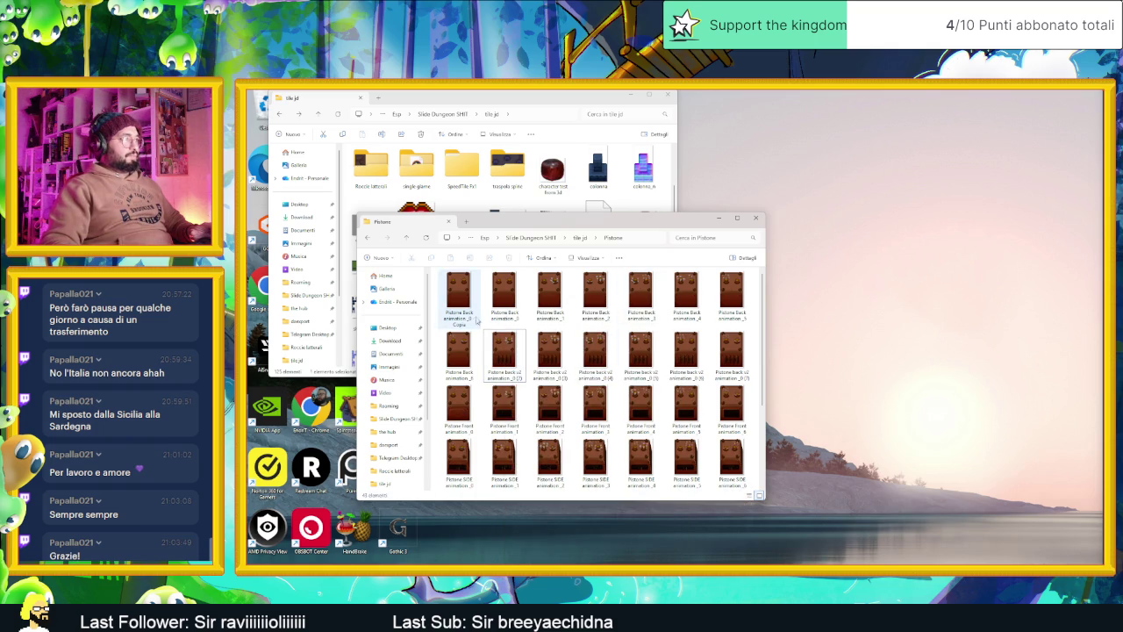
# Rename the copied Back animation_0 file to drop its Copia suffix.
pyautogui.click(453, 302)
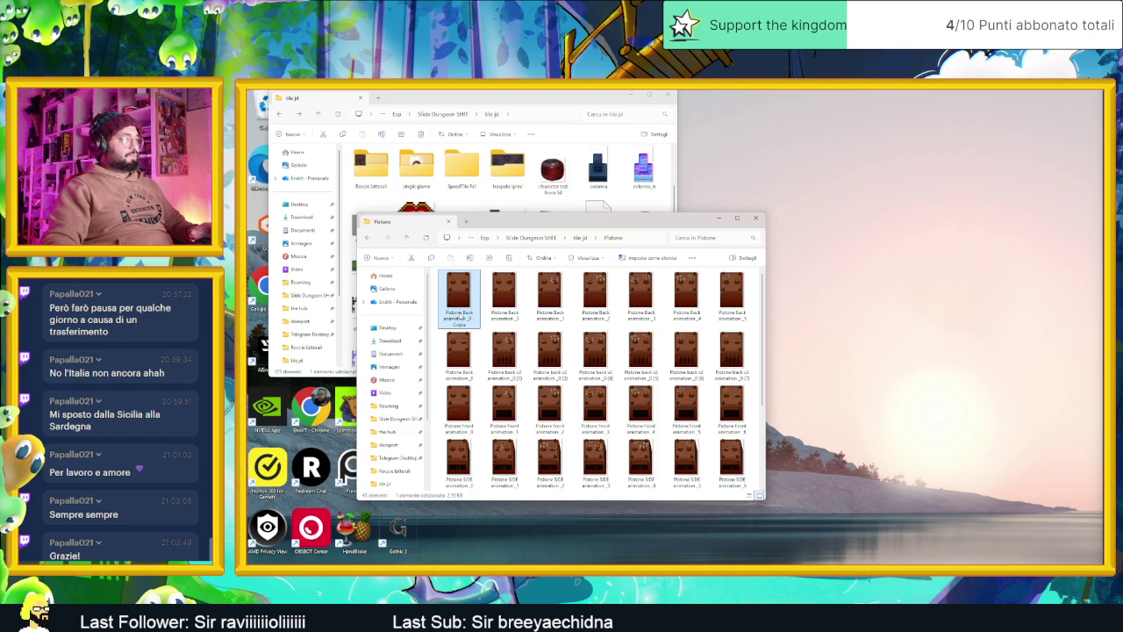
pyautogui.click(460, 314)
pyautogui.press('End')
pyautogui.press('BackSpace')
pyautogui.press('BackSpace')
pyautogui.press('BackSpace')
pyautogui.press('Return')
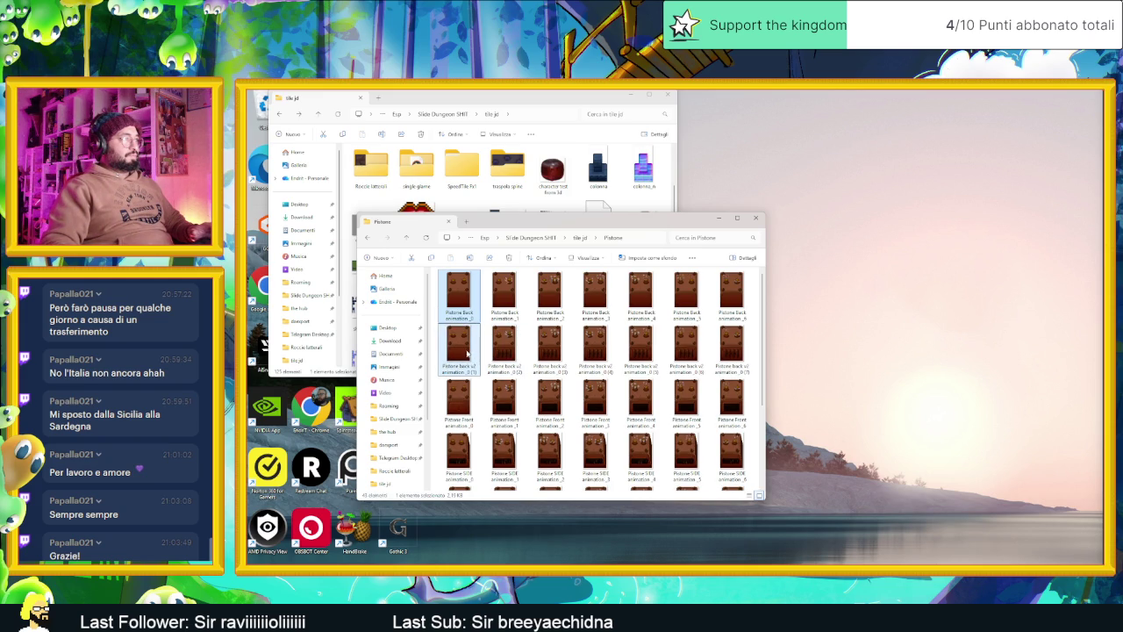
# Open the back v2 animation_0 (1) frame in Aseprite.
pyautogui.keyDown('shift'); pyautogui.click(716, 351); pyautogui.keyUp('shift')
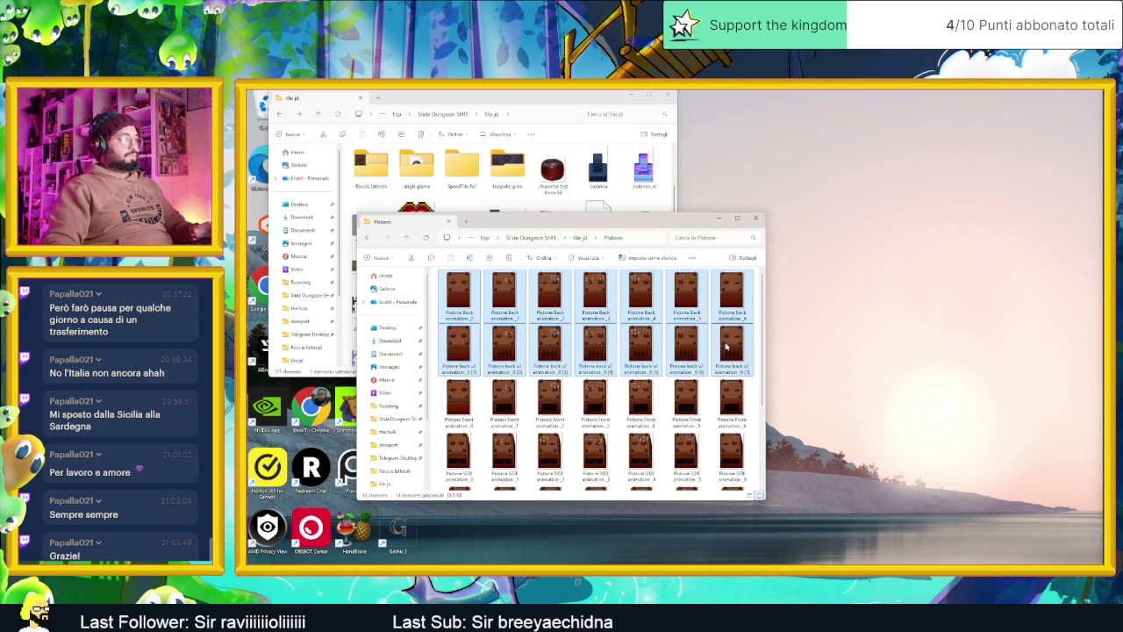
pyautogui.click(458, 347)
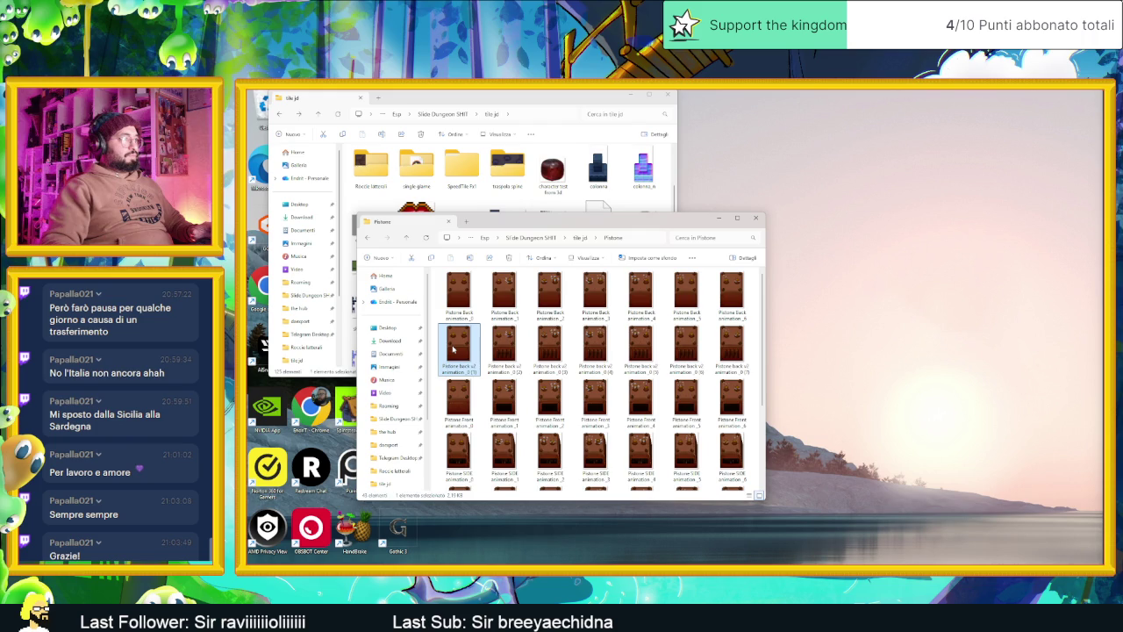
pyautogui.moveTo(434, 347); pyautogui.dragTo(482, 353)
pyautogui.click(461, 349)
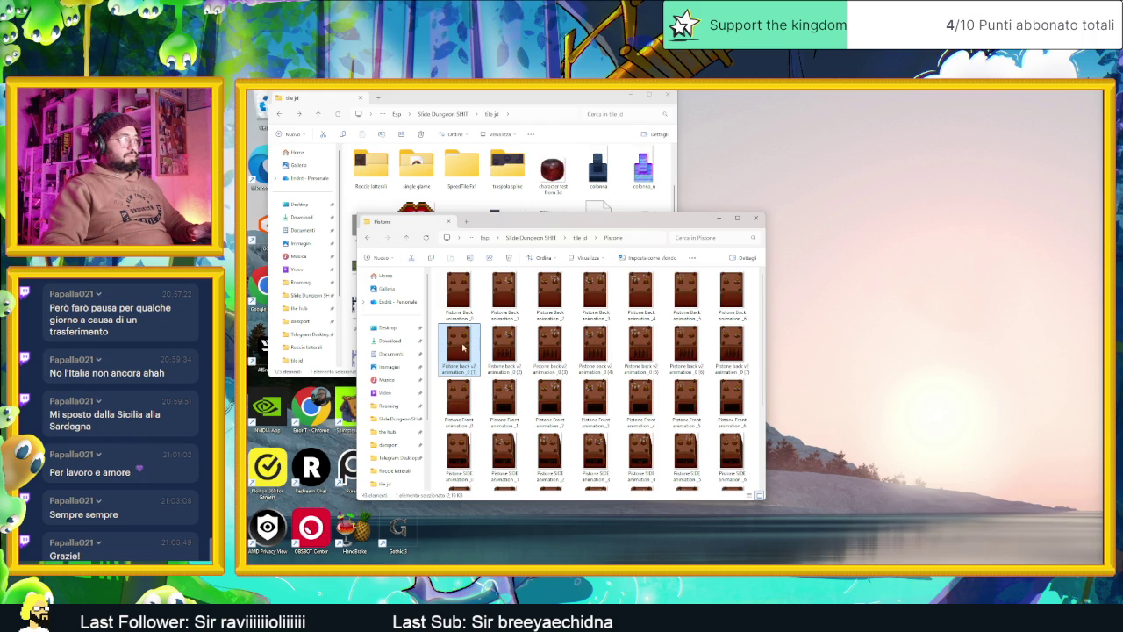
pyautogui.press('Return')
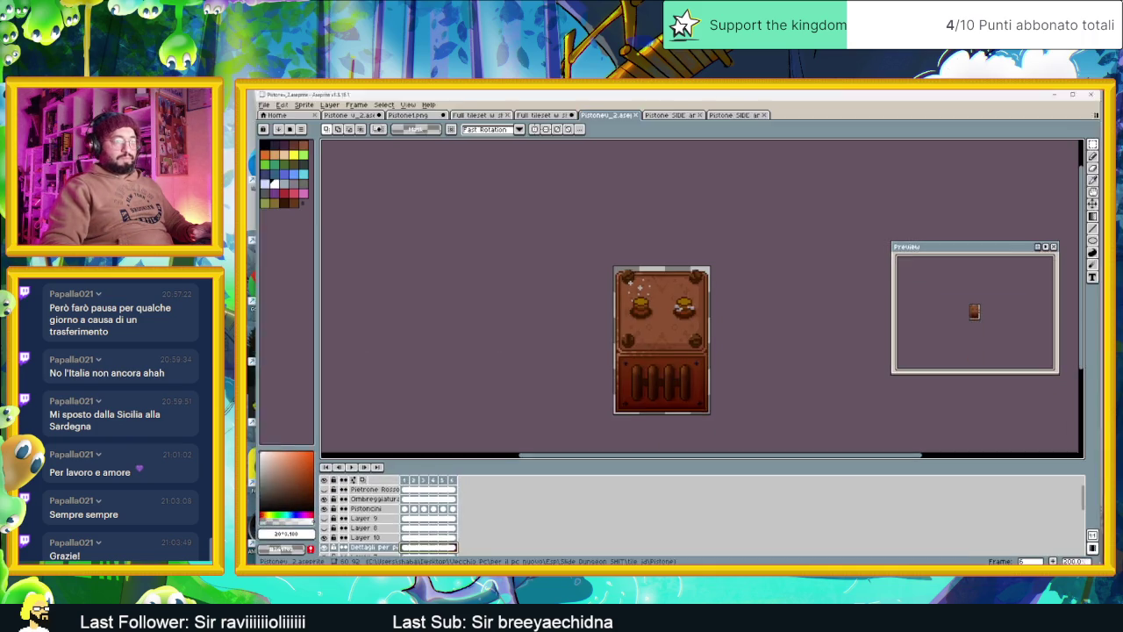
# Drag the back v2 animation_0 (2) file into Aseprite.
pyautogui.scroll(3, 728, 278)
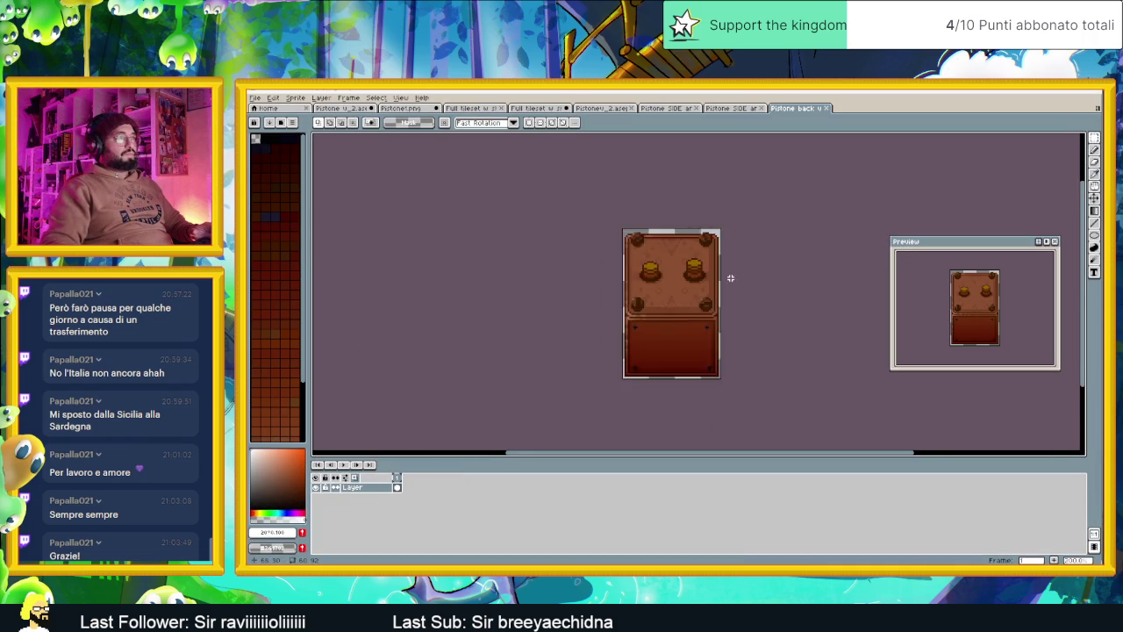
pyautogui.scroll(1, 701, 341)
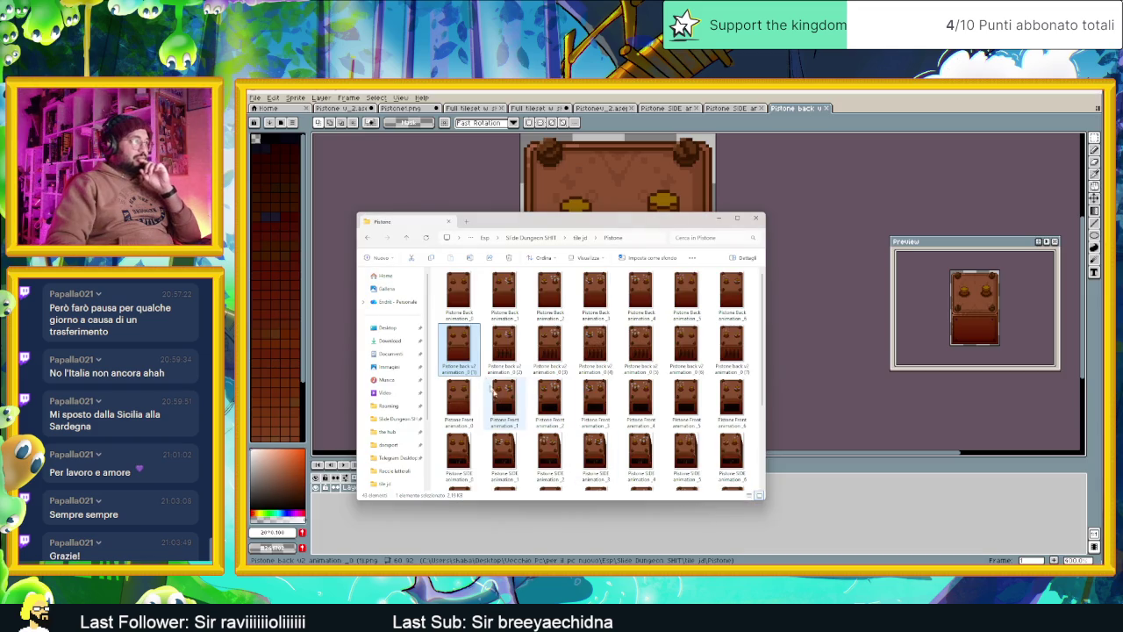
pyautogui.click(509, 352)
pyautogui.moveTo(500, 353)
pyautogui.mouseDown()
pyautogui.moveTo(505, 325)
pyautogui.moveTo(892, 194)
pyautogui.mouseUp()
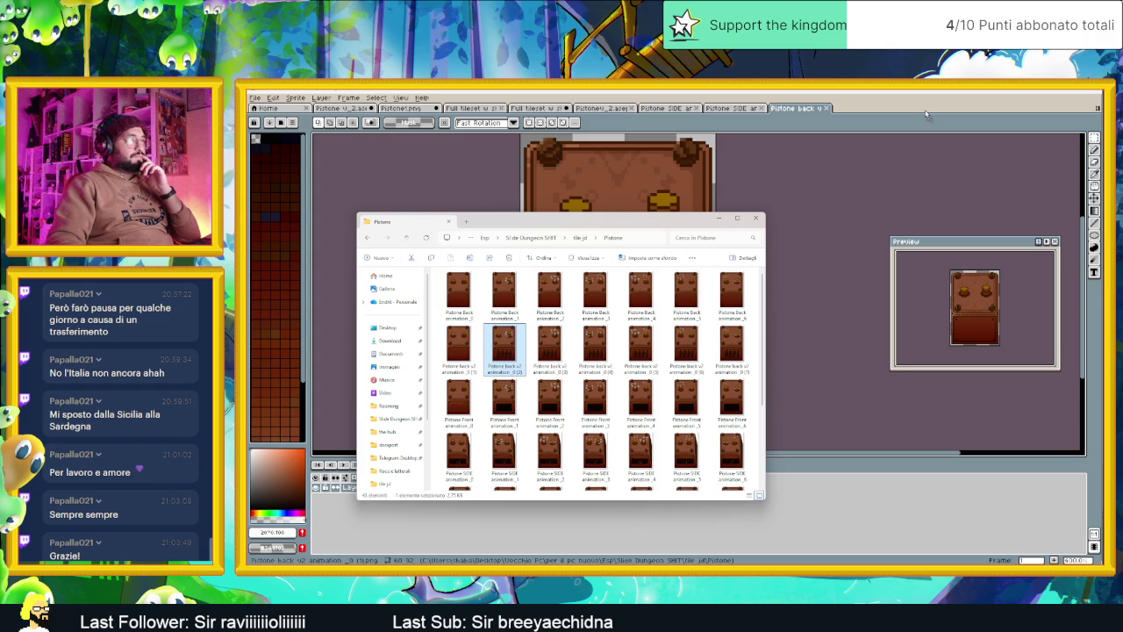
pyautogui.click(880, 117)
pyautogui.scroll(2, 713, 287)
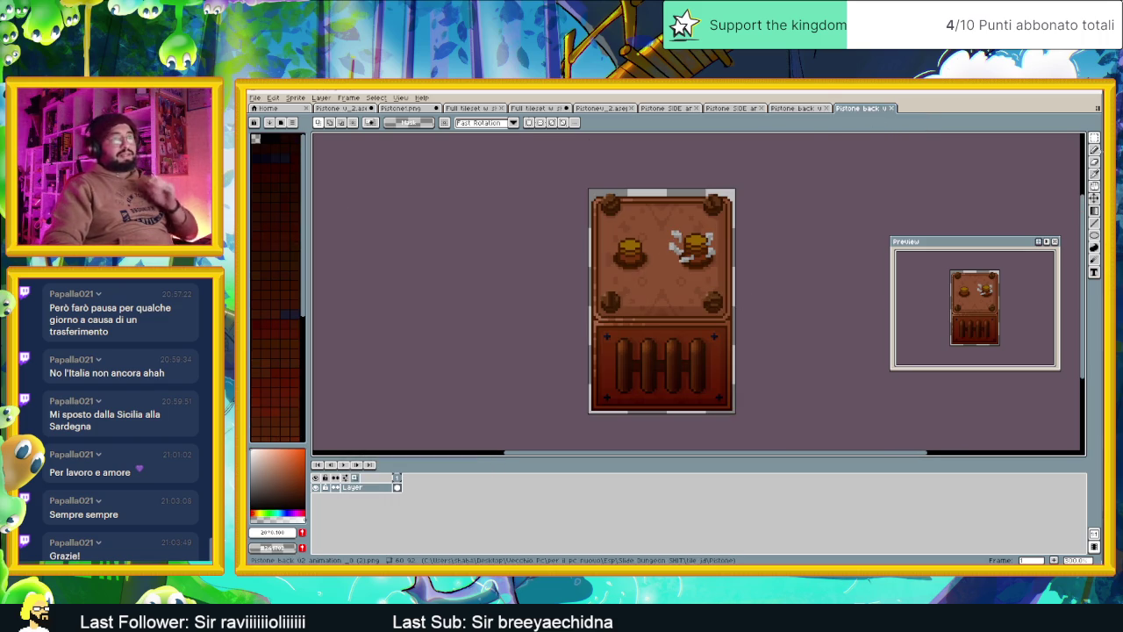
# Paste the pipe section into the lower half of the piston back sprite.
pyautogui.click(1095, 138)
pyautogui.moveTo(589, 412)
pyautogui.mouseDown()
pyautogui.moveTo(651, 400)
pyautogui.moveTo(770, 333)
pyautogui.moveTo(765, 319)
pyautogui.mouseUp()
pyautogui.hotkey('ctrl', 'd')
pyautogui.click(783, 110)
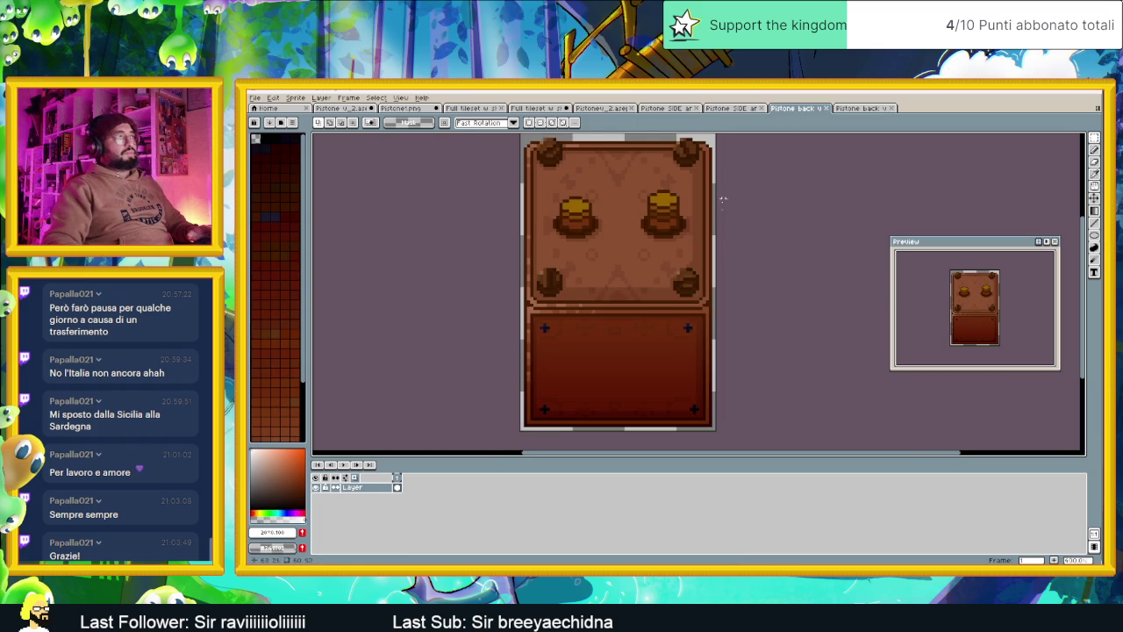
pyautogui.hotkey('ctrl', 'v')
pyautogui.press('Return')
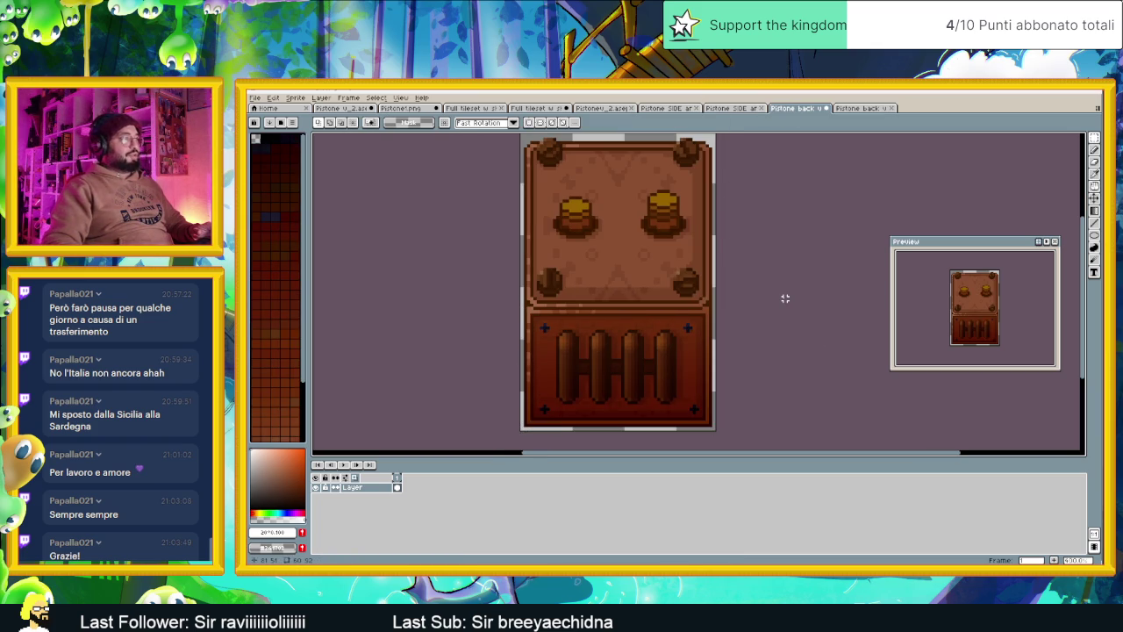
# Close both back sprite tabs and minimize Aseprite.
pyautogui.click(826, 108)
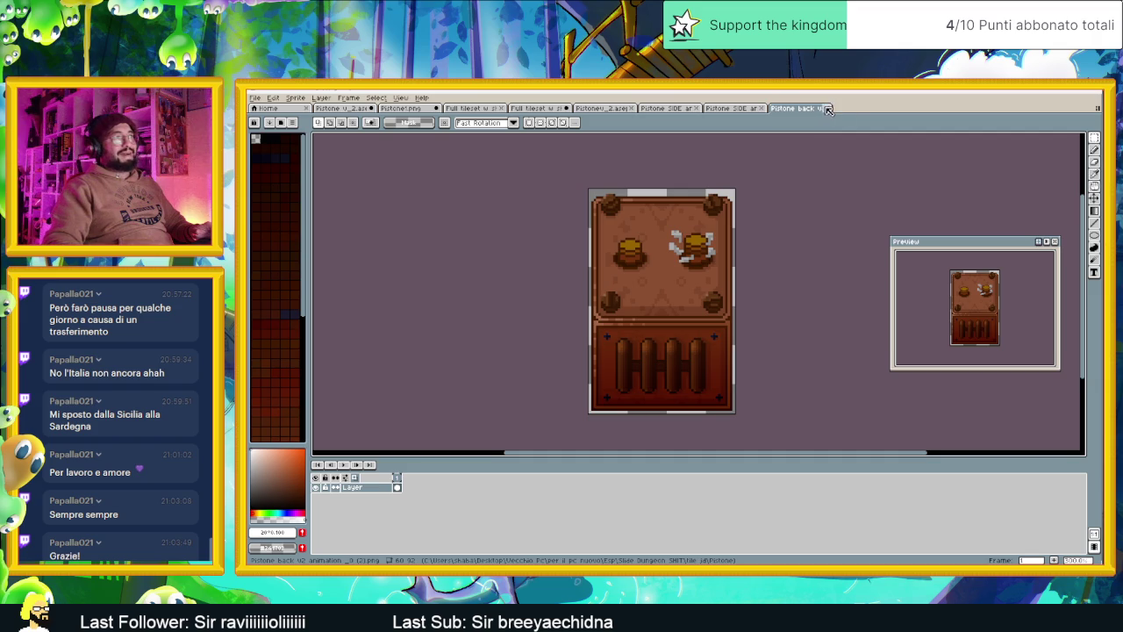
pyautogui.click(826, 108)
pyautogui.click(1034, 92)
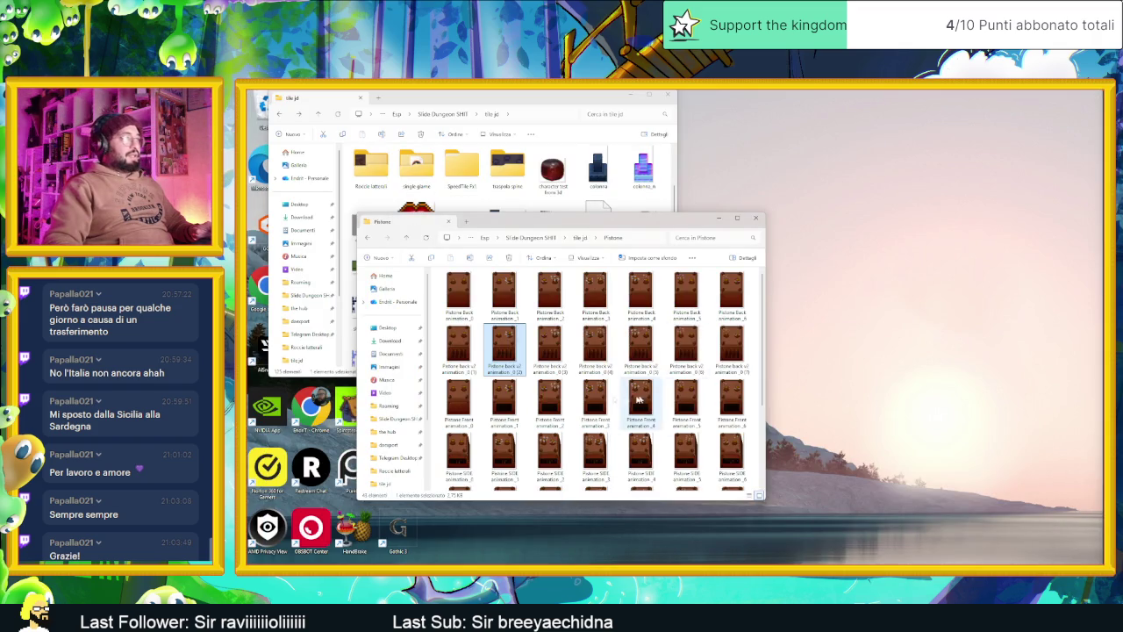
# Import the seven Pistone back v2 frame PNGs into the Godot project's FileSystem.
pyautogui.keyDown('shift'); pyautogui.click(731, 355); pyautogui.keyUp('shift')
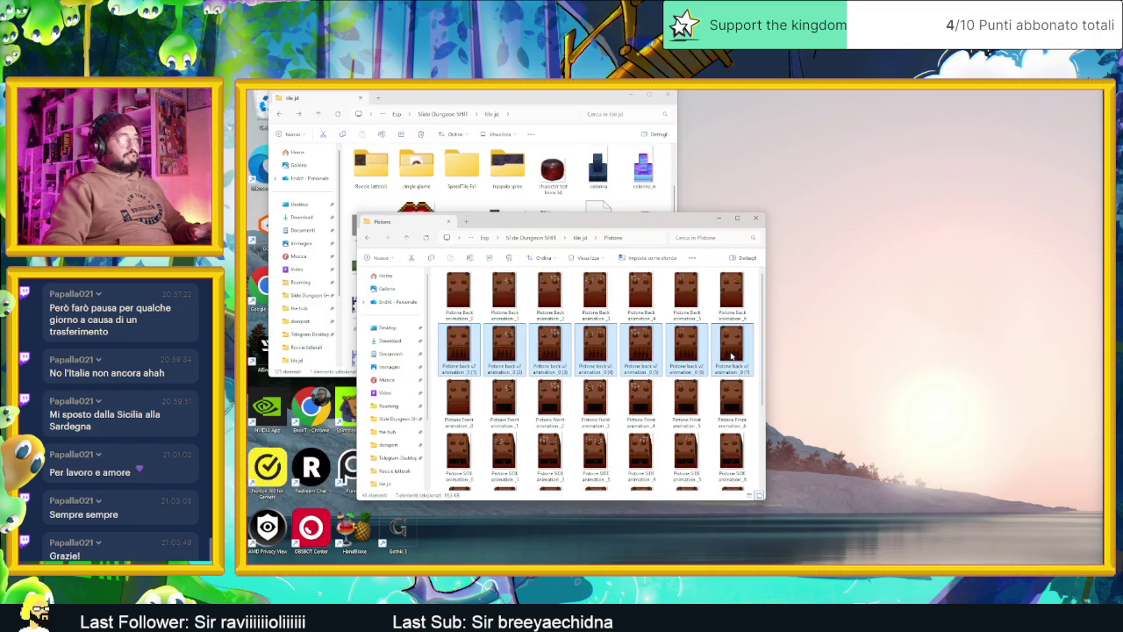
pyautogui.moveTo(726, 354)
pyautogui.mouseDown()
pyautogui.moveTo(930, 552)
pyautogui.moveTo(943, 579)
pyautogui.moveTo(391, 426)
pyautogui.mouseUp()
pyautogui.moveTo(305, 427); pyautogui.dragTo(307, 430)
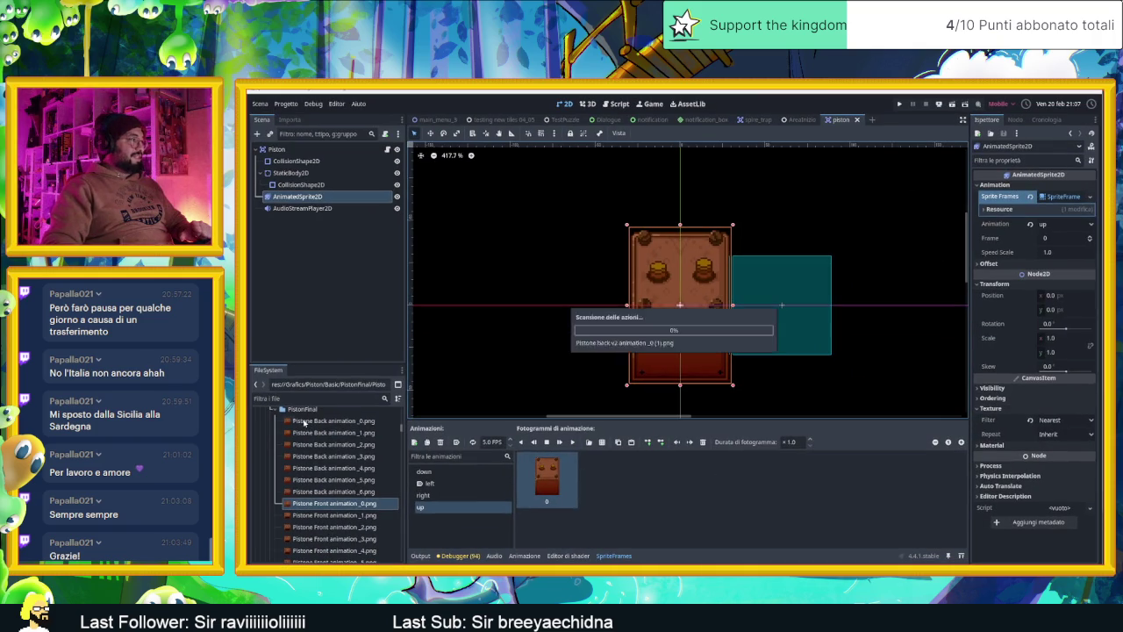
pyautogui.click(344, 504)
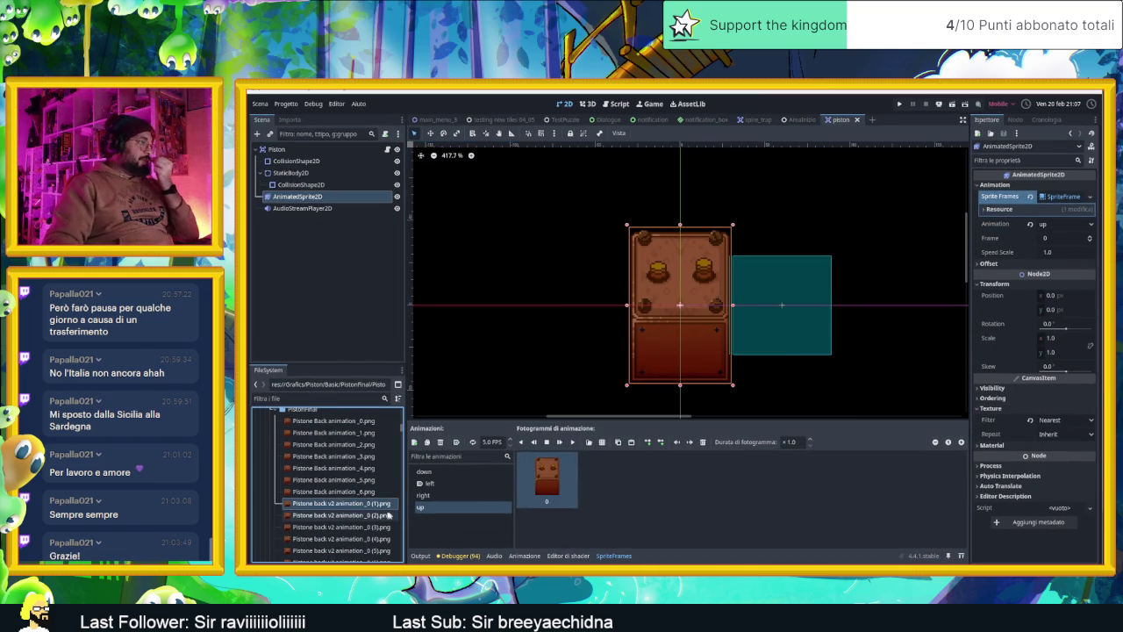
# Put the first back v2 frame, (1).png, into the up animation and delete the old frame.
pyautogui.scroll(-1, 368, 500)
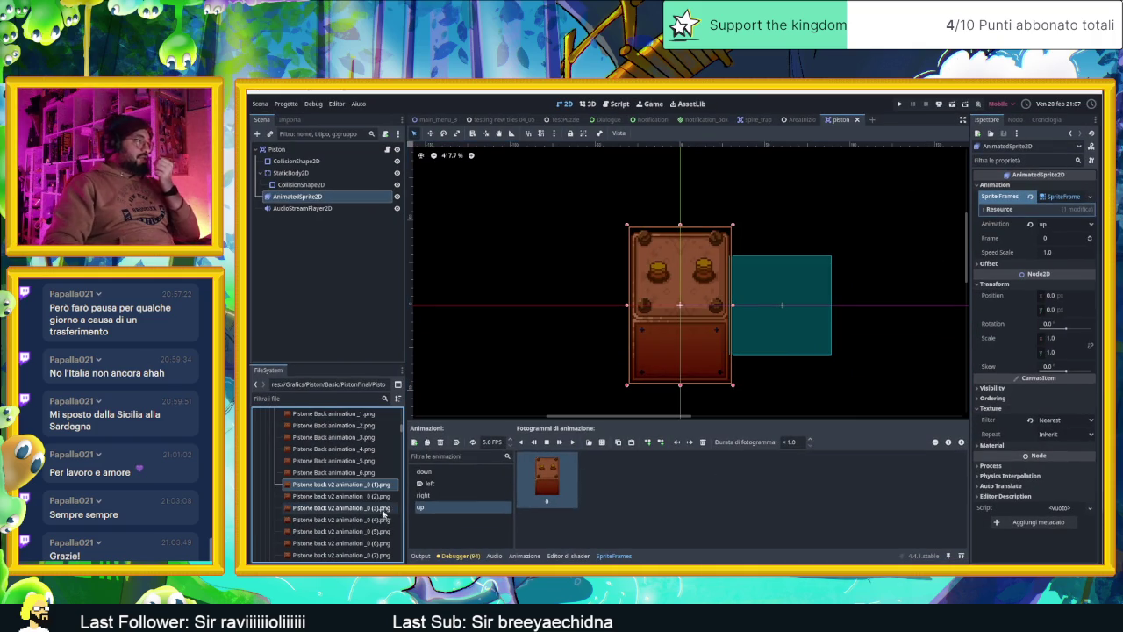
pyautogui.click(377, 495)
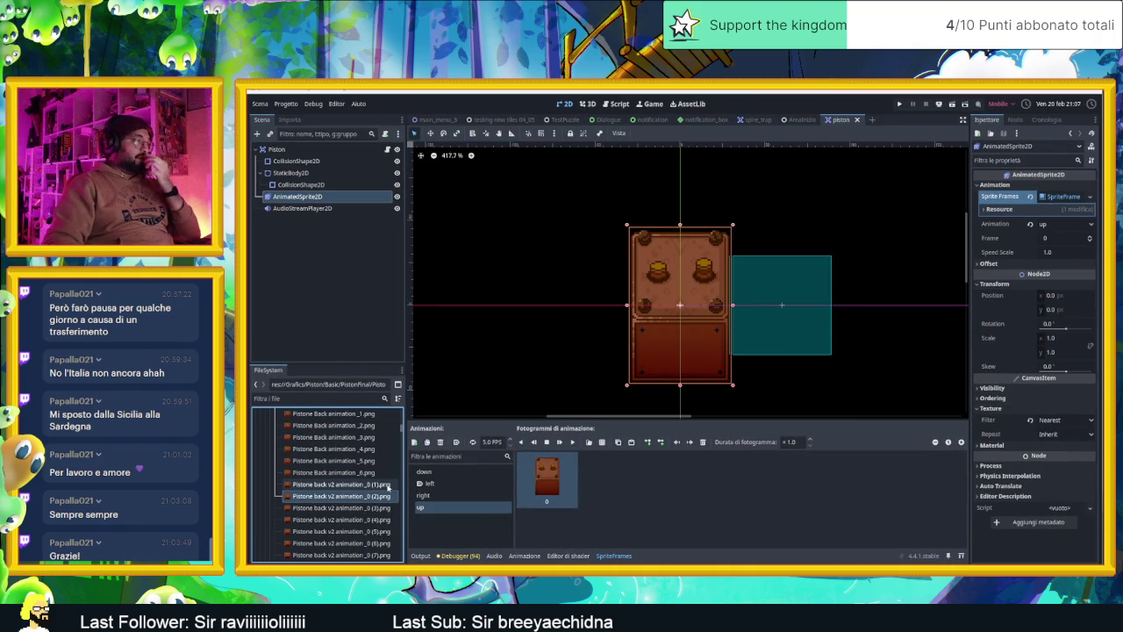
pyautogui.click(376, 484)
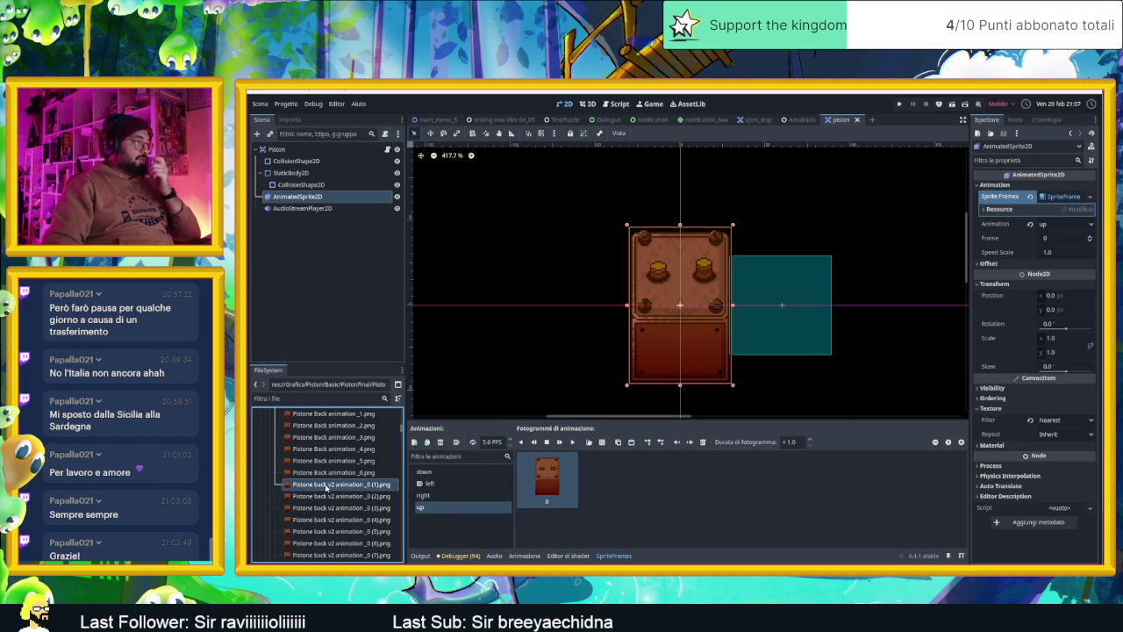
pyautogui.moveTo(325, 487); pyautogui.dragTo(611, 494)
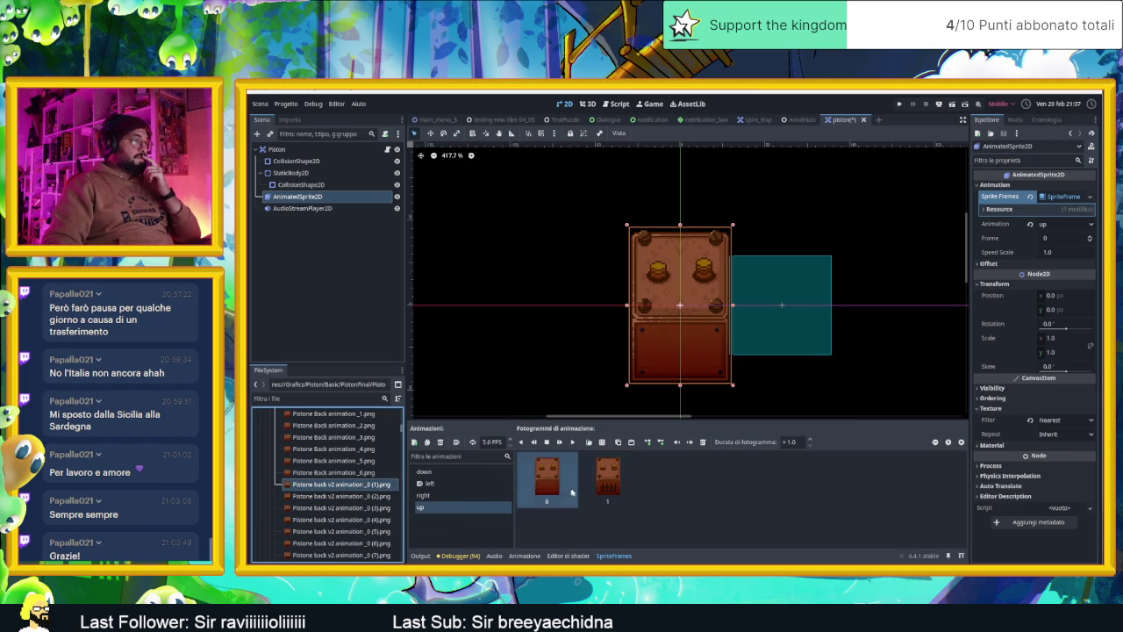
pyautogui.click(703, 441)
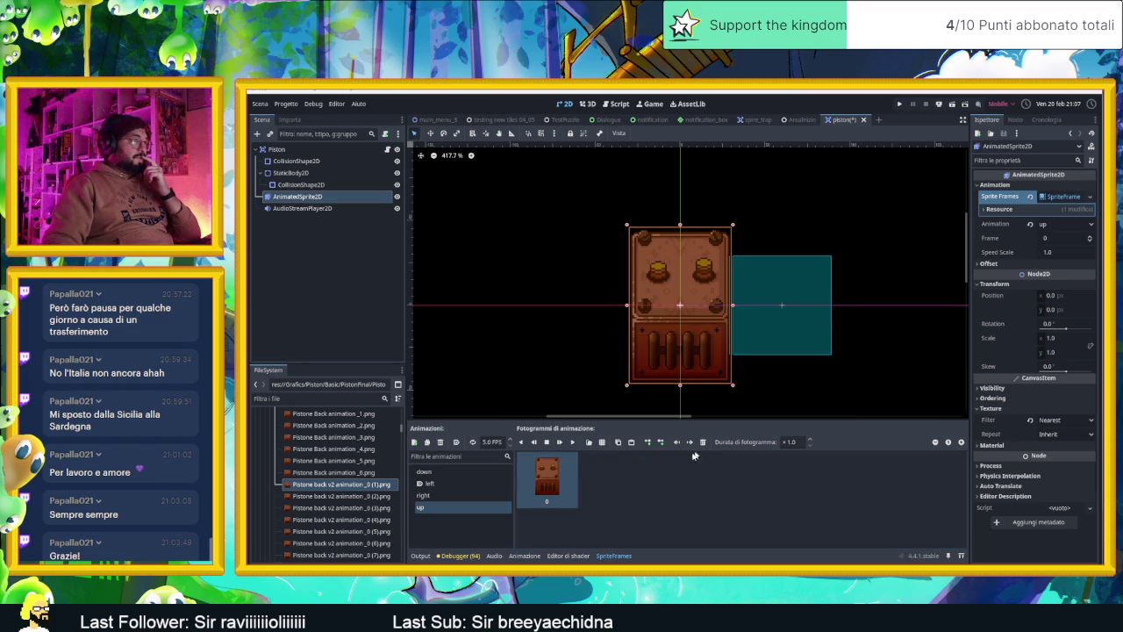
# Compare the updated up animation against the down animation.
pyautogui.click(430, 471)
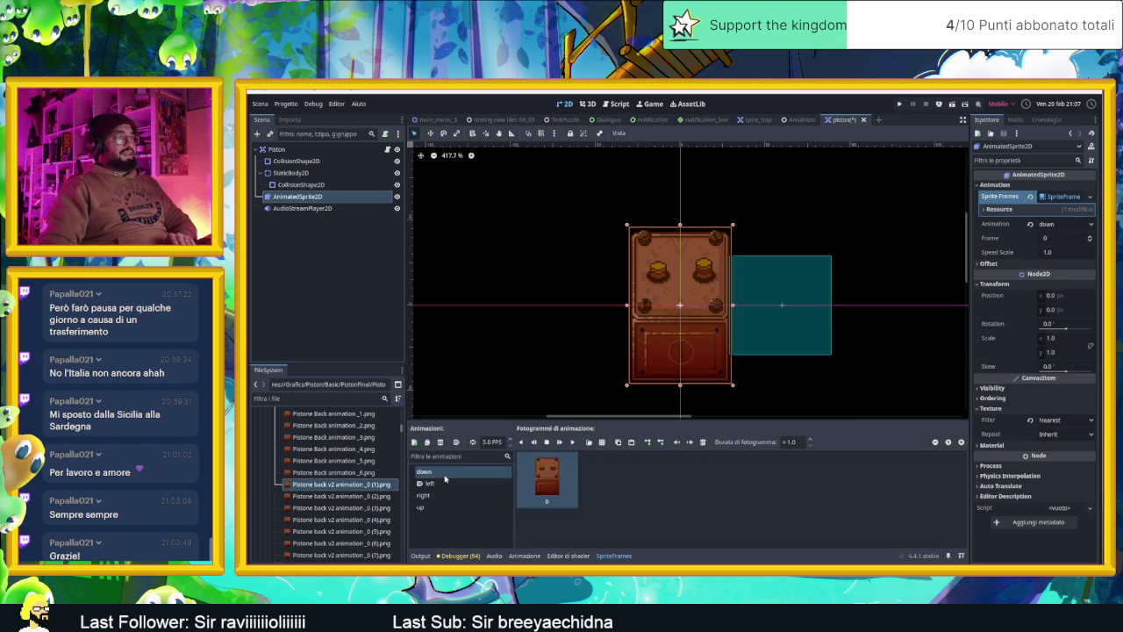
pyautogui.click(445, 508)
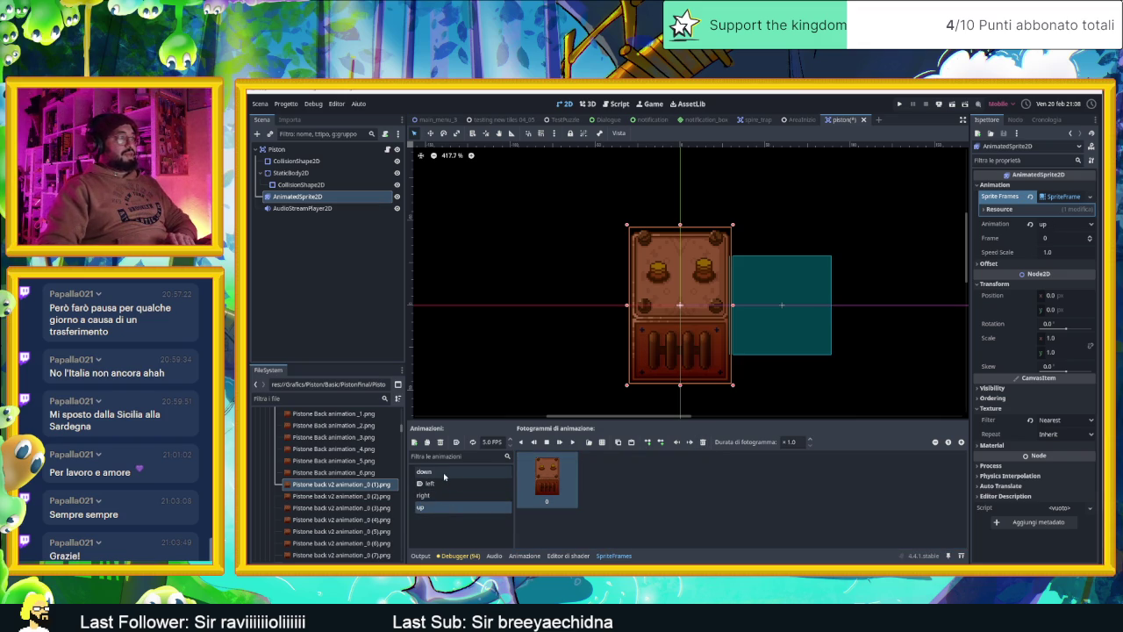
pyautogui.click(426, 472)
pyautogui.click(450, 509)
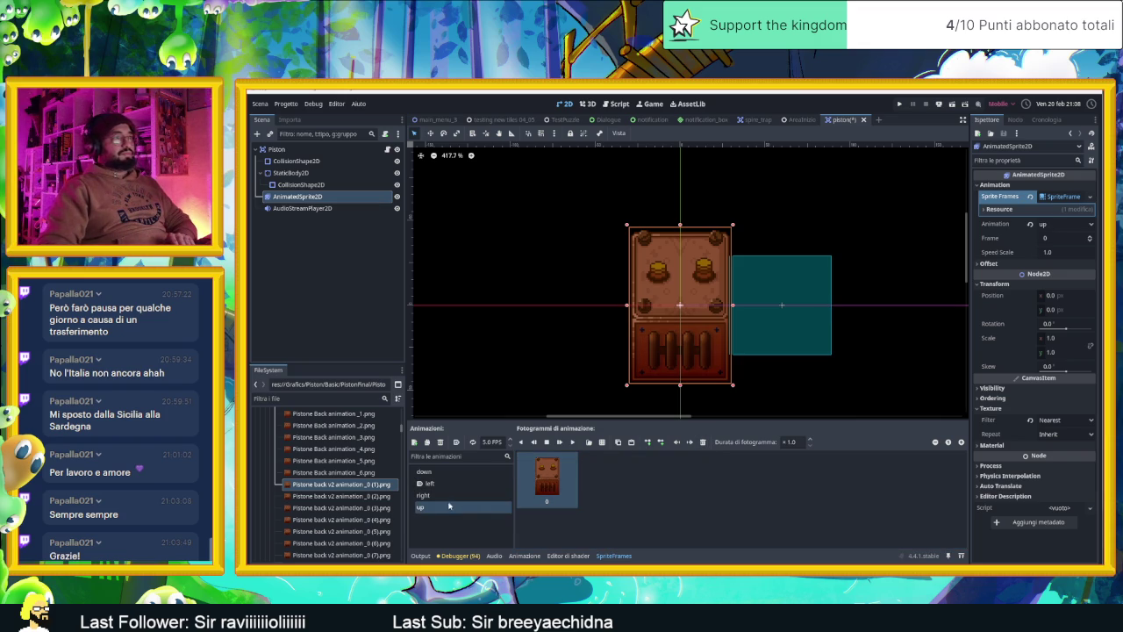
pyautogui.click(451, 472)
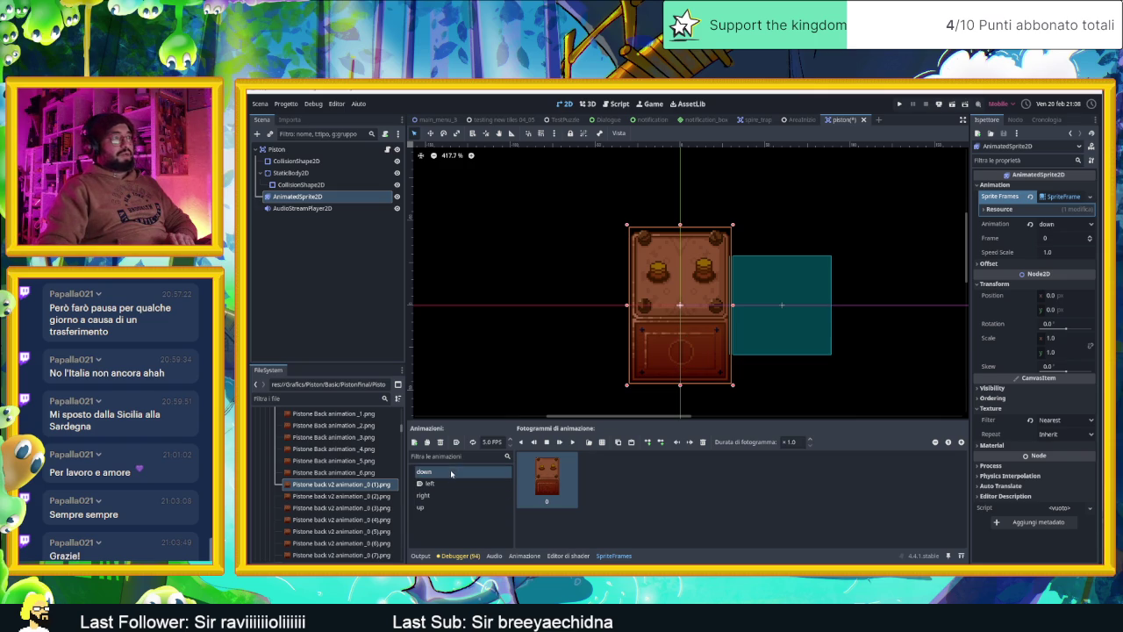
pyautogui.click(452, 508)
pyautogui.click(448, 472)
pyautogui.click(449, 508)
pyautogui.click(446, 473)
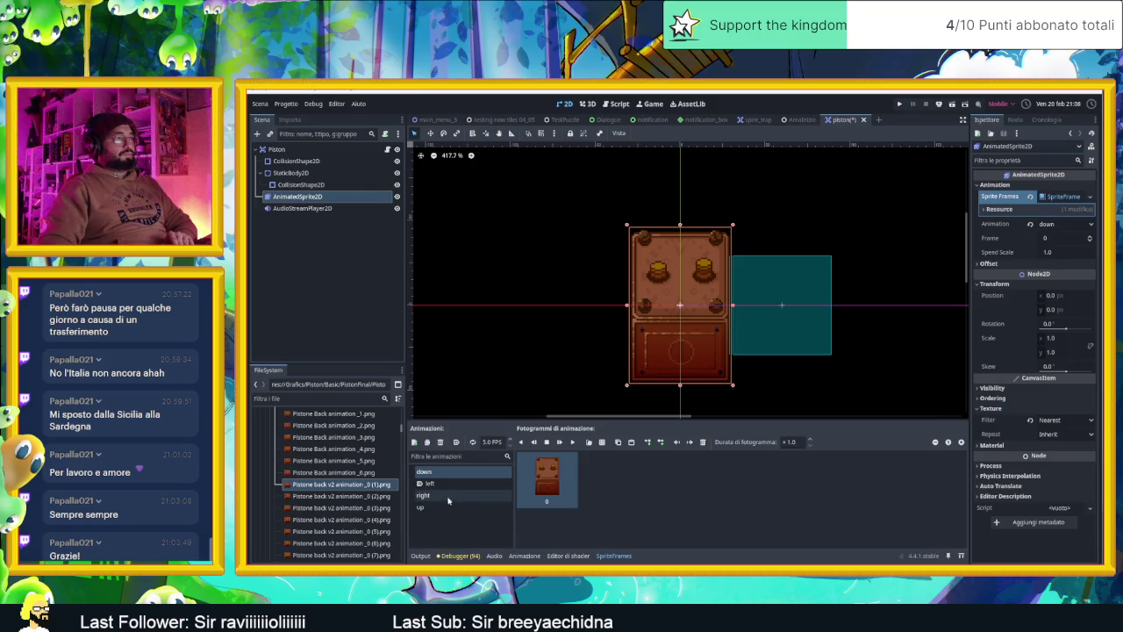
pyautogui.click(451, 508)
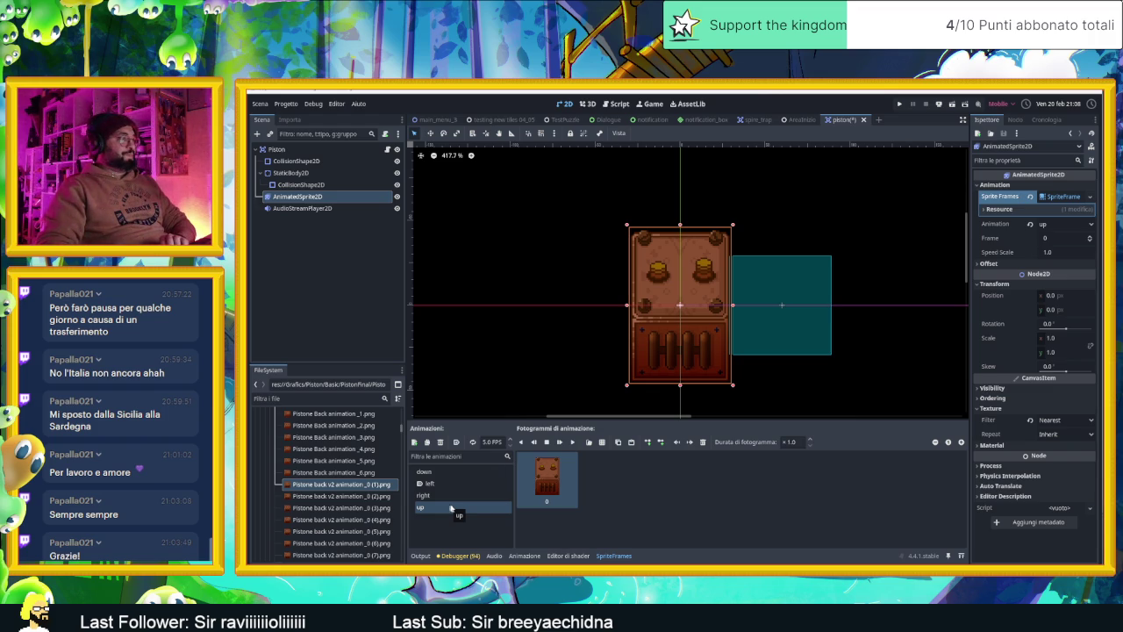
pyautogui.click(619, 509)
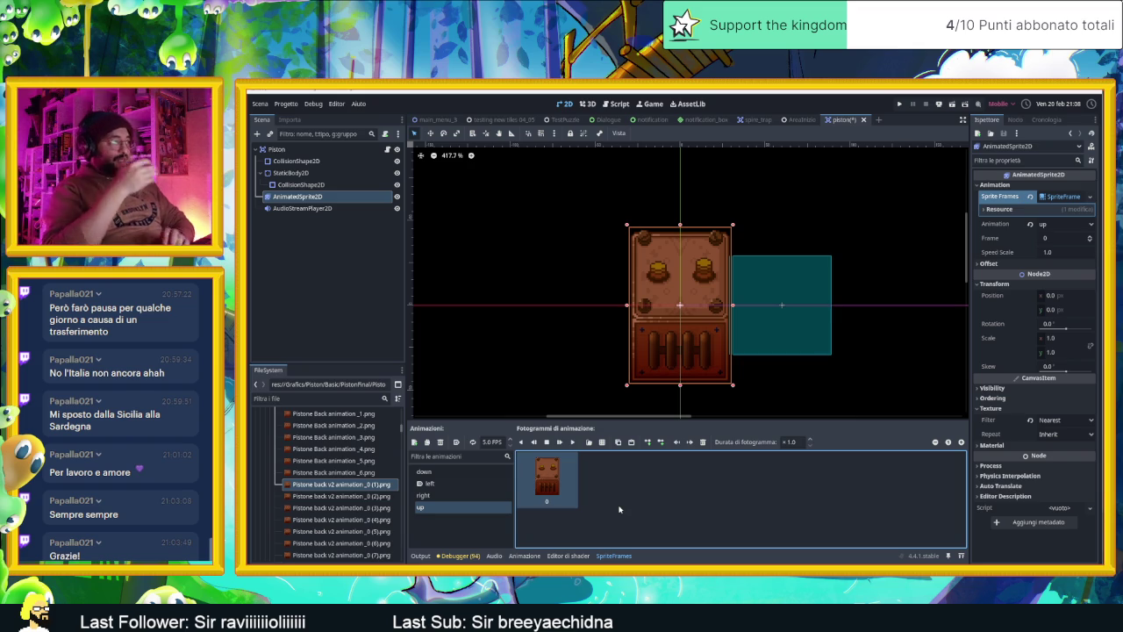
pyautogui.click(426, 471)
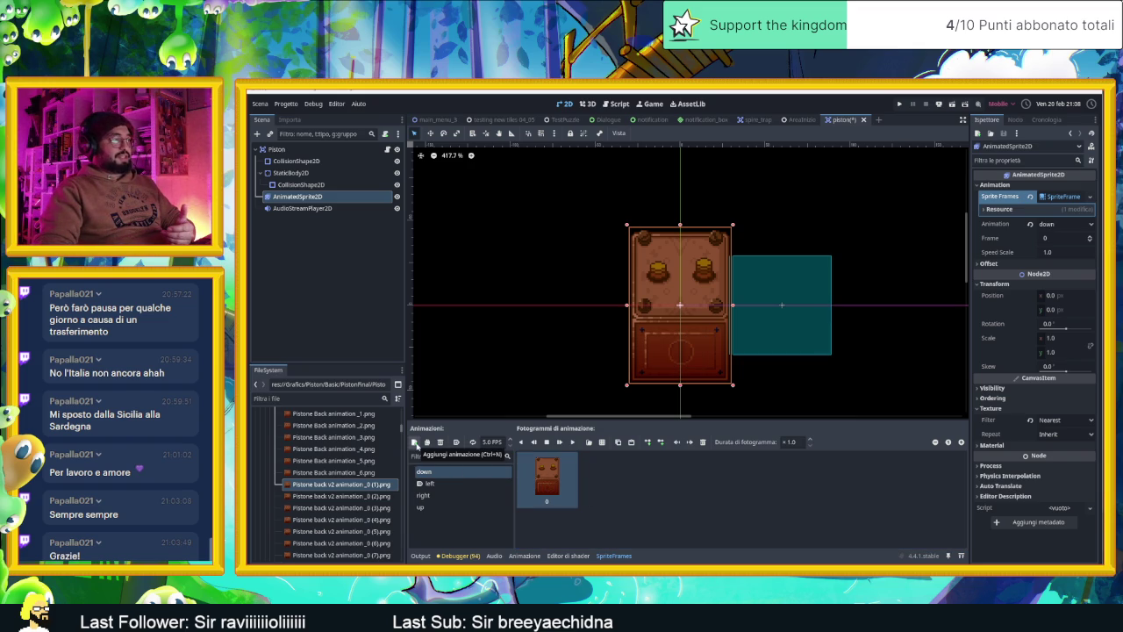
# Add a new empty animation named down_anim.
pyautogui.click(416, 444)
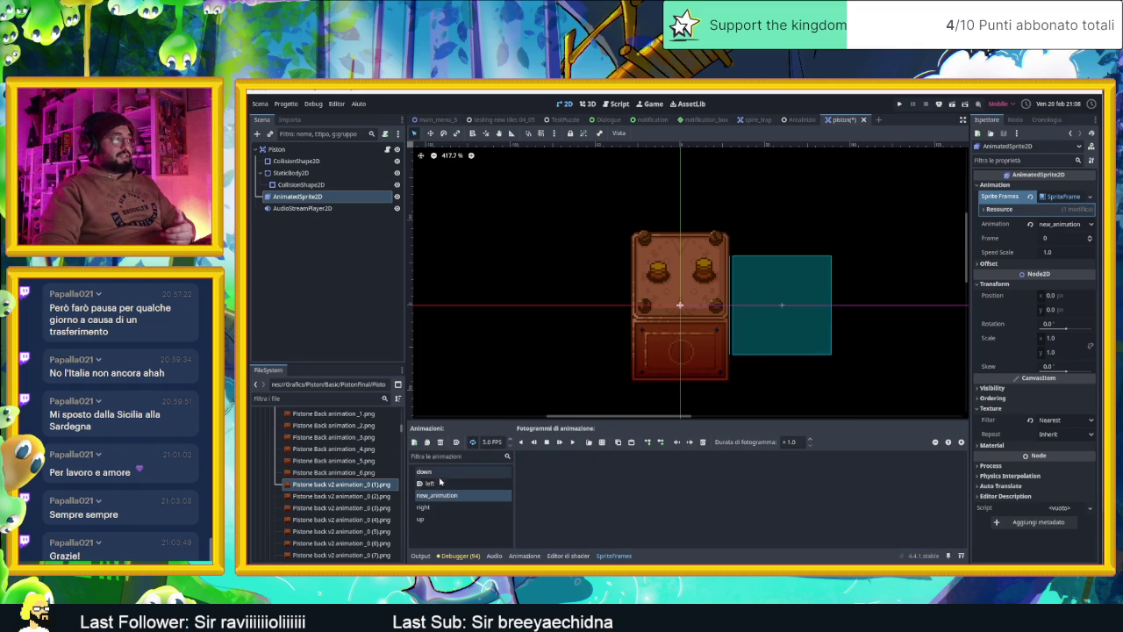
pyautogui.click(445, 495)
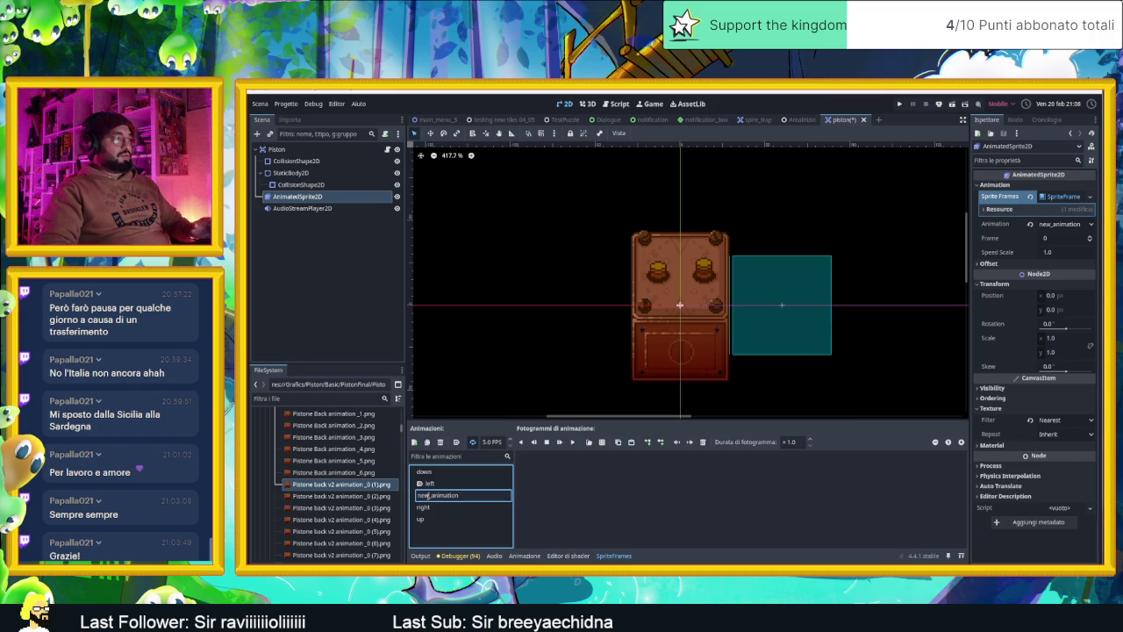
pyautogui.write('dow')
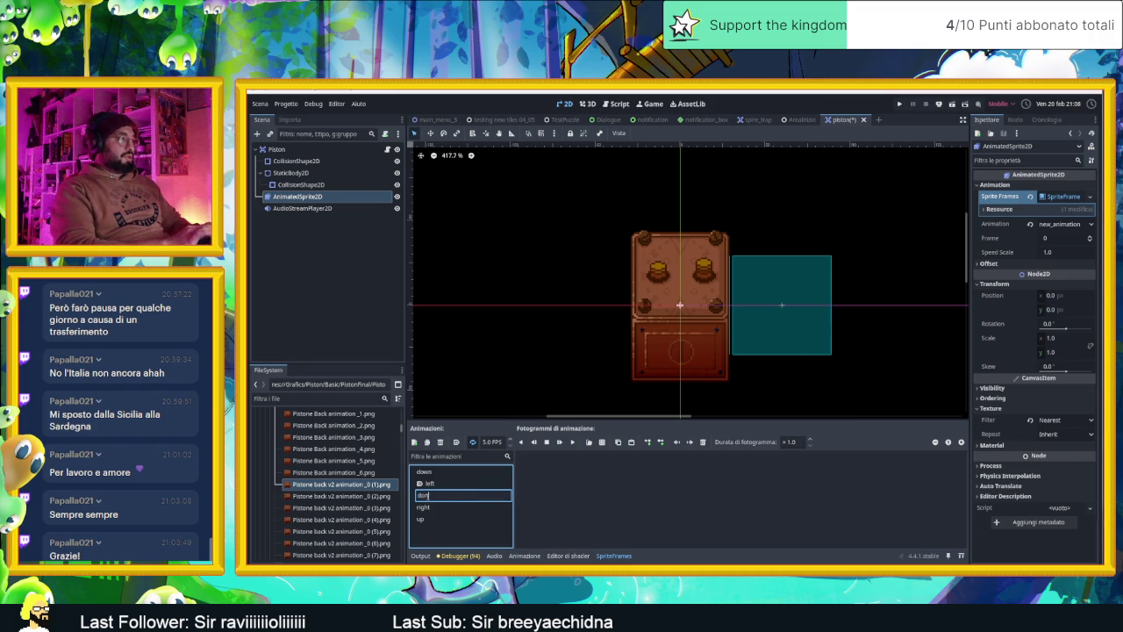
pyautogui.press('BackSpace')
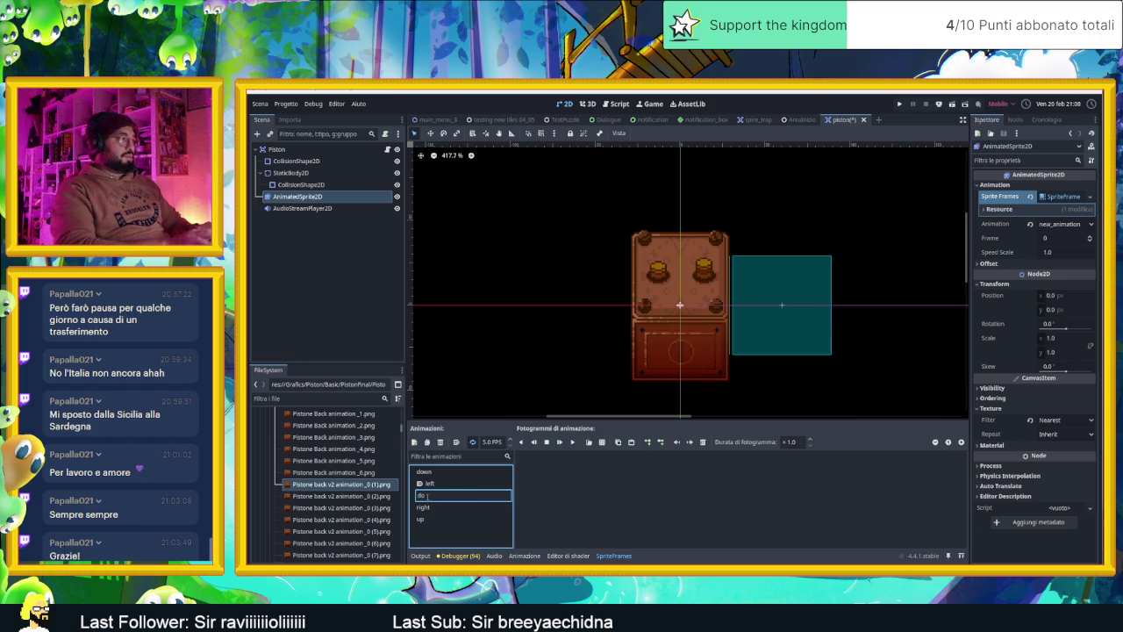
pyautogui.write('_anim')
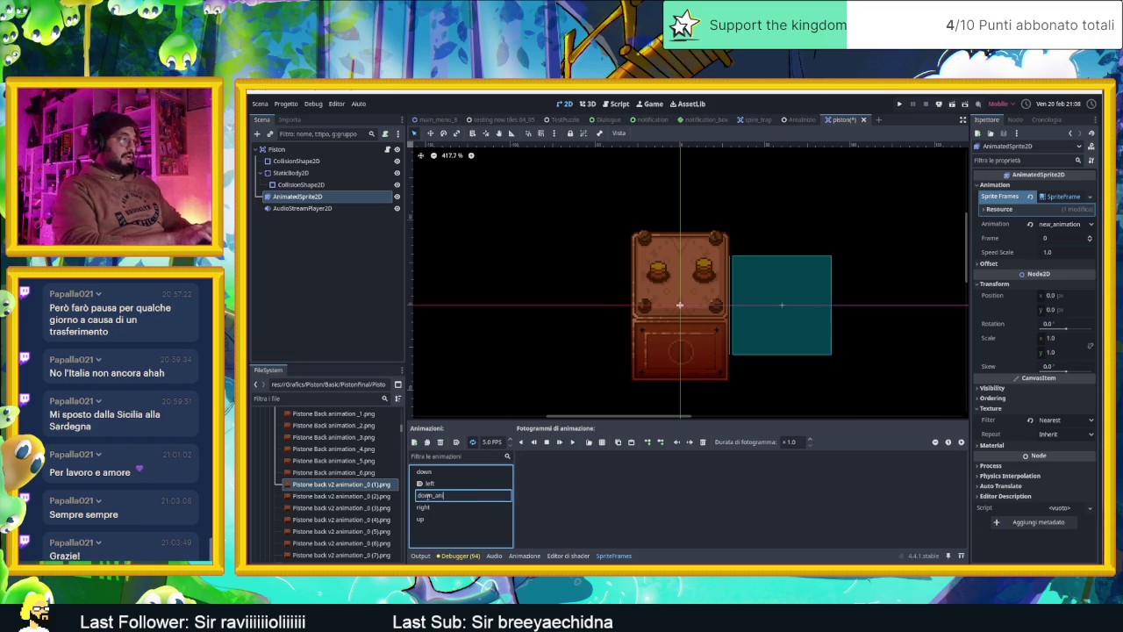
pyautogui.press('Return')
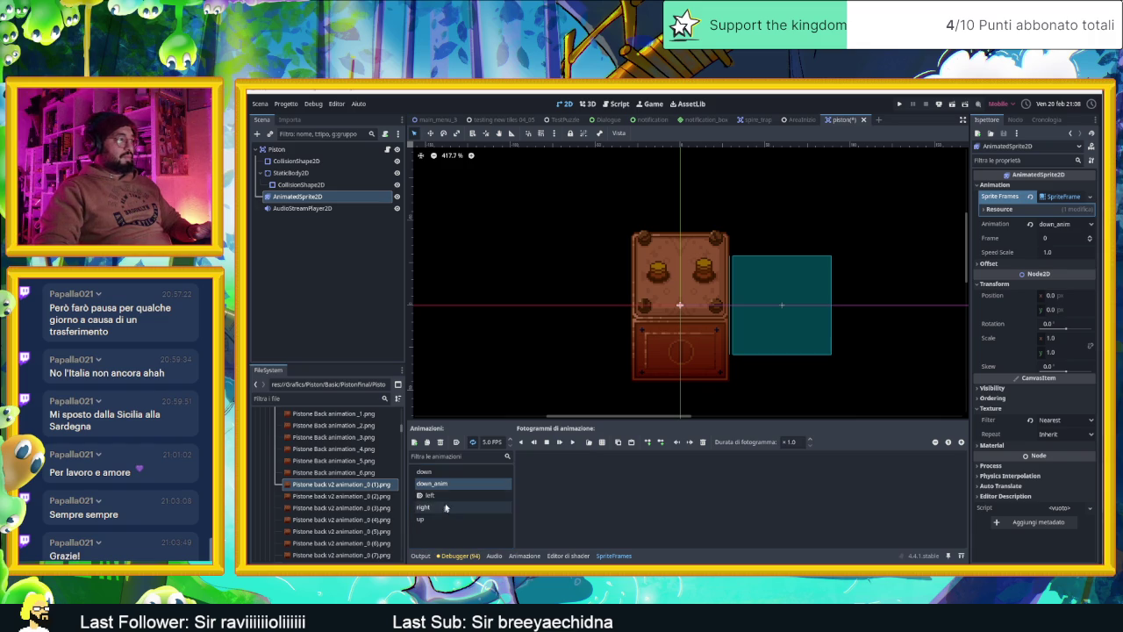
pyautogui.doubleClick(451, 483)
pyautogui.click(422, 488)
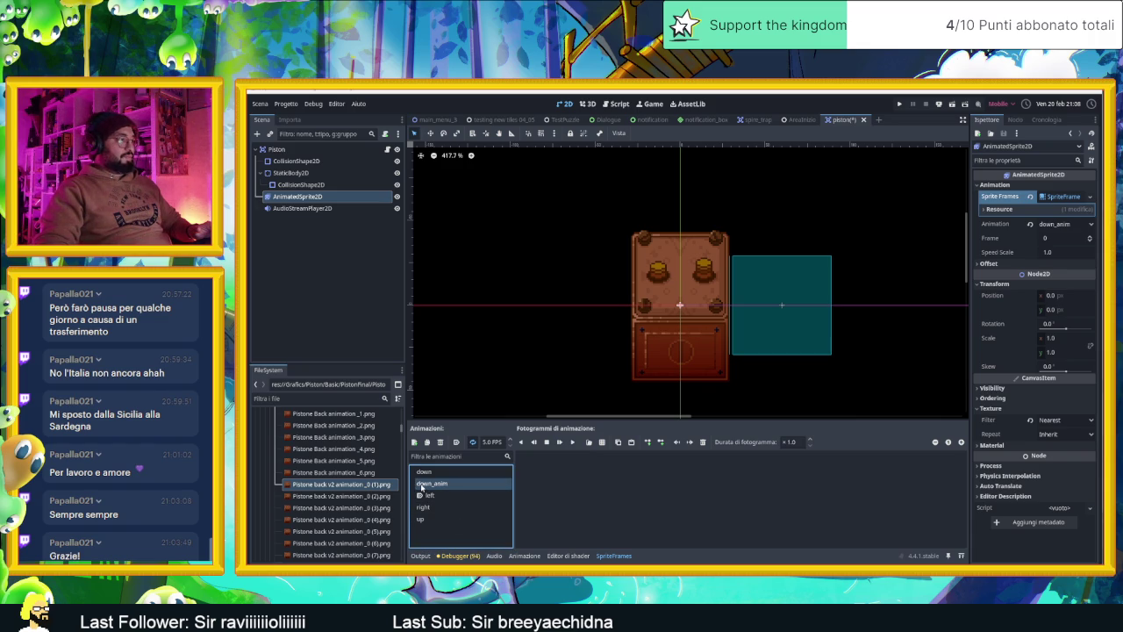
pyautogui.click(430, 495)
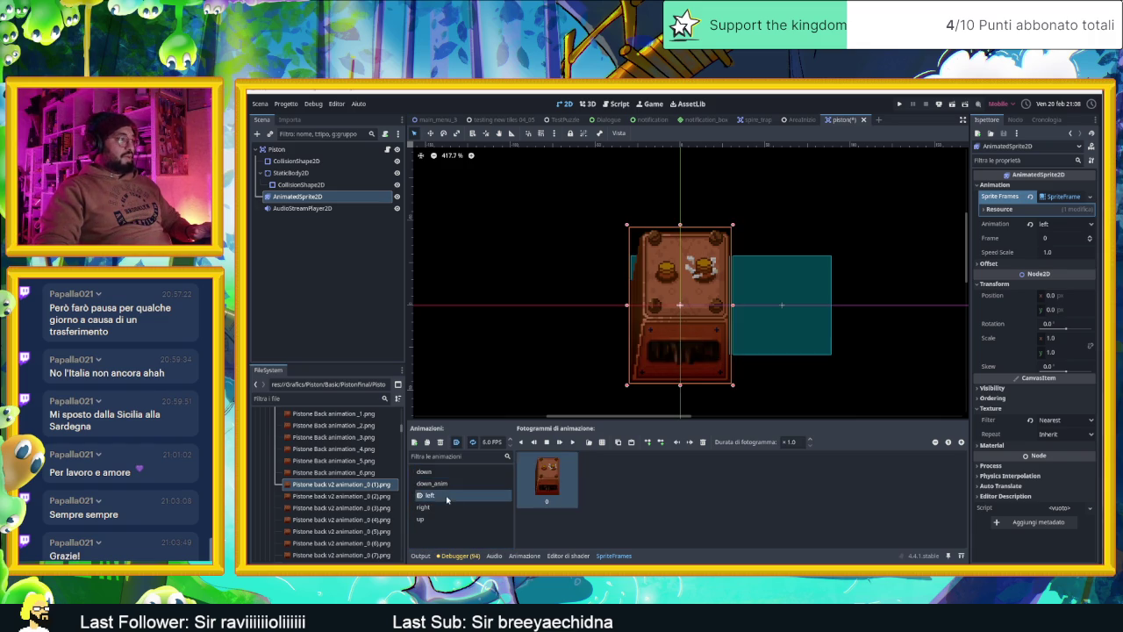
# Add two more empty animations named left_anim and right_anim.
pyautogui.click(415, 442)
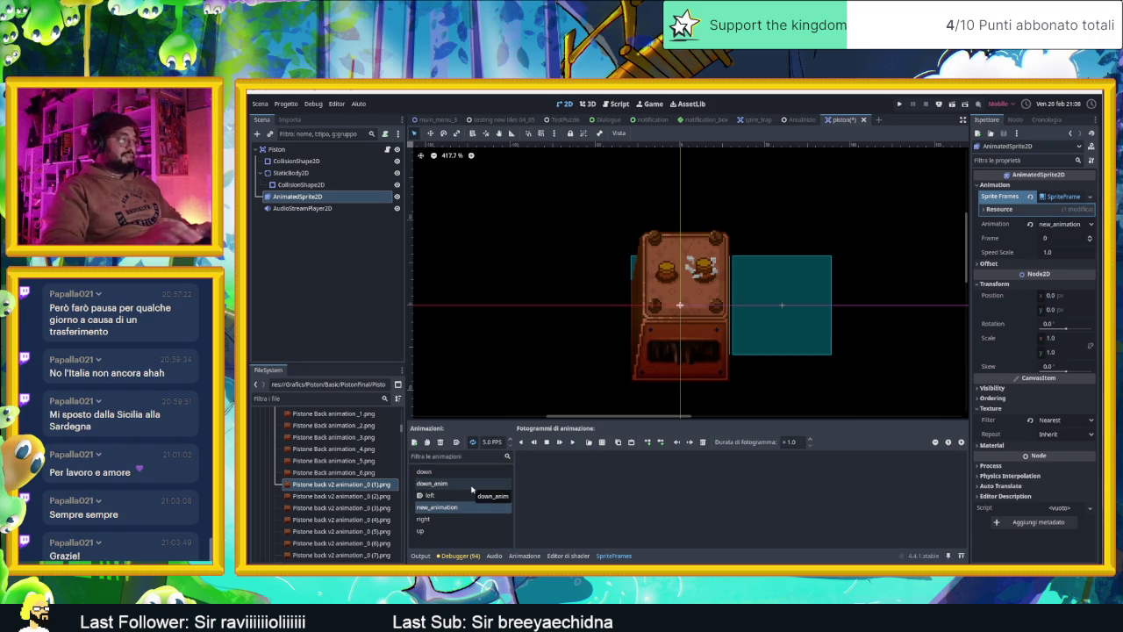
pyautogui.doubleClick(455, 509)
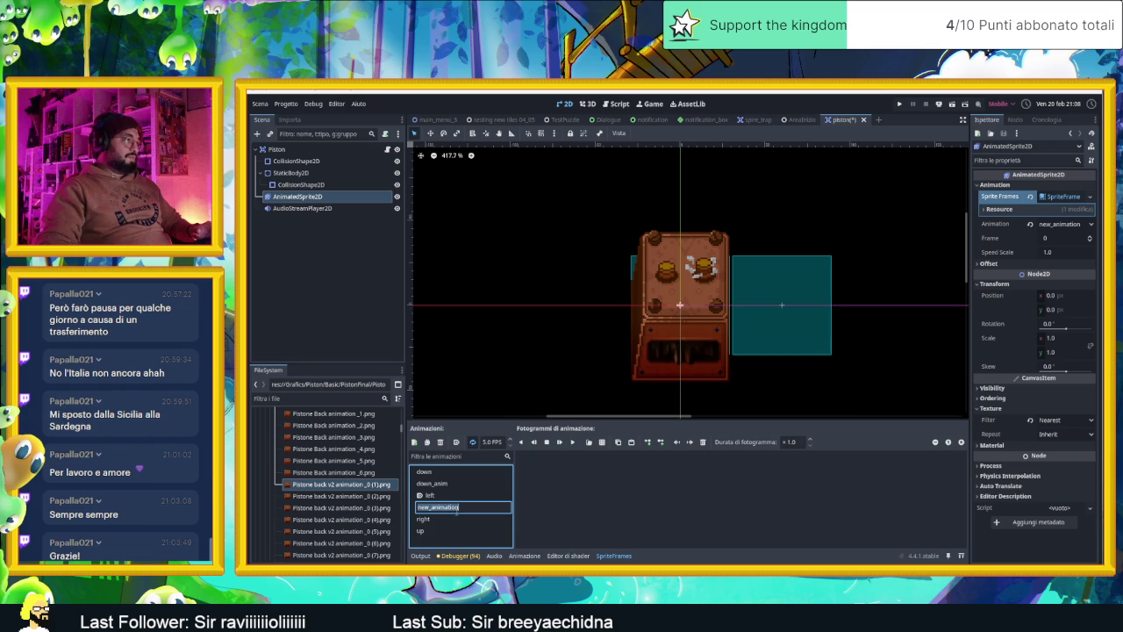
pyautogui.write('id')
pyautogui.write('_anim')
pyautogui.press('Return')
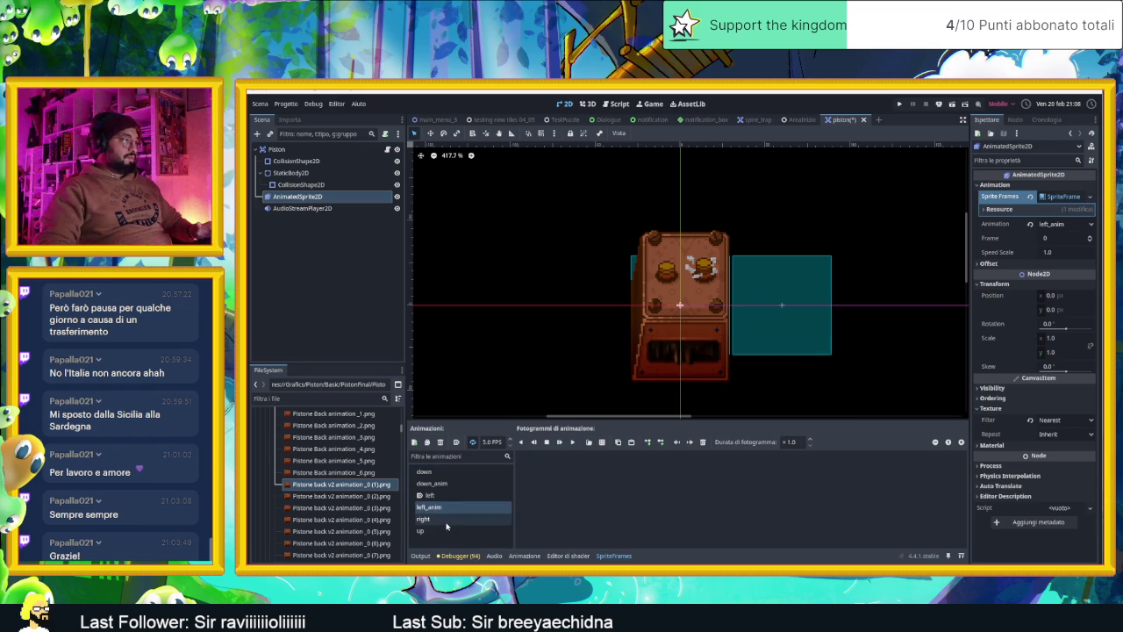
pyautogui.click(415, 442)
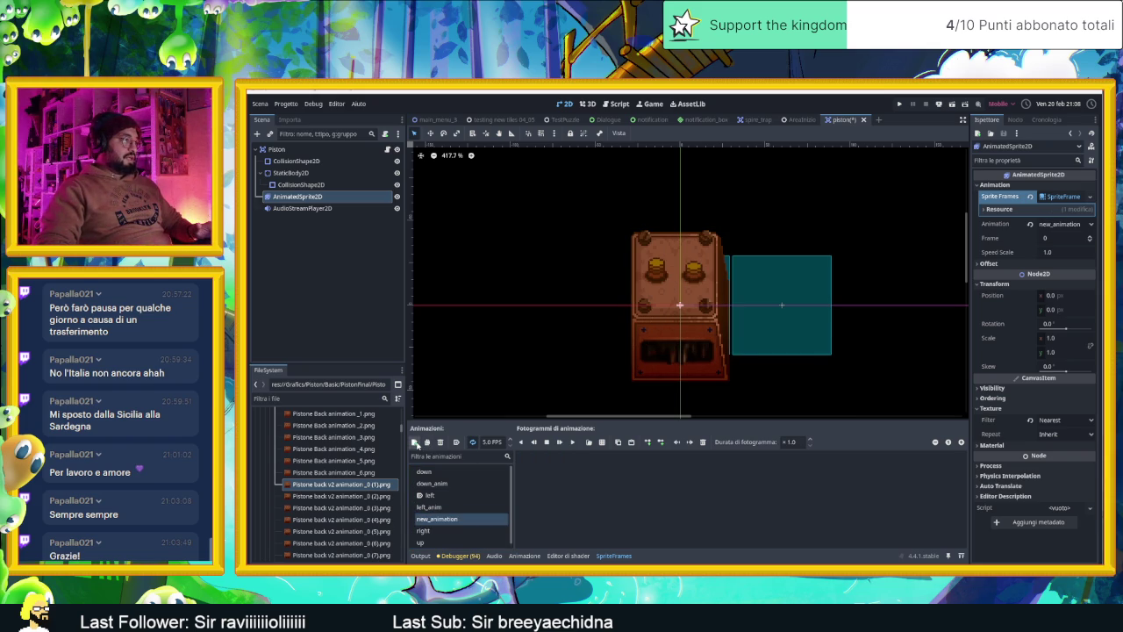
pyautogui.doubleClick(443, 519)
pyautogui.write('right_anim')
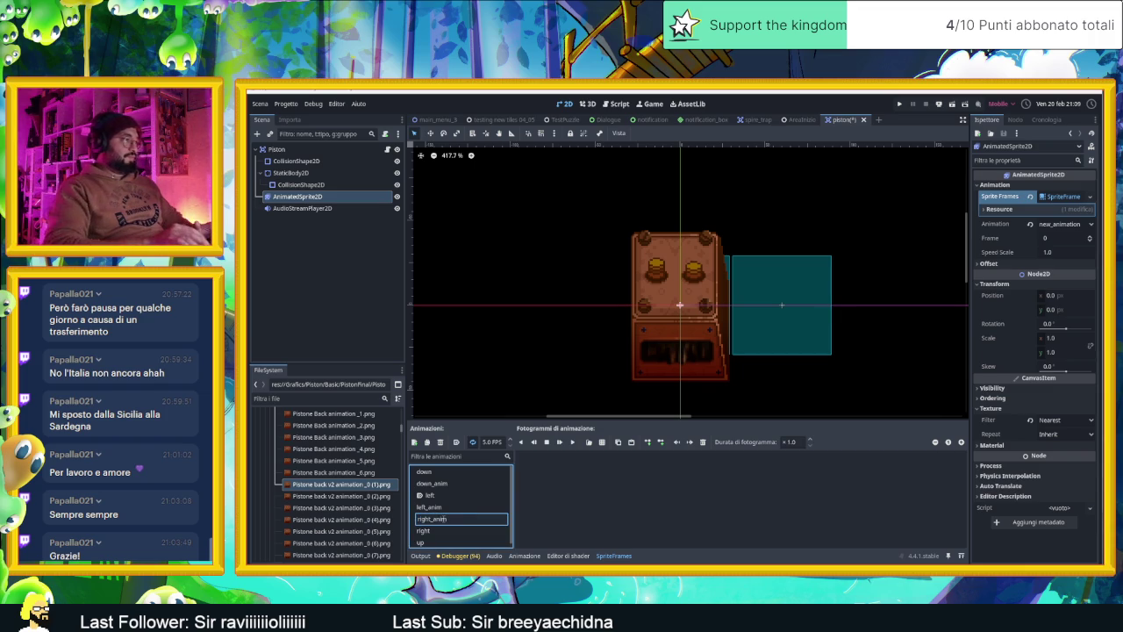
pyautogui.press('Return')
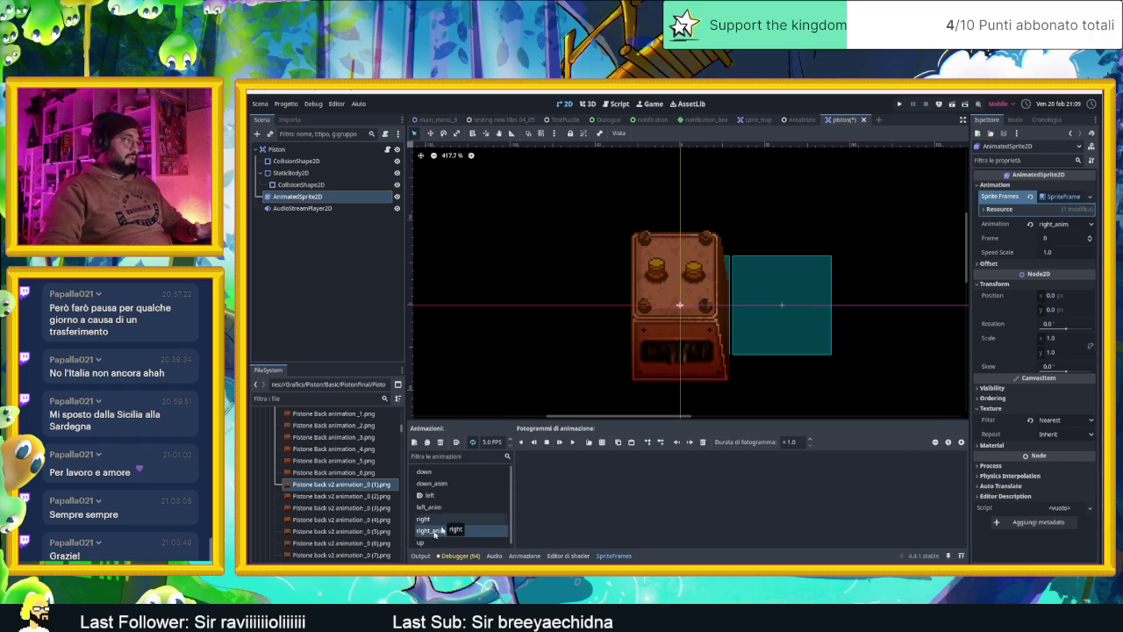
pyautogui.click(423, 540)
# Add a fourth empty animation named up_anim.
pyautogui.click(414, 442)
pyautogui.doubleClick(443, 517)
pyautogui.doubleClick(443, 516)
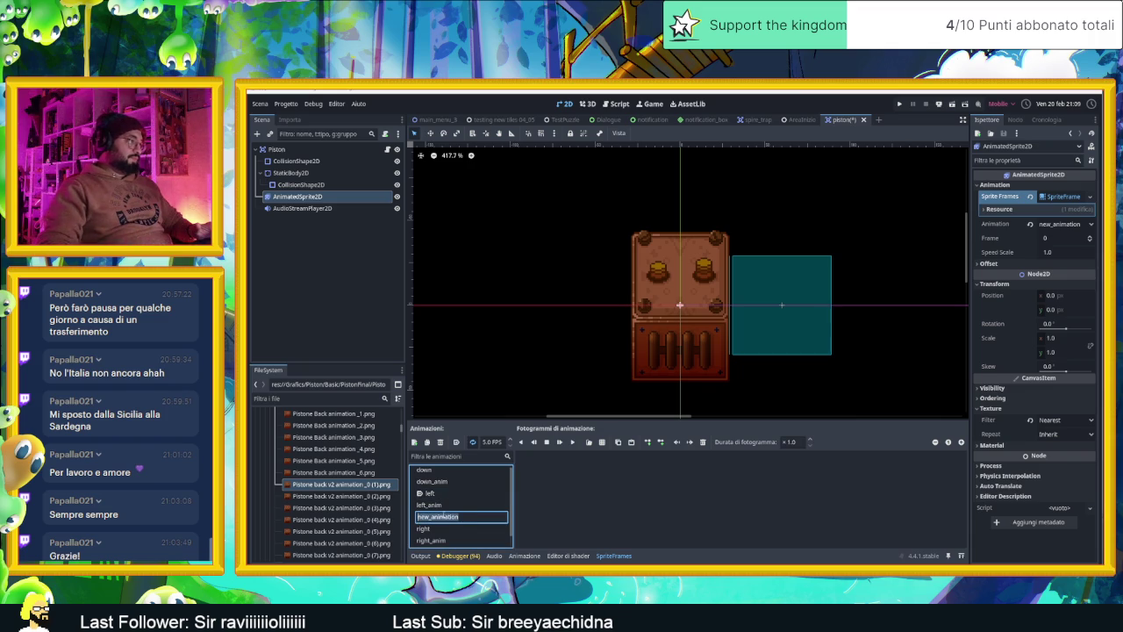
pyautogui.write('up_')
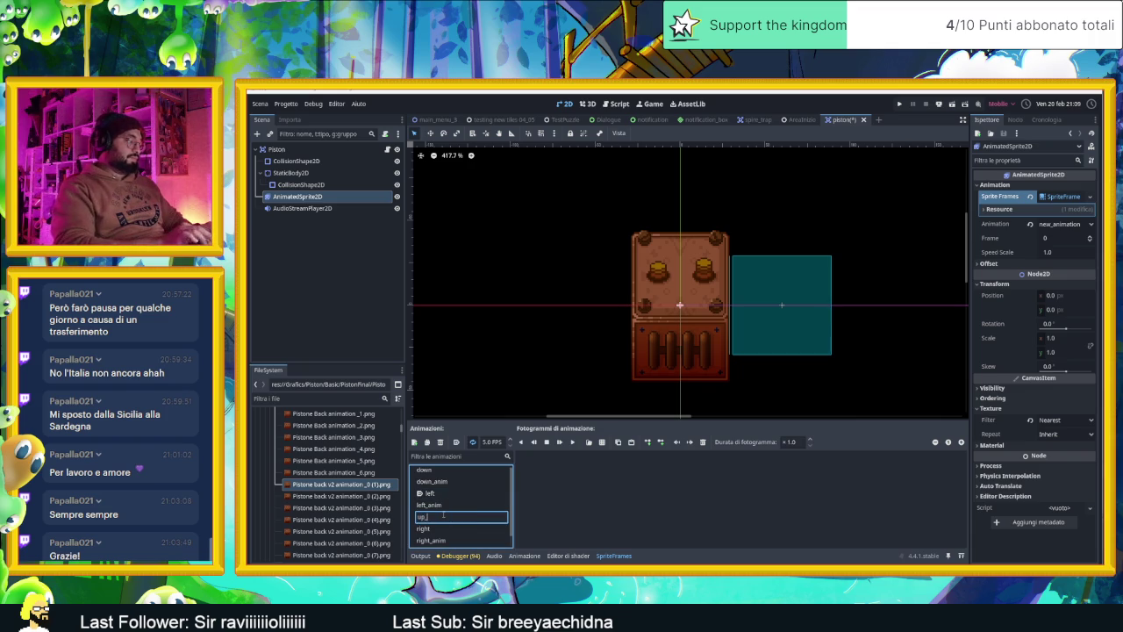
pyautogui.press('Return')
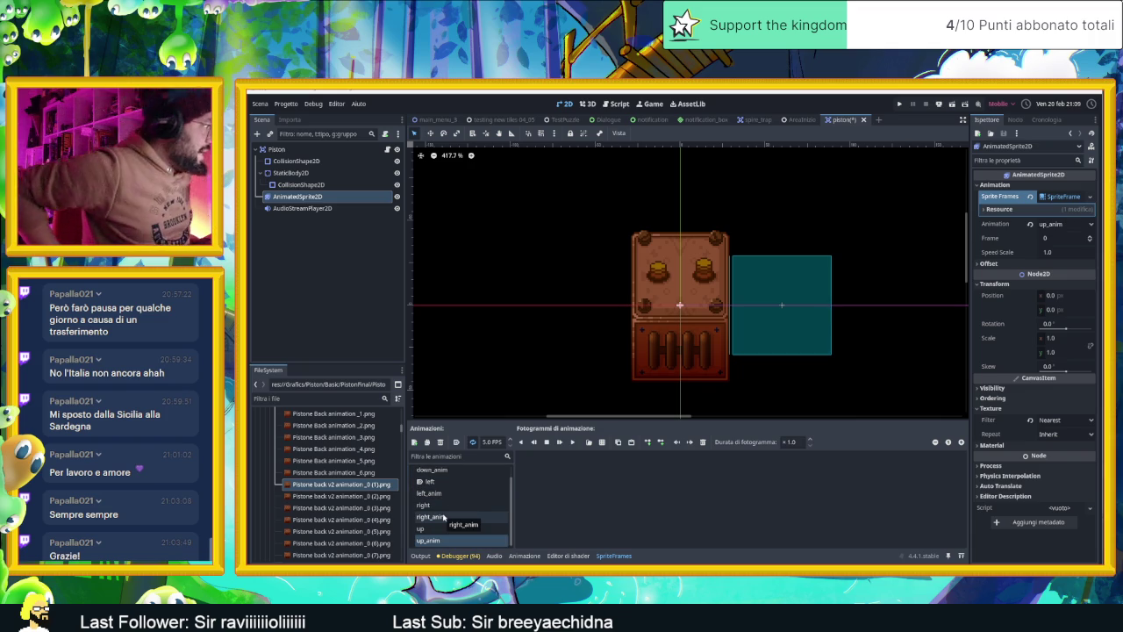
# Add the six Pistone Front animation frames (_1 to _6) to down_anim.
pyautogui.click(436, 471)
pyautogui.scroll(1, 447, 481)
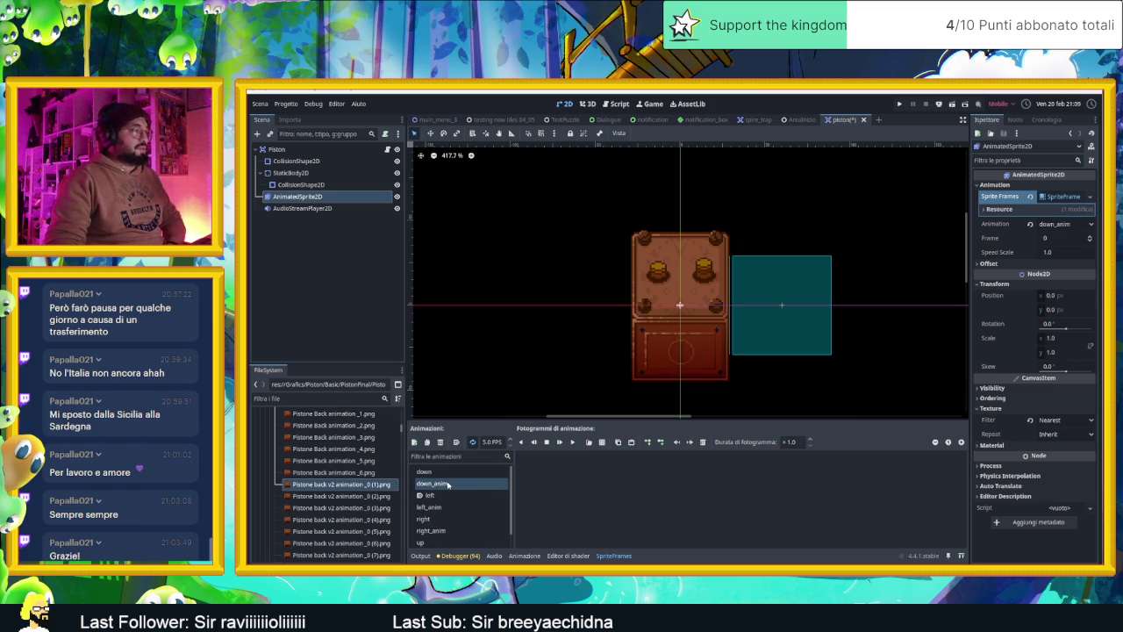
pyautogui.scroll(-2, 341, 470)
pyautogui.click(330, 460)
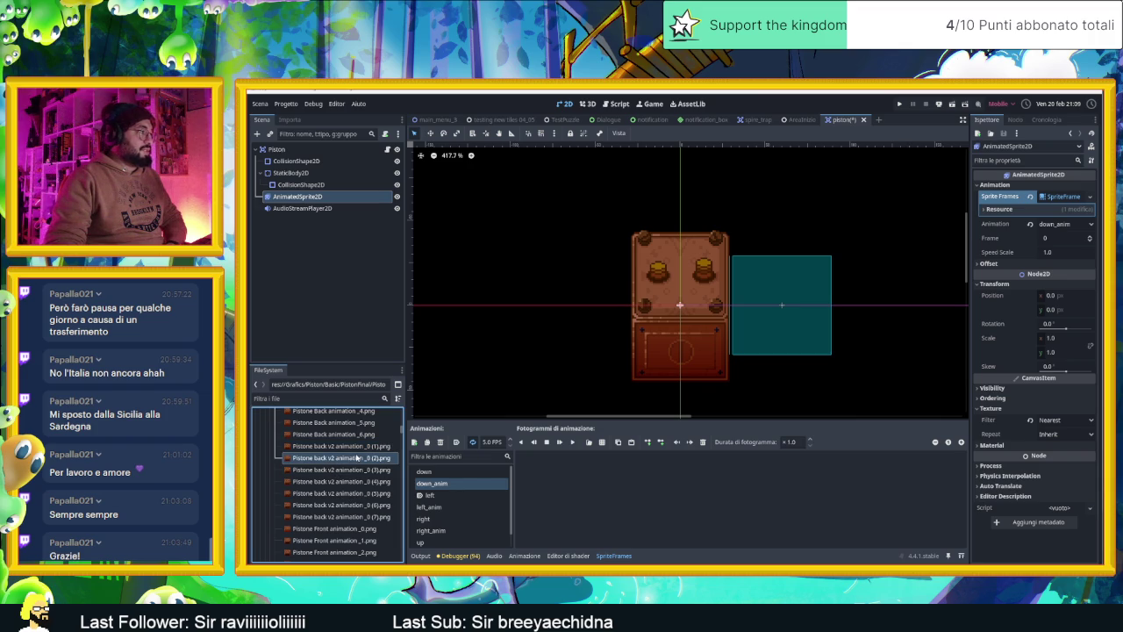
pyautogui.scroll(-3, 359, 456)
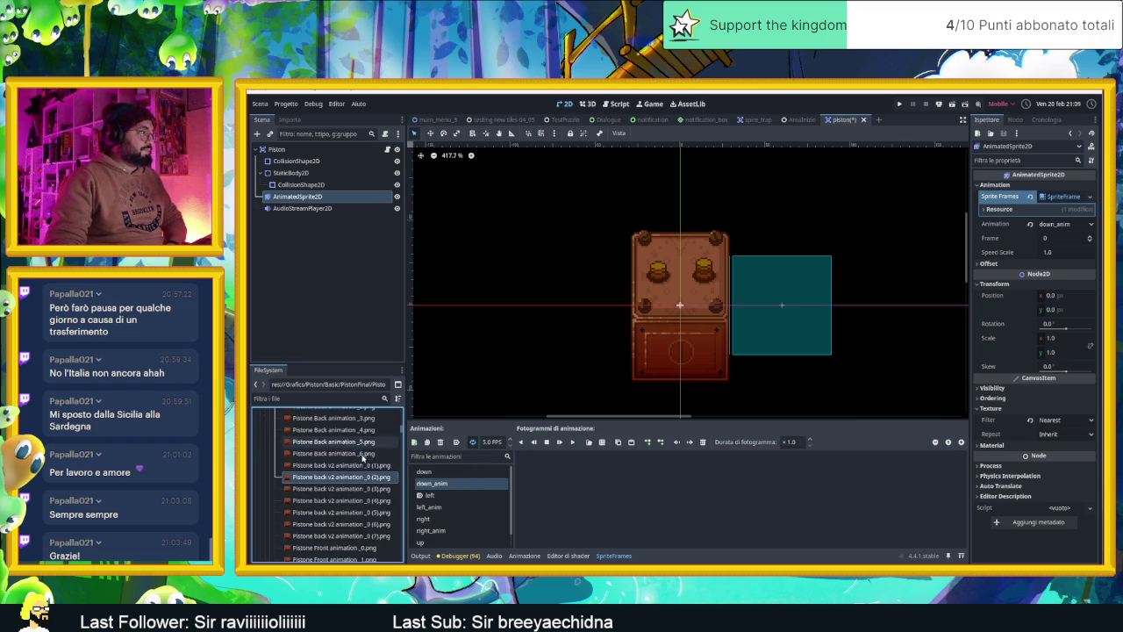
pyautogui.scroll(-3, 361, 463)
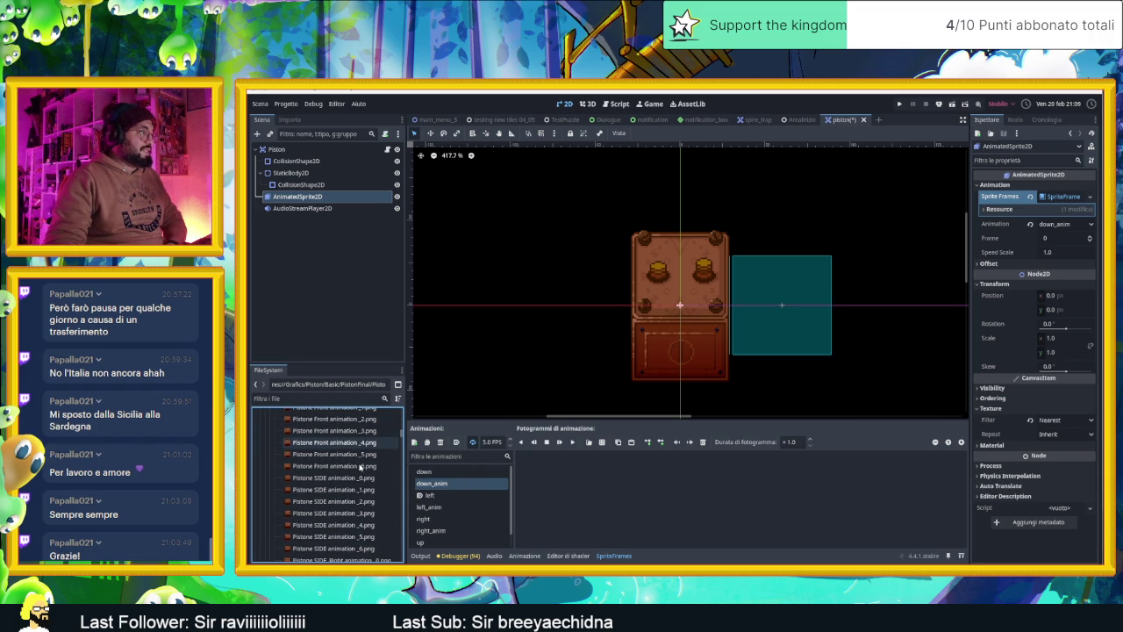
pyautogui.scroll(1, 359, 467)
pyautogui.click(334, 445)
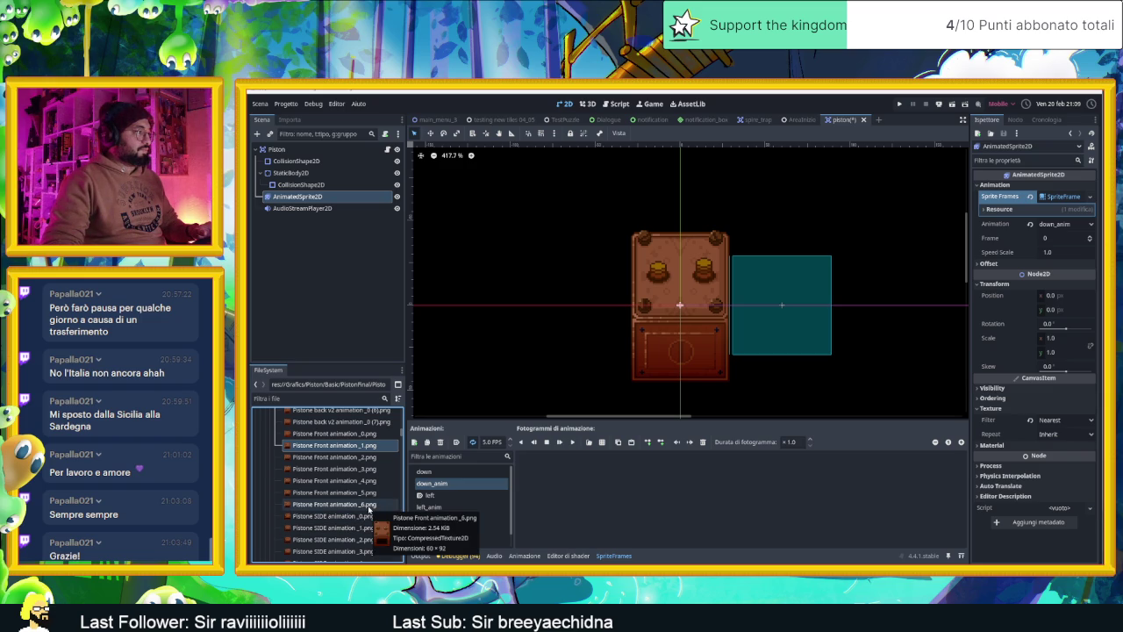
pyautogui.keyDown('shift'); pyautogui.click(368, 509); pyautogui.keyUp('shift')
pyautogui.moveTo(334, 478)
pyautogui.mouseDown()
pyautogui.moveTo(355, 493)
pyautogui.moveTo(575, 497)
pyautogui.moveTo(588, 474)
pyautogui.mouseUp()
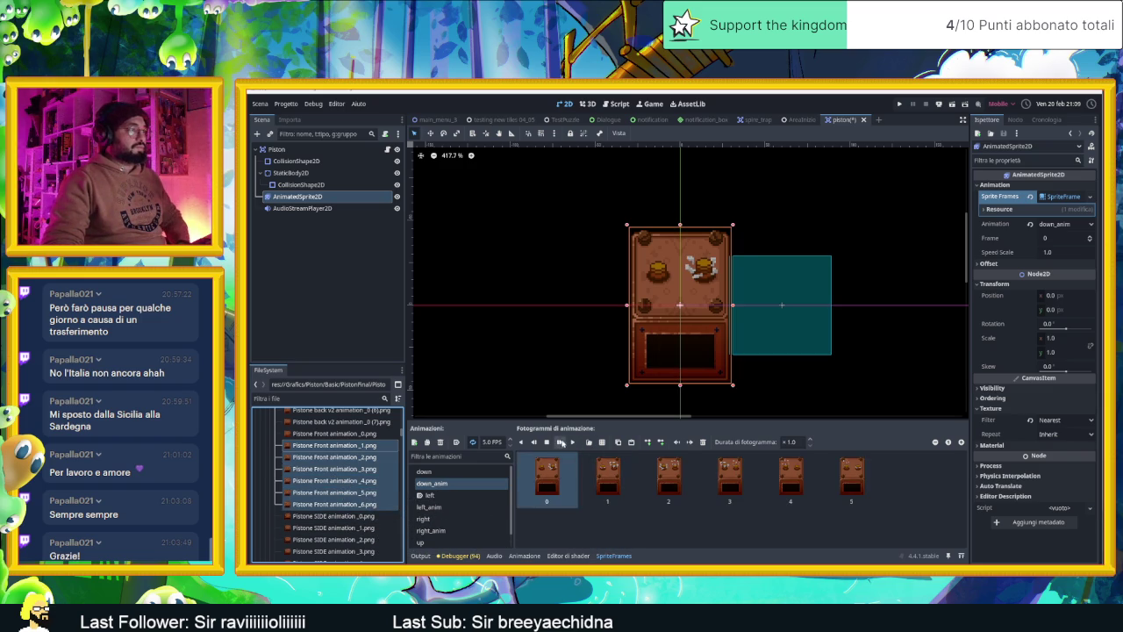
# Set down_anim to 10 FPS with looping off, then replay it.
pyautogui.click(572, 443)
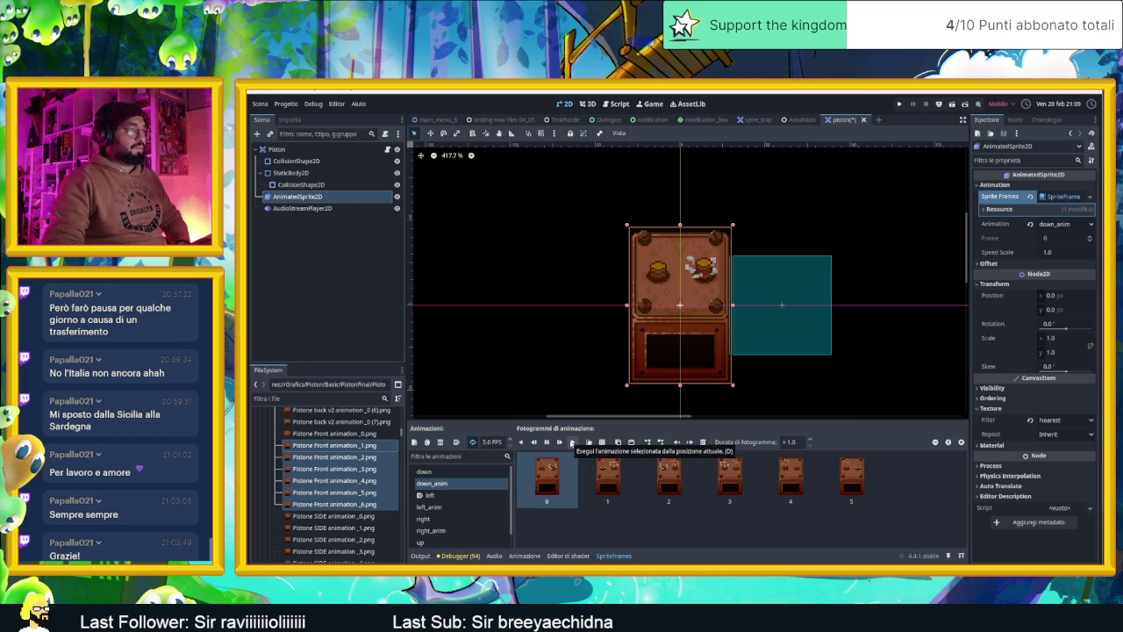
pyautogui.click(487, 442)
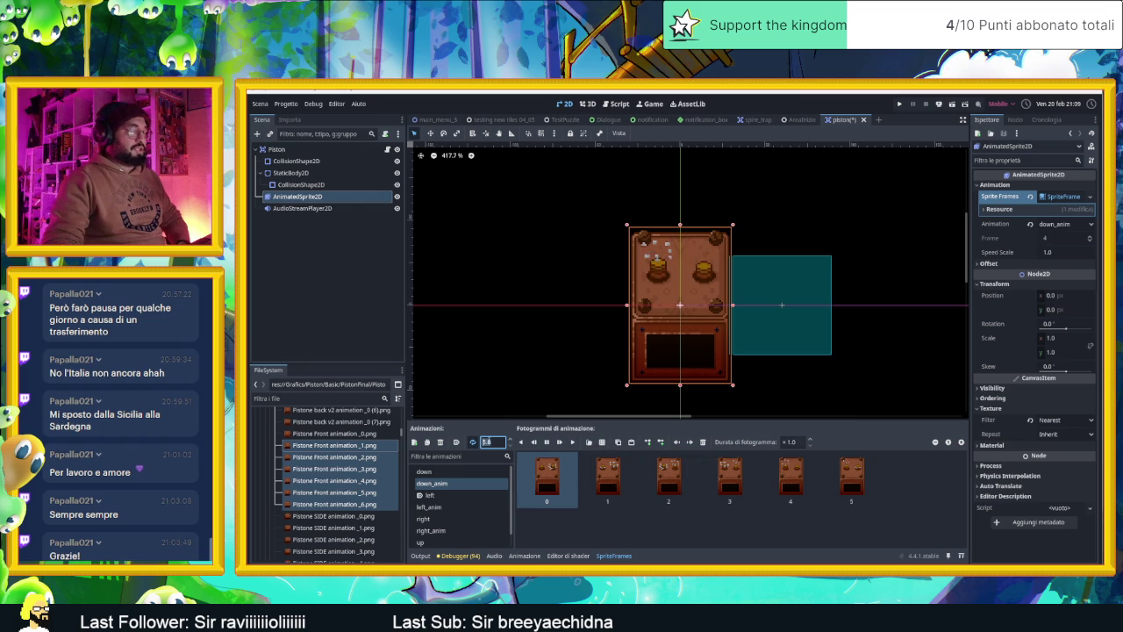
pyautogui.write('10')
pyautogui.press('Return')
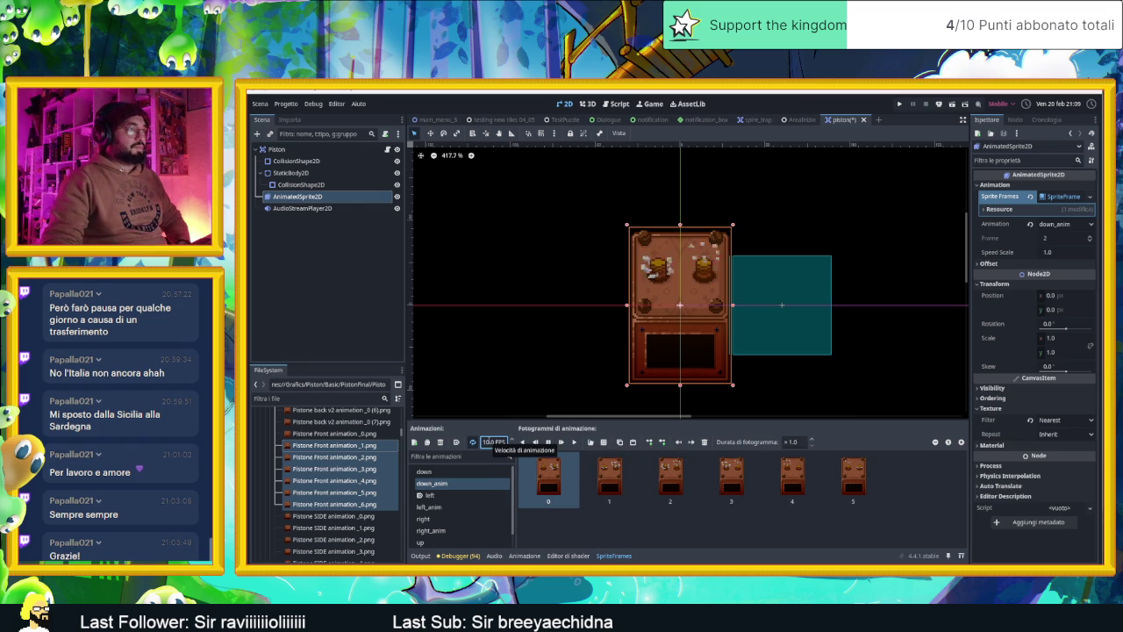
pyautogui.click(660, 524)
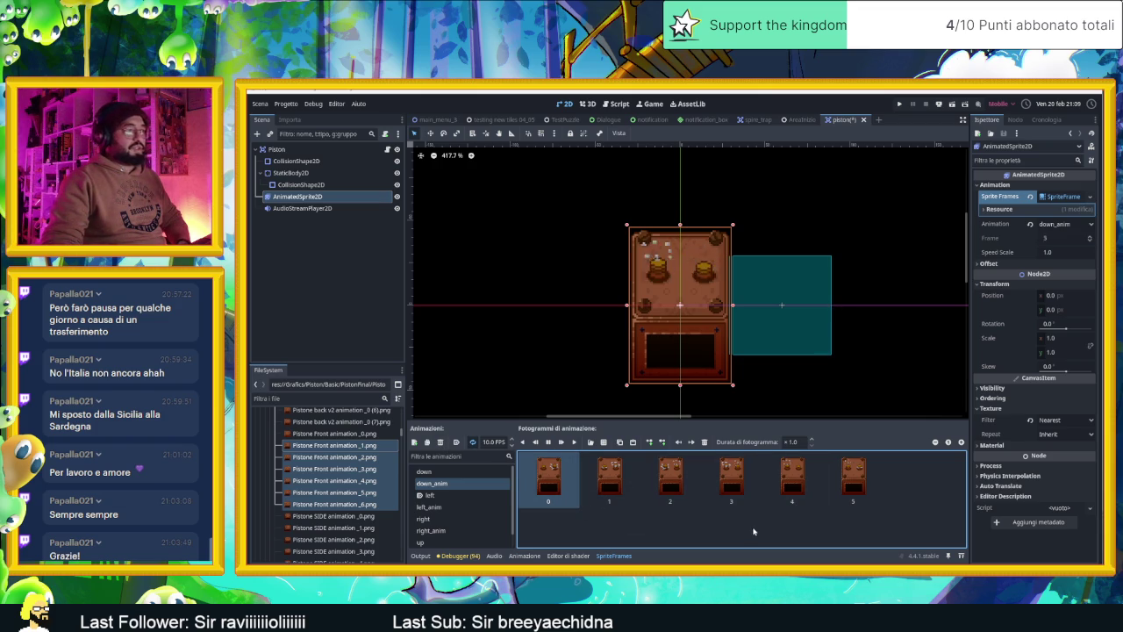
pyautogui.click(473, 442)
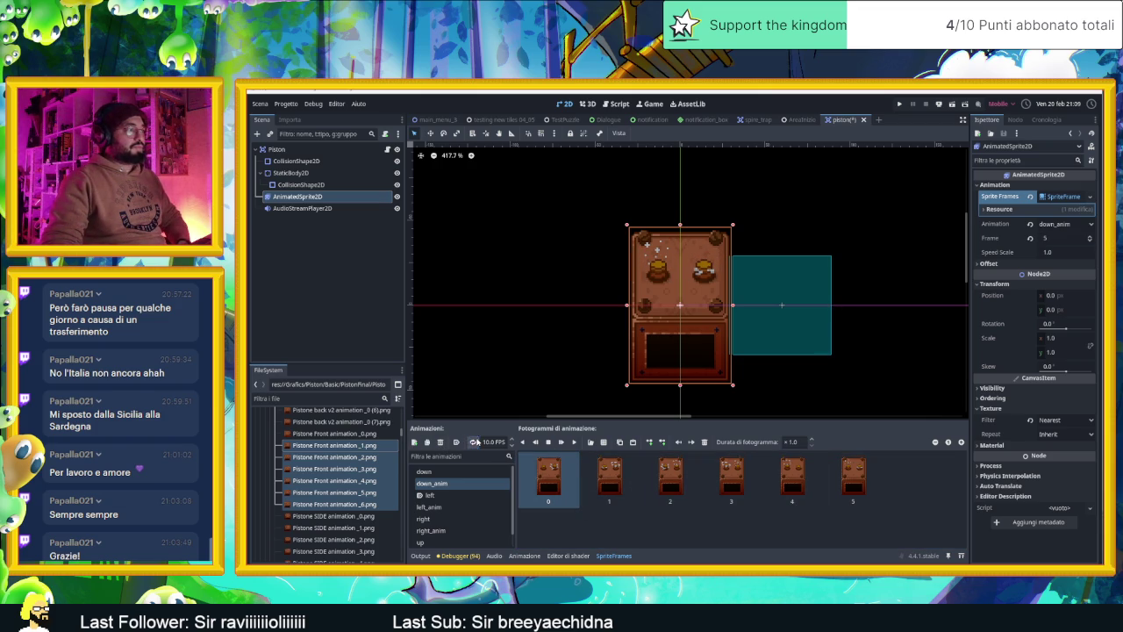
pyautogui.click(562, 442)
pyautogui.click(562, 443)
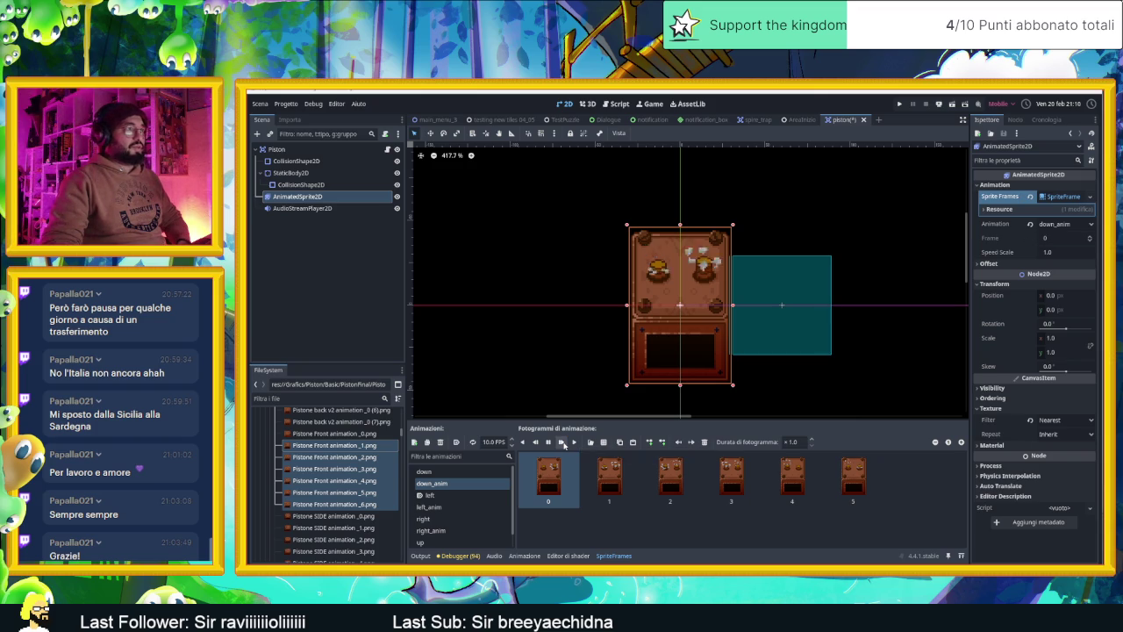
# Compare the down, down_anim and left clips, then select the empty left_anim.
pyautogui.click(448, 473)
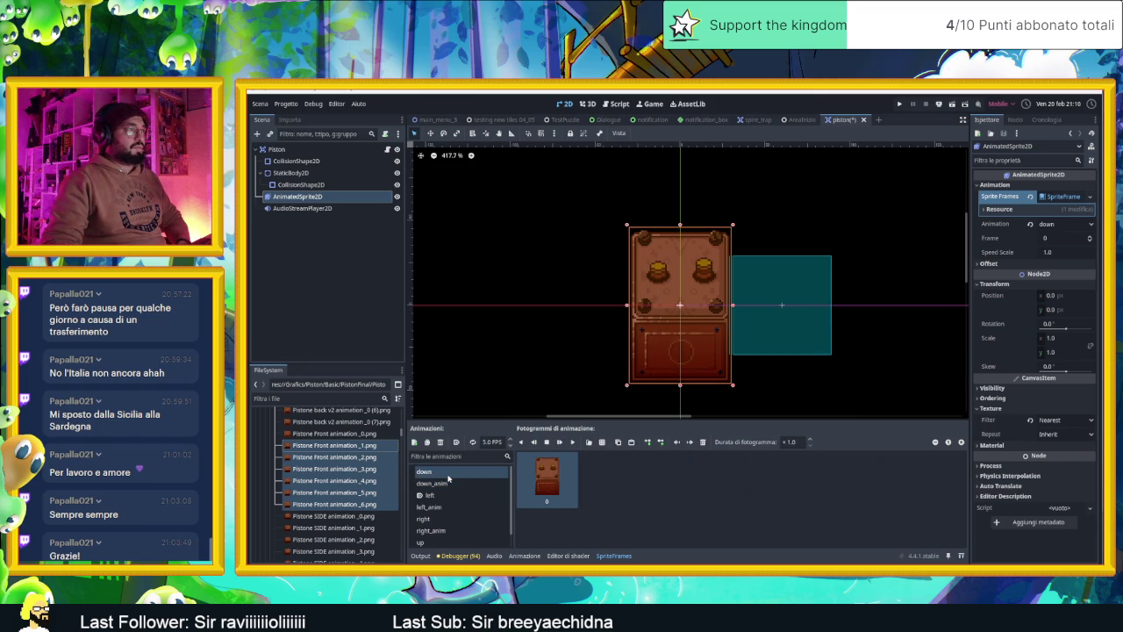
pyautogui.click(470, 483)
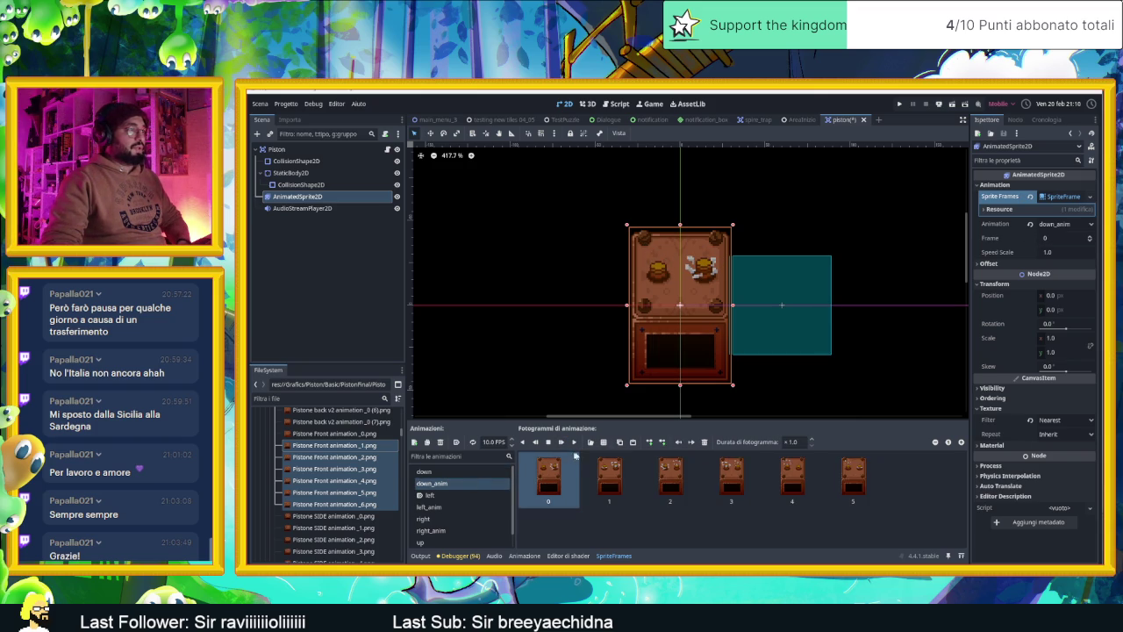
pyautogui.click(463, 472)
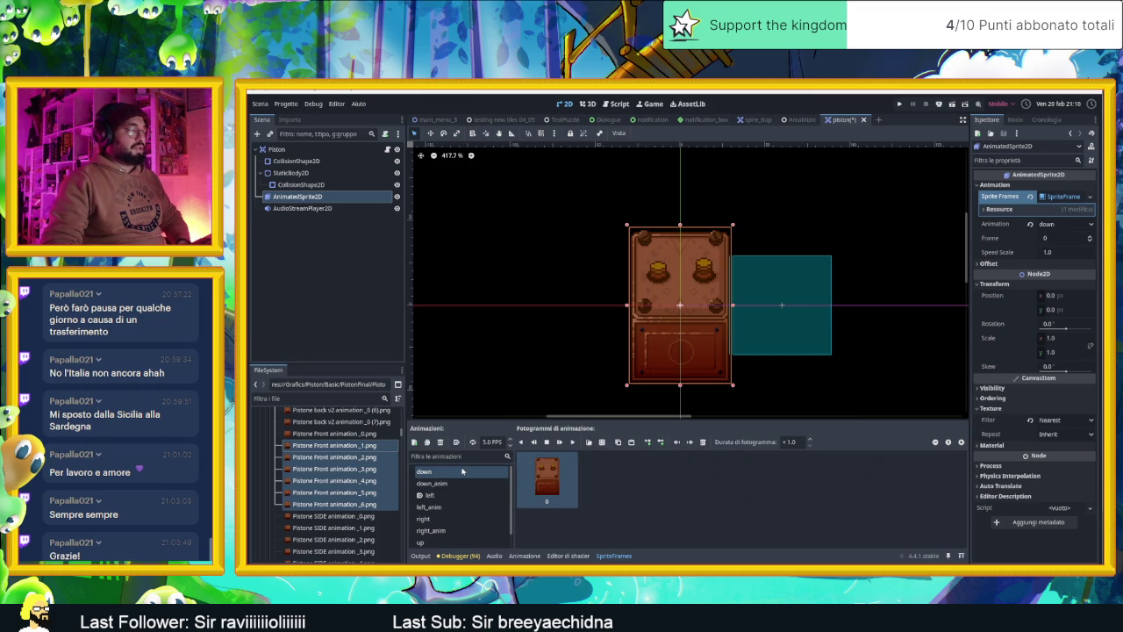
pyautogui.click(439, 495)
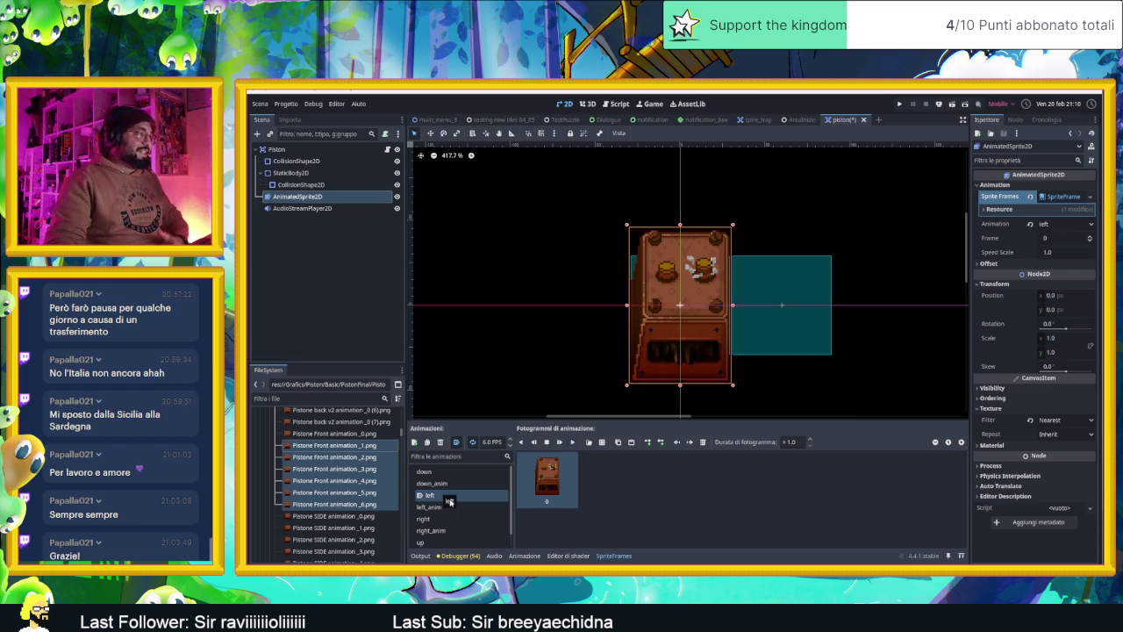
pyautogui.click(458, 508)
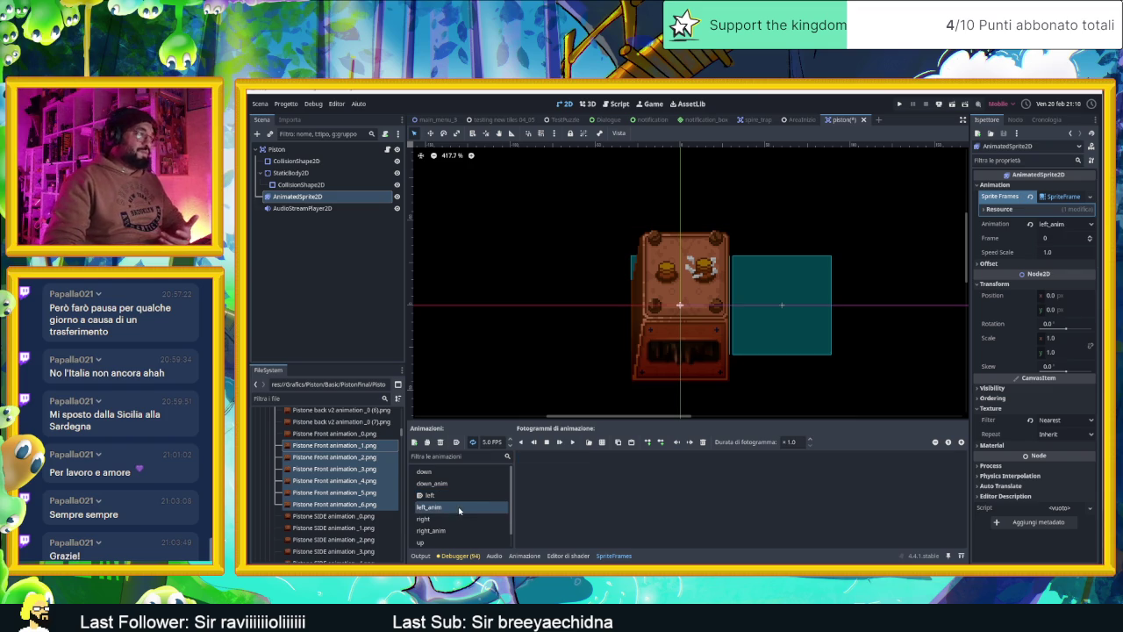
# Add the six Pistone SIDE animation frames (_1 to _6) to left_anim.
pyautogui.scroll(5, 360, 481)
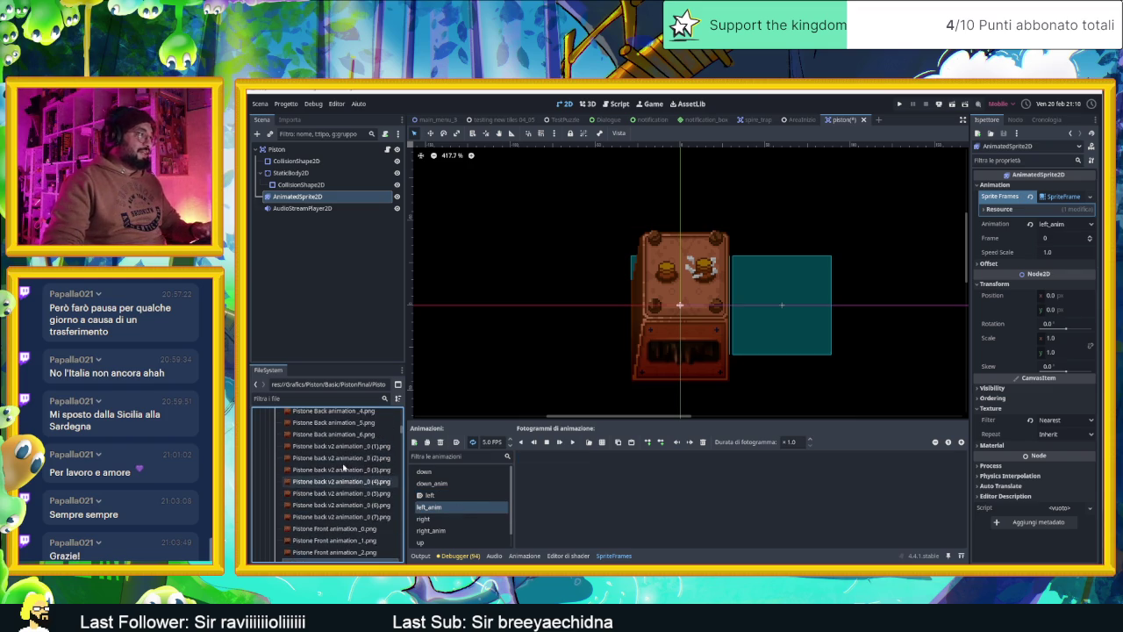
pyautogui.scroll(-5, 343, 468)
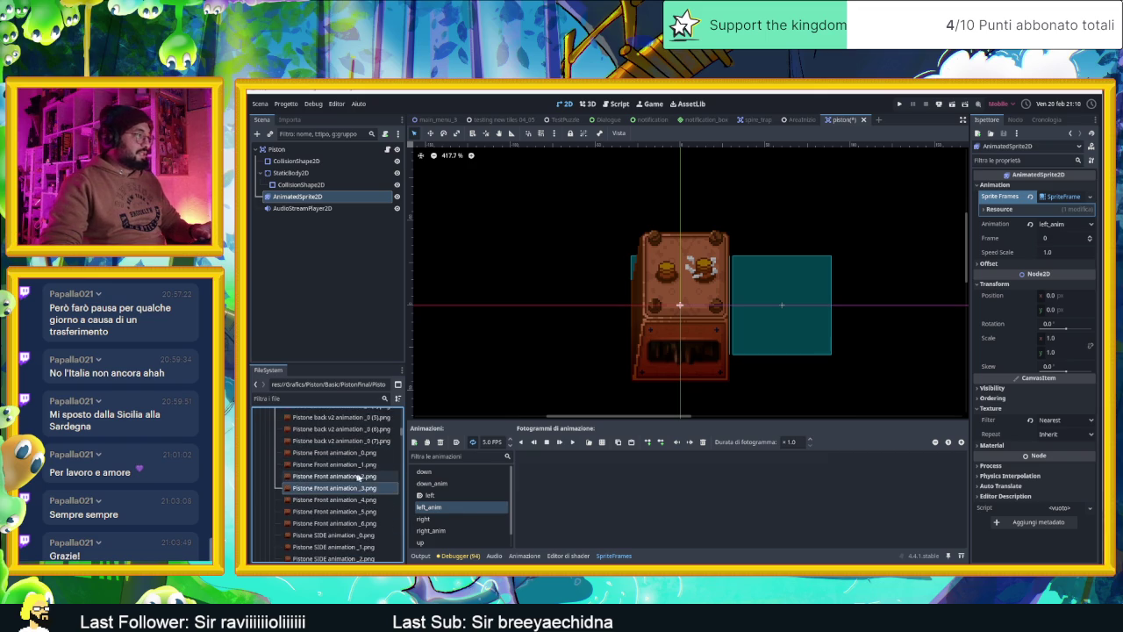
pyautogui.scroll(-1, 365, 481)
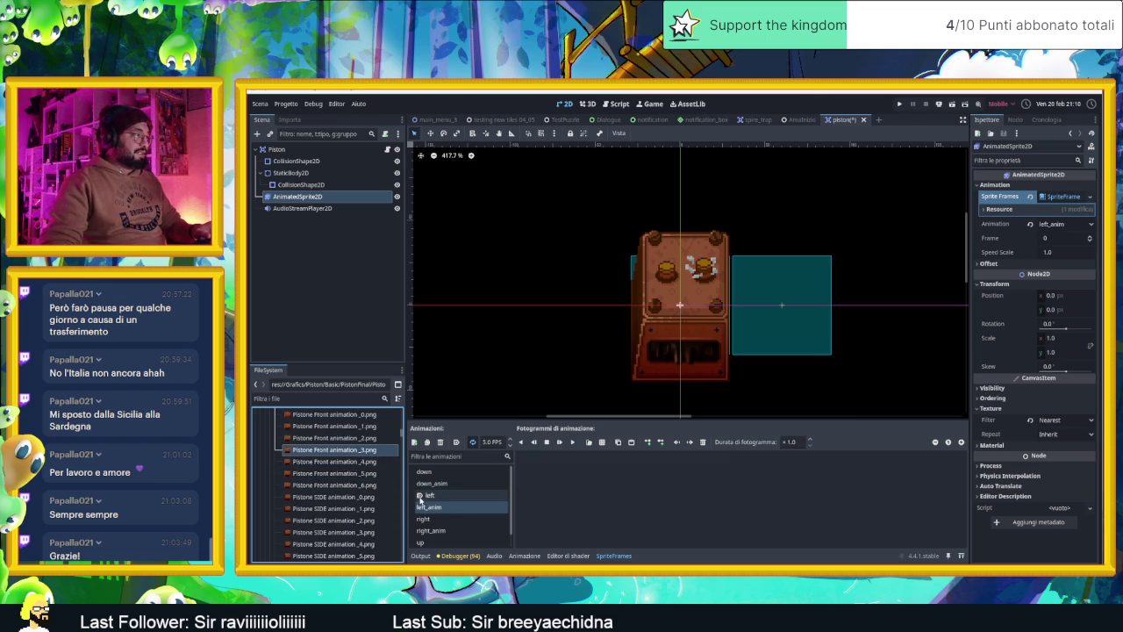
pyautogui.click(369, 497)
pyautogui.scroll(-2, 368, 513)
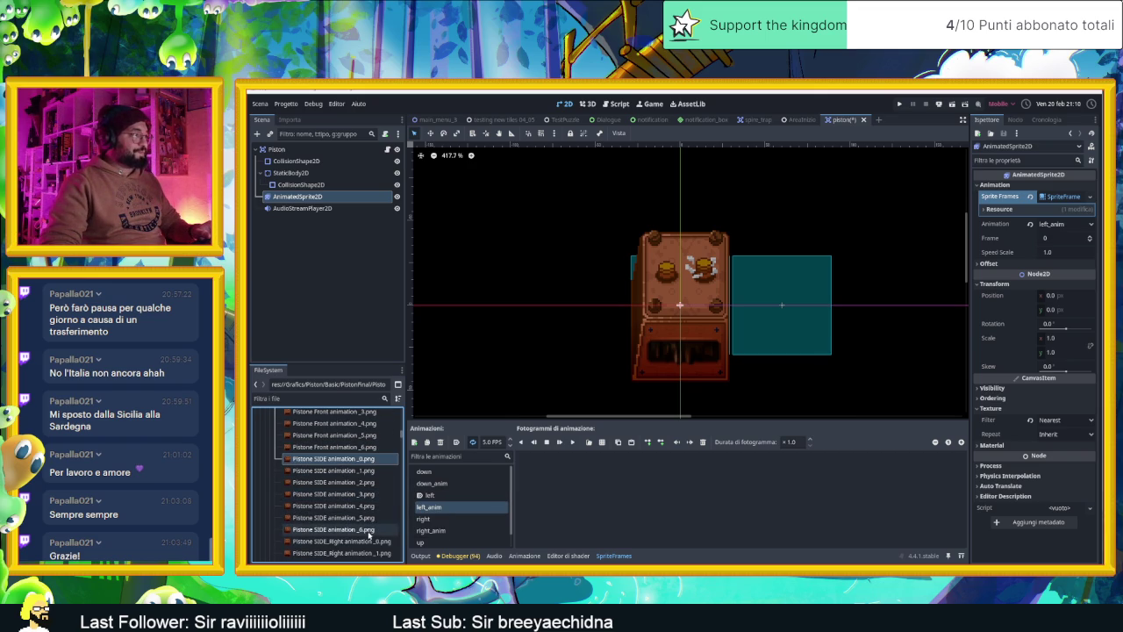
pyautogui.click(355, 471)
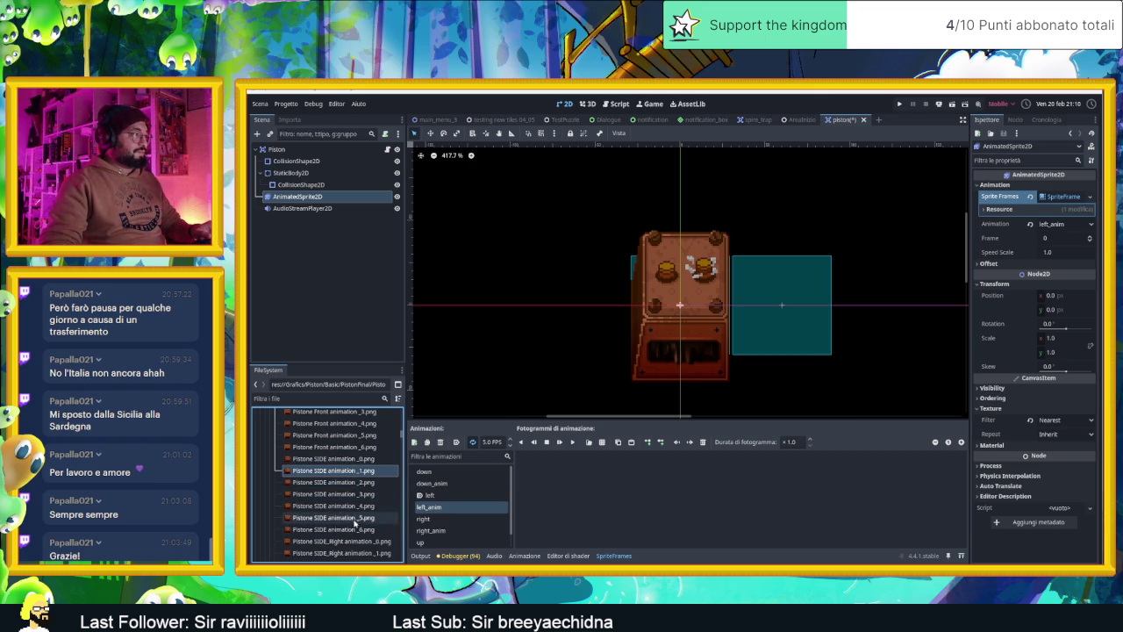
pyautogui.keyDown('shift'); pyautogui.click(358, 531); pyautogui.keyUp('shift')
pyautogui.moveTo(359, 492); pyautogui.dragTo(610, 491)
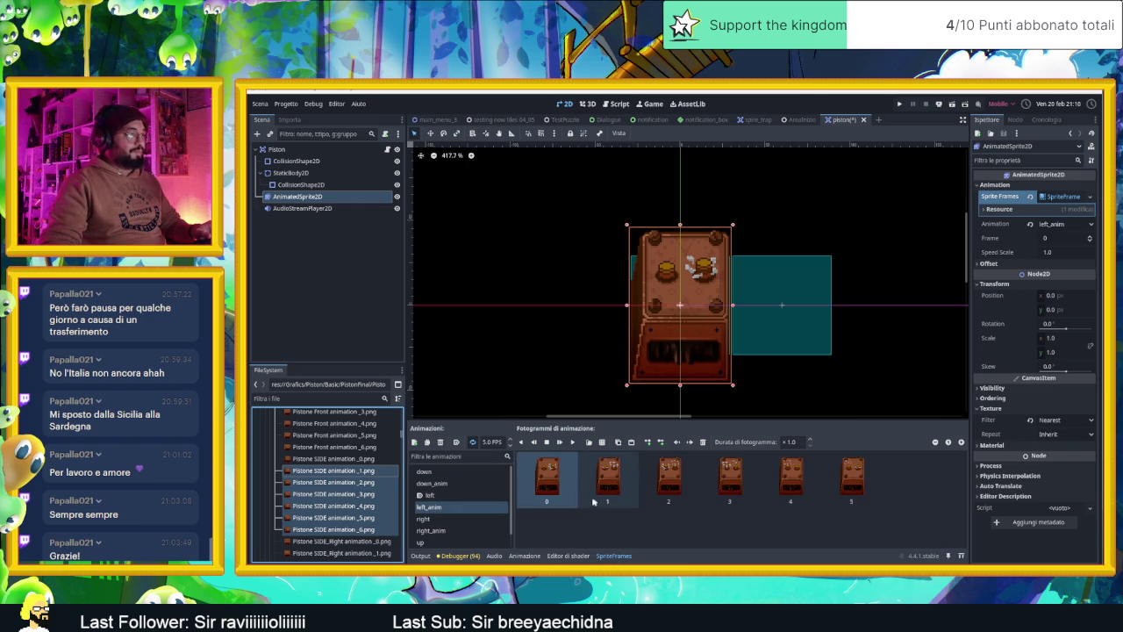
pyautogui.click(471, 495)
pyautogui.click(471, 506)
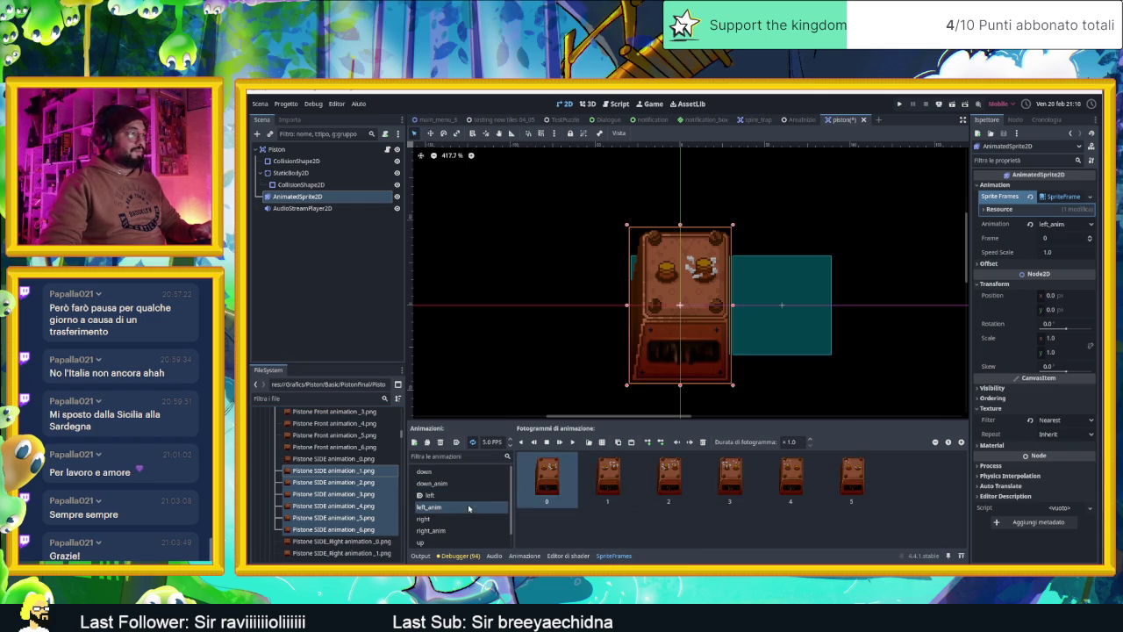
# Set left_anim to 10 FPS and play it, then select the original right animation.
pyautogui.click(496, 441)
pyautogui.write('10')
pyautogui.press('Return')
pyautogui.click(602, 517)
pyautogui.click(573, 443)
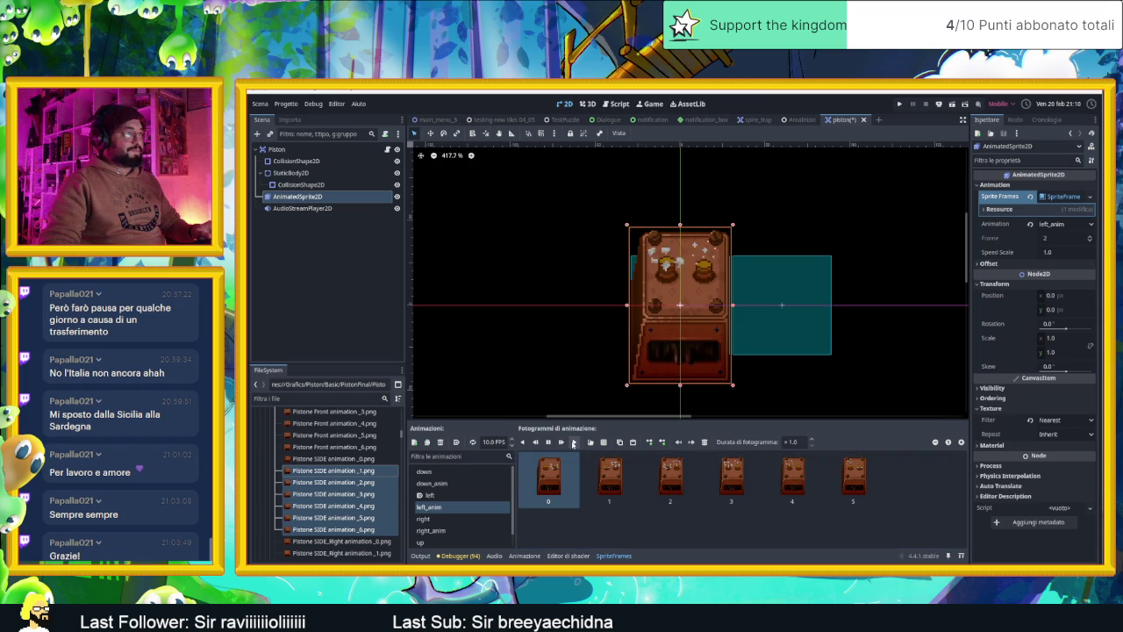
pyautogui.click(338, 529)
pyautogui.click(424, 519)
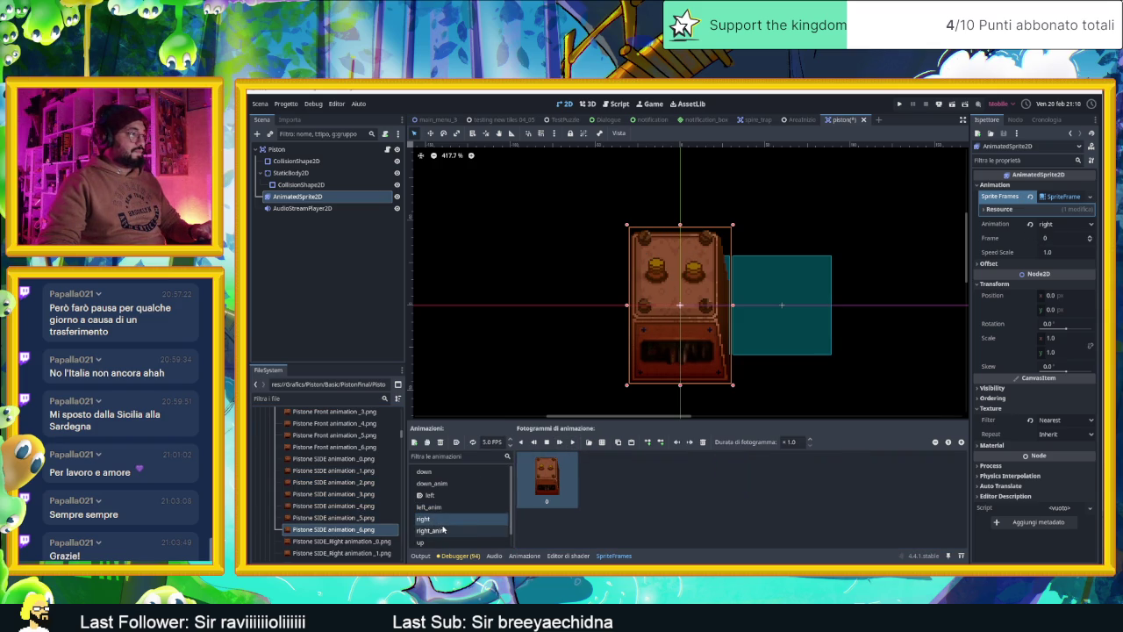
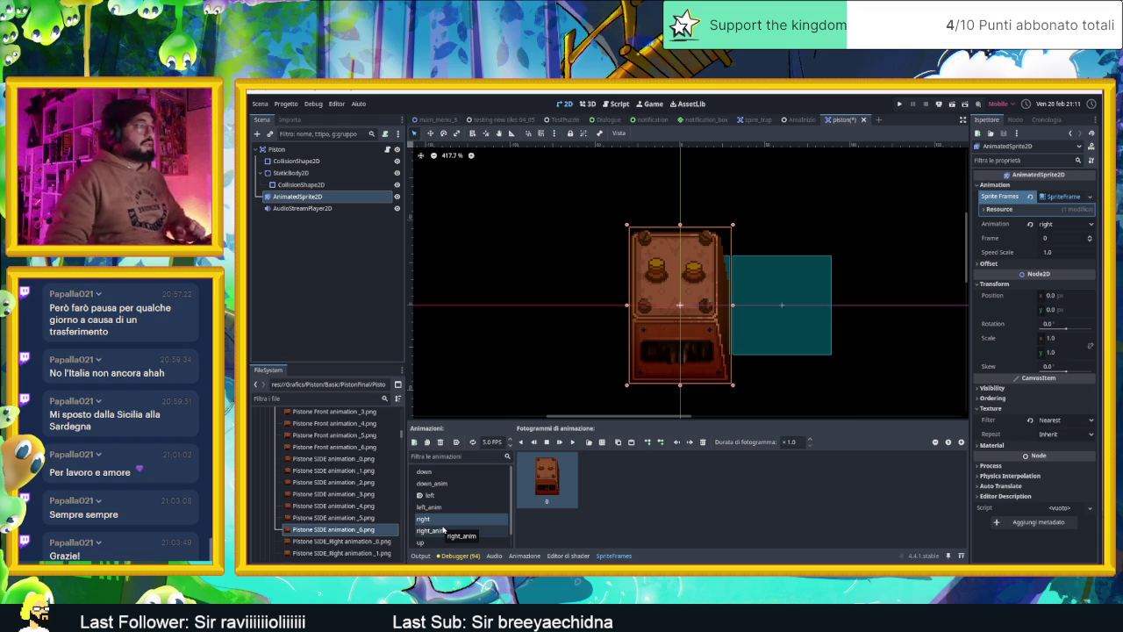
# Fill right_anim with the six SIDE_Right frames at 10 FPS and preview it.
pyautogui.click(445, 531)
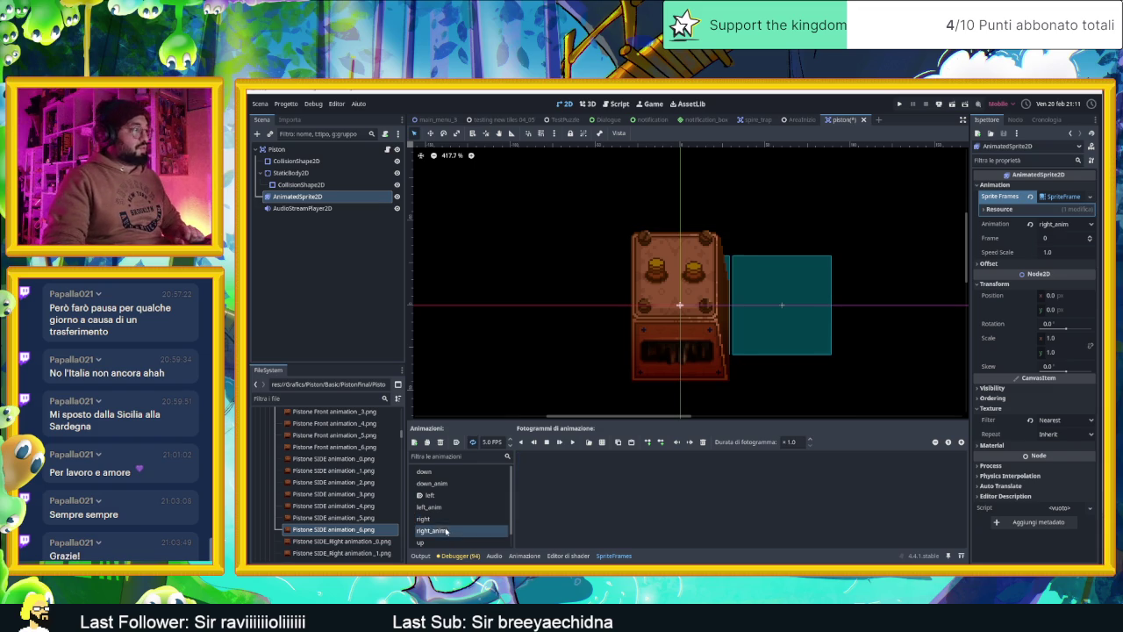
pyautogui.scroll(-2, 334, 507)
pyautogui.scroll(-2, 334, 508)
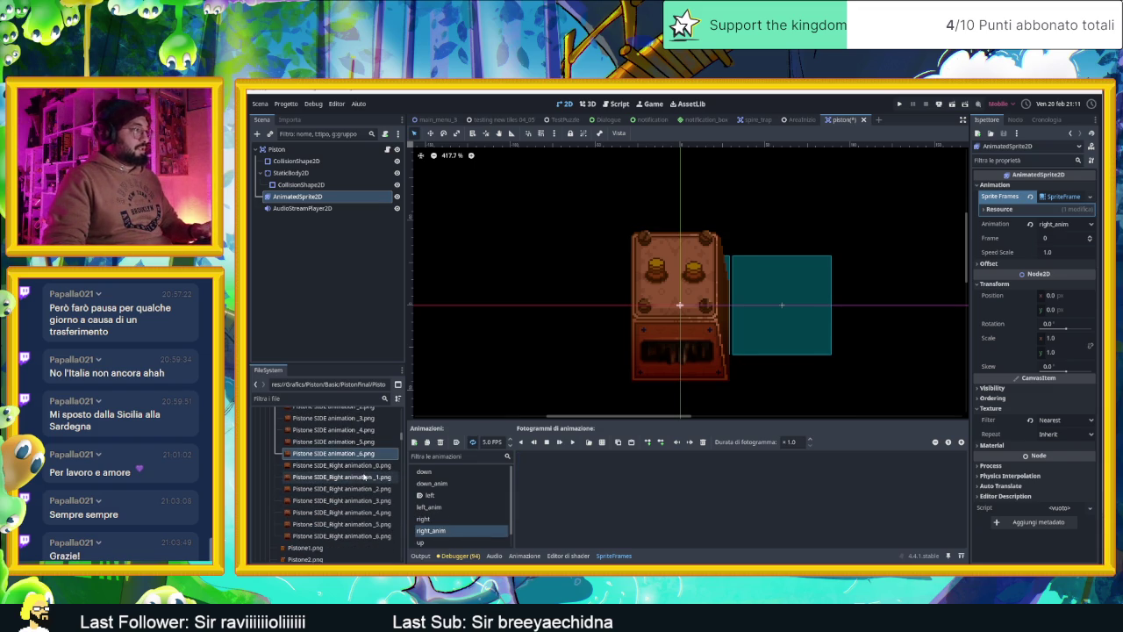
pyautogui.click(364, 477)
pyautogui.keyDown('shift'); pyautogui.click(367, 535); pyautogui.keyUp('shift')
pyautogui.moveTo(366, 536)
pyautogui.mouseDown()
pyautogui.moveTo(617, 501)
pyautogui.moveTo(585, 467)
pyautogui.mouseUp()
pyautogui.click(489, 442)
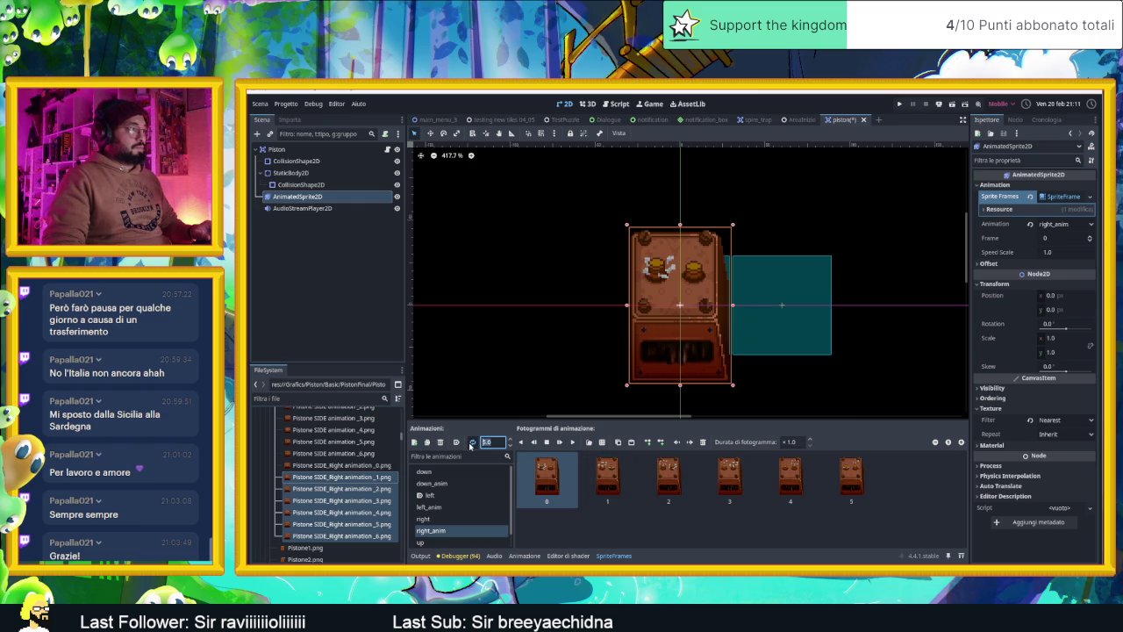
pyautogui.write('10')
pyautogui.press('Return')
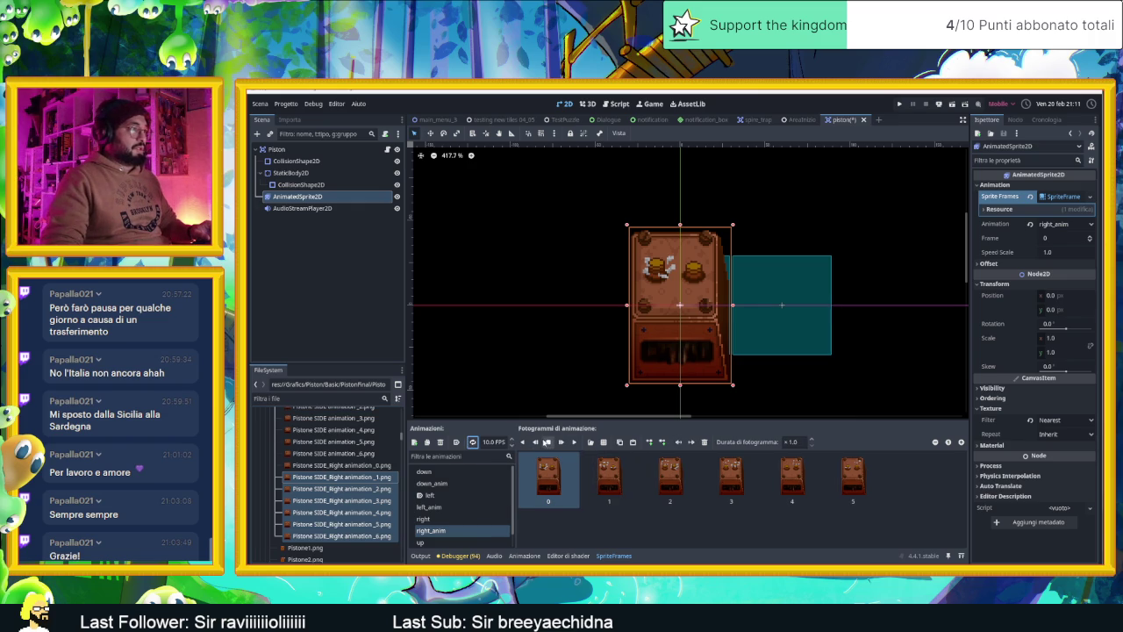
pyautogui.click(574, 442)
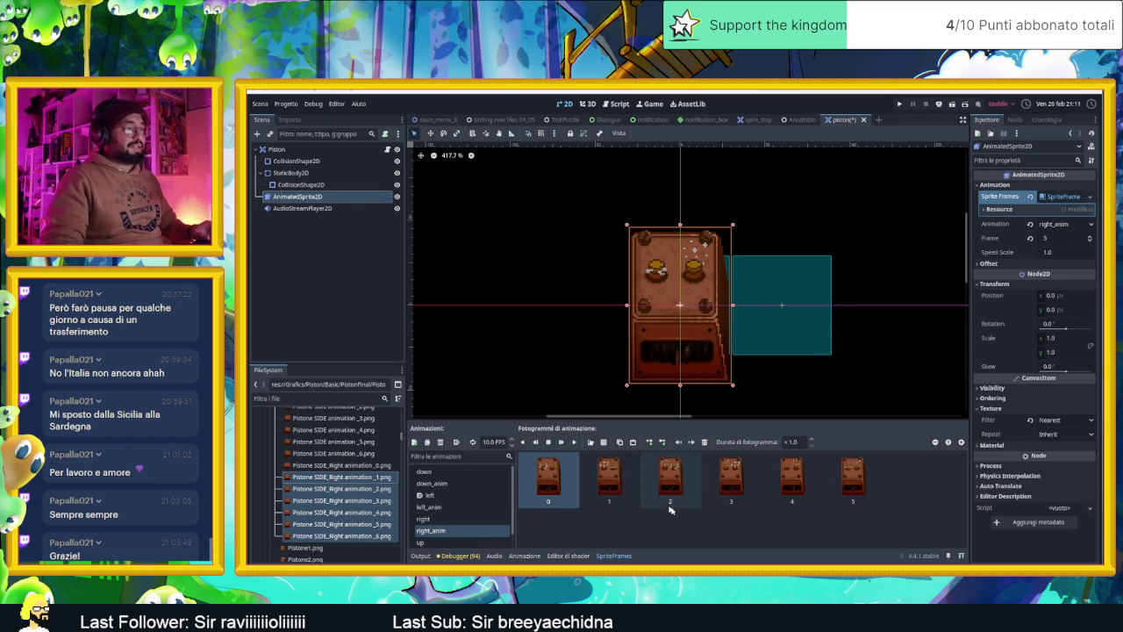
# Add a new up_anim animation and fill it with back v2 frames (2)–(7).
pyautogui.click(447, 541)
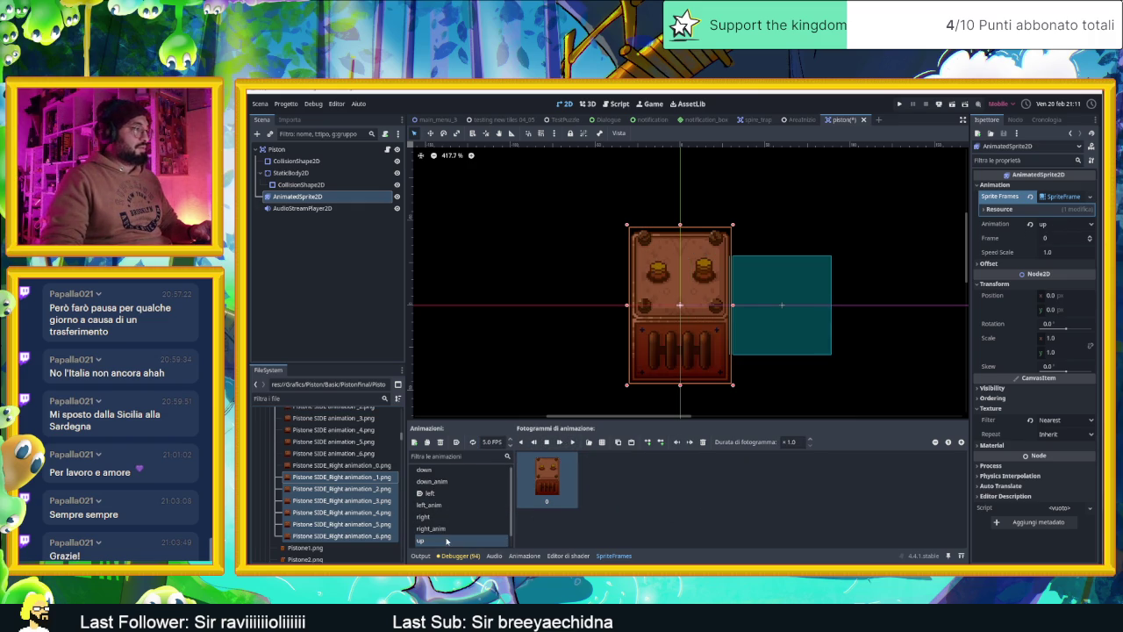
pyautogui.click(414, 442)
pyautogui.write('up_anim')
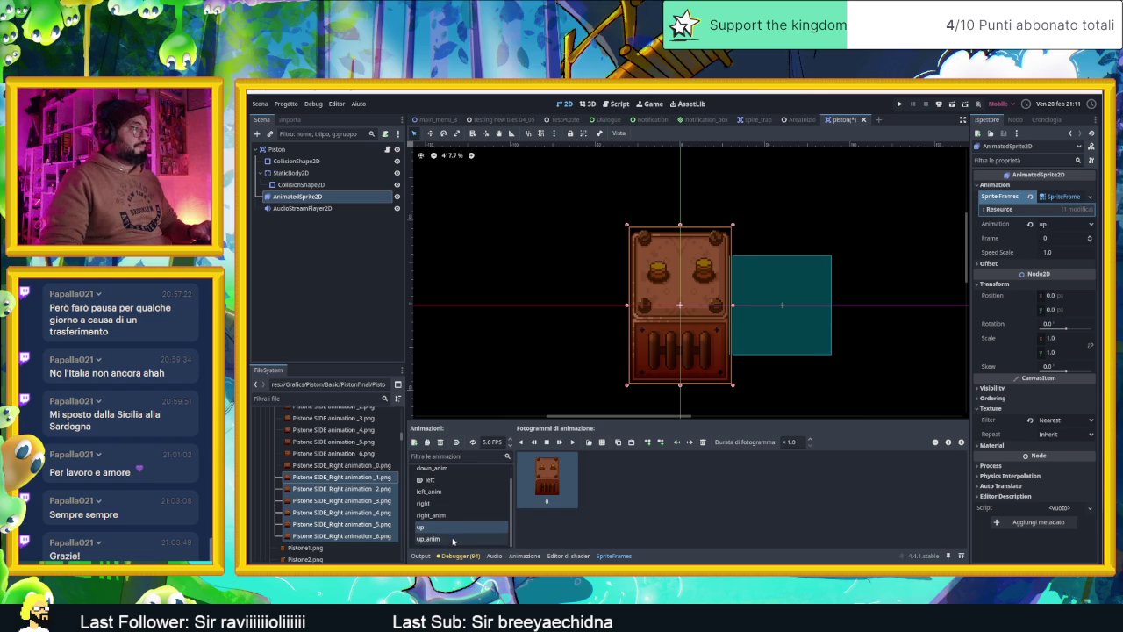
pyautogui.press('Return')
pyautogui.scroll(3, 350, 472)
pyautogui.scroll(6, 350, 473)
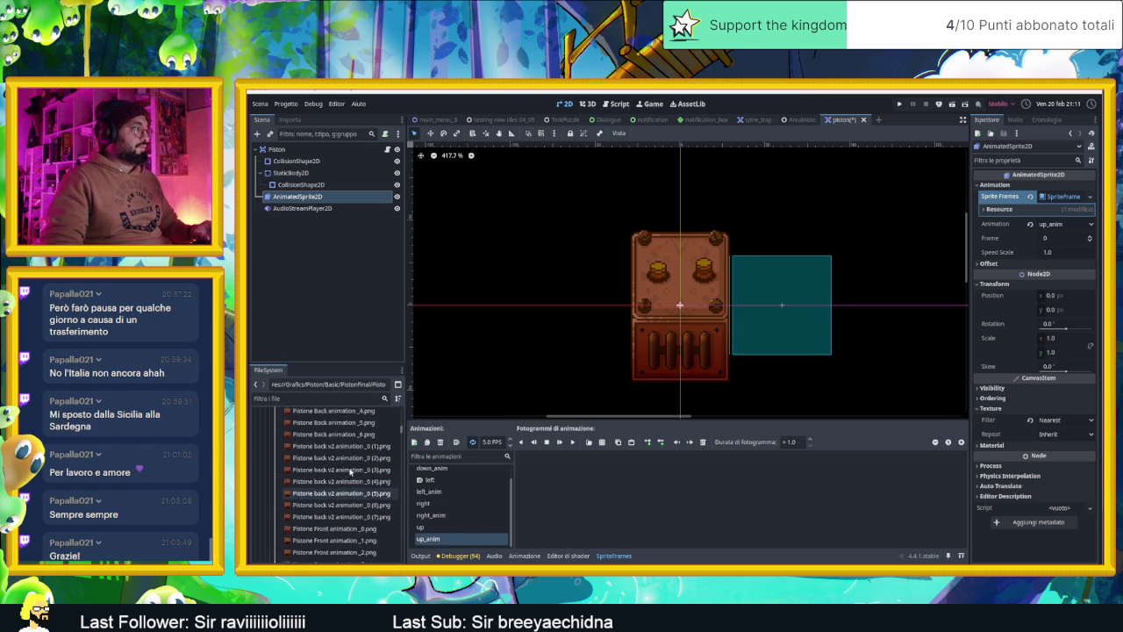
pyautogui.scroll(-5, 350, 473)
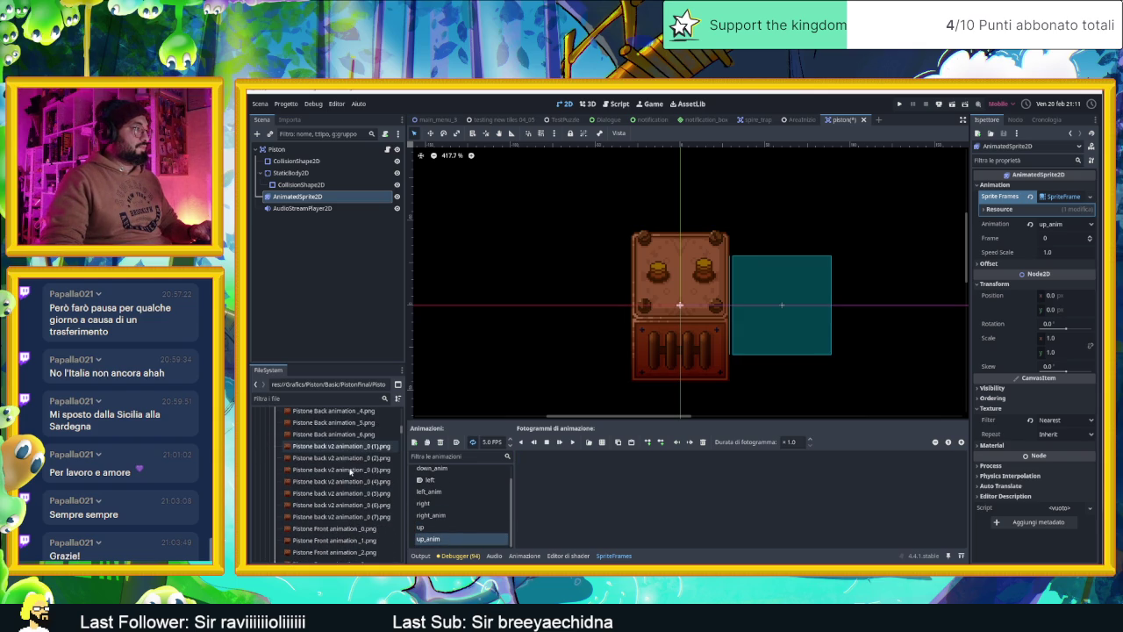
pyautogui.click(344, 428)
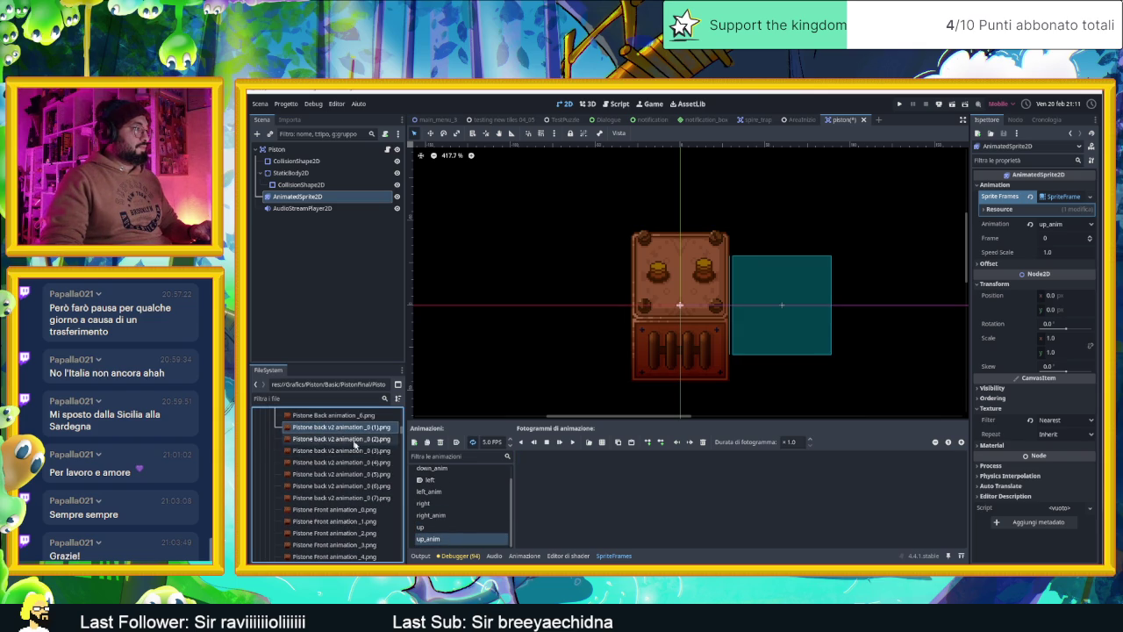
pyautogui.moveTo(370, 439)
pyautogui.mouseDown()
pyautogui.moveTo(384, 474)
pyautogui.moveTo(544, 489)
pyautogui.mouseUp()
pyautogui.keyDown('shift'); pyautogui.click(384, 498); pyautogui.keyUp('shift')
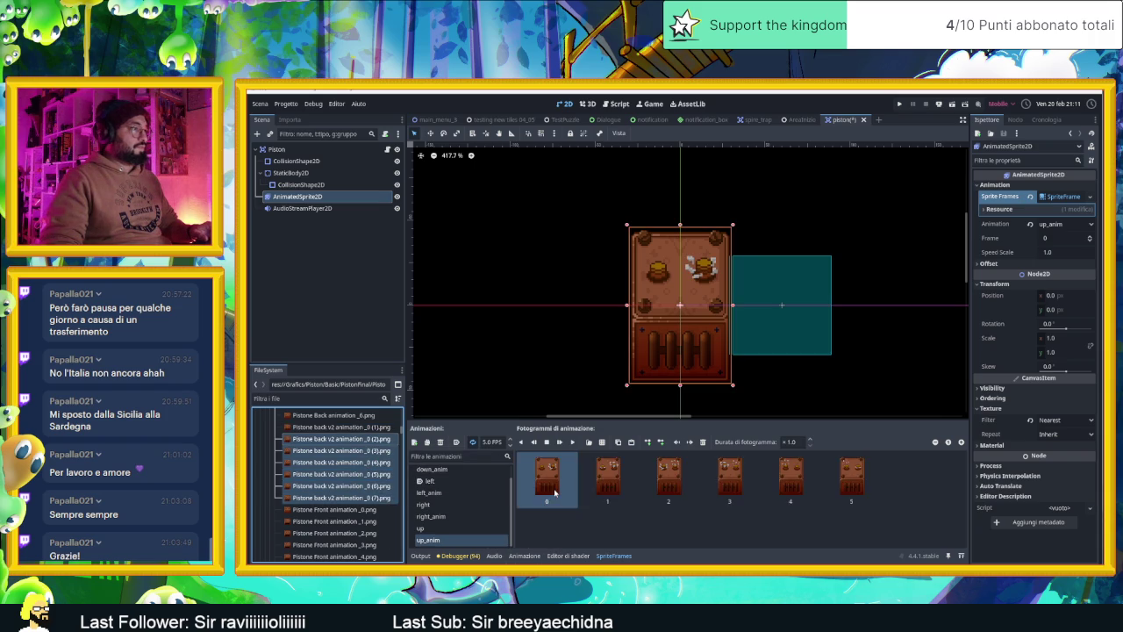
# Set up_anim's playback speed to 10 FPS and save the piston scene.
pyautogui.click(572, 441)
pyautogui.click(492, 441)
pyautogui.write('10')
pyautogui.press('Return')
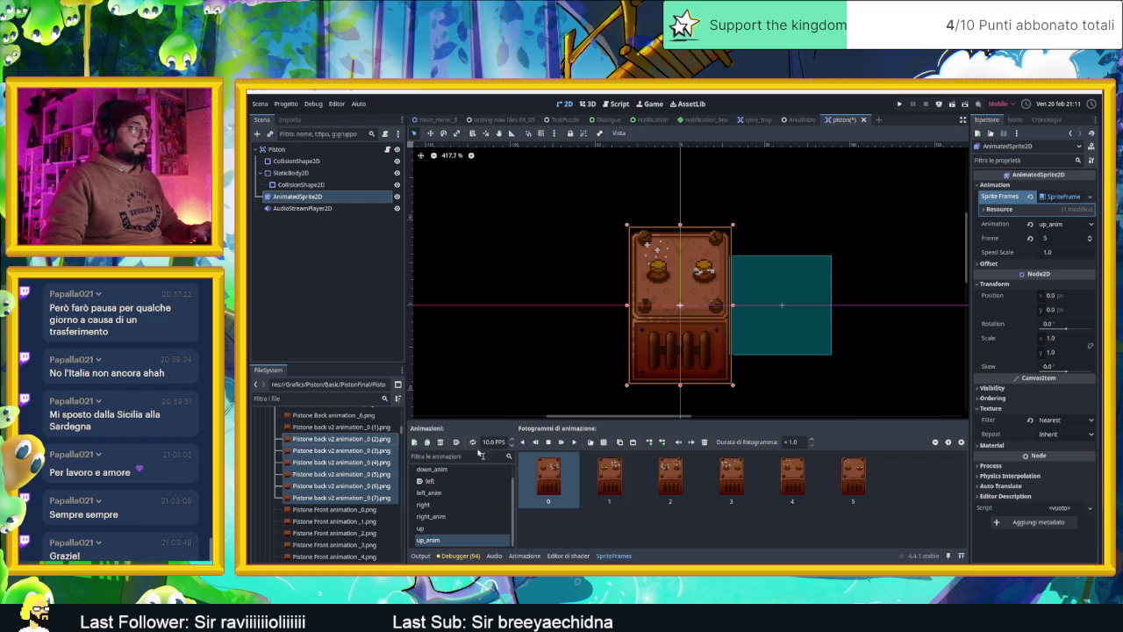
pyautogui.click(666, 519)
pyautogui.hotkey('ctrl', 's')
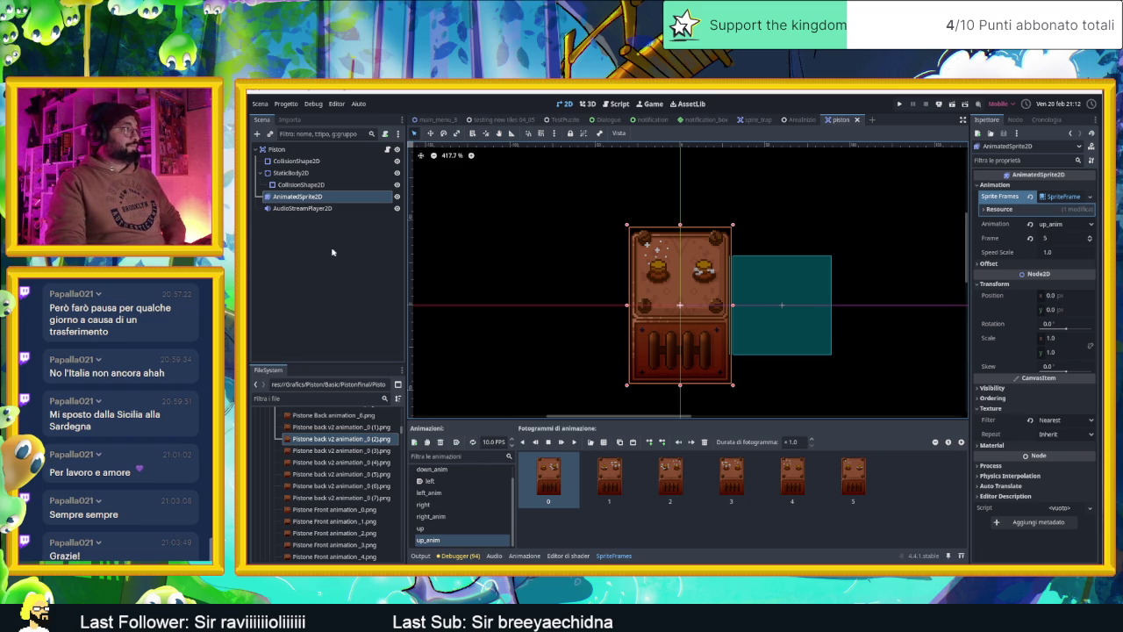
pyautogui.moveTo(301, 185); pyautogui.dragTo(724, 301)
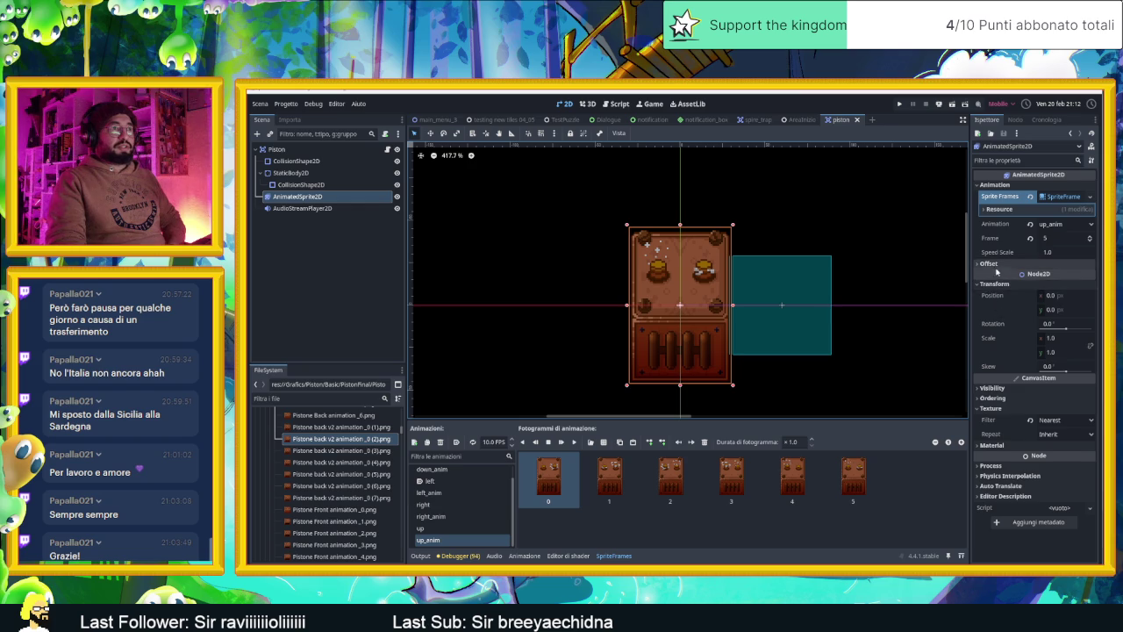
# Set the AnimatedSprite2D's Offset y to -15 px in the Inspector and save the piston scene.
pyautogui.click(996, 263)
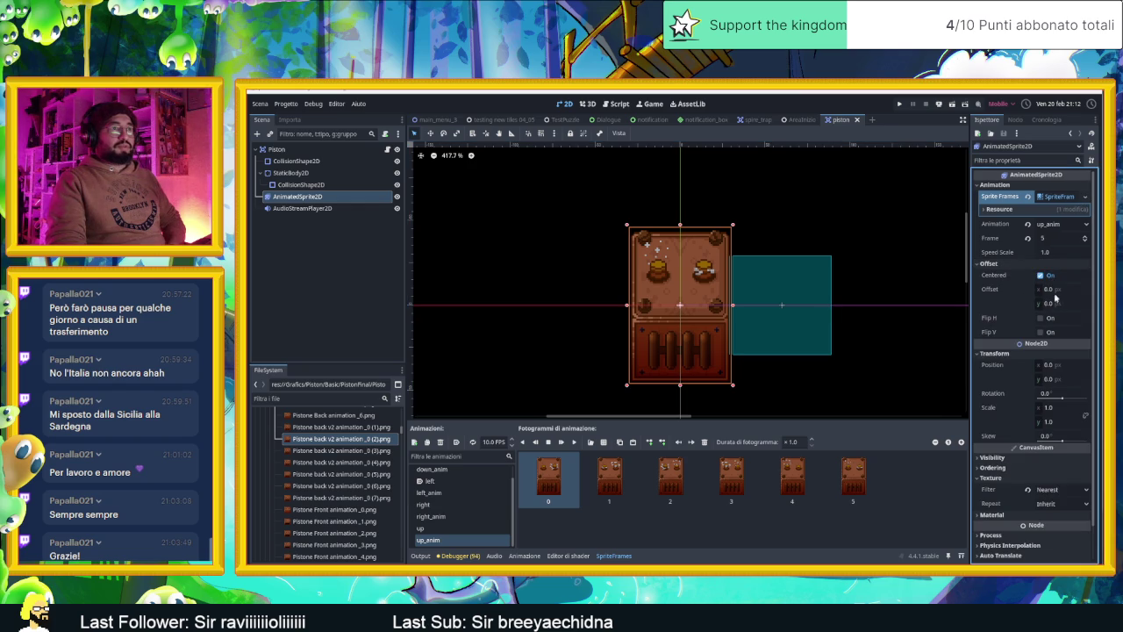
pyautogui.click(1056, 303)
pyautogui.write('15')
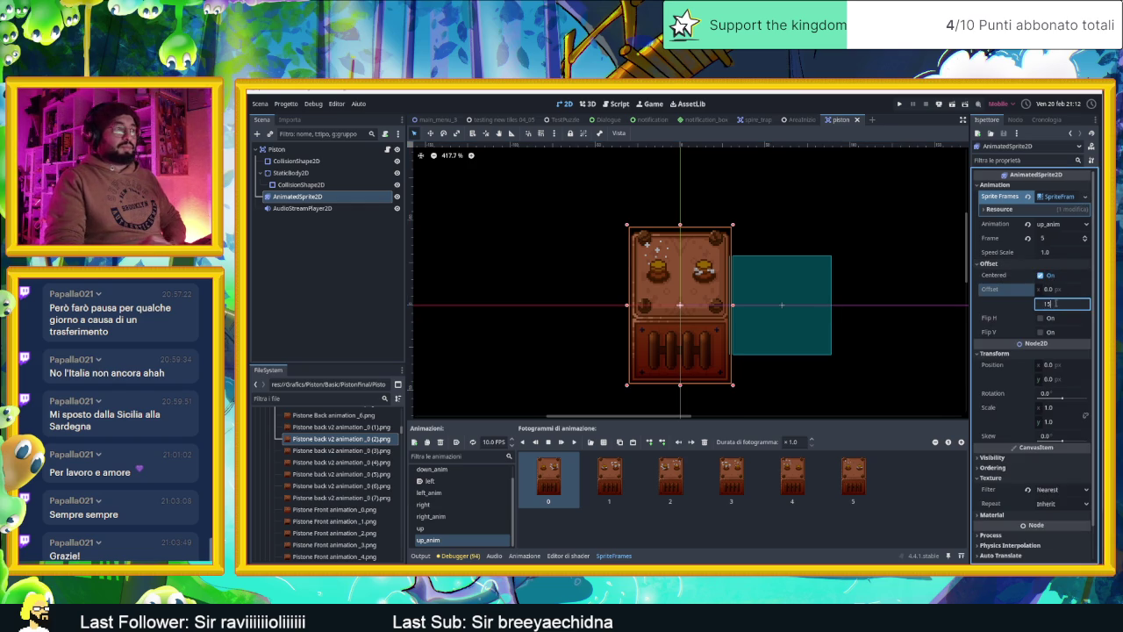
pyautogui.press('Return')
pyautogui.press('BackSpace')
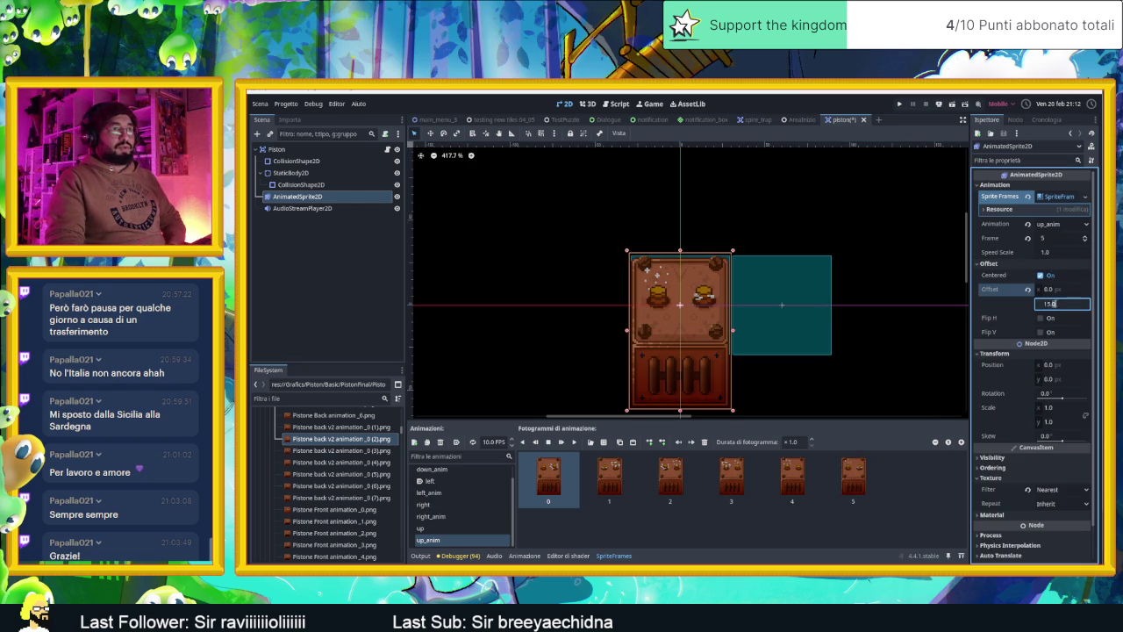
pyautogui.write('-15')
pyautogui.press('Return')
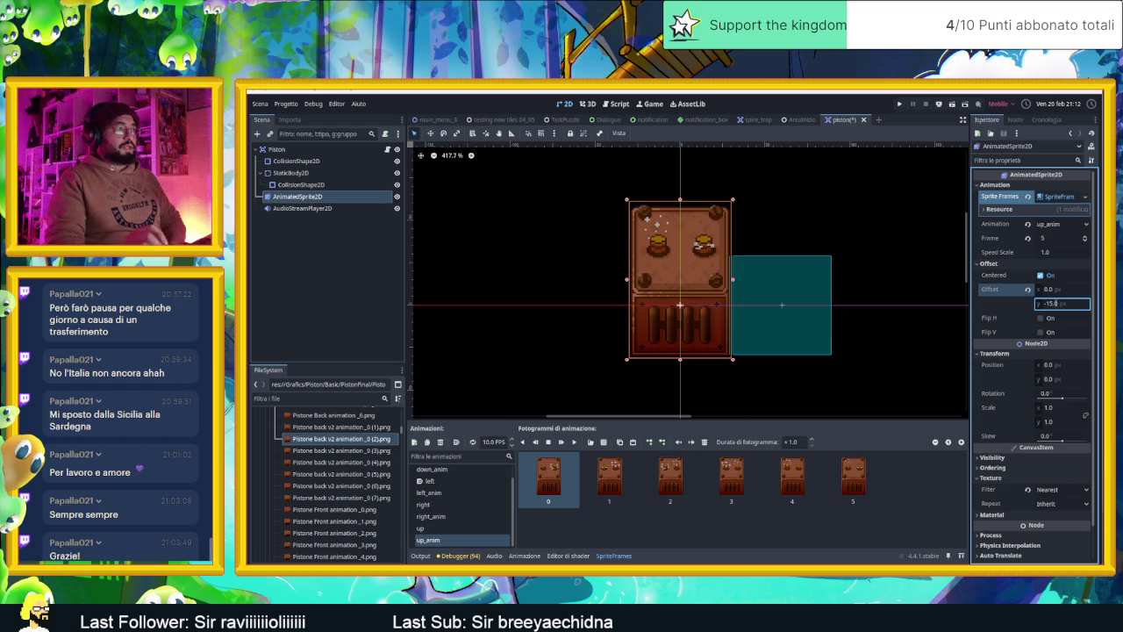
pyautogui.click(285, 316)
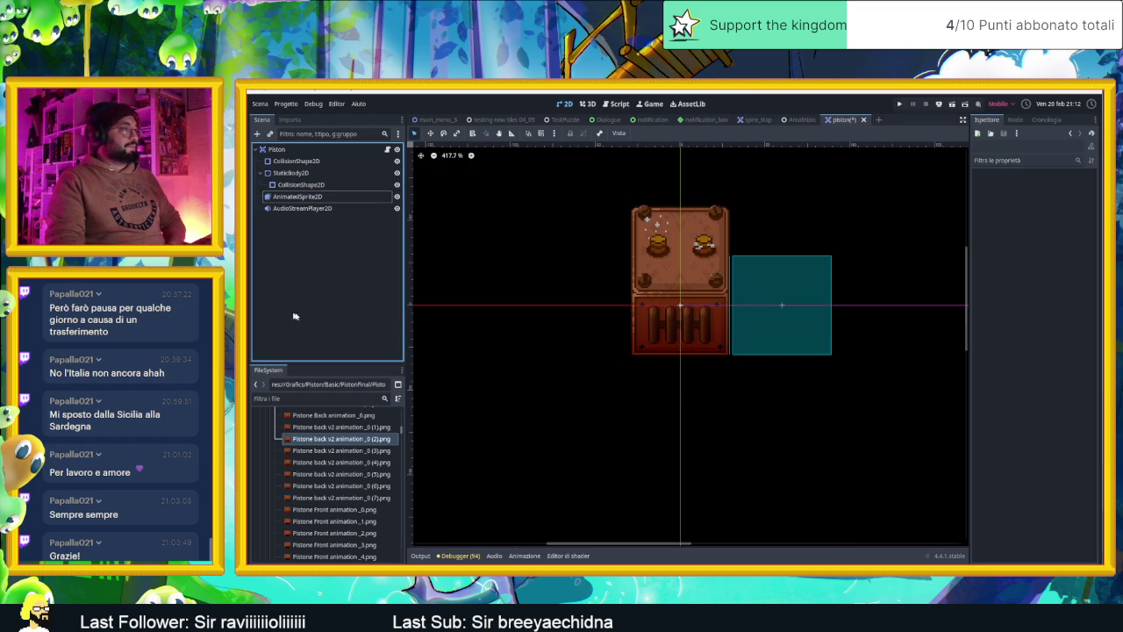
pyautogui.hotkey('ctrl', 's')
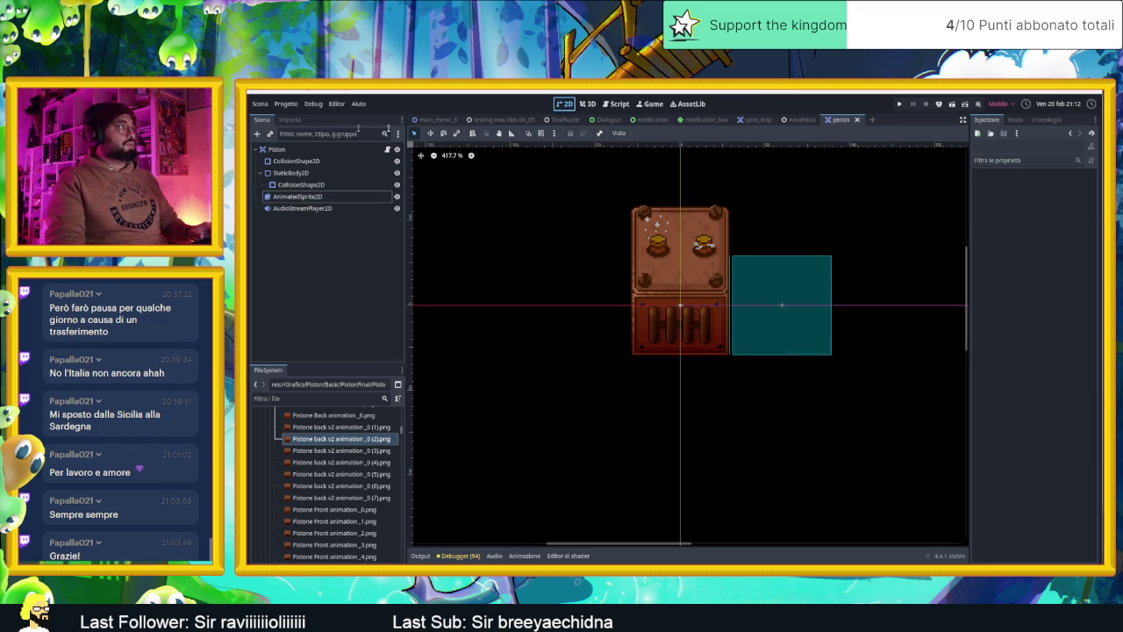
pyautogui.click(795, 119)
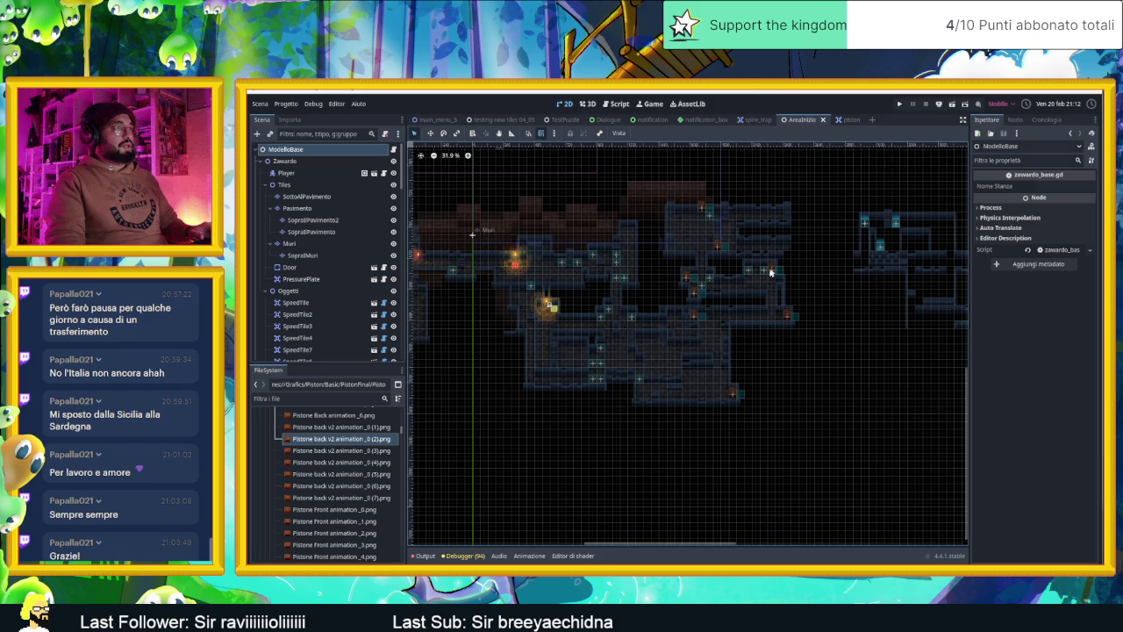
pyautogui.scroll(5, 790, 325)
pyautogui.scroll(11, 802, 312)
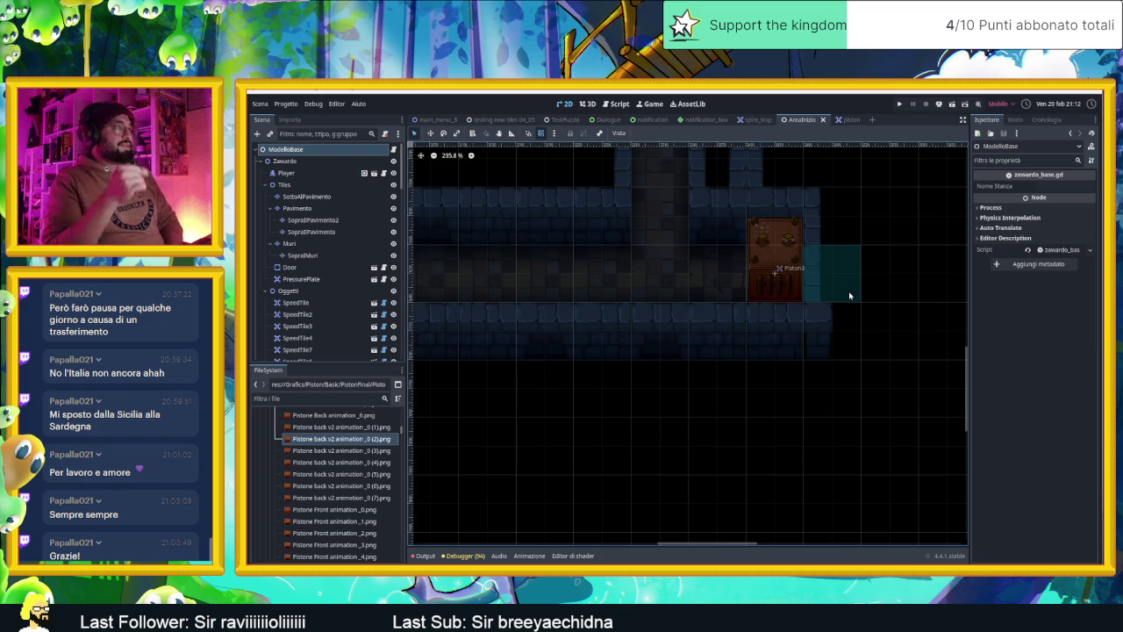
pyautogui.click(839, 122)
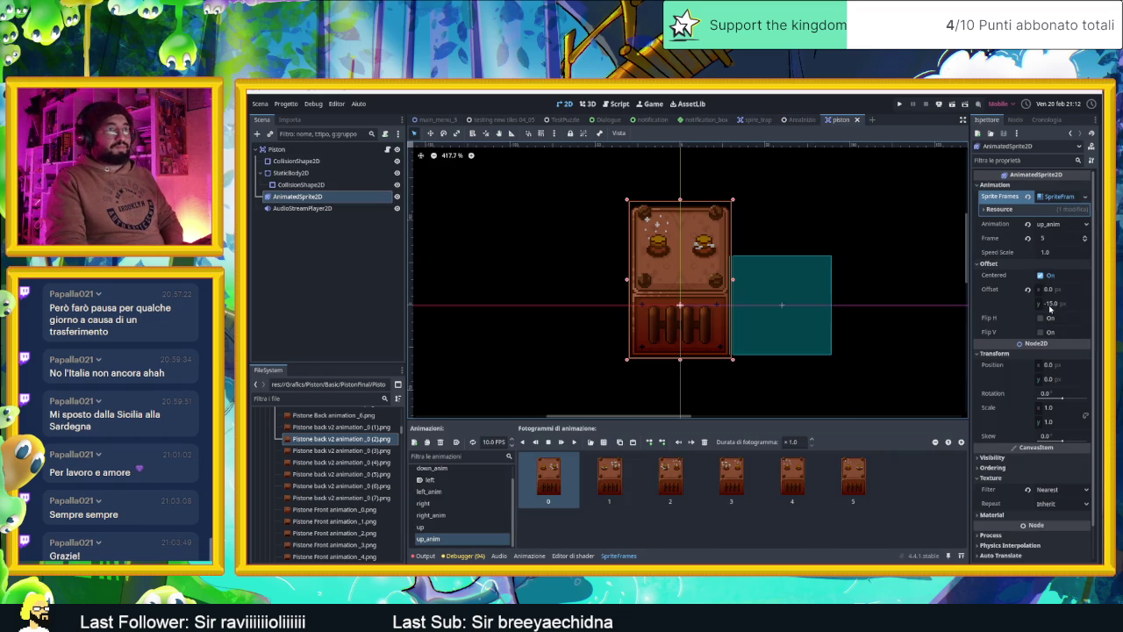
# Change the sprite's vertical offset to -45 px.
pyautogui.moveTo(1050, 307); pyautogui.dragTo(1017, 308)
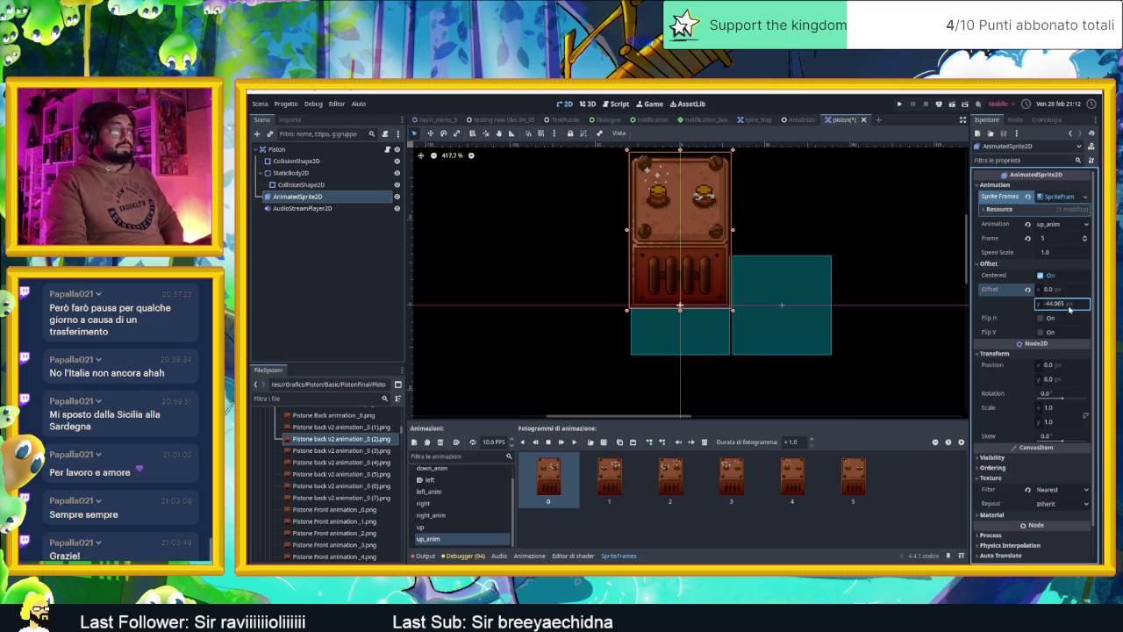
pyautogui.scroll(10, 797, 301)
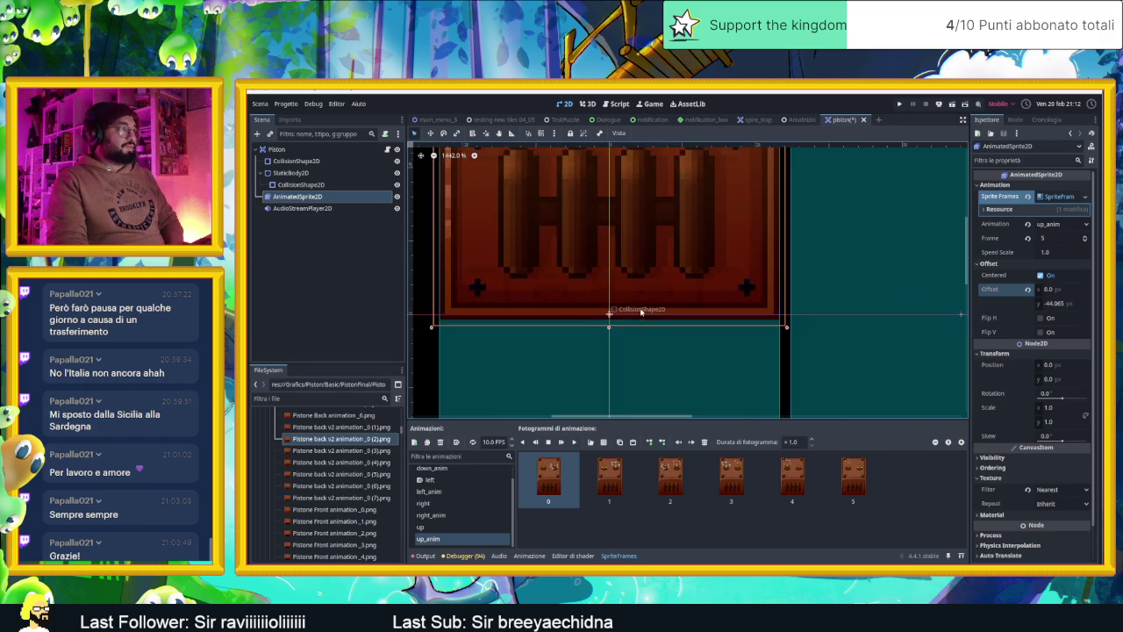
pyautogui.scroll(3, 641, 311)
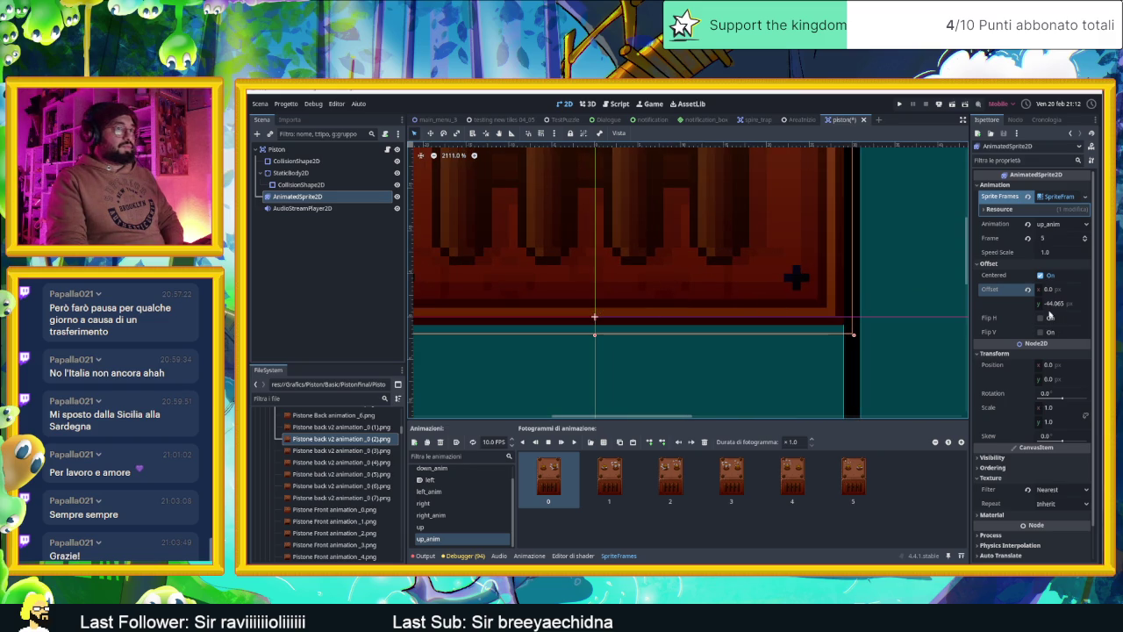
pyautogui.moveTo(1053, 303); pyautogui.dragTo(1048, 303)
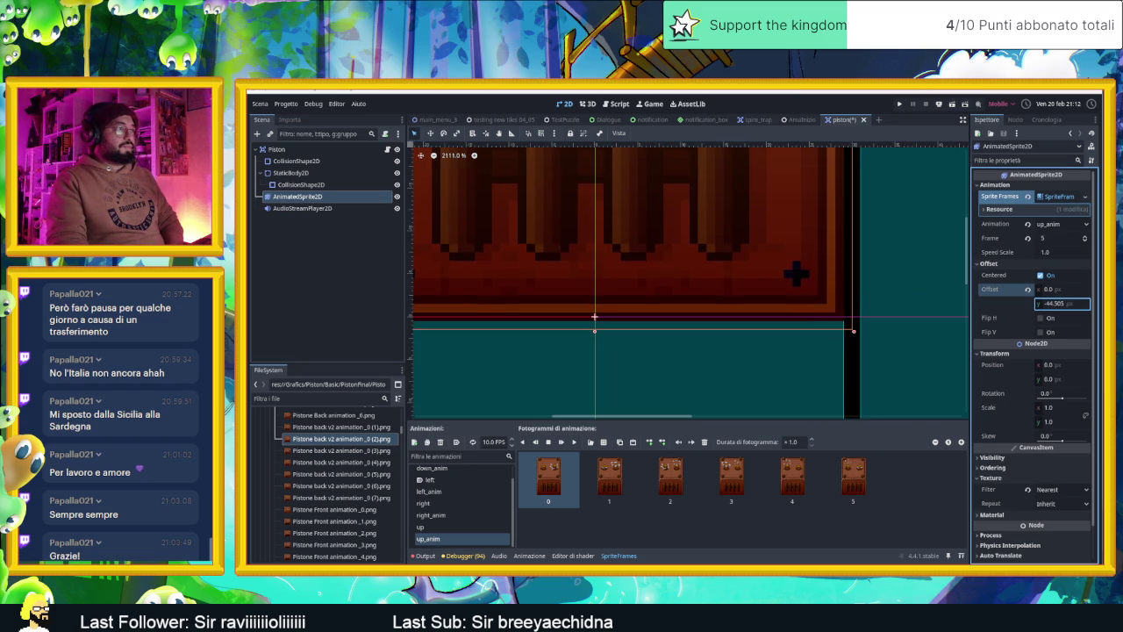
pyautogui.click(1061, 304)
pyautogui.write('45')
pyautogui.press('Return')
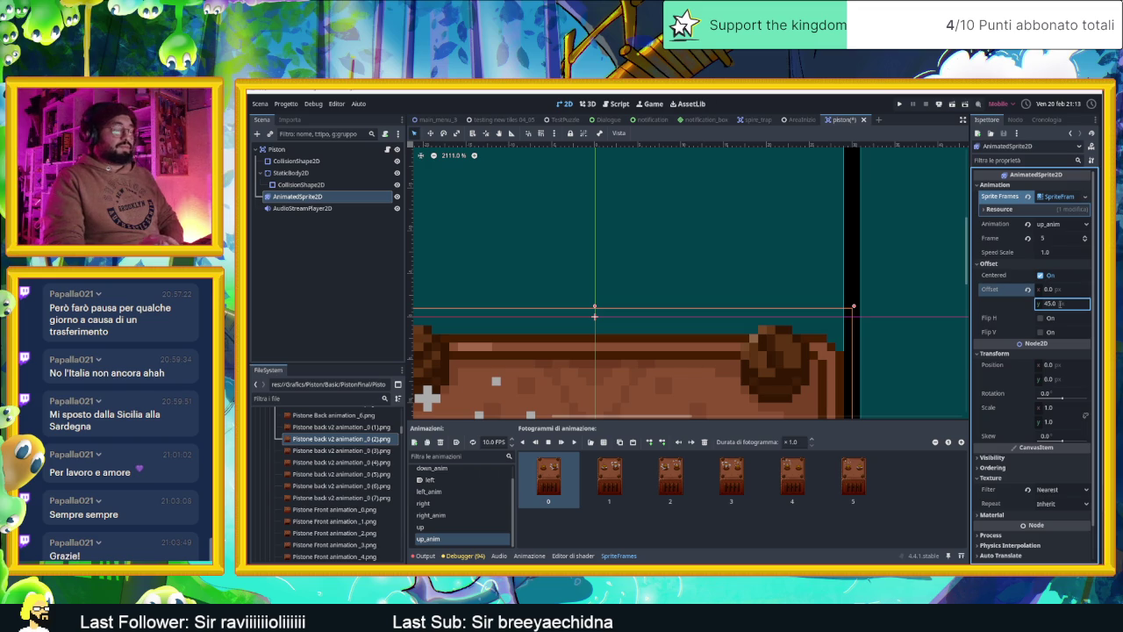
pyautogui.doubleClick(1060, 304)
pyautogui.press('BackSpace')
pyautogui.write('-45')
pyautogui.press('Return')
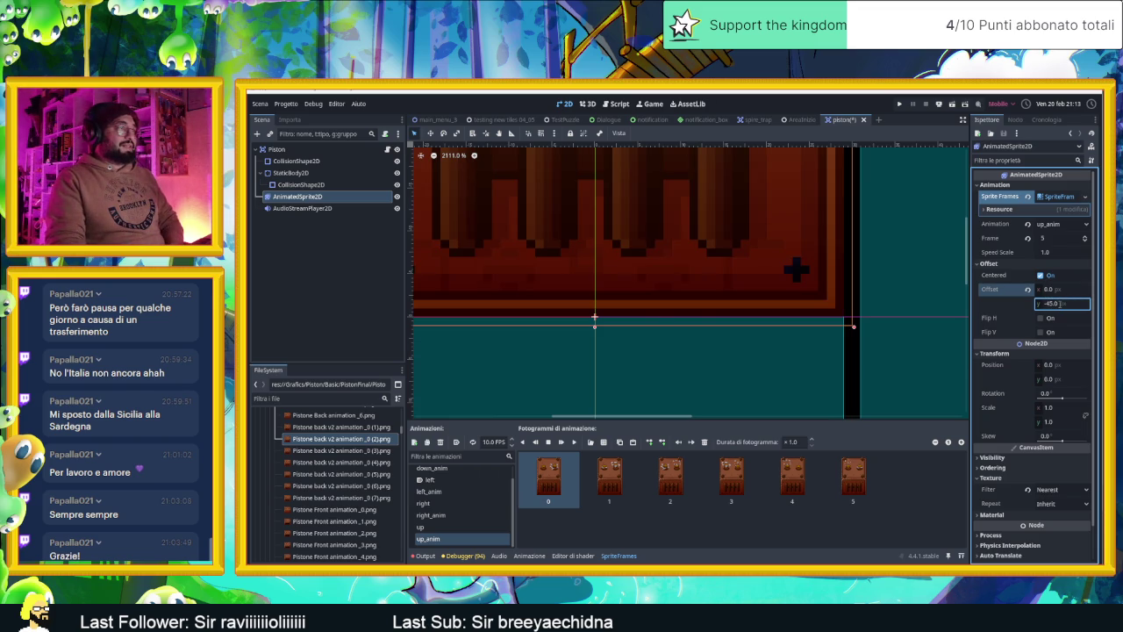
pyautogui.scroll(-10, 689, 307)
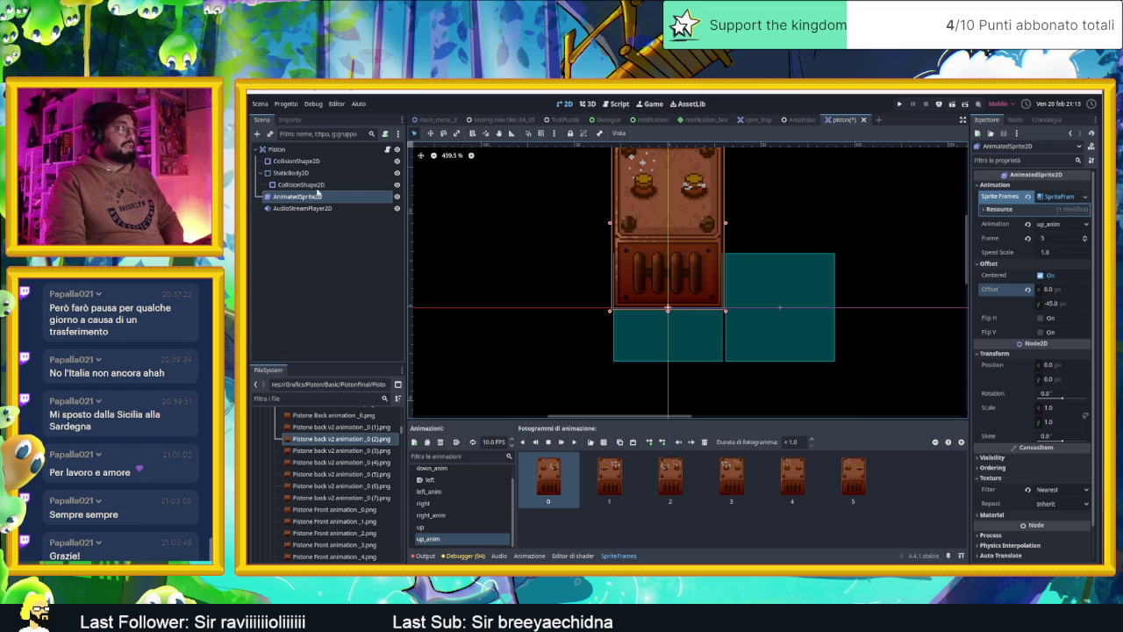
# Set the AnimatedSprite2D's Transform position y to 30.
pyautogui.click(321, 196)
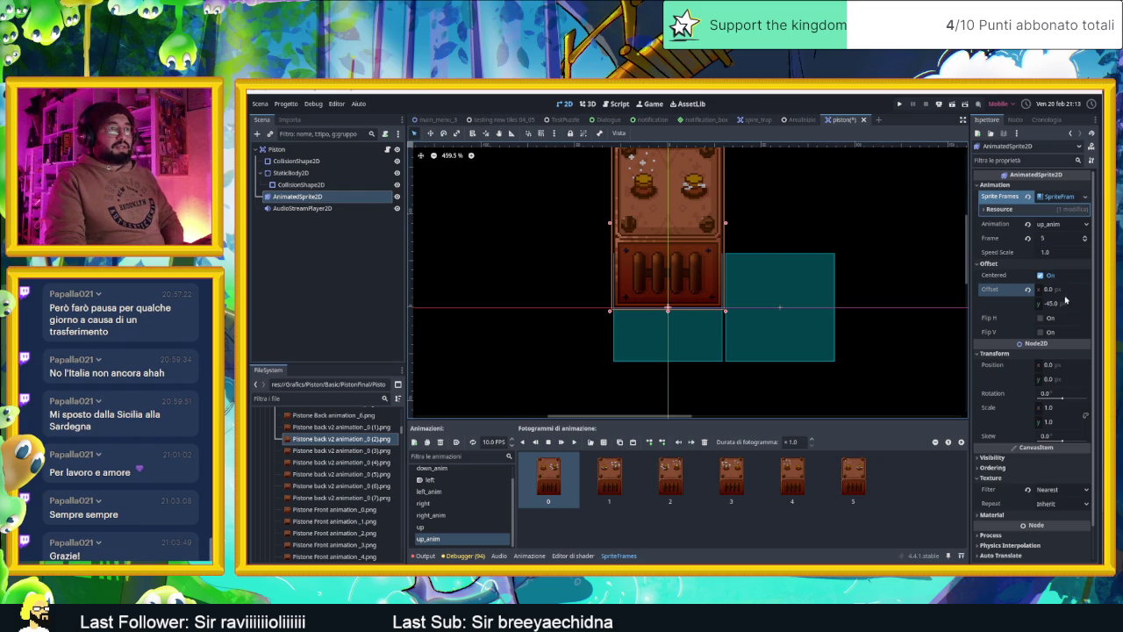
pyautogui.click(1059, 379)
pyautogui.write('15')
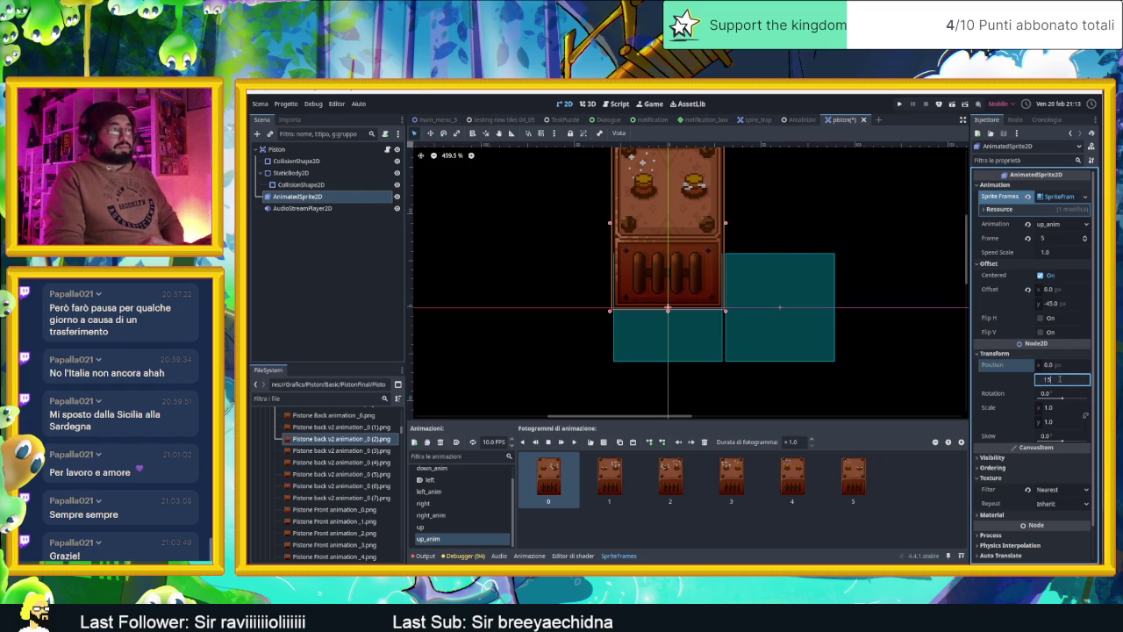
pyautogui.press('Return')
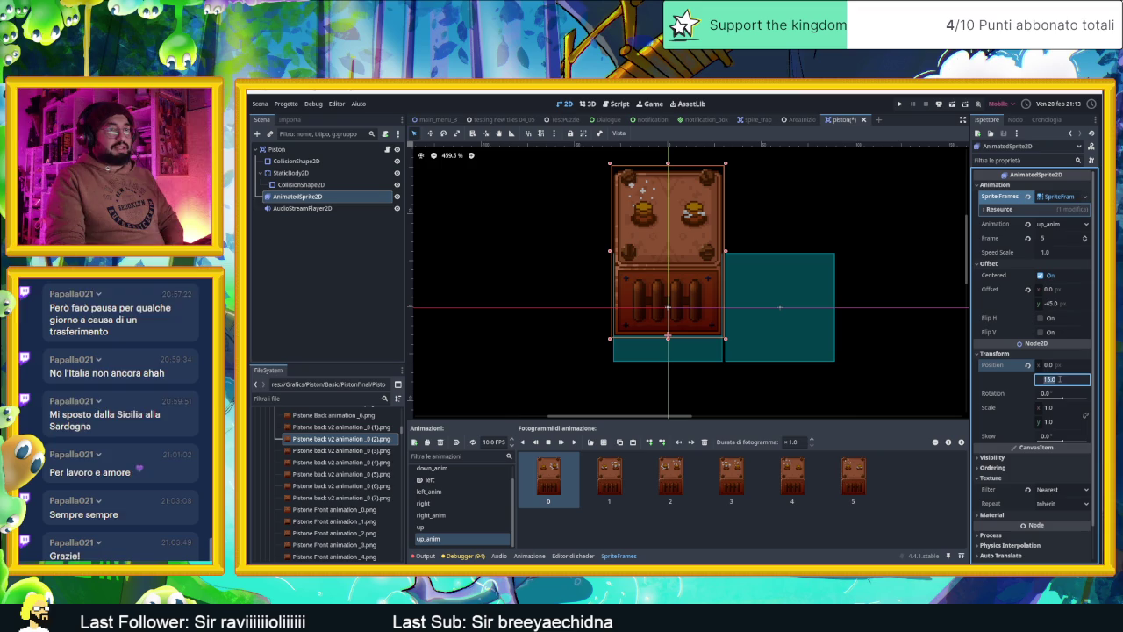
pyautogui.write('30')
pyautogui.press('Return')
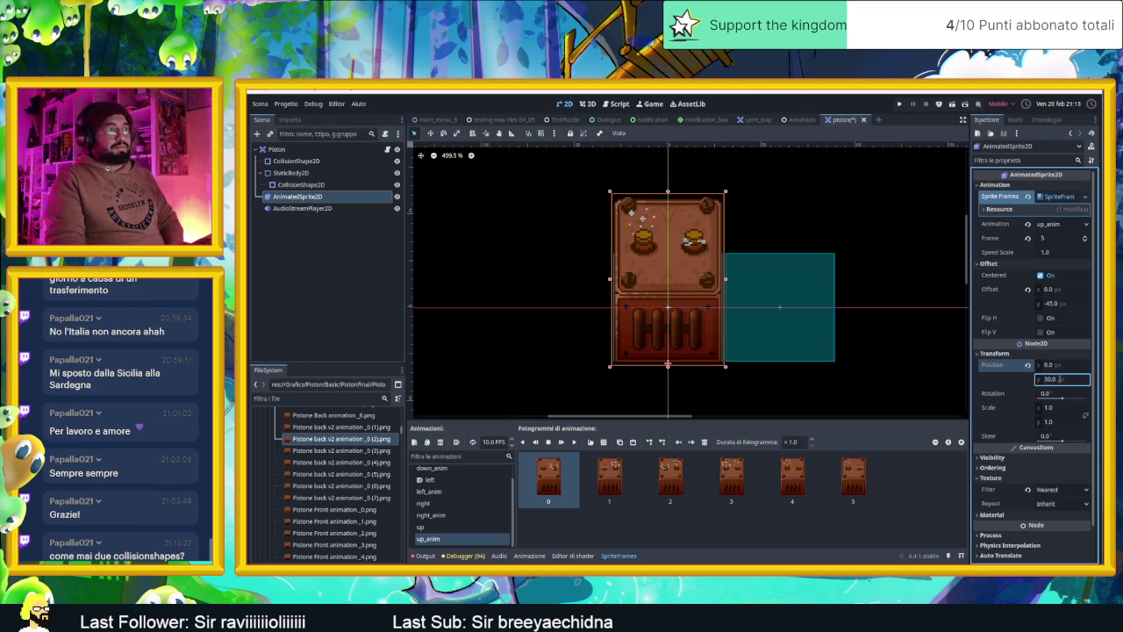
pyautogui.click(490, 345)
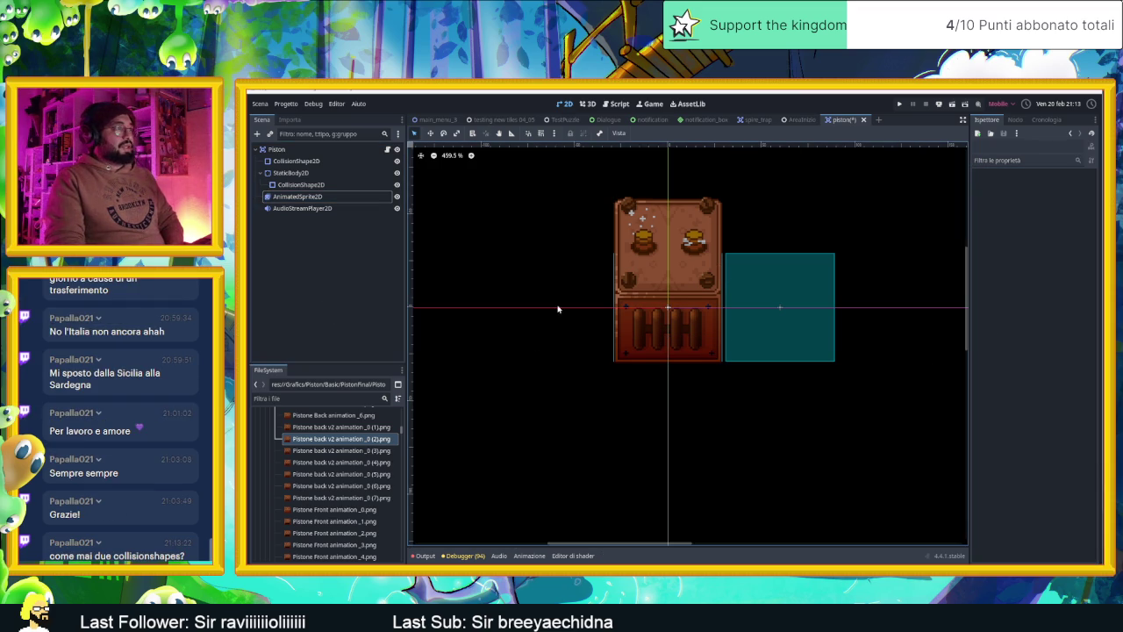
# Play the SpriteFrames preview, check the Piston and CollisionShape2D nodes, and save the scene.
pyautogui.click(329, 197)
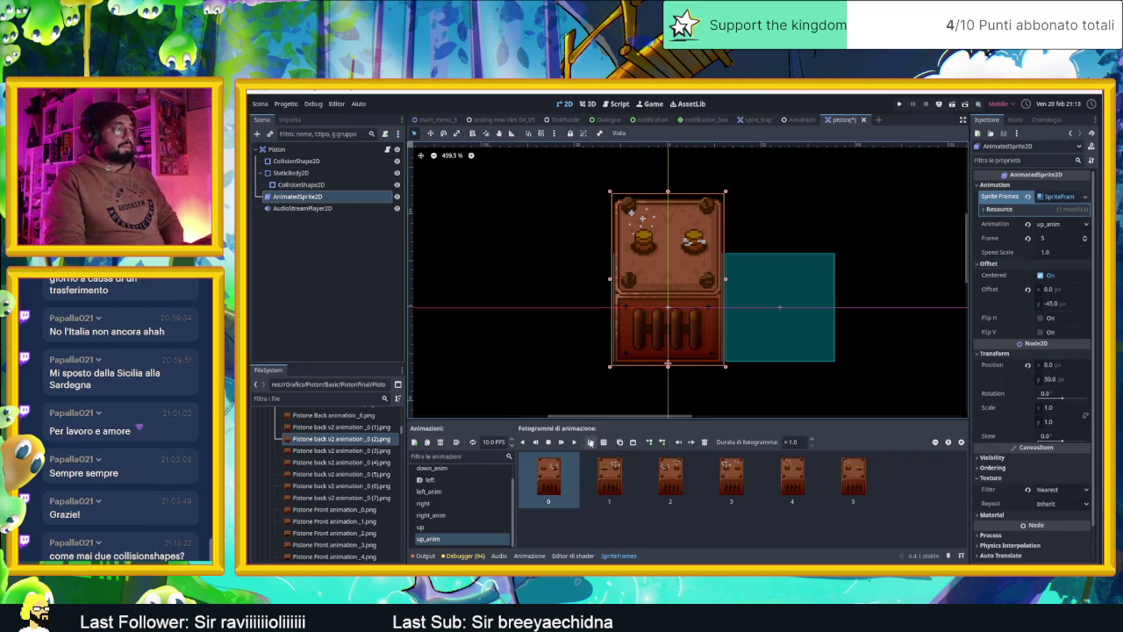
pyautogui.click(575, 442)
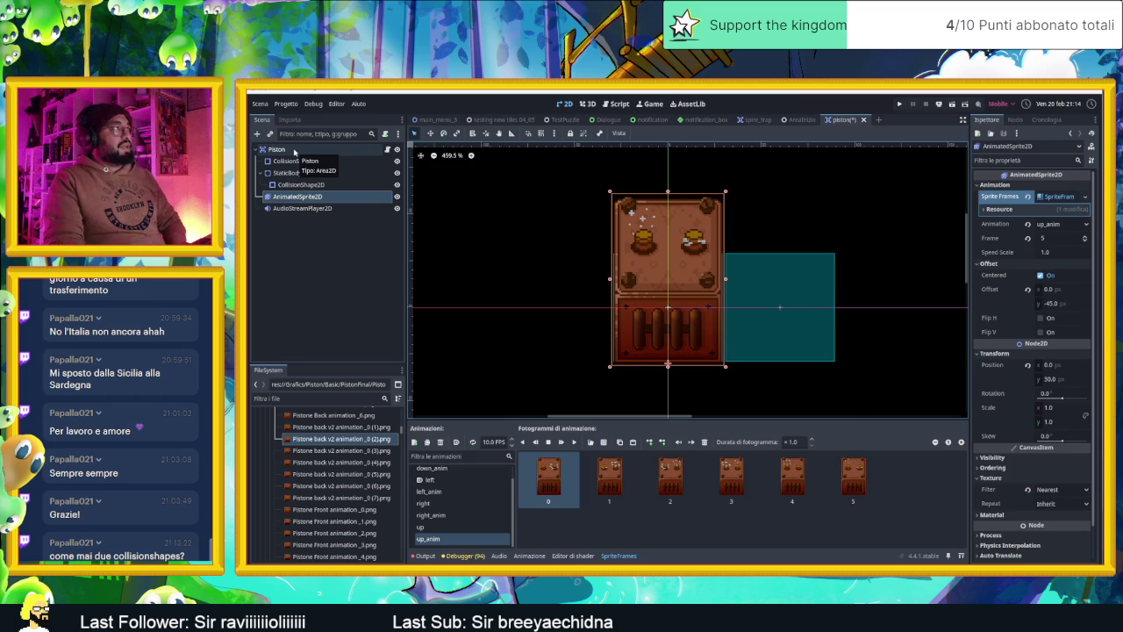
pyautogui.click(277, 149)
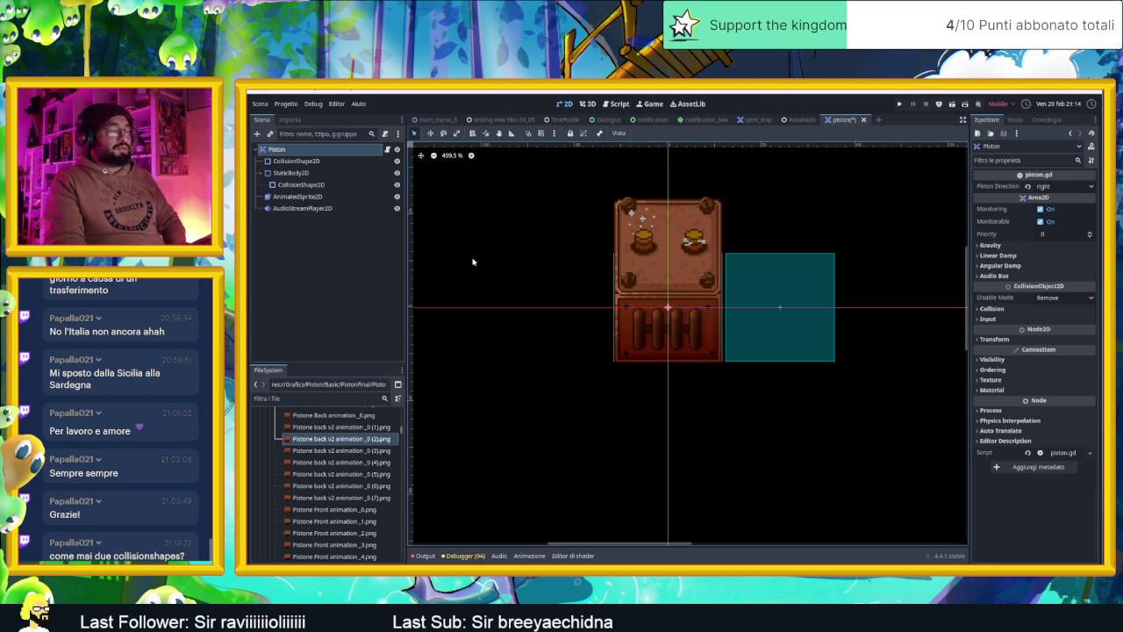
pyautogui.click(367, 164)
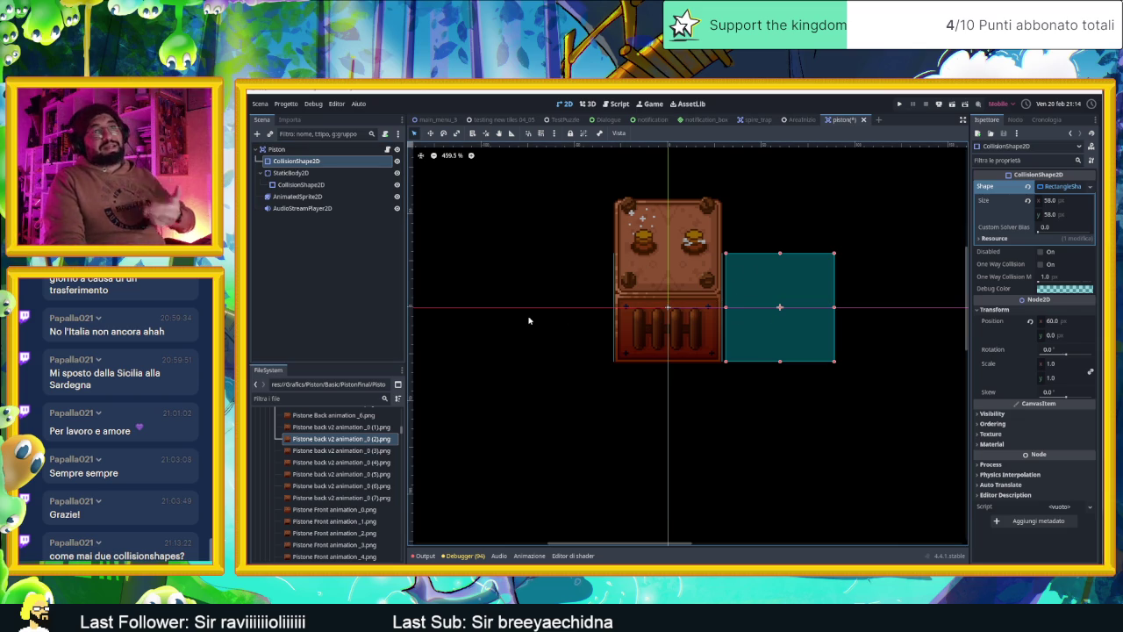
pyautogui.click(372, 284)
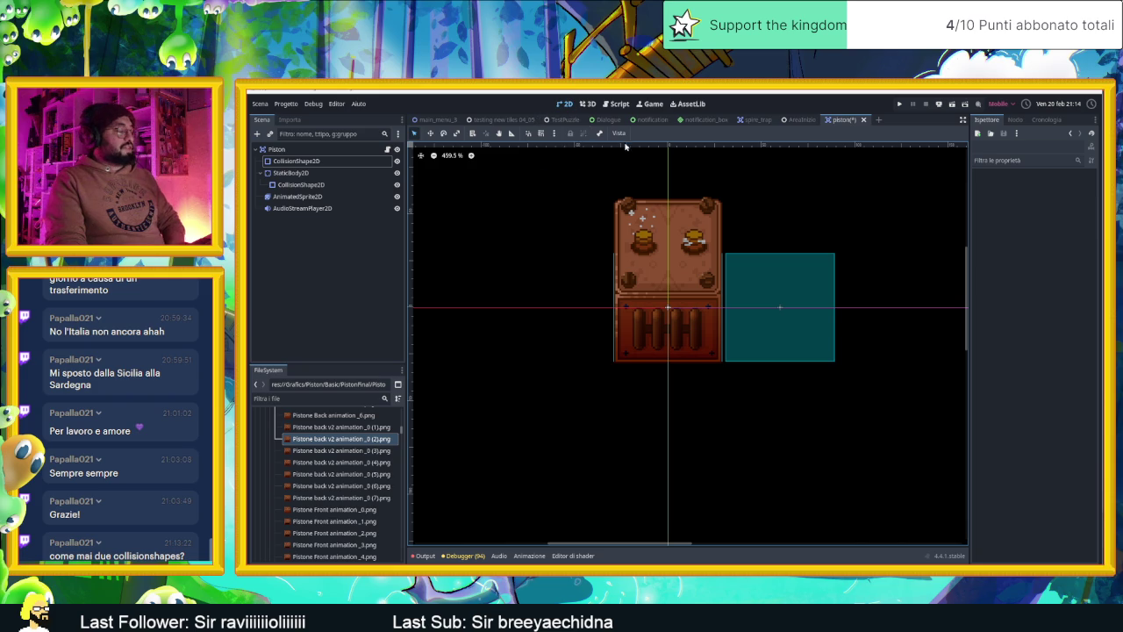
pyautogui.hotkey('ctrl', 's')
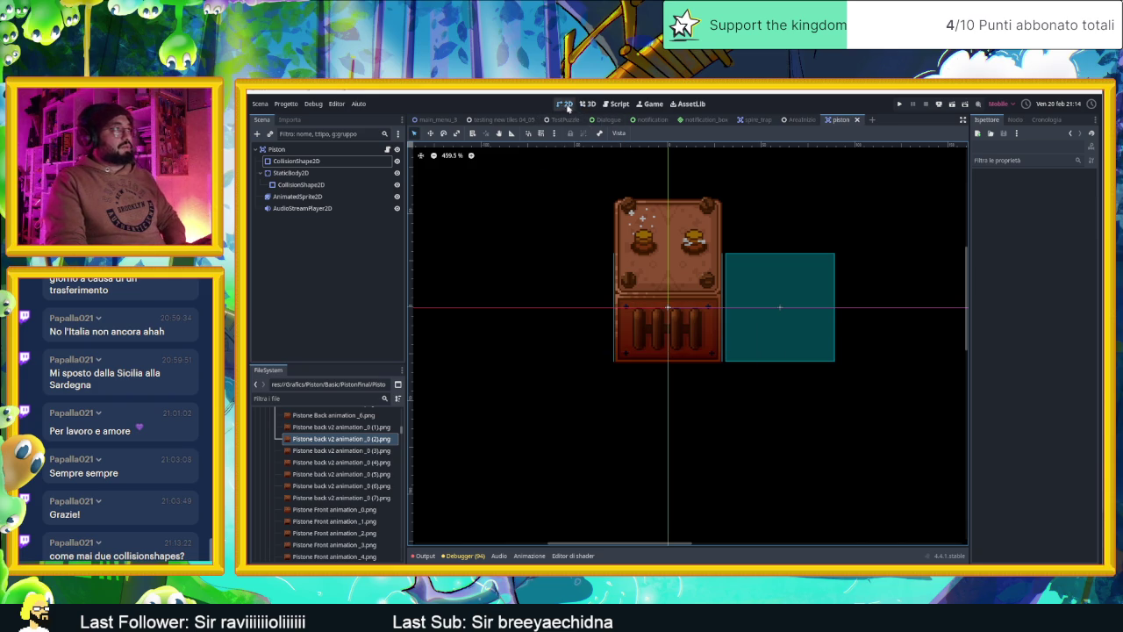
# Switch through the scene tabs to the AreaInizio level and zoom out on the dungeon map.
pyautogui.click(500, 118)
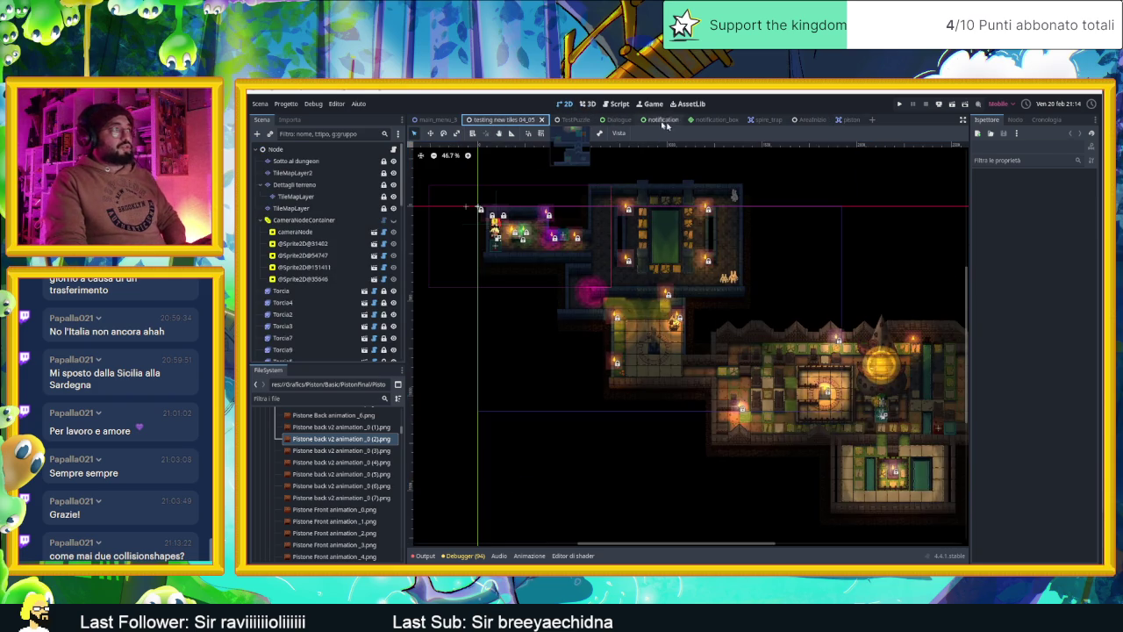
pyautogui.click(562, 119)
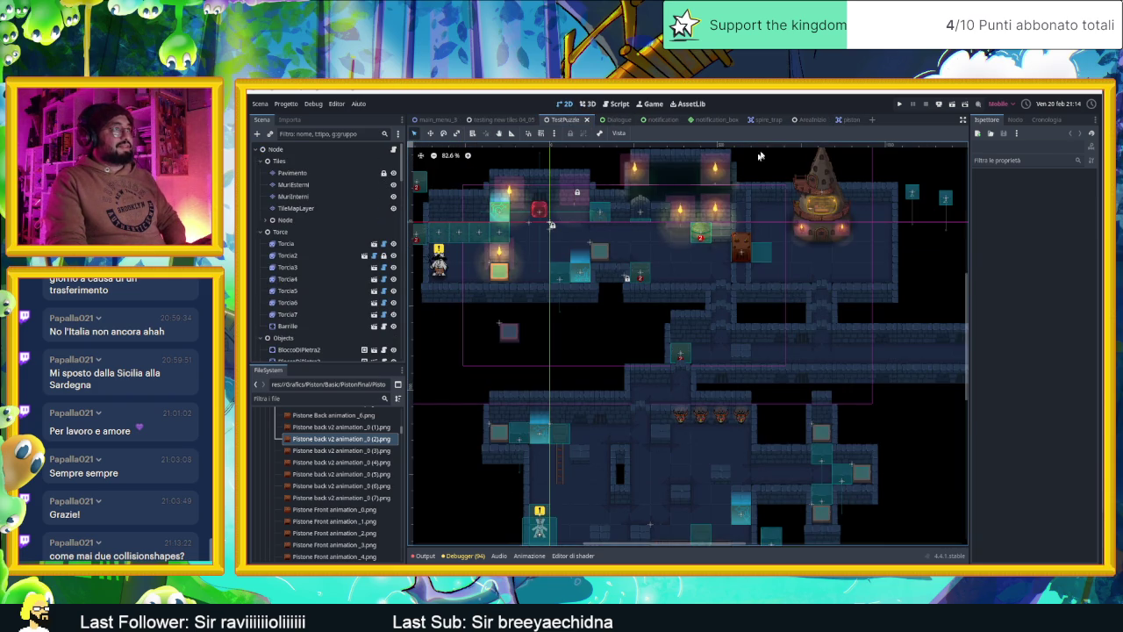
pyautogui.click(805, 120)
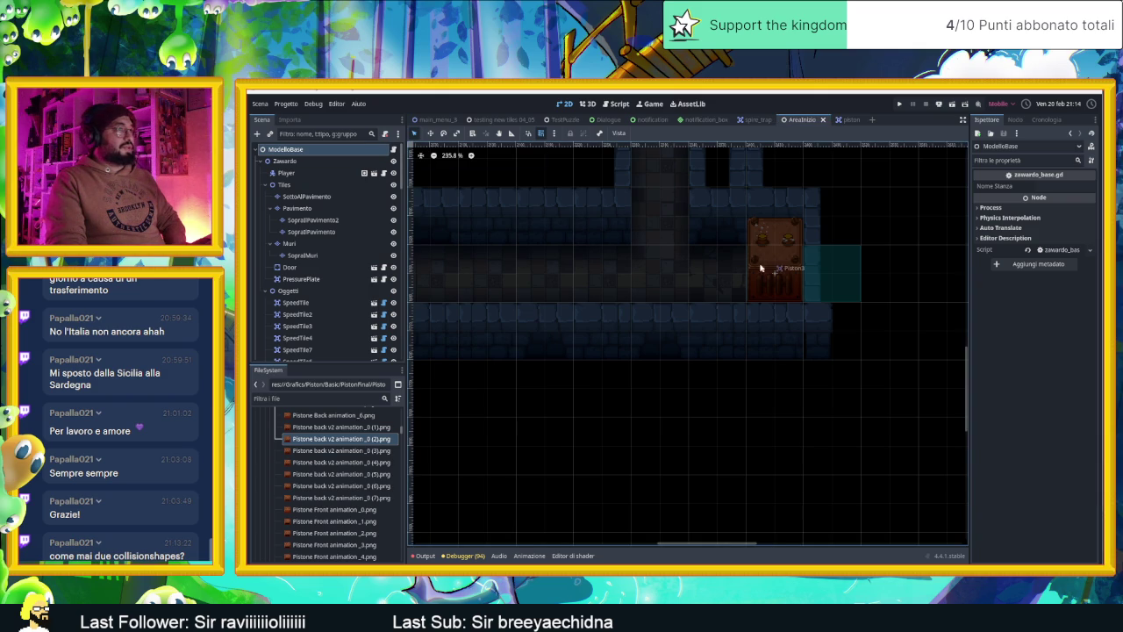
pyautogui.scroll(-6, 761, 268)
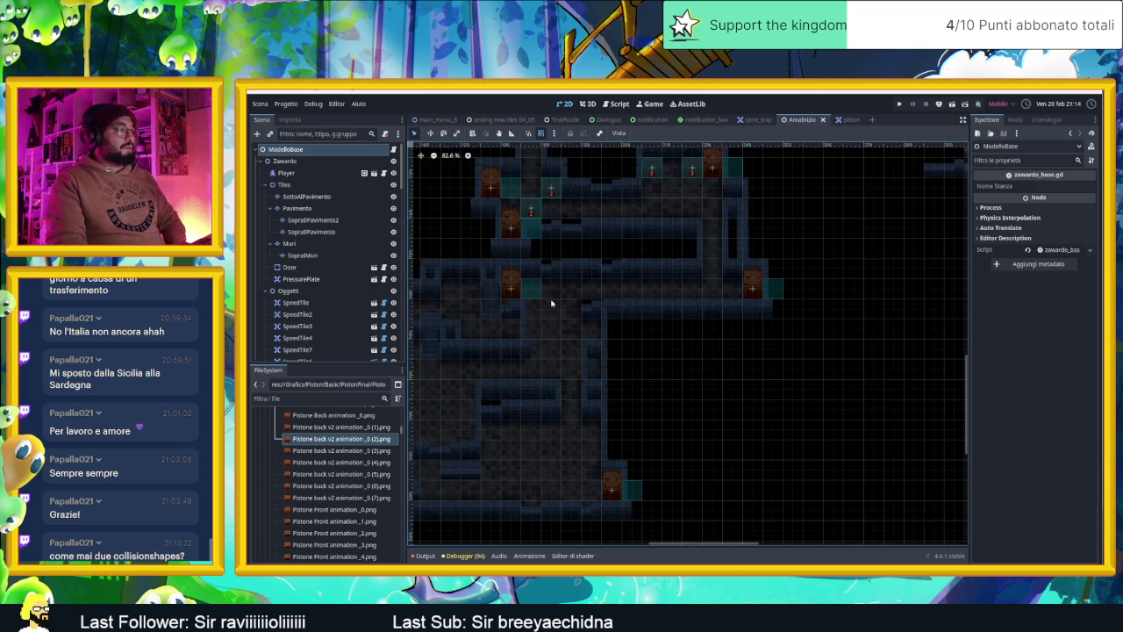
pyautogui.scroll(-1, 620, 334)
pyautogui.hscroll(-2, 737, 340)
pyautogui.click(695, 473)
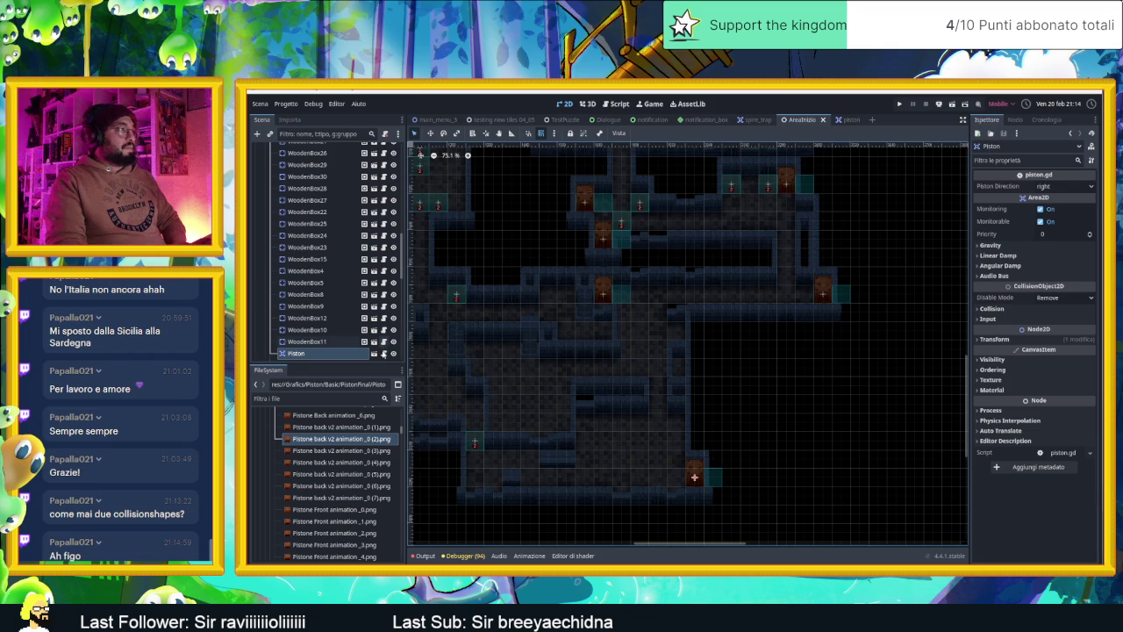
pyautogui.click(383, 353)
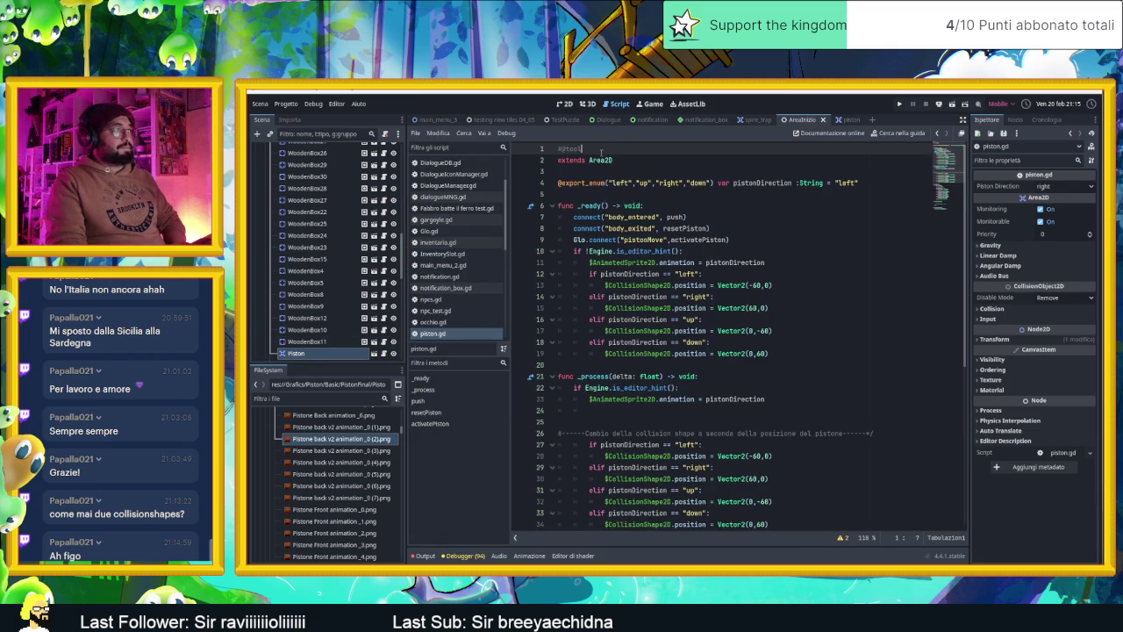
pyautogui.hotkey('ctrl', 'k')
pyautogui.click(566, 103)
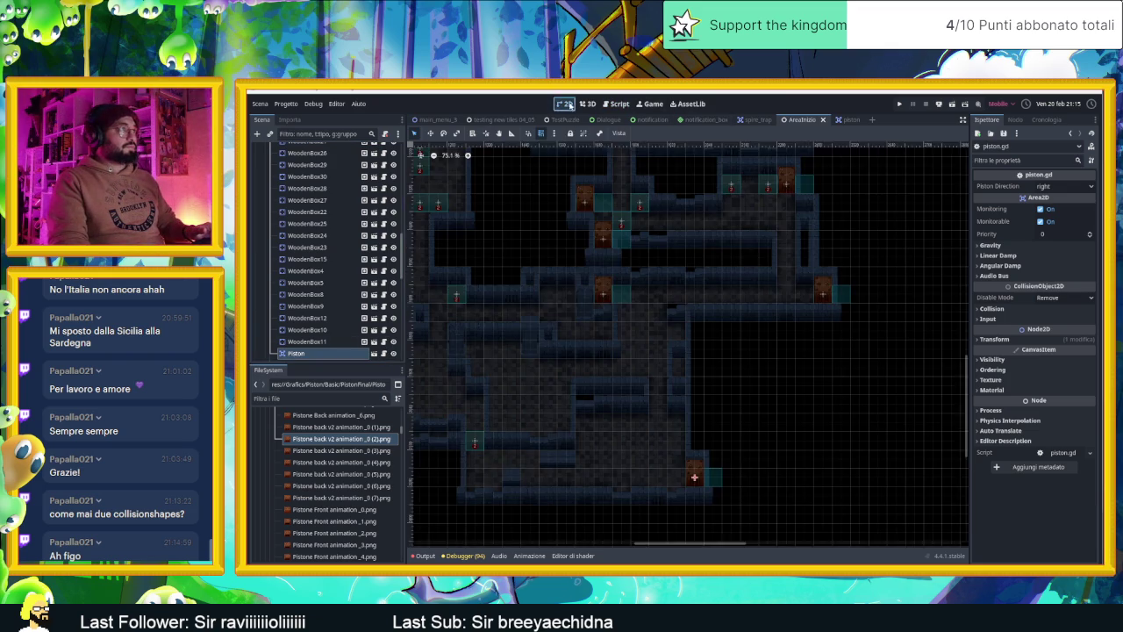
pyautogui.hotkey('ctrl', 's')
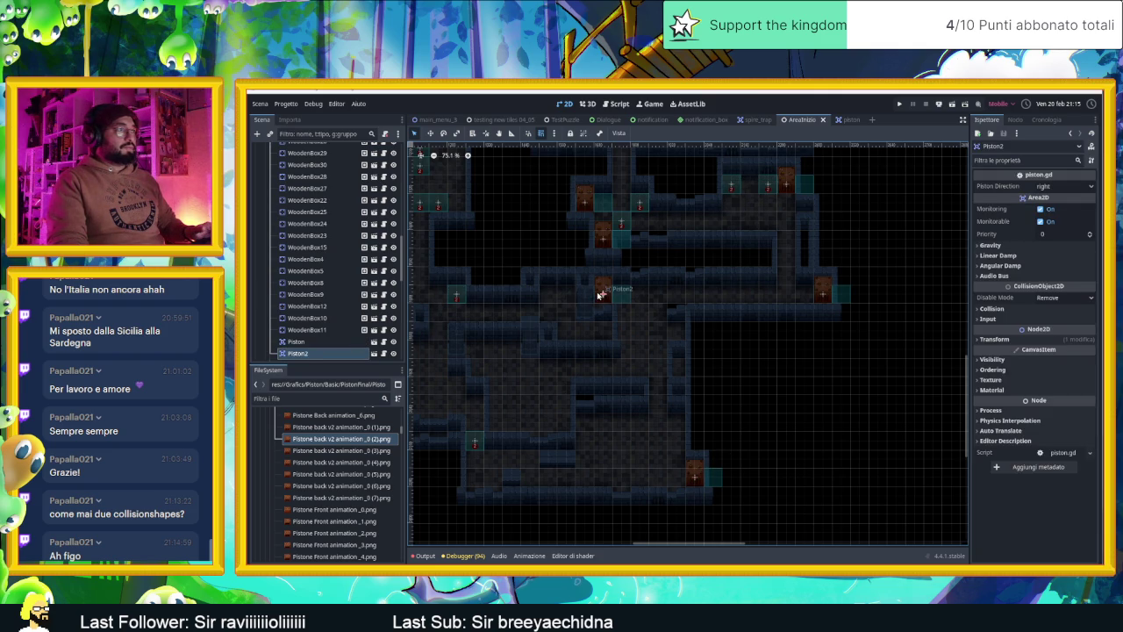
# Set the level piston's Piston Direction to left, save the level, and run it.
pyautogui.click(695, 467)
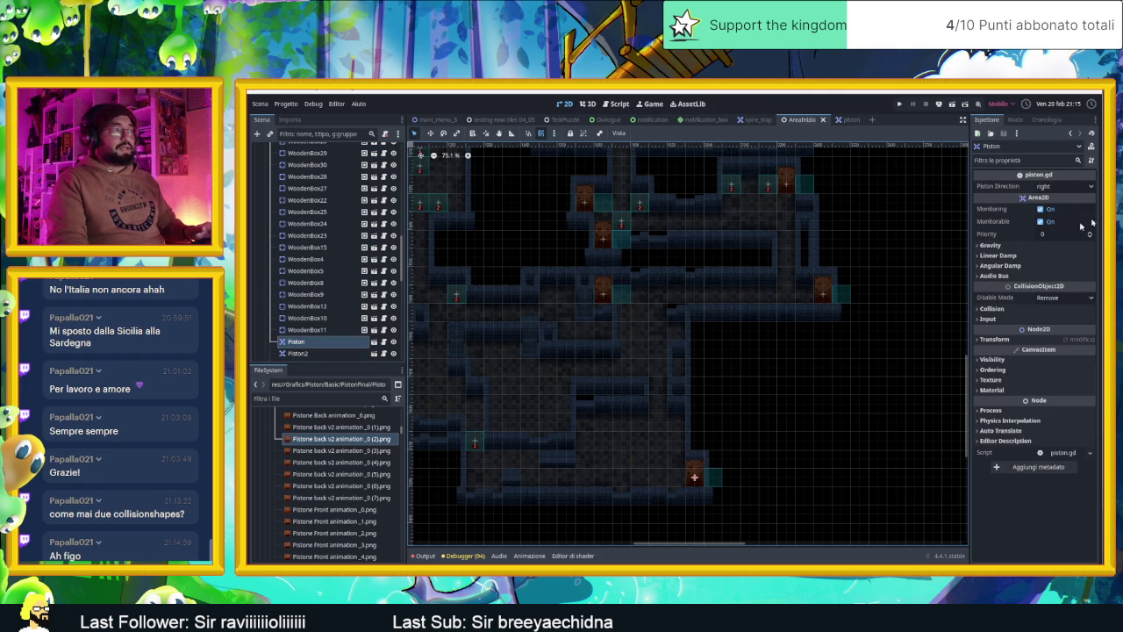
pyautogui.click(1064, 186)
pyautogui.click(1058, 201)
pyautogui.click(853, 365)
pyautogui.hotkey('ctrl', 's')
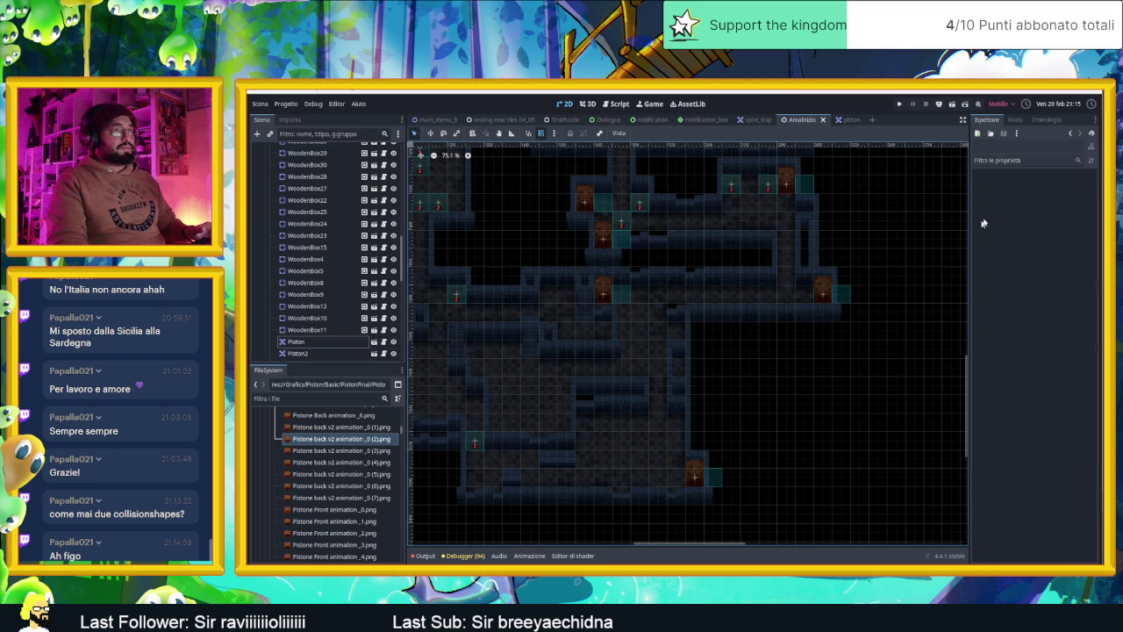
pyautogui.click(693, 476)
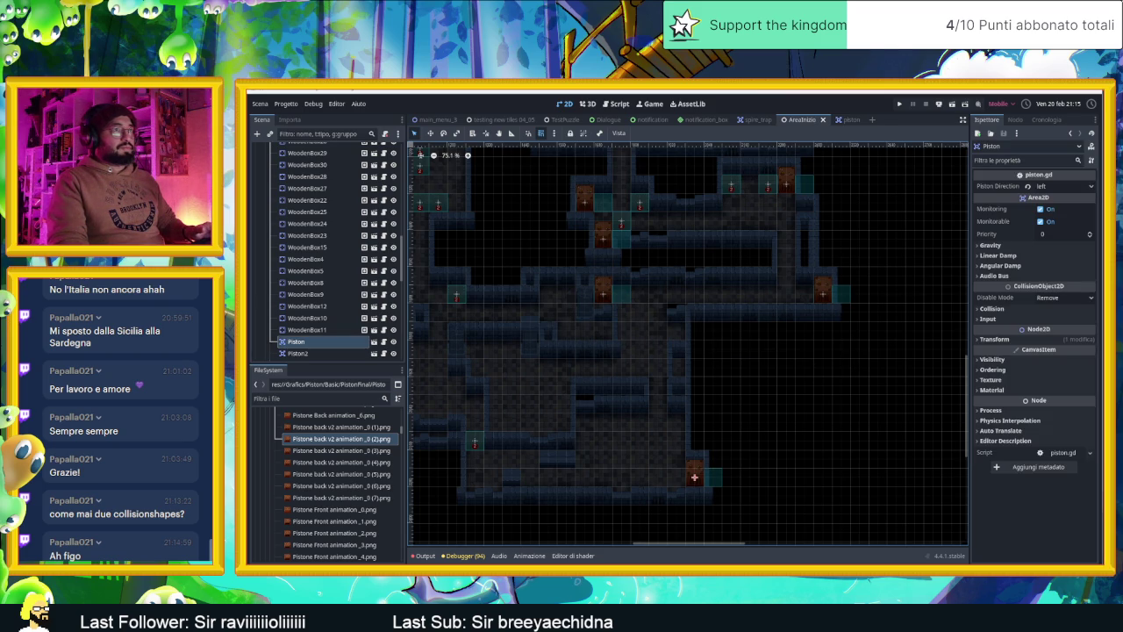
pyautogui.hotkey('ctrl', 's')
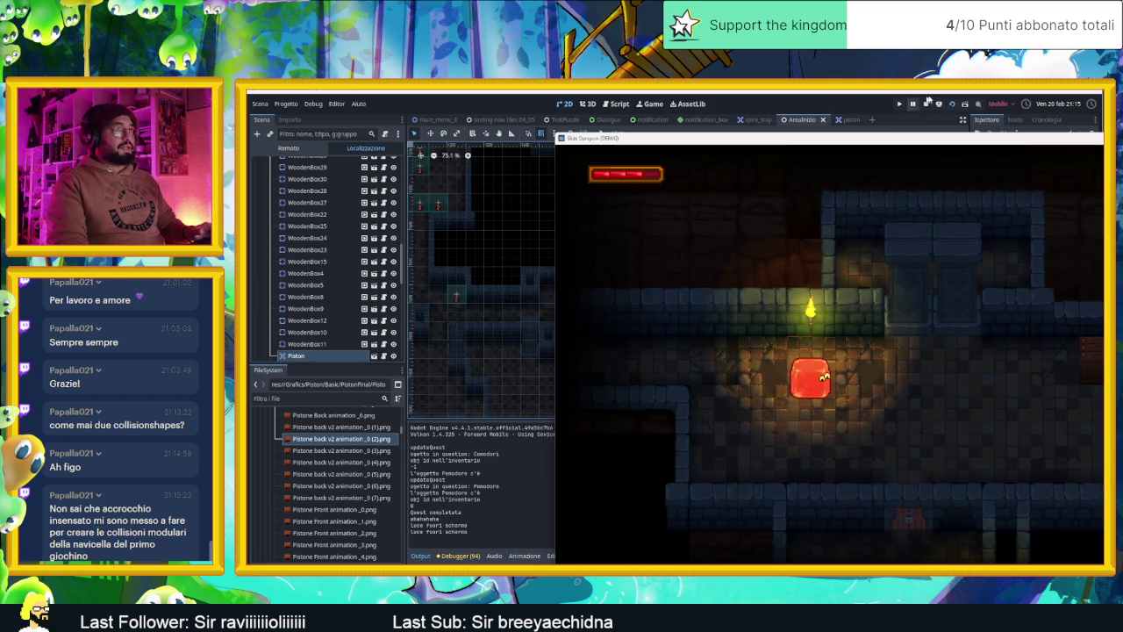
# Stop the game, enable Visible Collision Shapes in the Debug menu, and relaunch the level.
pyautogui.click(926, 104)
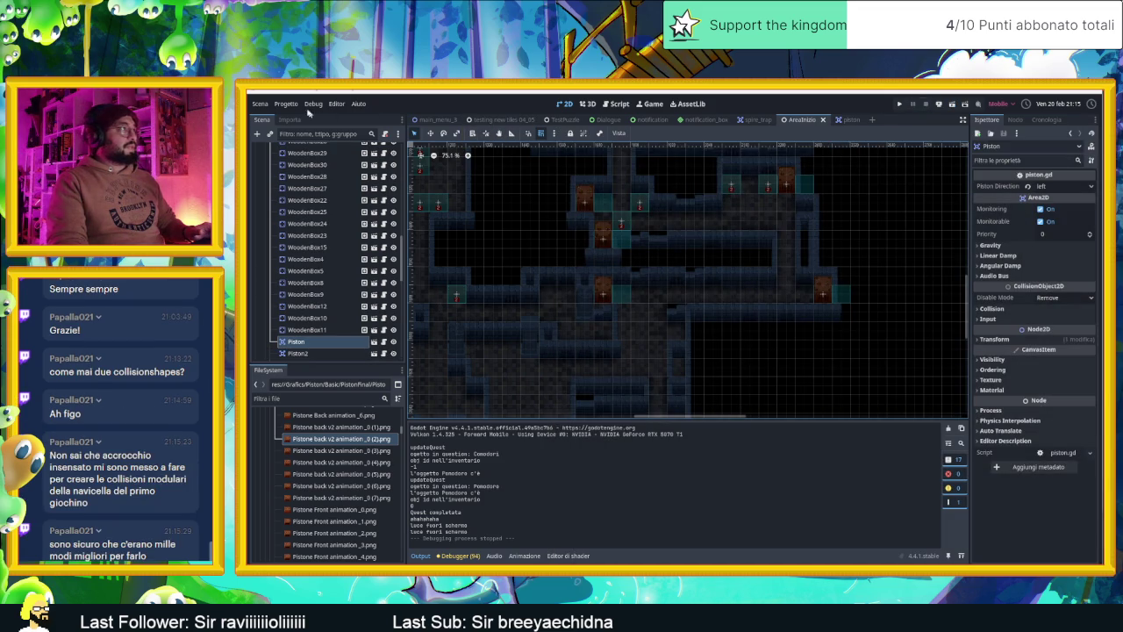
pyautogui.click(337, 104)
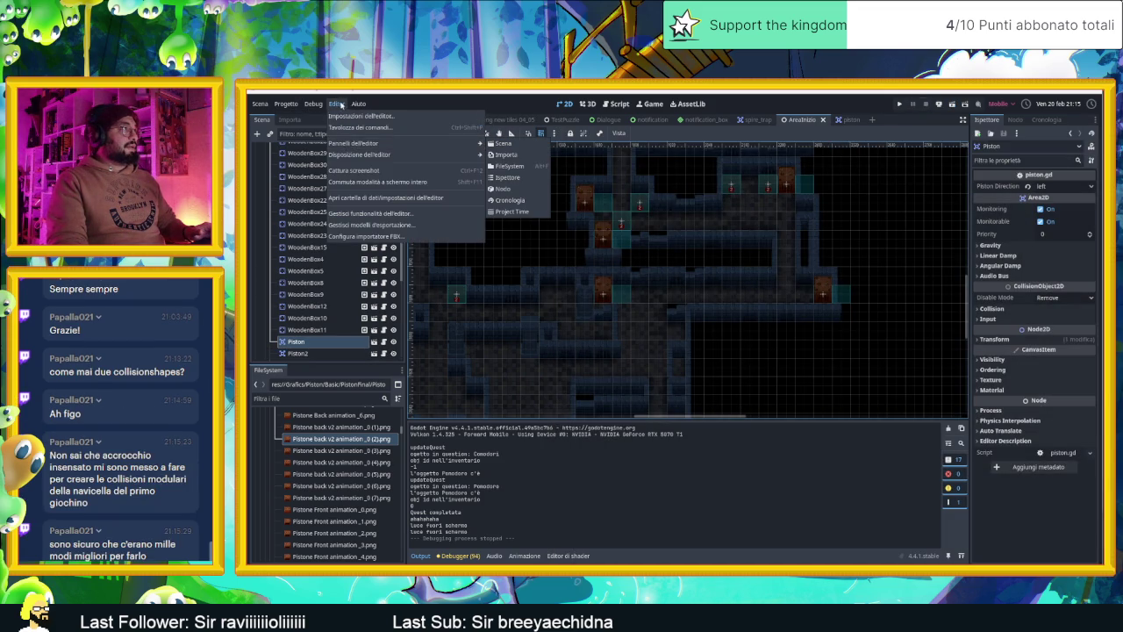
pyautogui.click(316, 104)
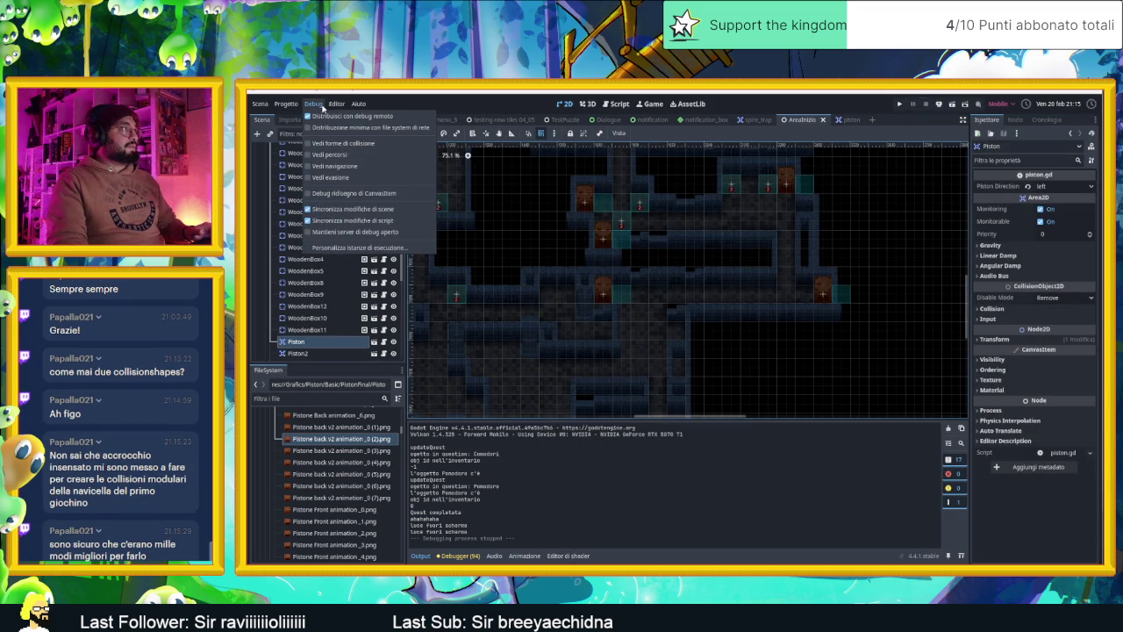
pyautogui.click(355, 146)
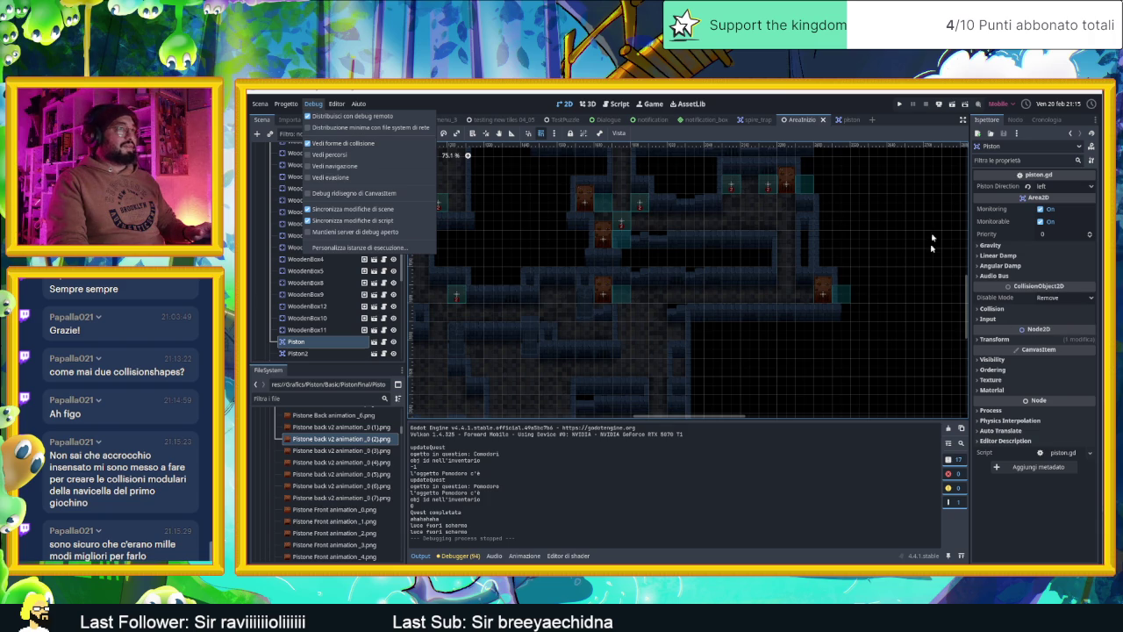
pyautogui.click(953, 107)
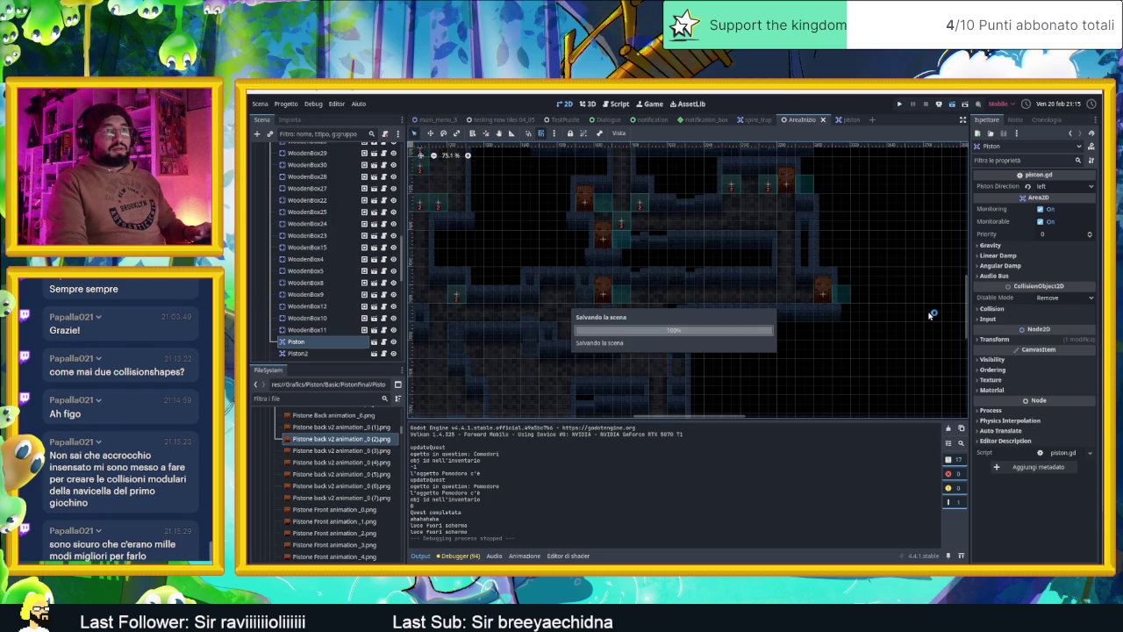
pyautogui.moveTo(895, 138); pyautogui.dragTo(584, 91)
# Walk and jump the red character through the first rooms up to the piston.
pyautogui.press('Right')
pyautogui.press('Up')
pyautogui.press('Right')
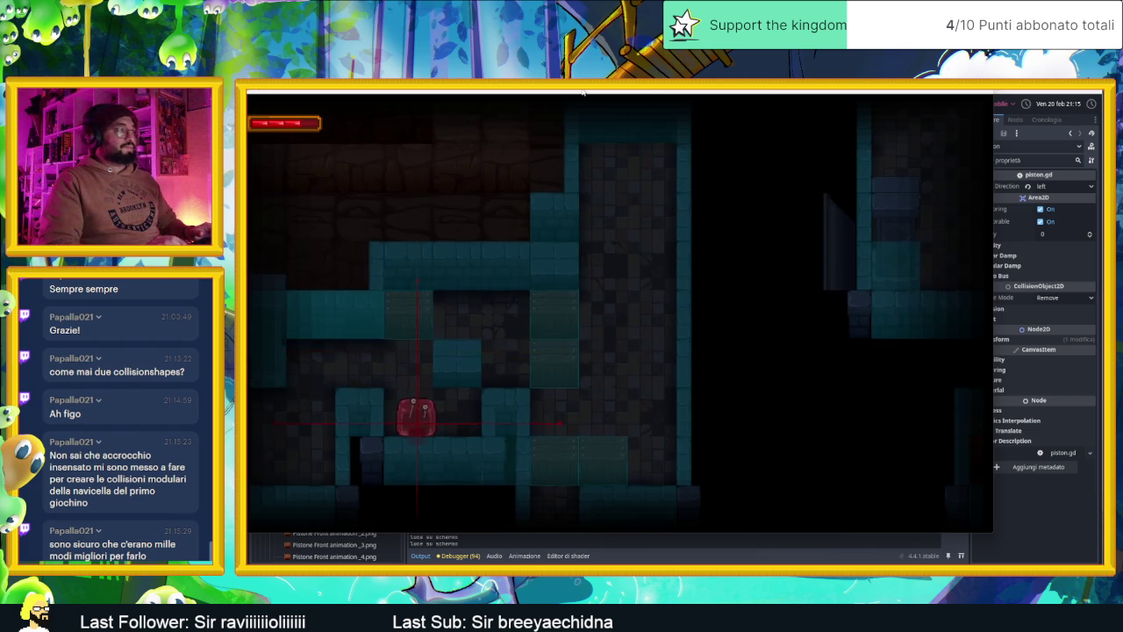
pyautogui.press('Up')
pyautogui.press('Right')
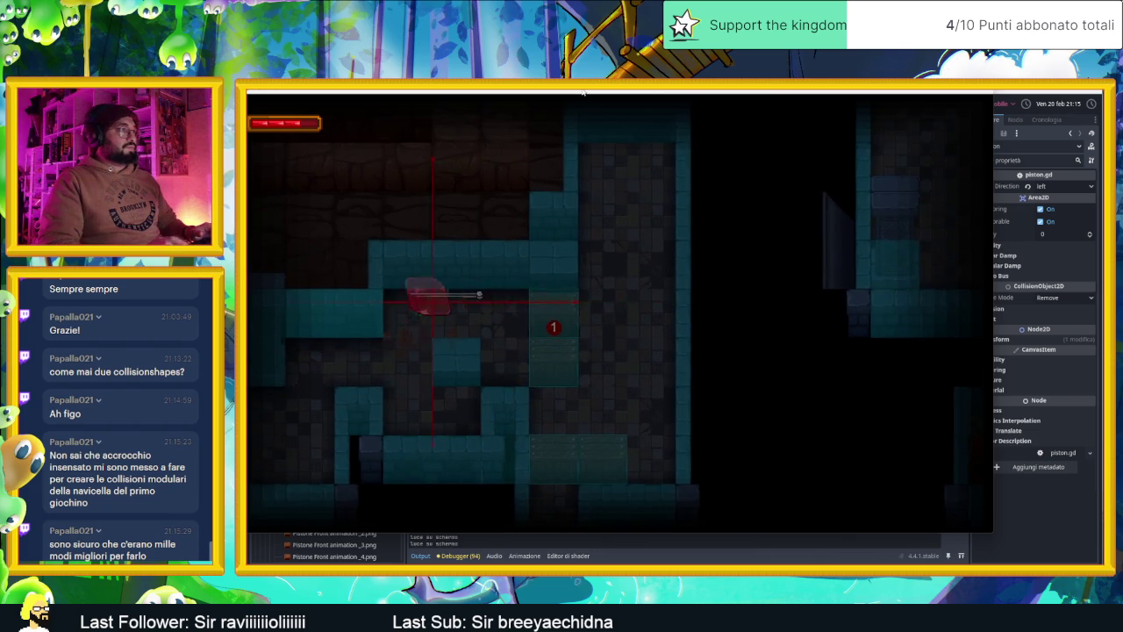
pyautogui.press('Left')
pyautogui.press('Up')
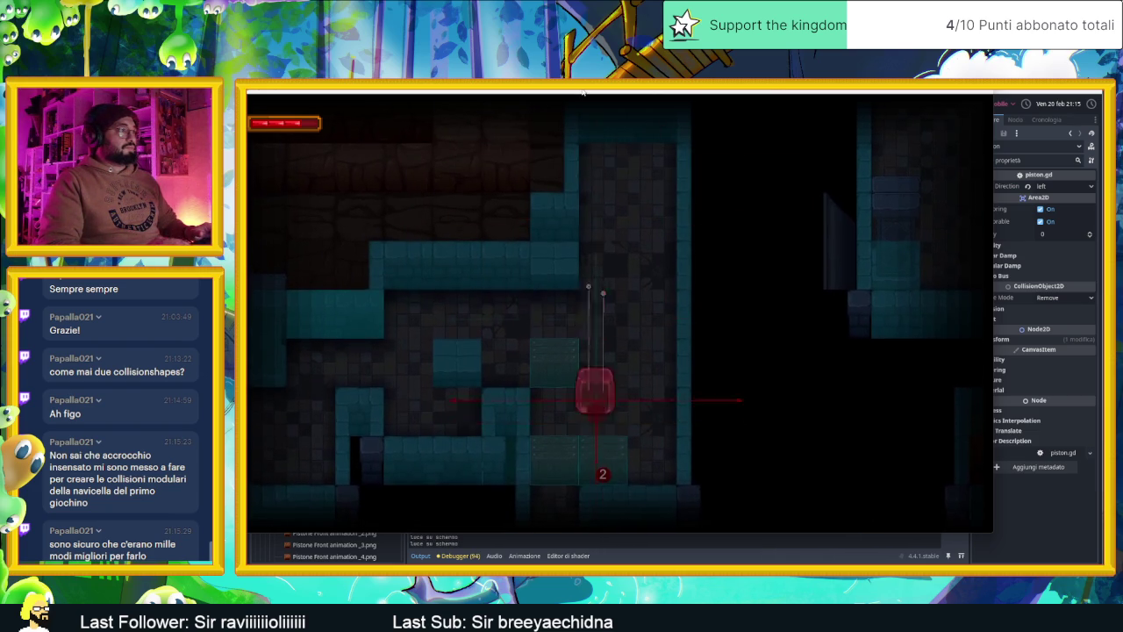
pyautogui.press('Left')
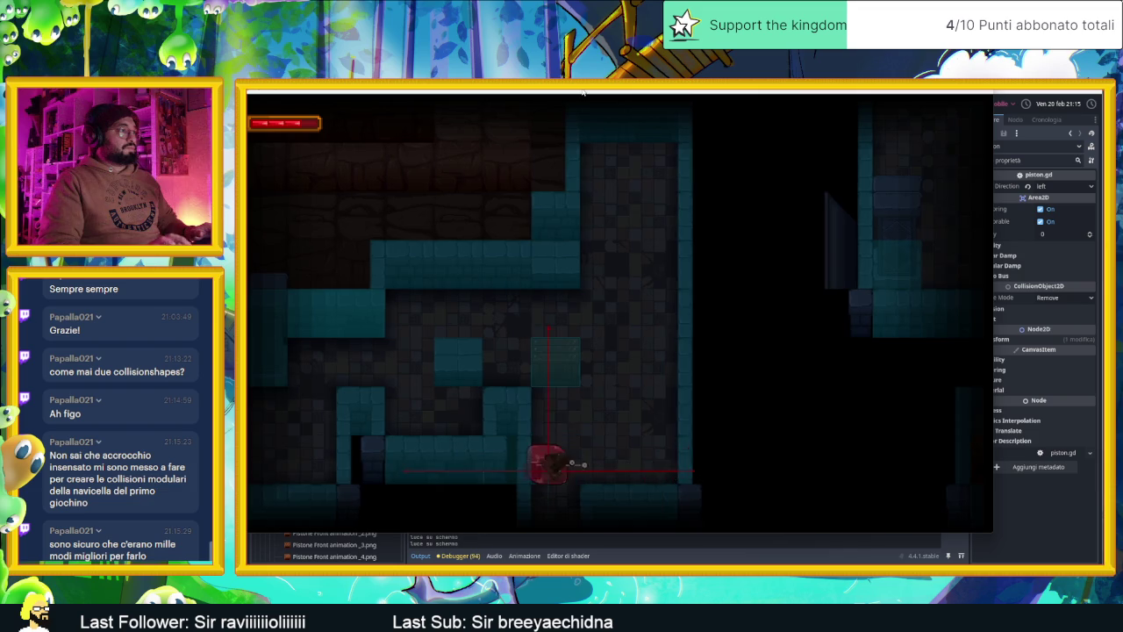
pyautogui.press('Right')
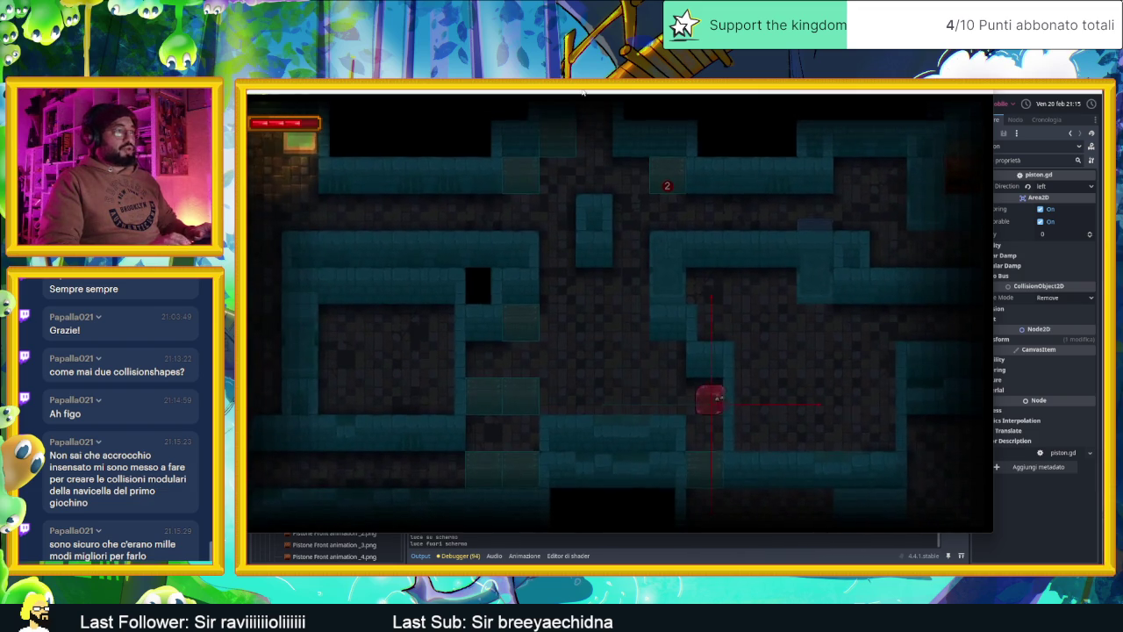
pyautogui.press('Up')
pyautogui.press('Right')
pyautogui.press('Right')
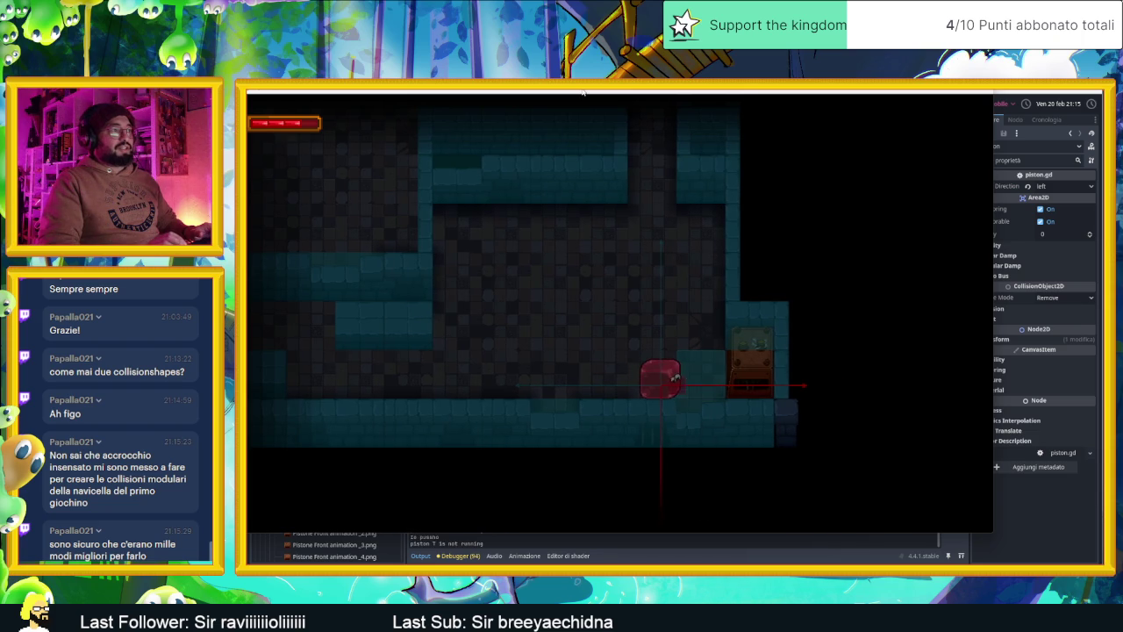
pyautogui.press('Up')
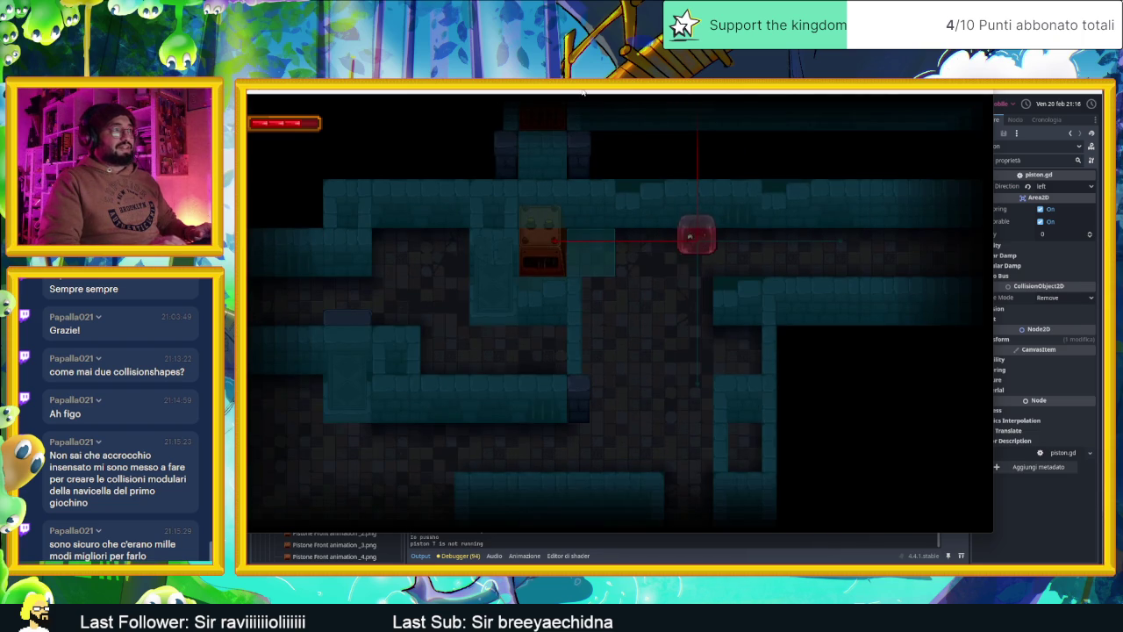
pyautogui.press('Right')
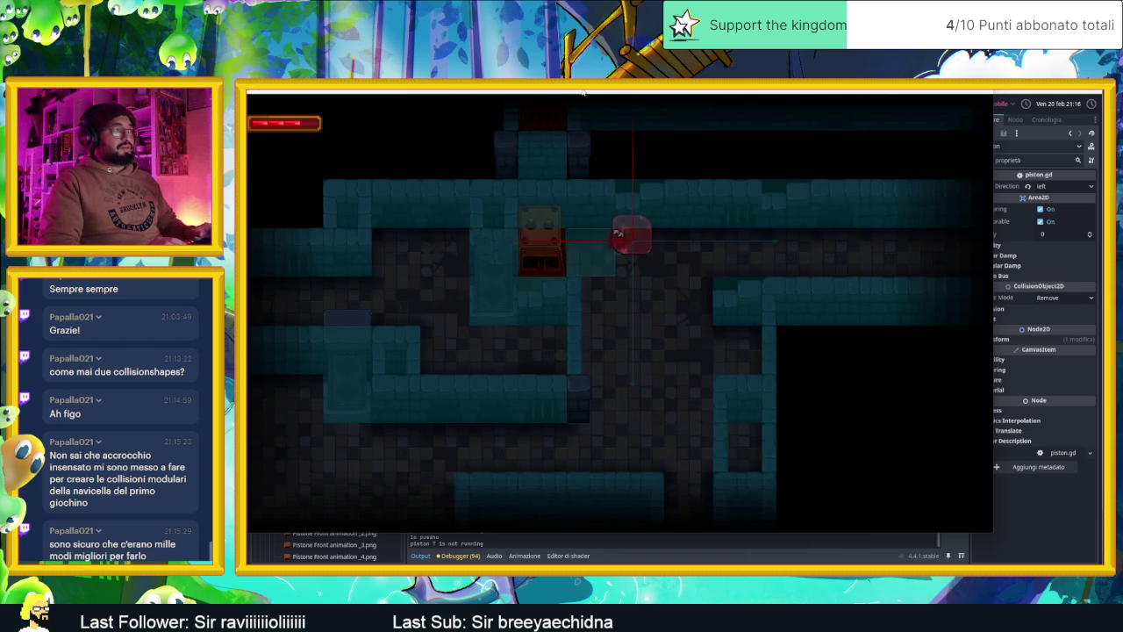
pyautogui.press('Left')
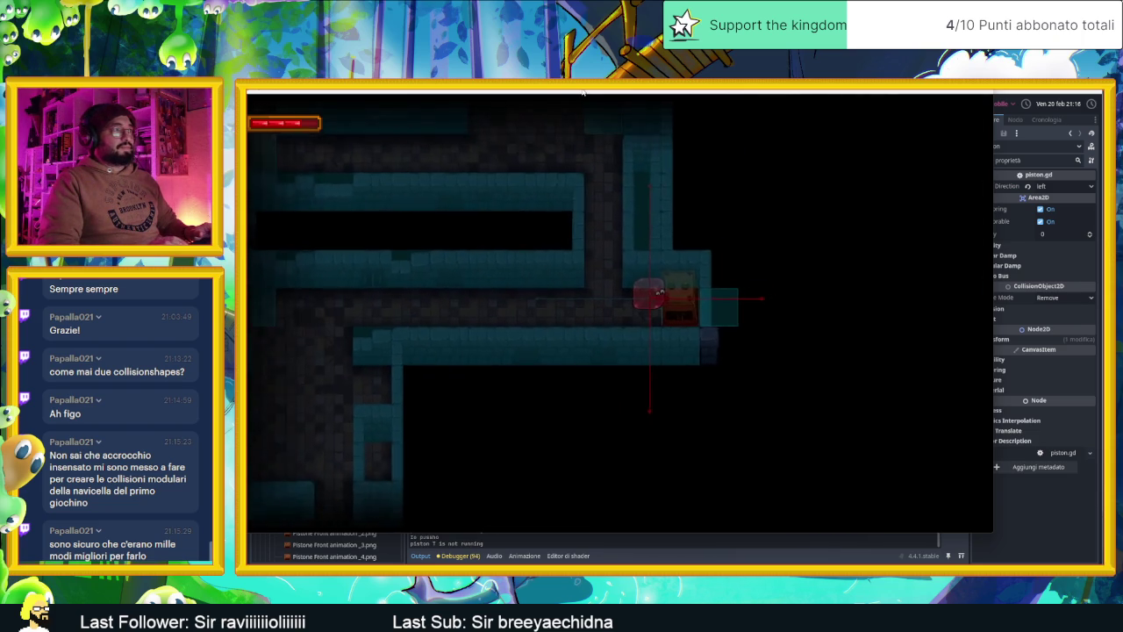
# Move the character through the corridors, lit room and maze rooms.
pyautogui.press('Up')
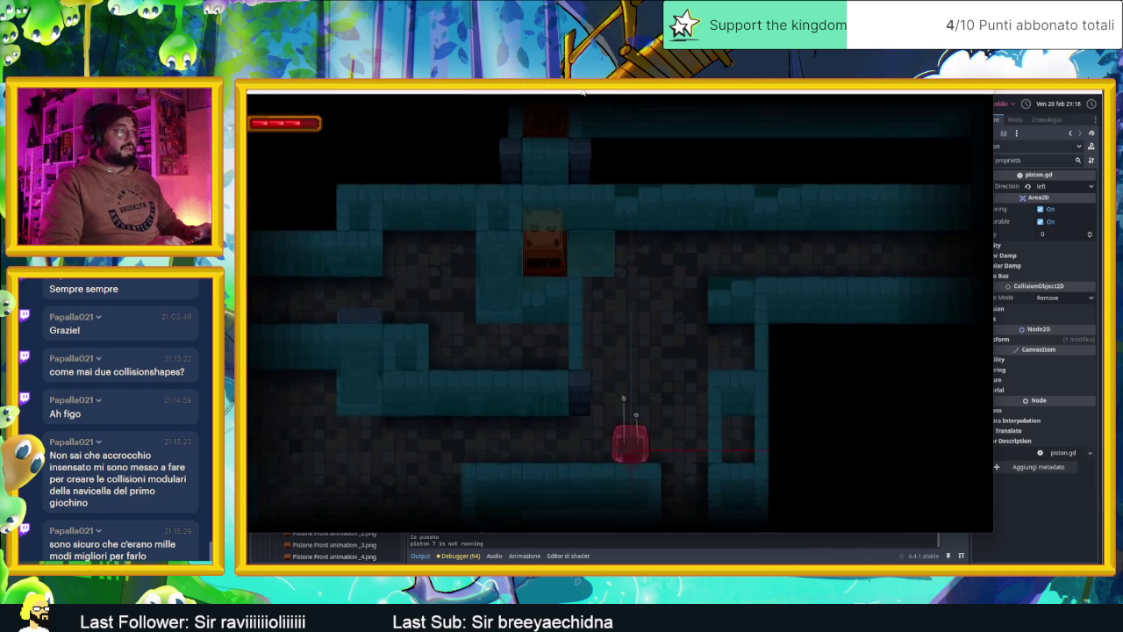
pyautogui.press('Right')
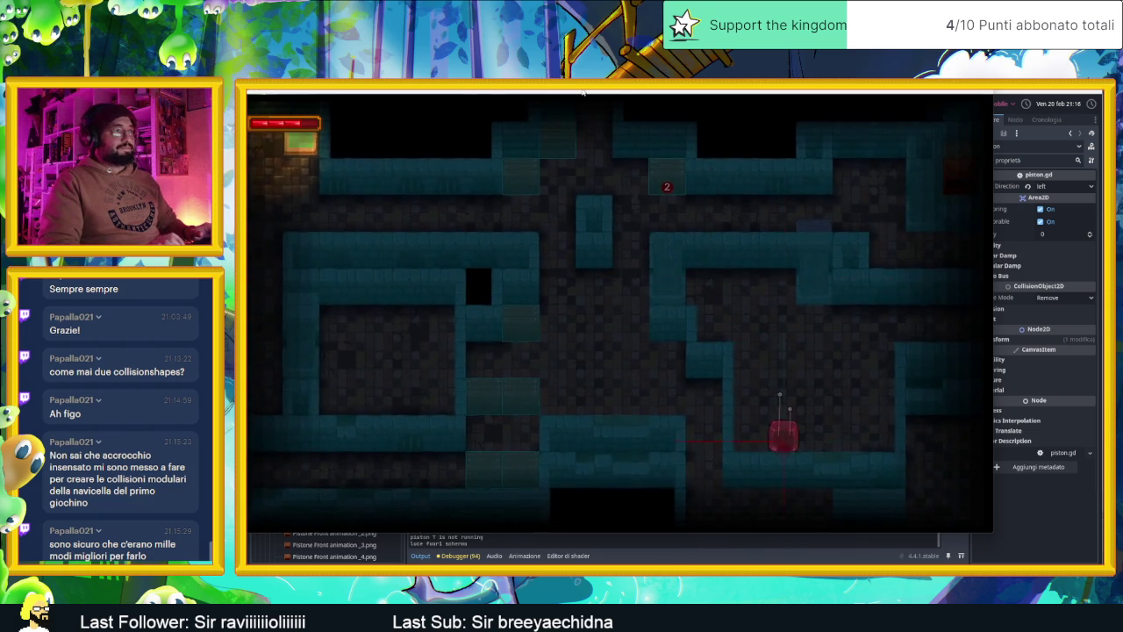
pyautogui.press('Left')
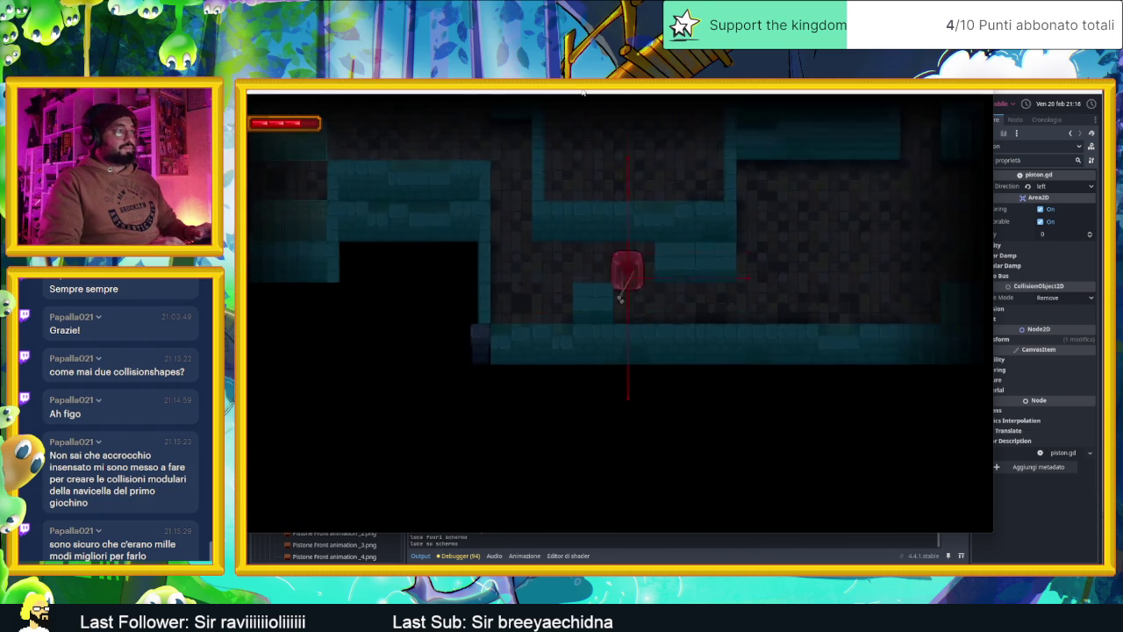
pyautogui.press('Up')
pyautogui.press('Down')
pyautogui.press('Right')
pyautogui.press('Left')
pyautogui.press('Right')
pyautogui.press('Left')
pyautogui.press('Up')
pyautogui.press('Down')
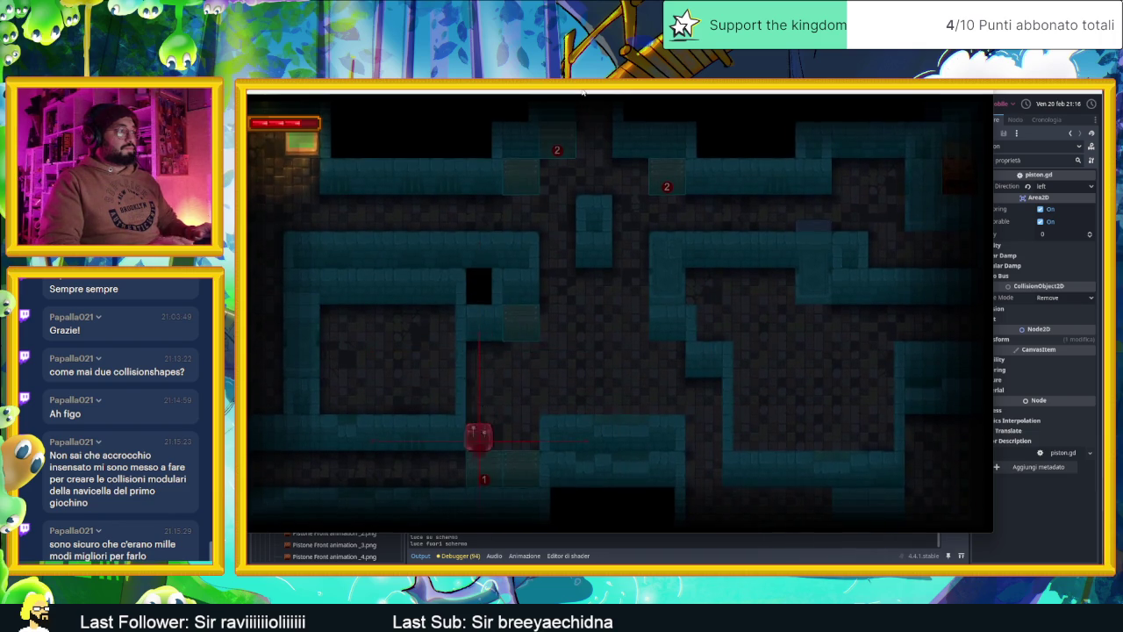
pyautogui.press('Right')
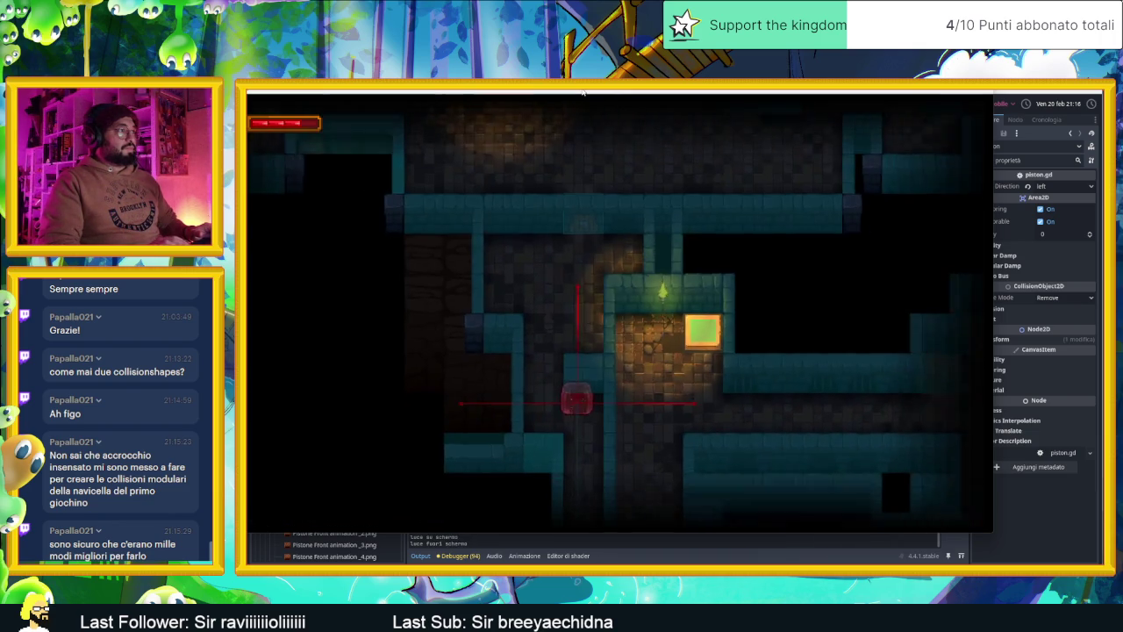
pyautogui.press('Up')
pyautogui.press('Right')
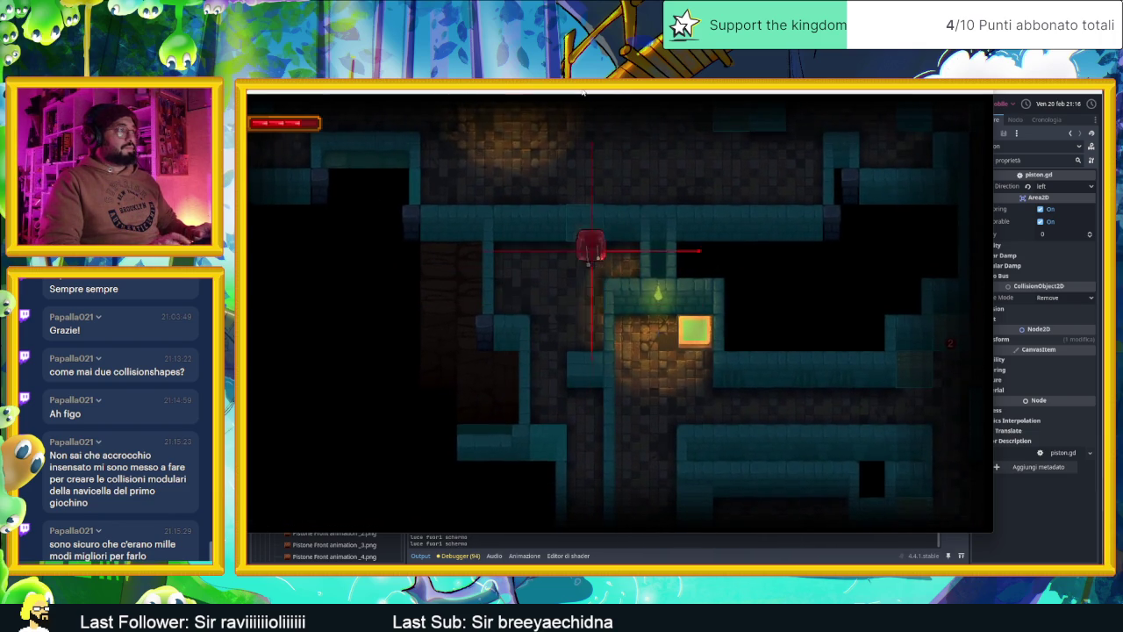
pyautogui.press('Down')
pyautogui.press('Left')
pyautogui.press('Down')
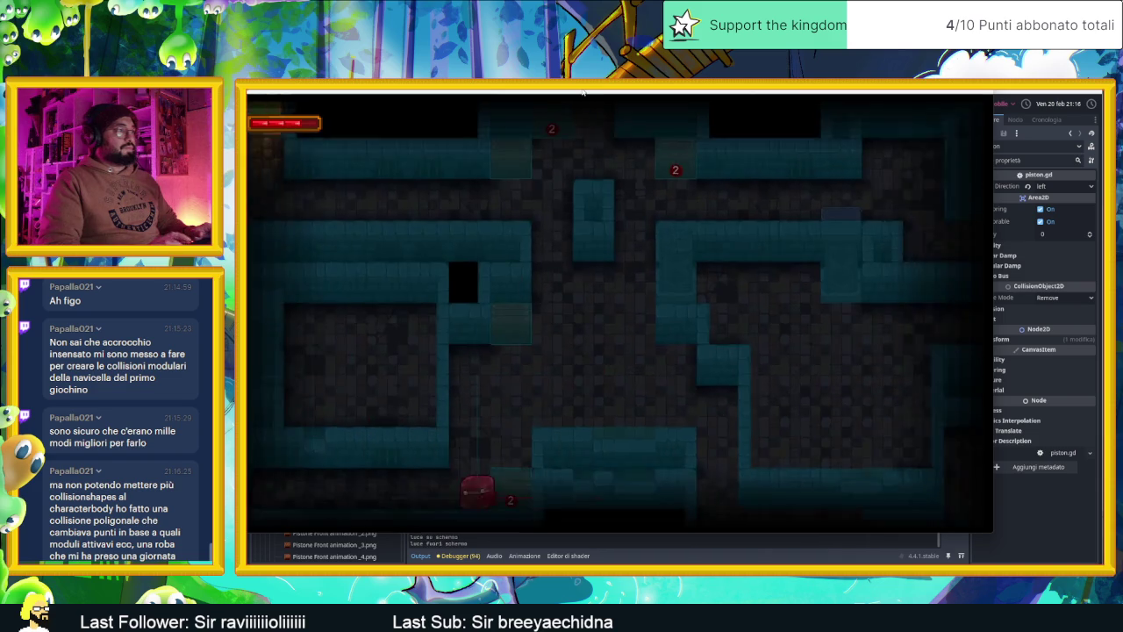
pyautogui.press('Up')
pyautogui.press('Right')
pyautogui.press('Down')
pyautogui.press('Left')
pyautogui.press('Up')
pyautogui.press('Down')
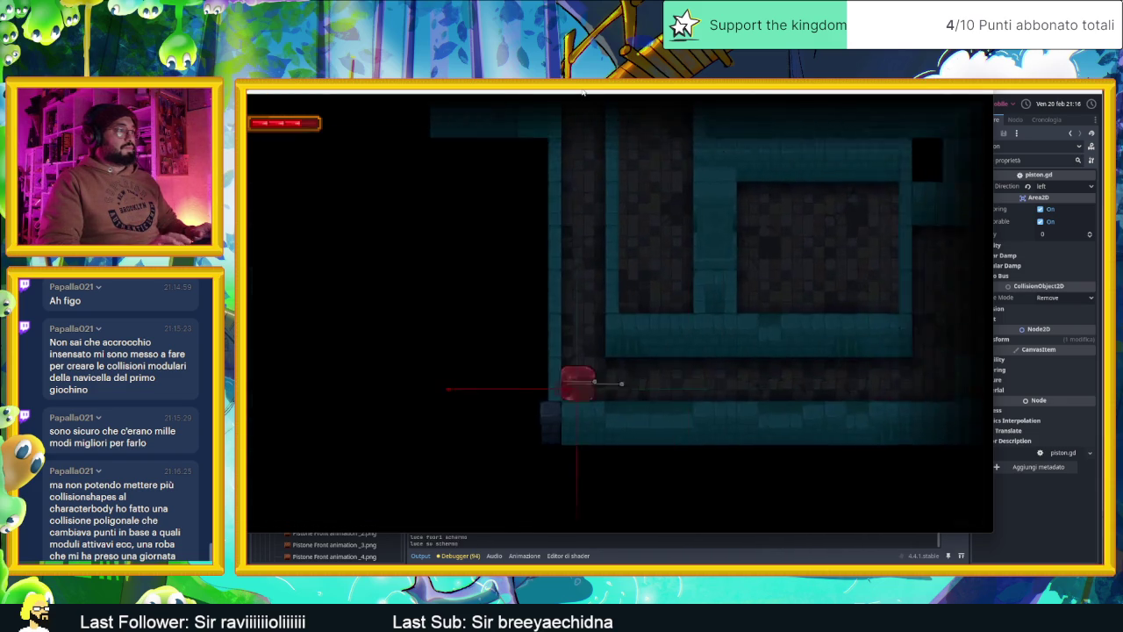
pyautogui.press('Up')
pyautogui.press('Down')
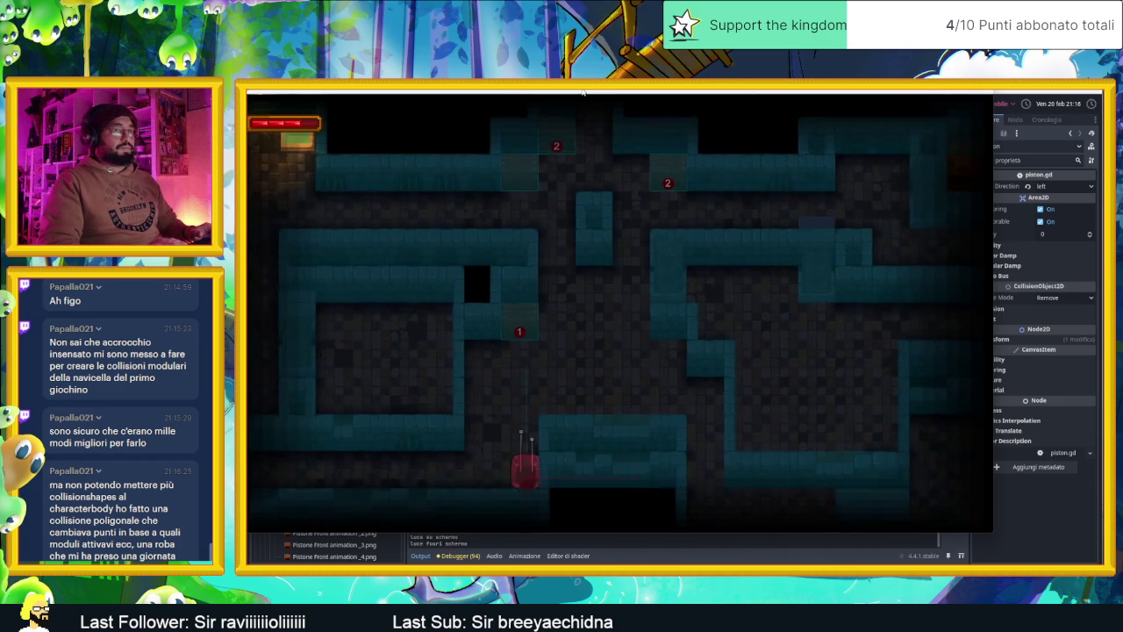
pyautogui.press('Right')
pyautogui.press('Up')
pyautogui.press('Left')
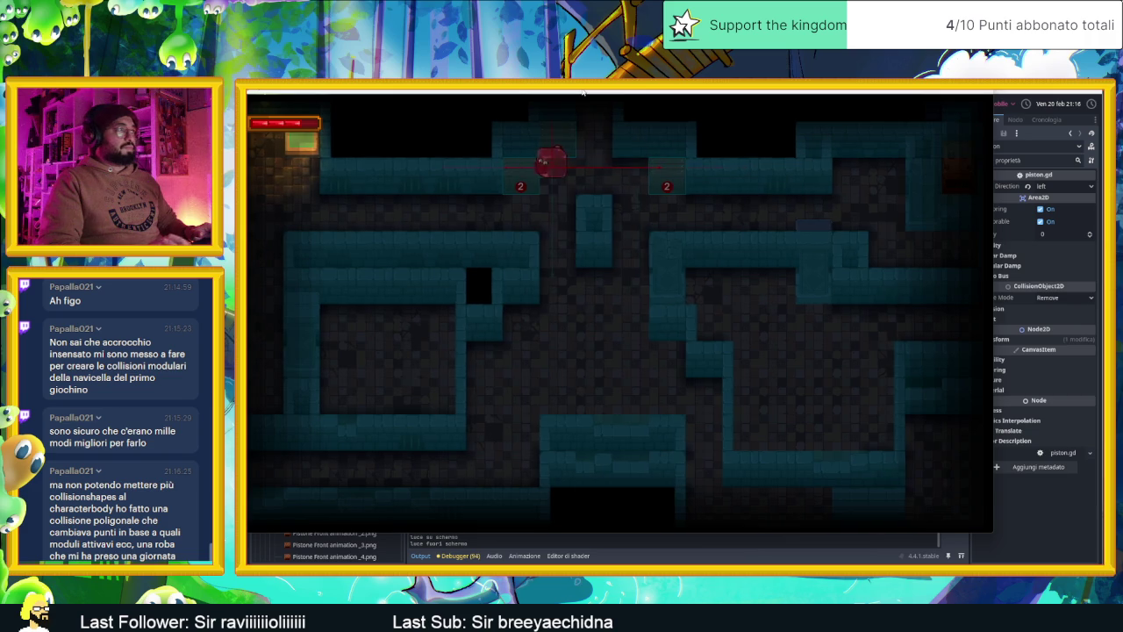
pyautogui.press('Up')
# Steer the character through the remaining rooms, then stop the running game.
pyautogui.press('Right')
pyautogui.press('Down')
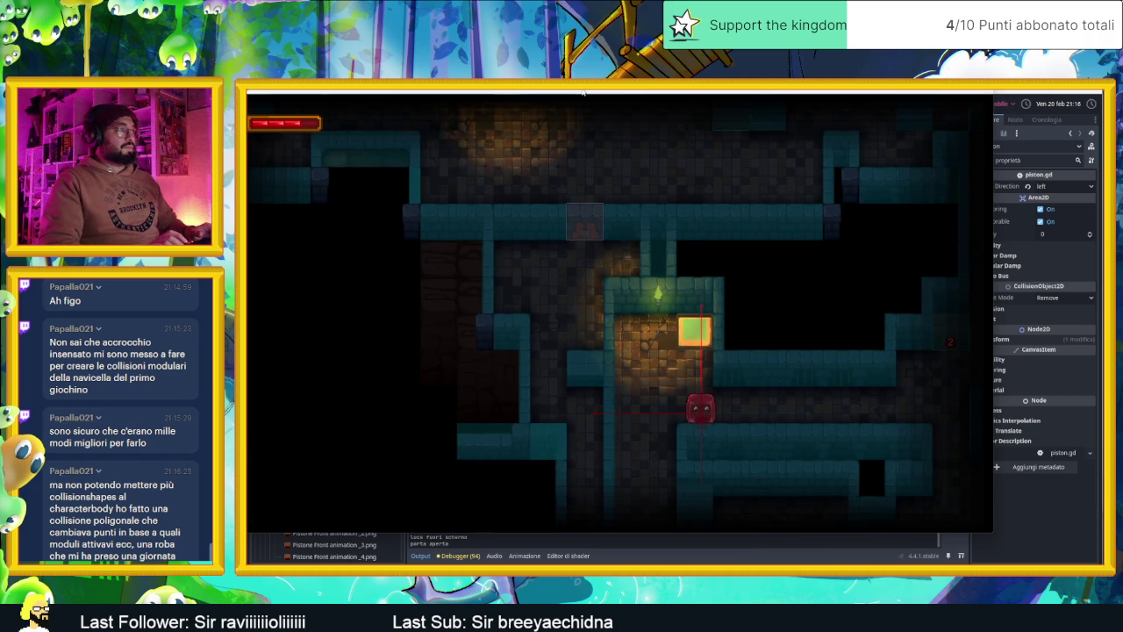
pyautogui.press('Up')
pyautogui.press('Left')
pyautogui.press('Down')
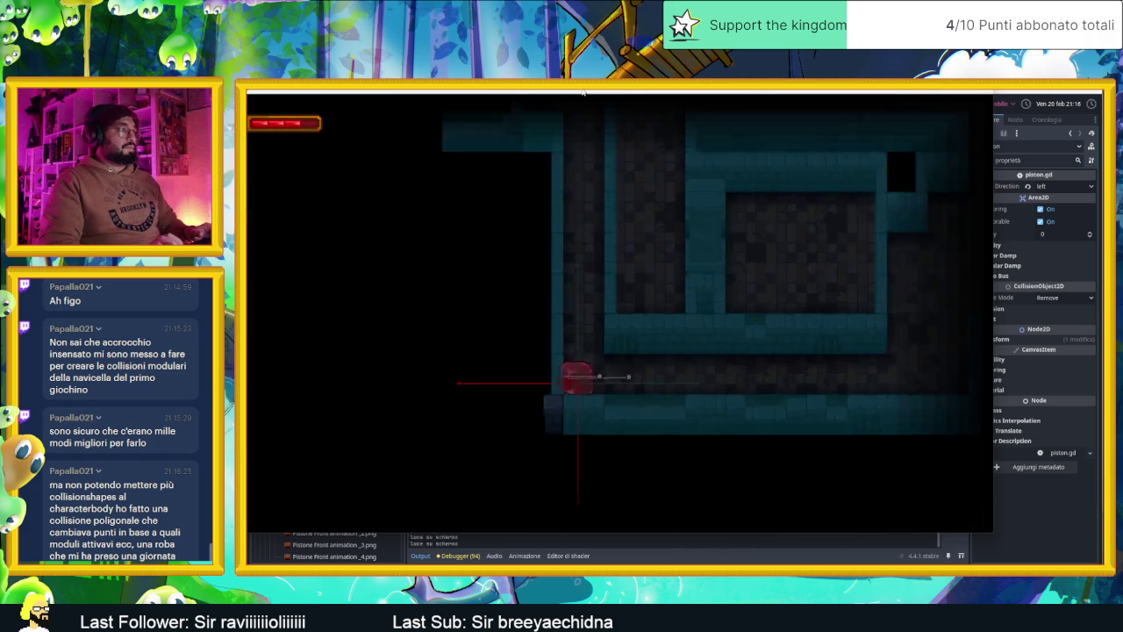
pyautogui.press('Up')
pyautogui.press('Right')
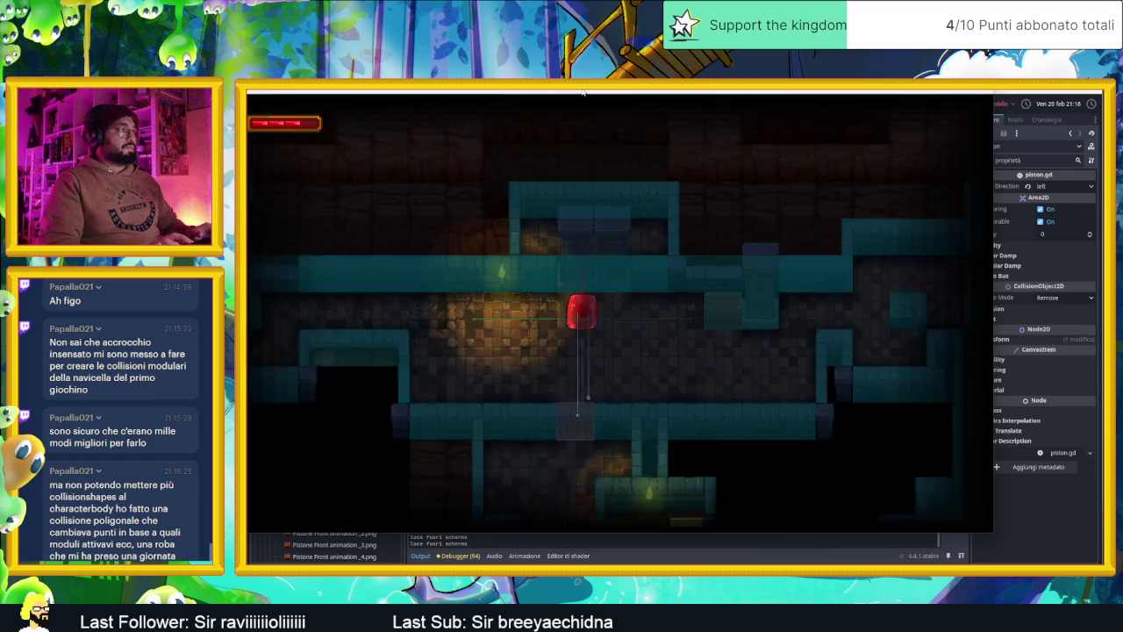
pyautogui.press('Up')
pyautogui.press('Down')
pyautogui.press('Right')
pyautogui.press('Left')
pyautogui.press('Left')
pyautogui.press('Down')
pyautogui.press('Up')
pyautogui.press('Down')
pyautogui.press('Down')
pyautogui.press('Right')
pyautogui.press('Left')
pyautogui.press('Up')
pyautogui.press('Down')
pyautogui.press('Right')
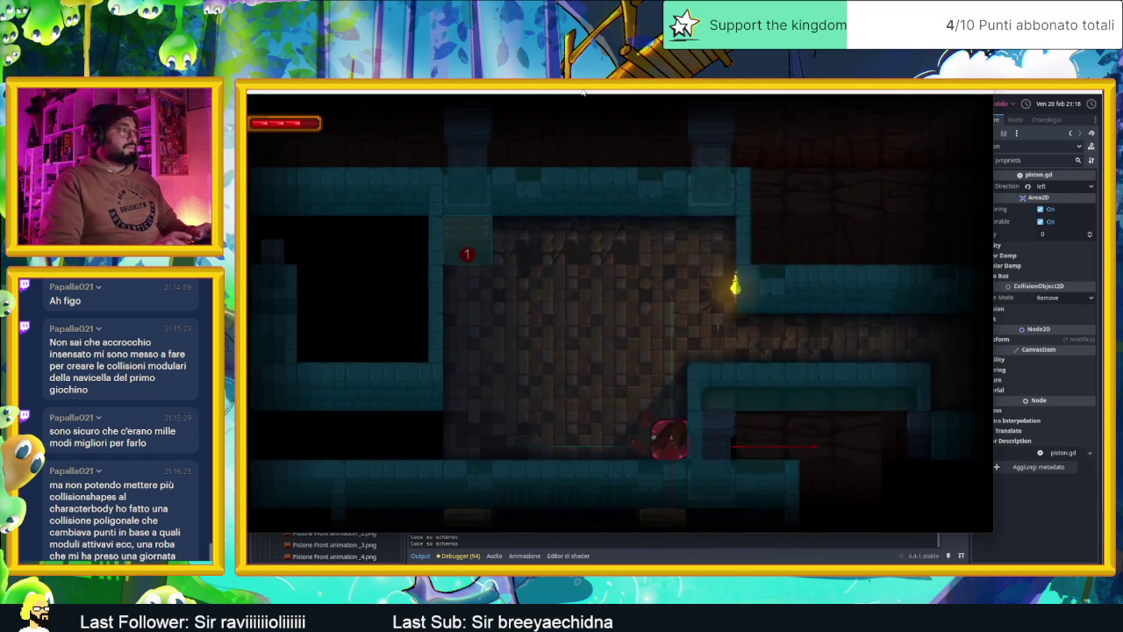
pyautogui.press('Up')
pyautogui.press('Left')
pyautogui.press('Down')
pyautogui.press('Right')
pyautogui.press('Up')
pyautogui.press('Right')
pyautogui.press('Down')
pyautogui.press('Left')
pyautogui.press('Up')
pyautogui.press('Left')
pyautogui.press('Down')
pyautogui.press('Right')
pyautogui.press('Down')
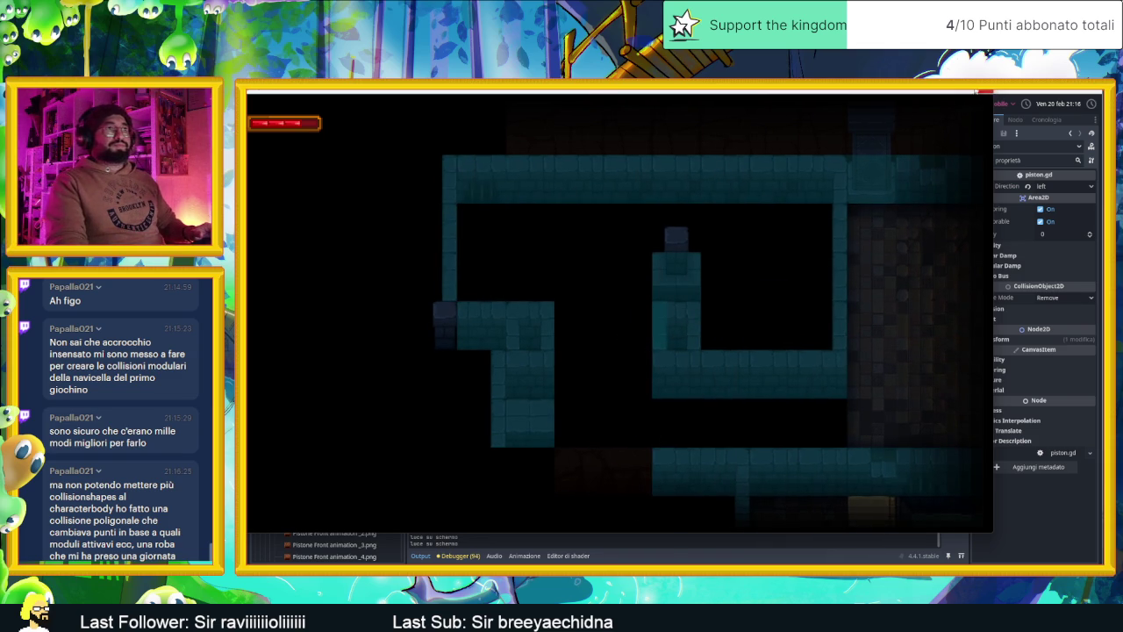
pyautogui.click(984, 91)
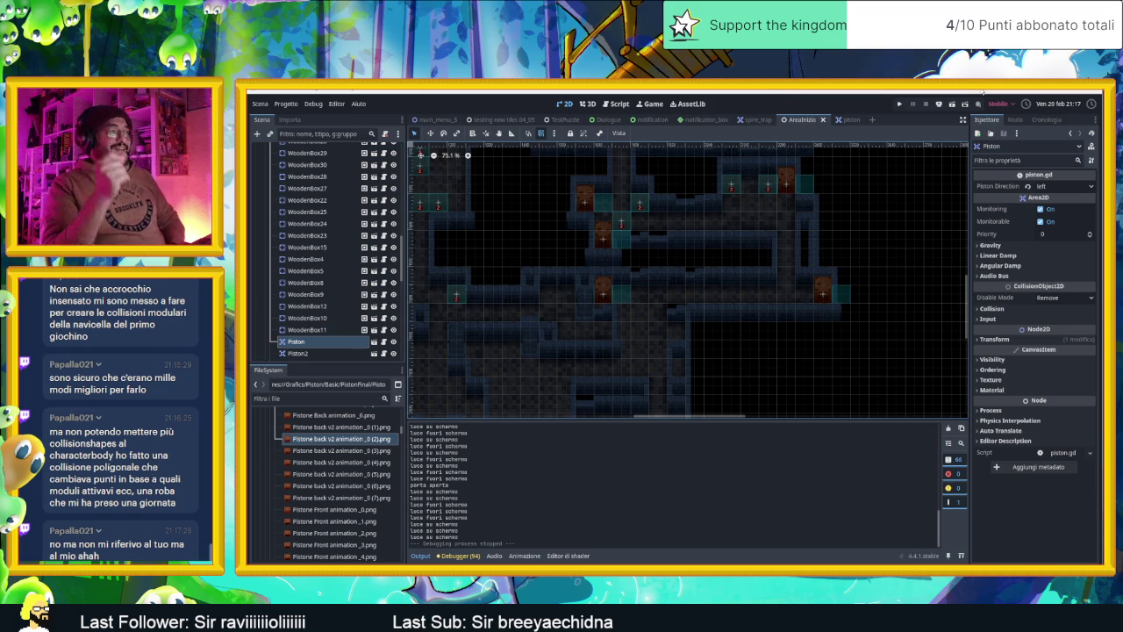
# Zoom in and out on the level and pan the tilemap to another area.
pyautogui.scroll(-2, 842, 229)
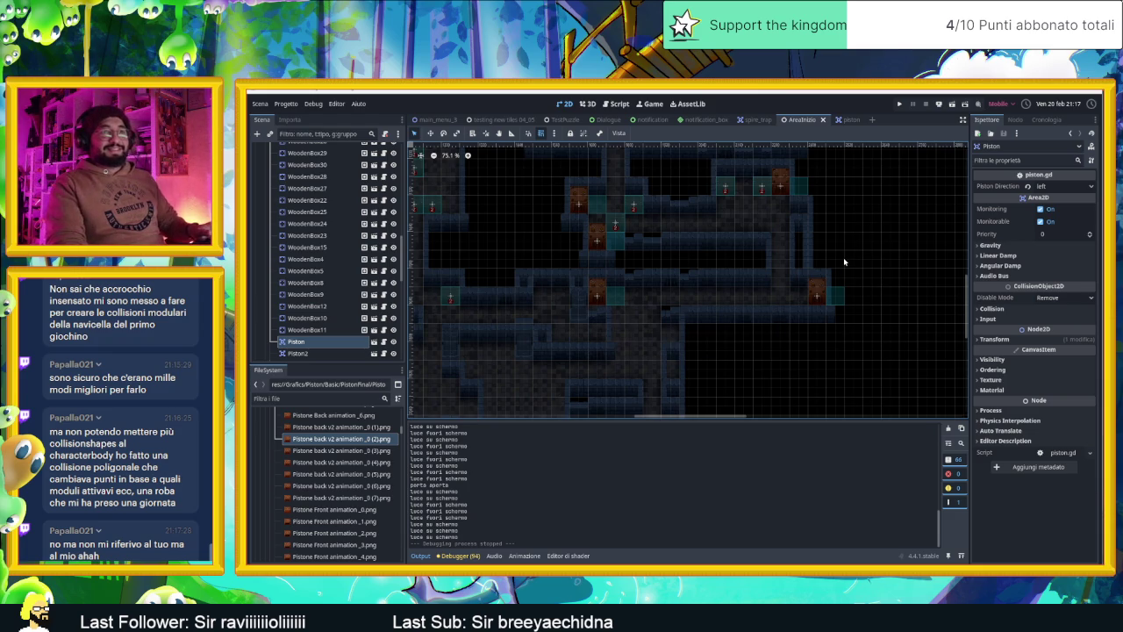
pyautogui.scroll(2, 785, 258)
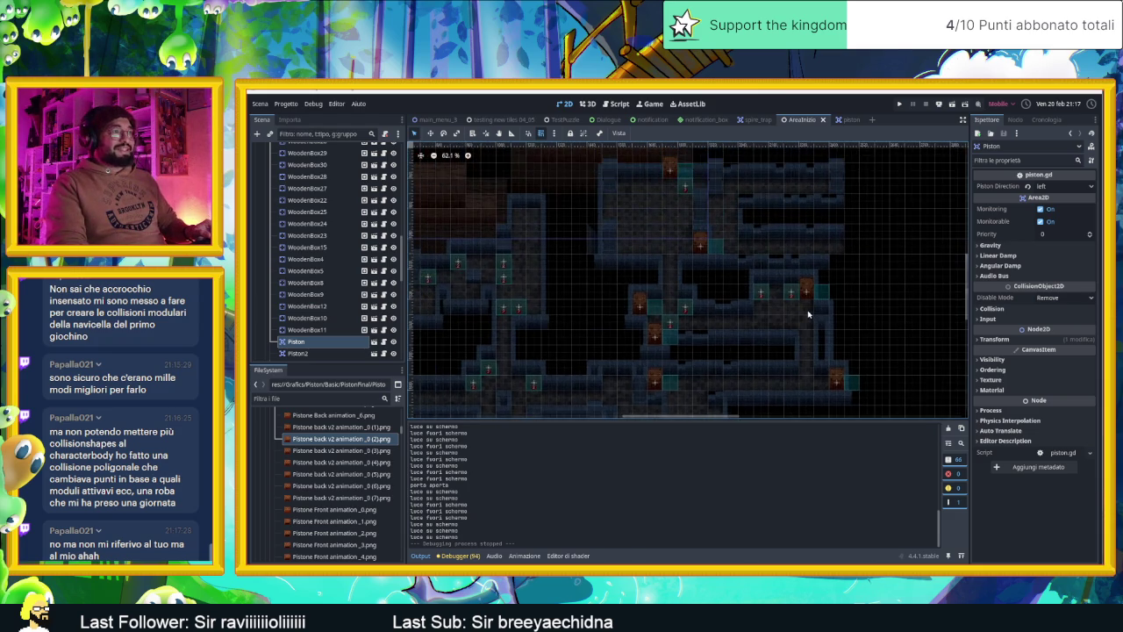
pyautogui.scroll(-2, 808, 313)
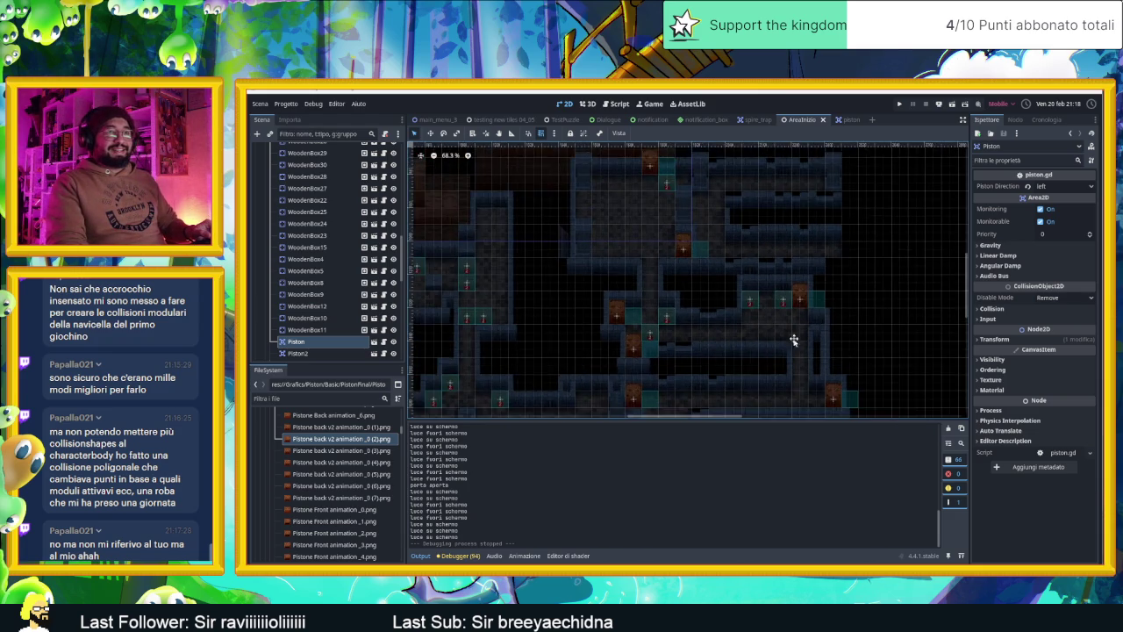
pyautogui.scroll(2, 798, 290)
pyautogui.scroll(-2, 776, 272)
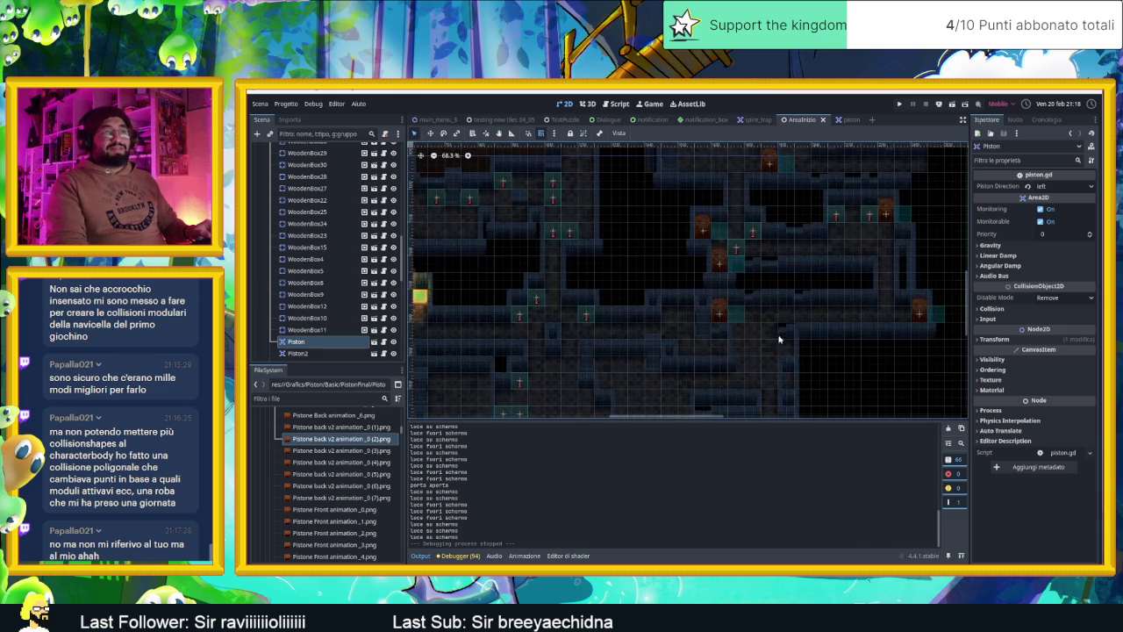
pyautogui.moveTo(776, 272); pyautogui.dragTo(862, 352)
pyautogui.moveTo(675, 300)
pyautogui.mouseDown()
pyautogui.moveTo(832, 323)
pyautogui.moveTo(797, 298)
pyautogui.mouseUp()
# Zoom and scroll the tilemap further, then switch to Chrome's Godot contributing docs.
pyautogui.scroll(-3, 832, 321)
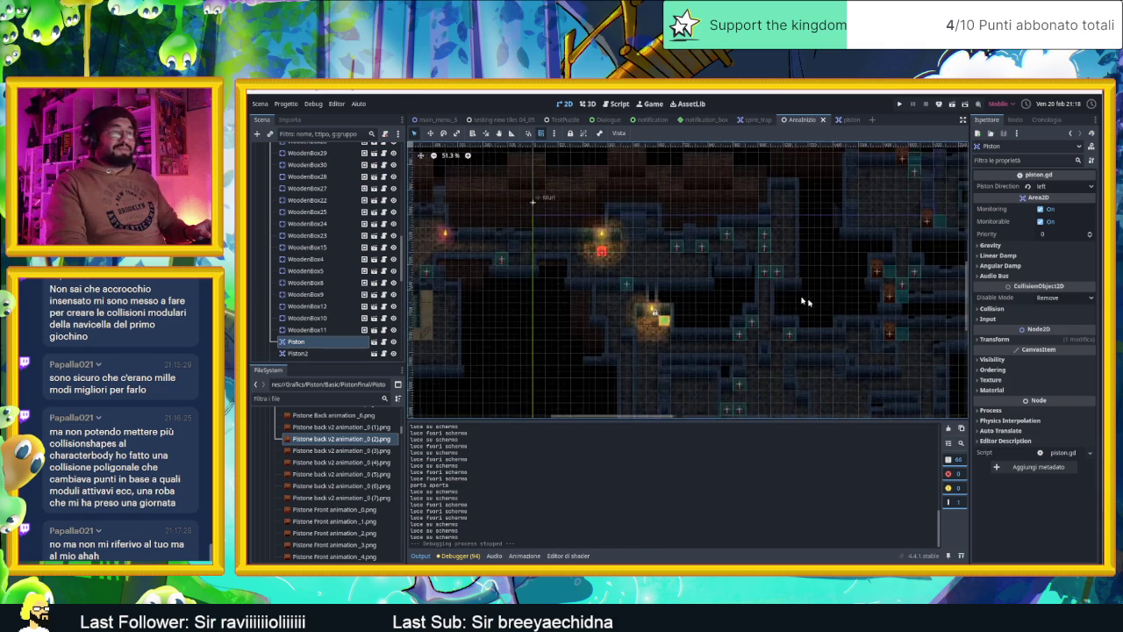
pyautogui.scroll(2, 851, 318)
pyautogui.scroll(3, 850, 317)
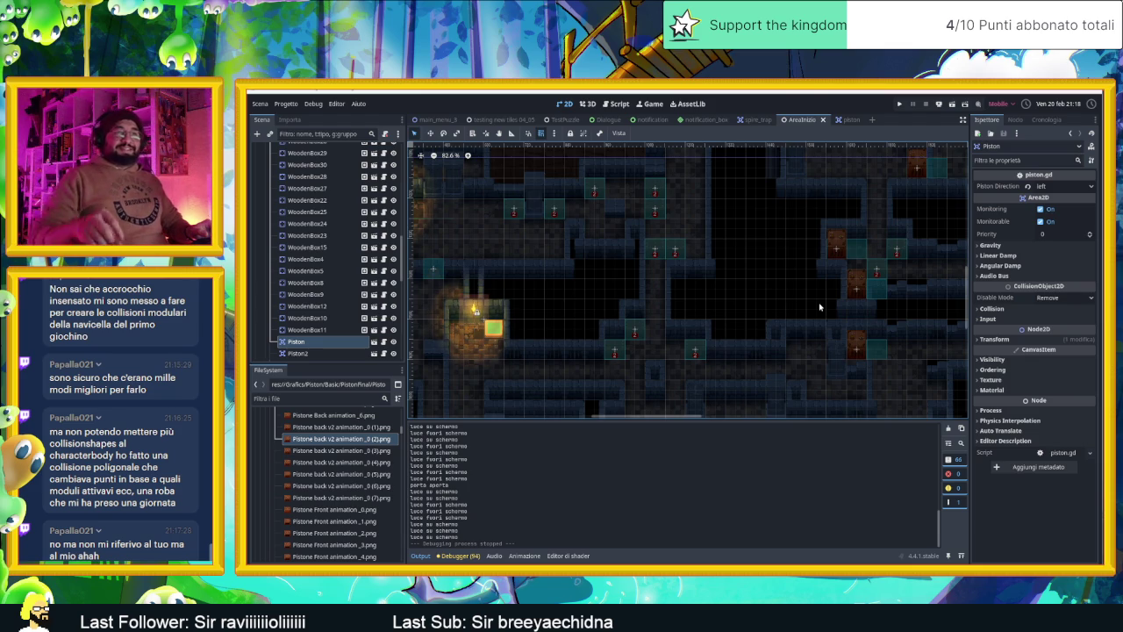
pyautogui.scroll(-3, 820, 307)
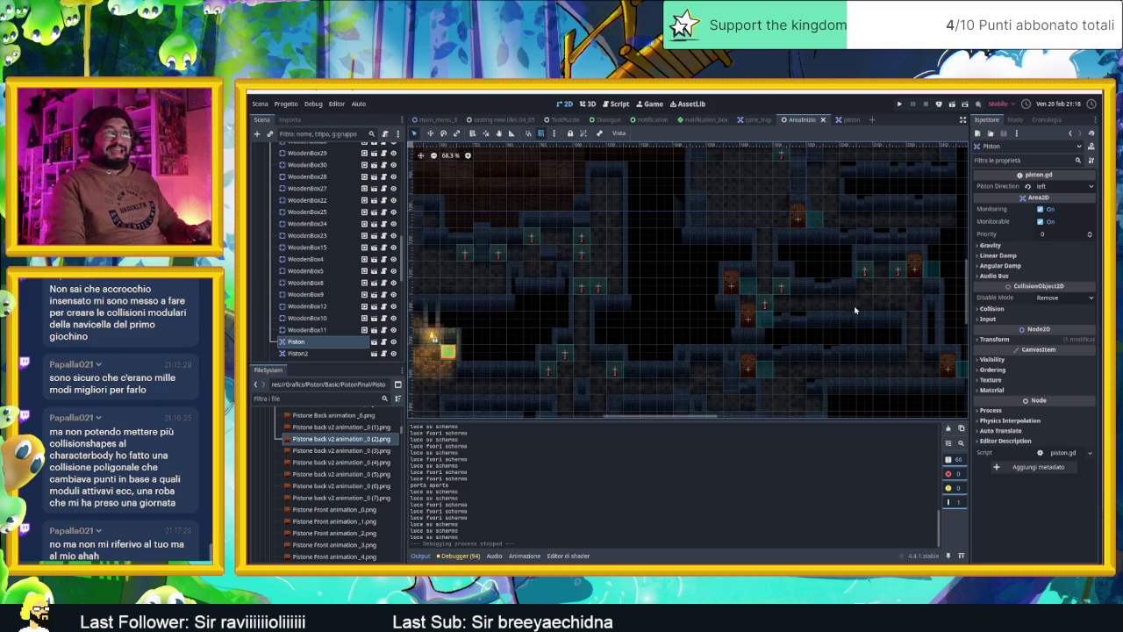
pyautogui.hscroll(3, 885, 307)
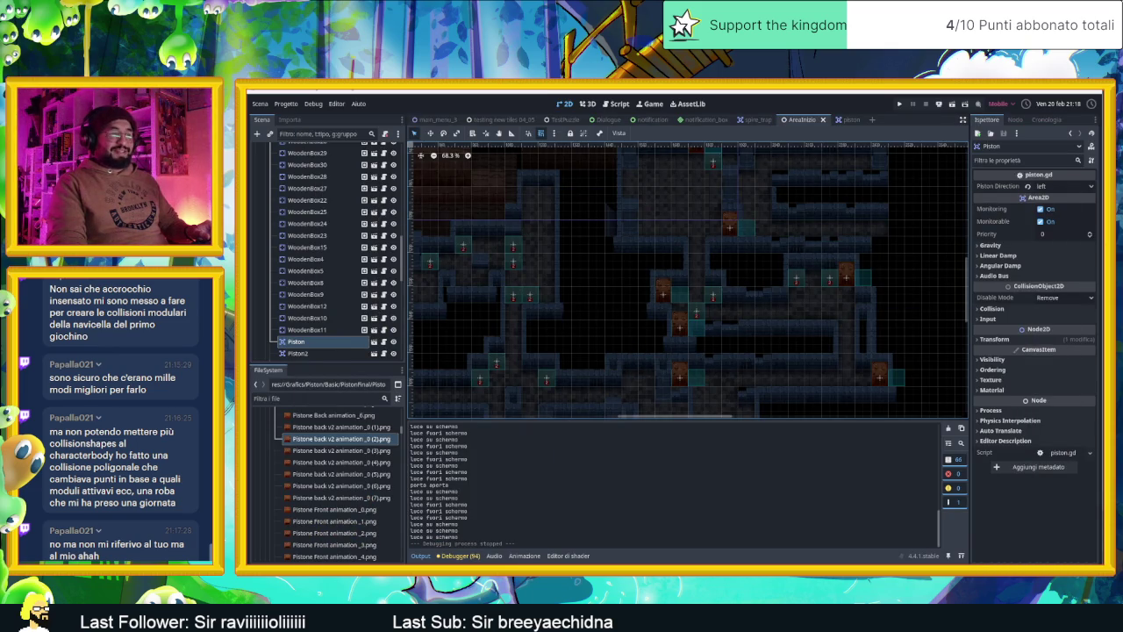
pyautogui.hotkey('alt', 'Tab')
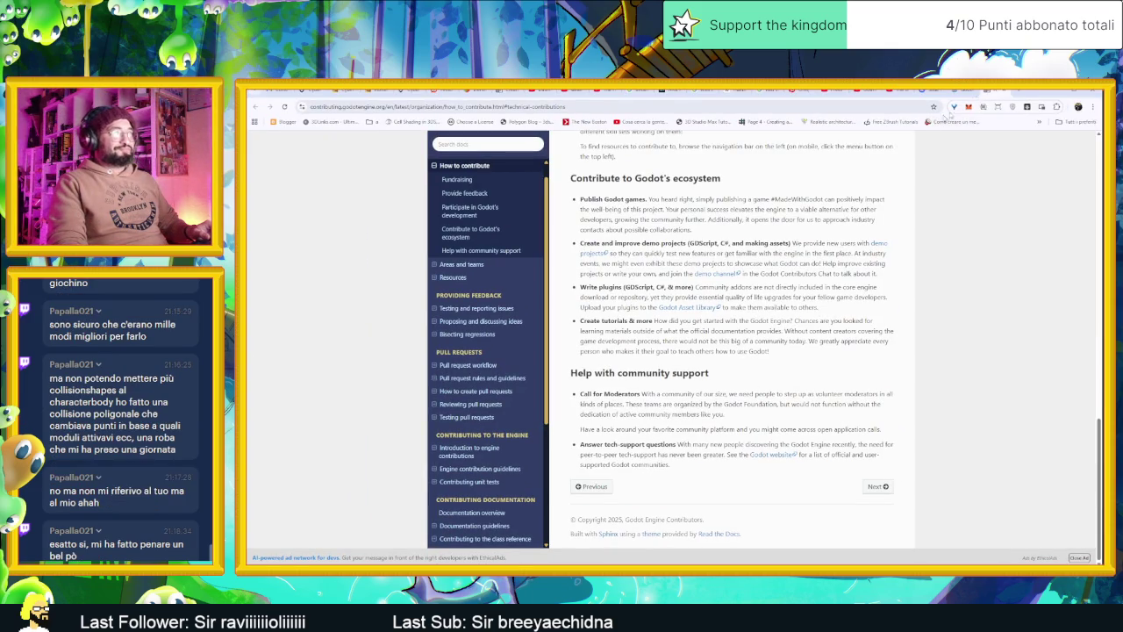
# Open YouTube in a new tab and reach YouTube Studio from the account menu.
pyautogui.hotkey('ctrl', 't')
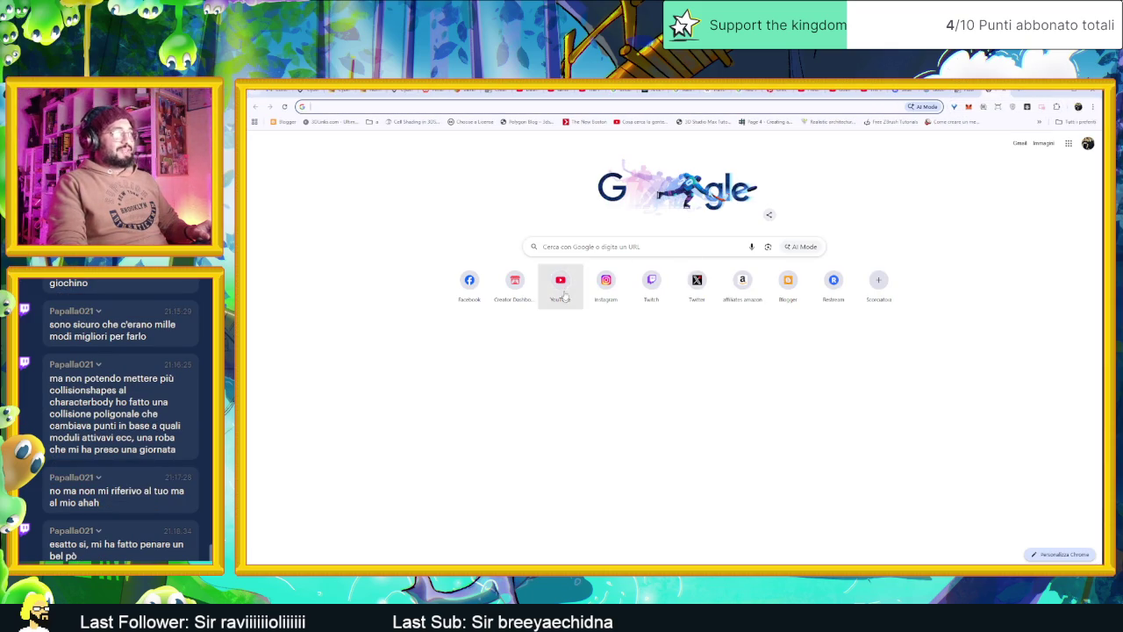
pyautogui.click(566, 295)
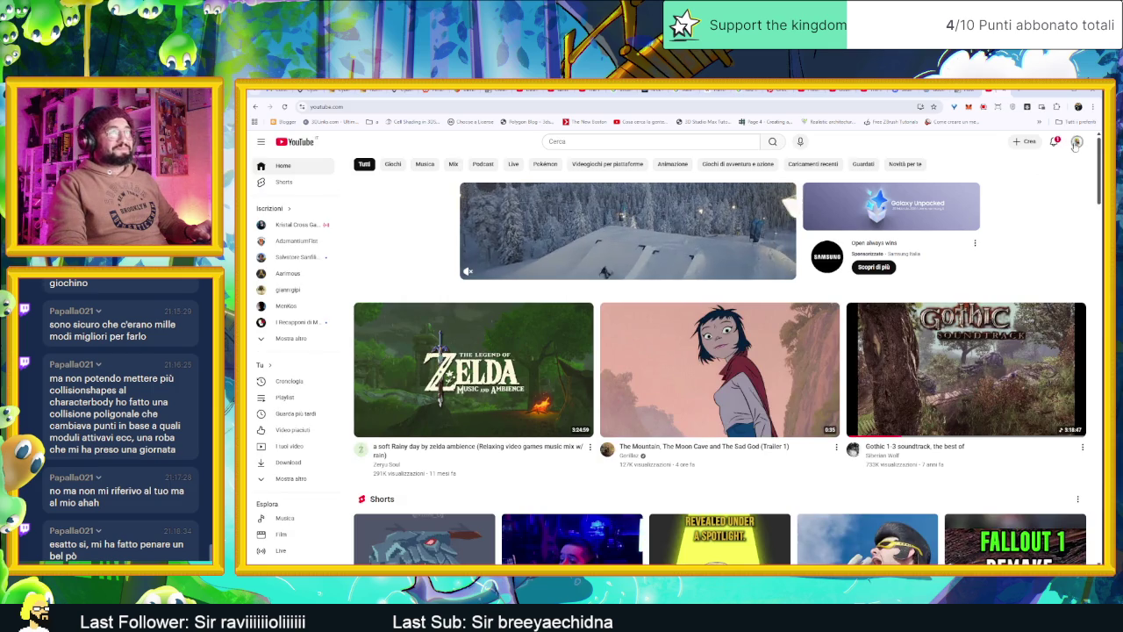
pyautogui.click(1077, 142)
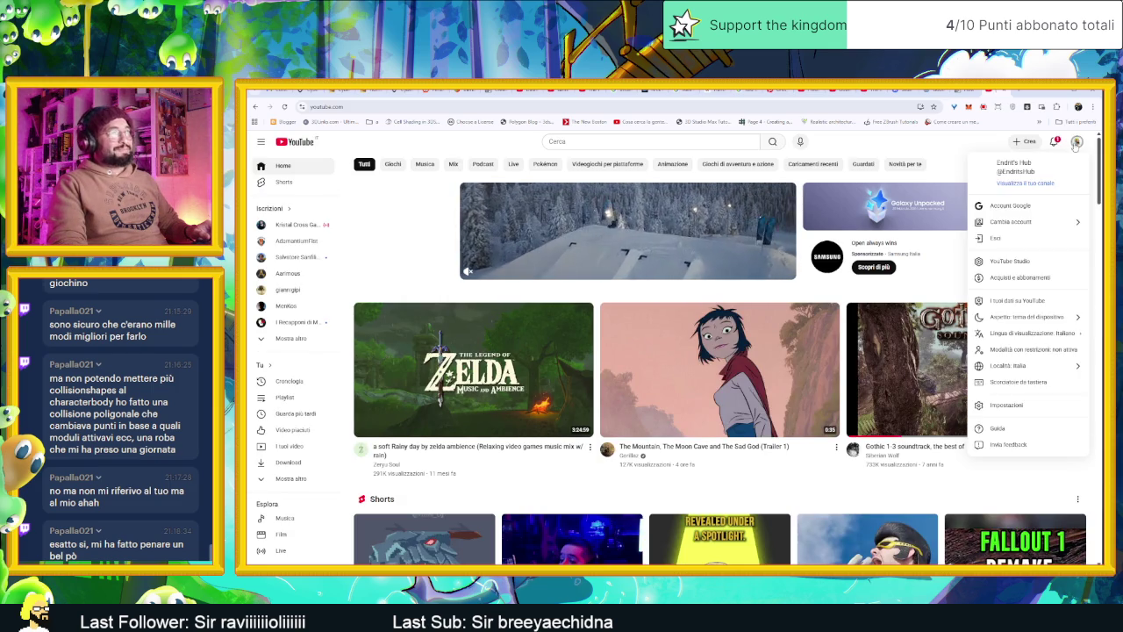
pyautogui.click(1076, 142)
pyautogui.click(1053, 142)
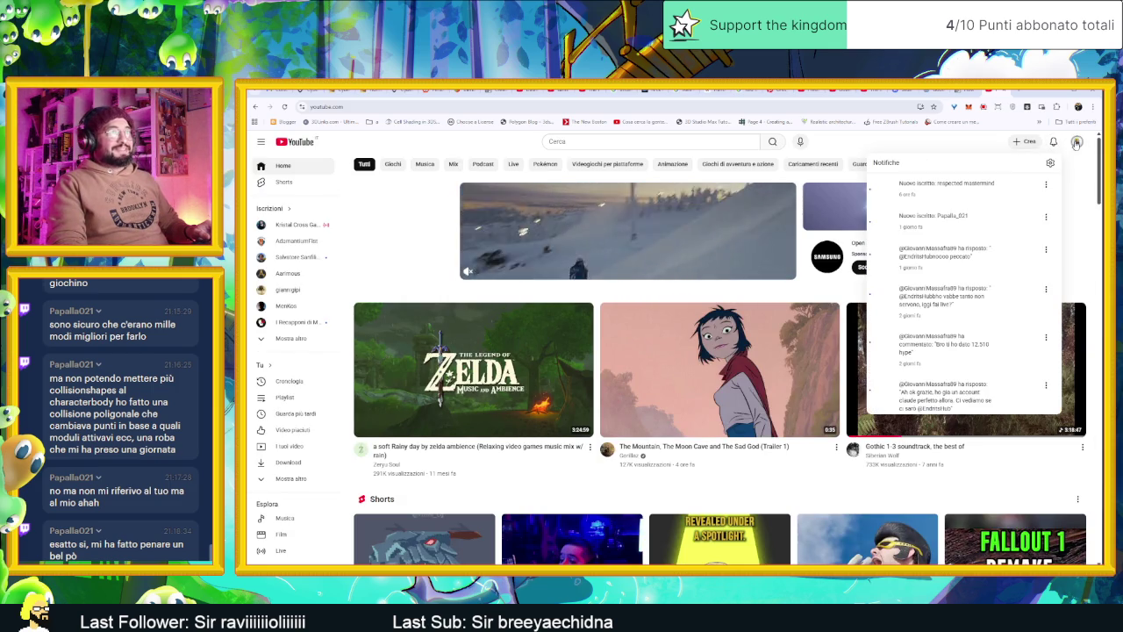
pyautogui.click(1077, 142)
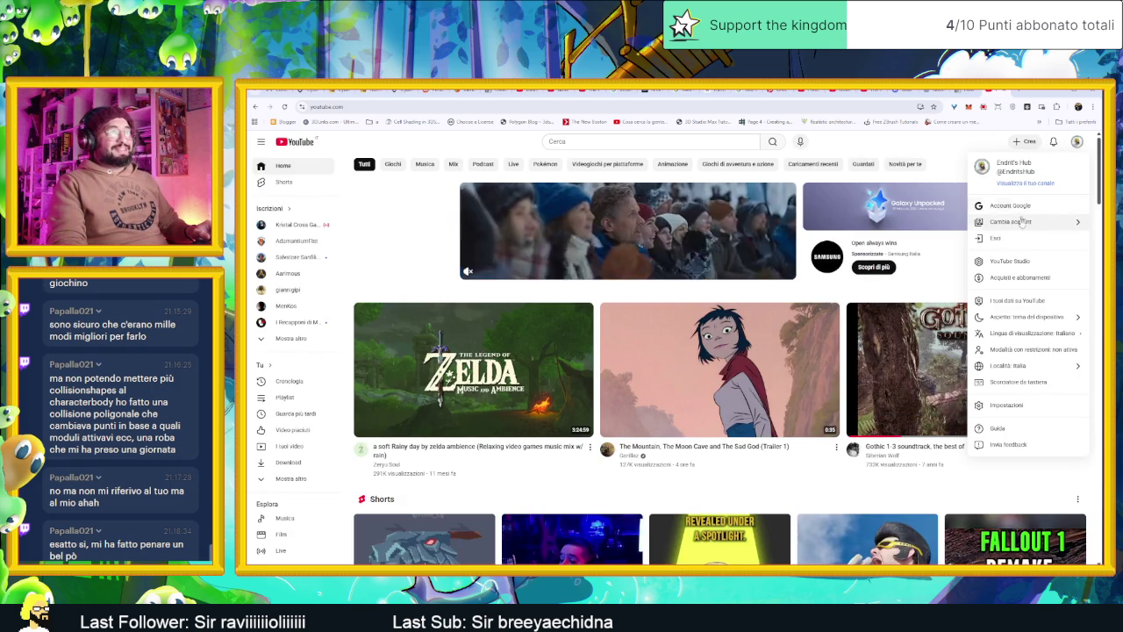
pyautogui.click(1027, 261)
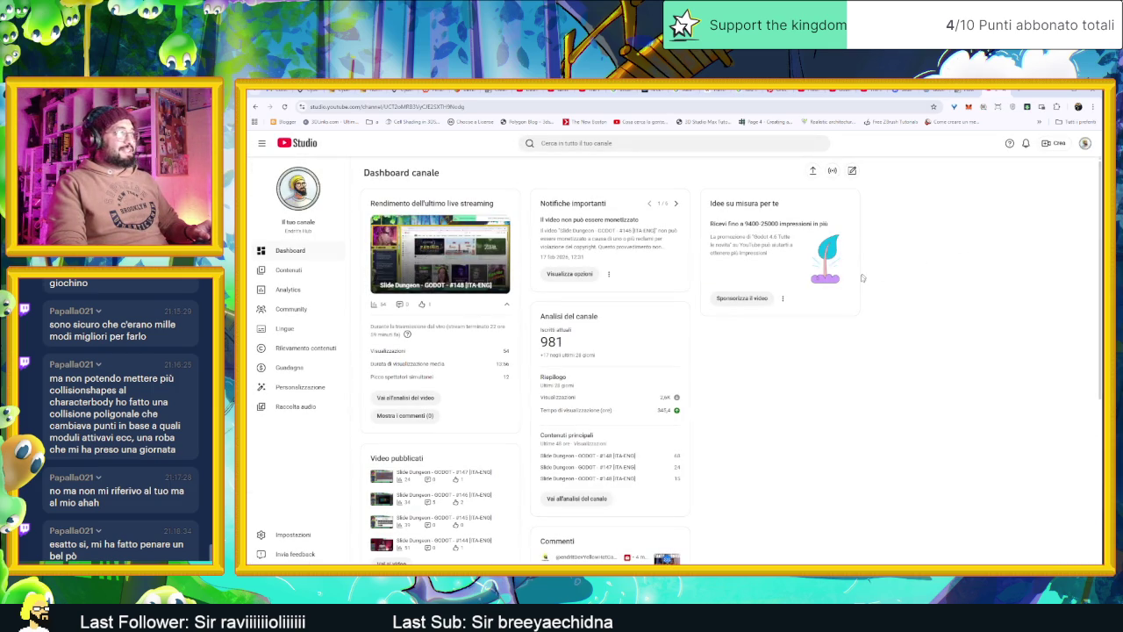
# Go to the channel's playlists and list the Slide Dungeon playlist's videos.
pyautogui.click(298, 290)
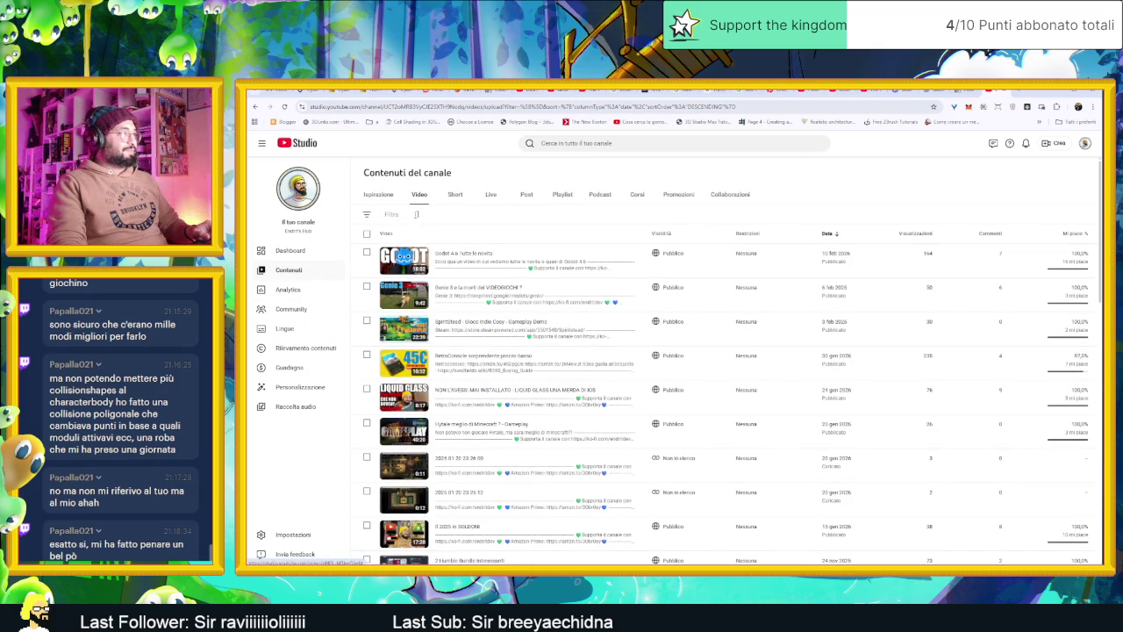
pyautogui.click(564, 196)
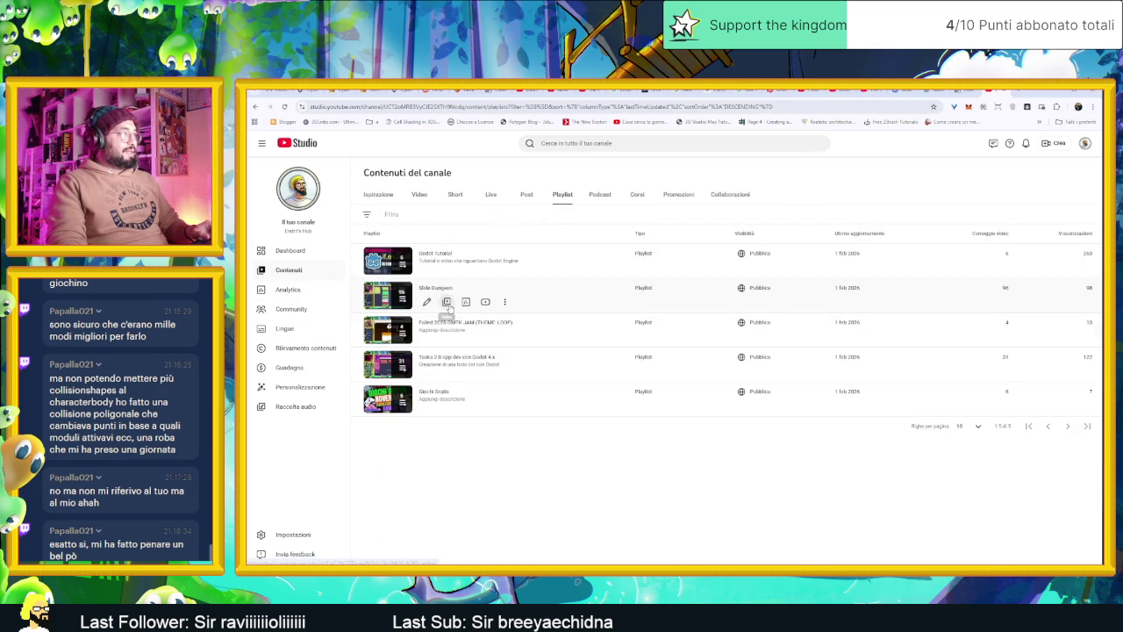
pyautogui.click(448, 305)
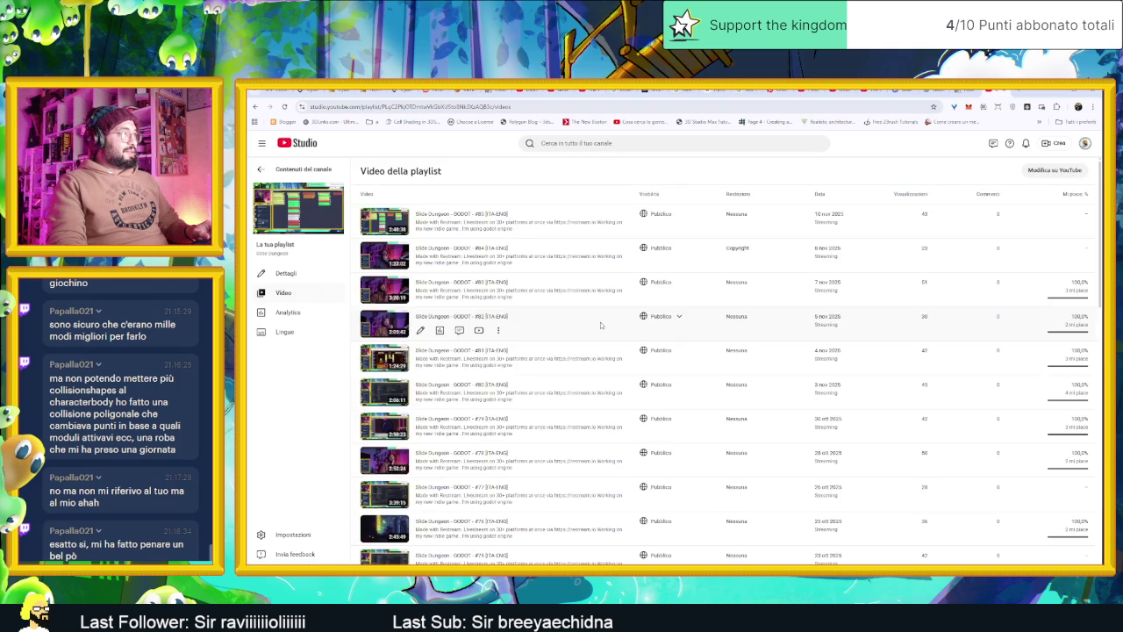
pyautogui.scroll(-3, 588, 412)
pyautogui.scroll(-5, 589, 434)
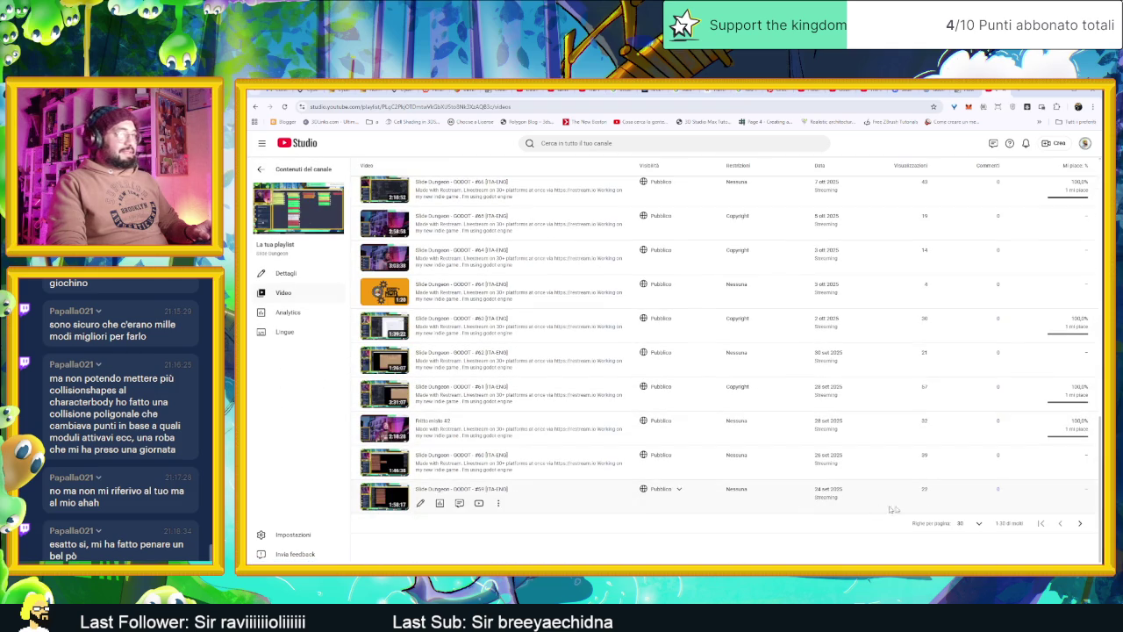
# Page to the older streams and open 'Slide Dungeon - GODOT - #29 [ITA-ENG]' on YouTube.
pyautogui.click(1080, 524)
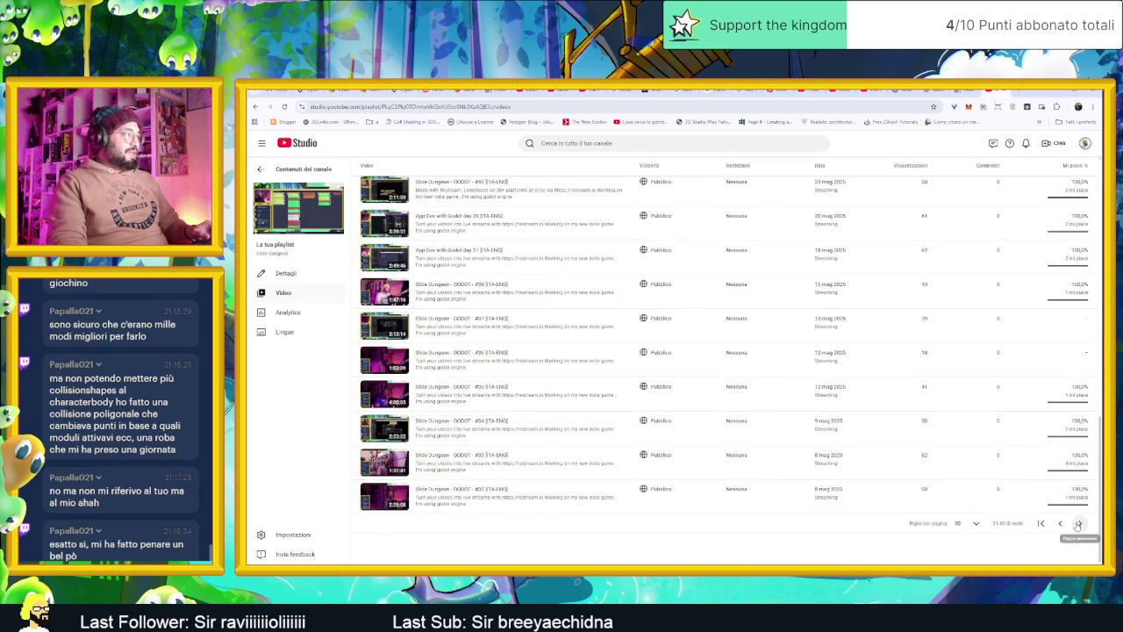
pyautogui.click(1079, 524)
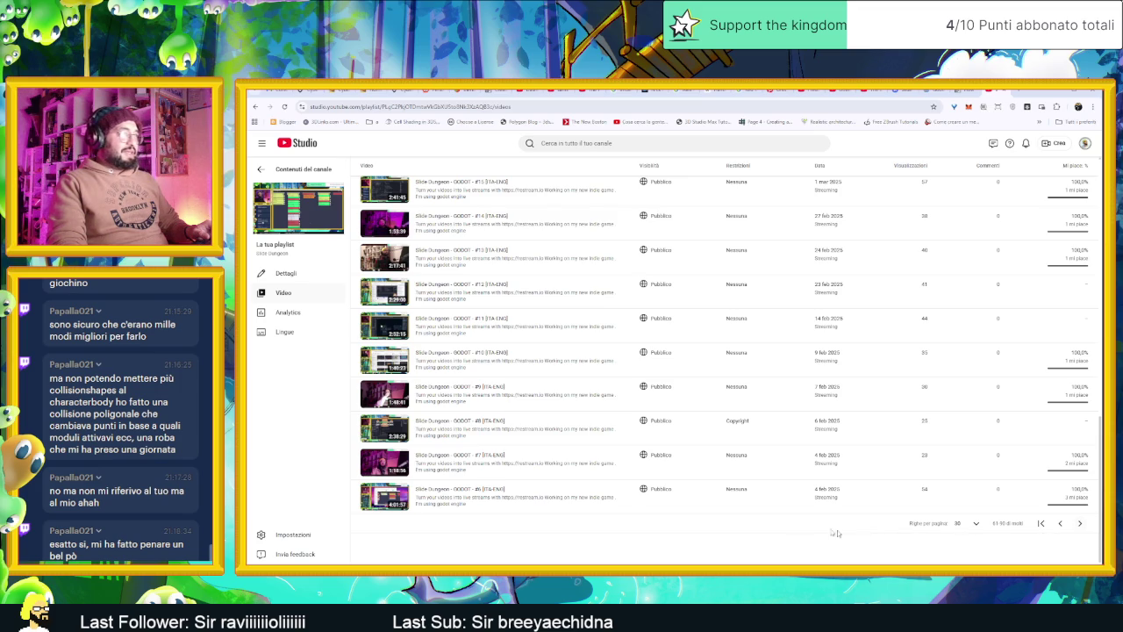
pyautogui.scroll(1, 606, 474)
pyautogui.scroll(10, 606, 474)
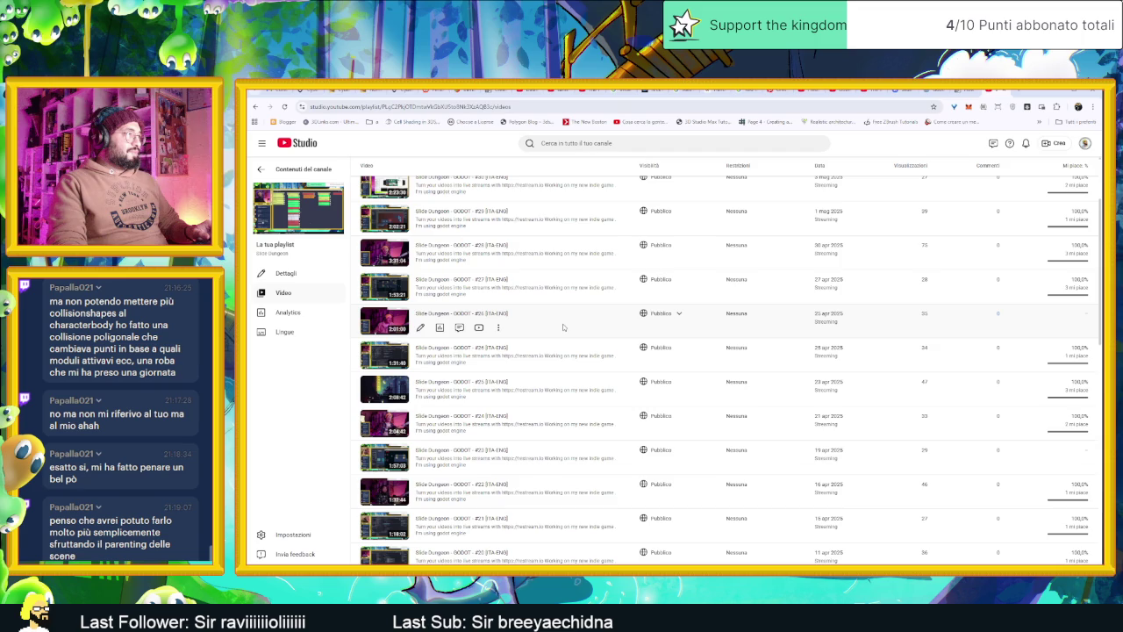
pyautogui.scroll(-1, 555, 351)
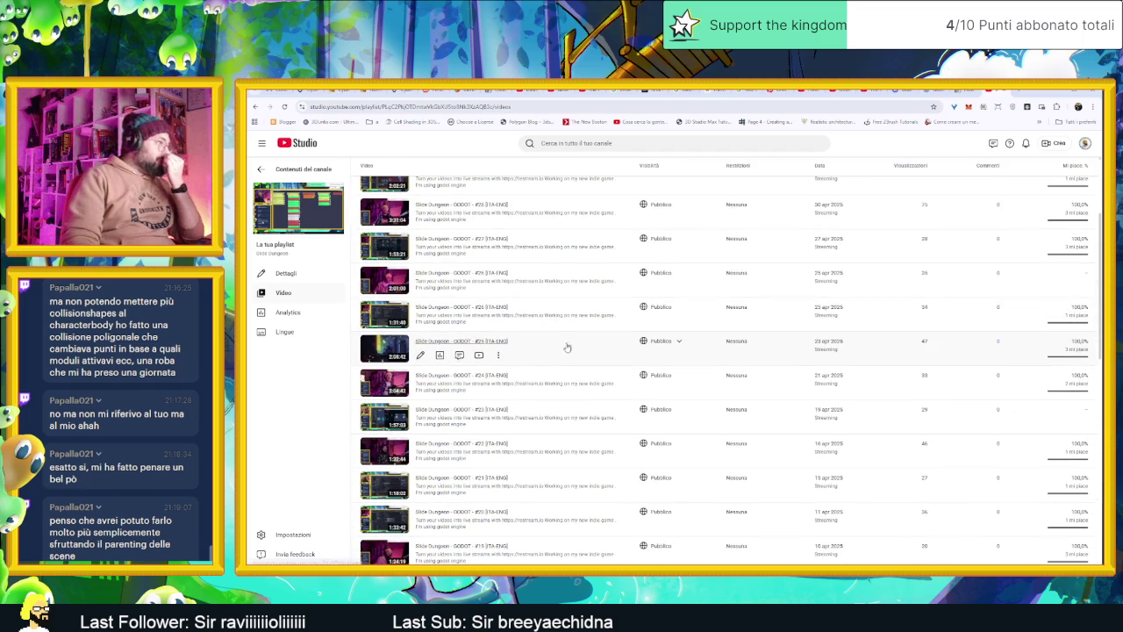
pyautogui.scroll(-2, 474, 378)
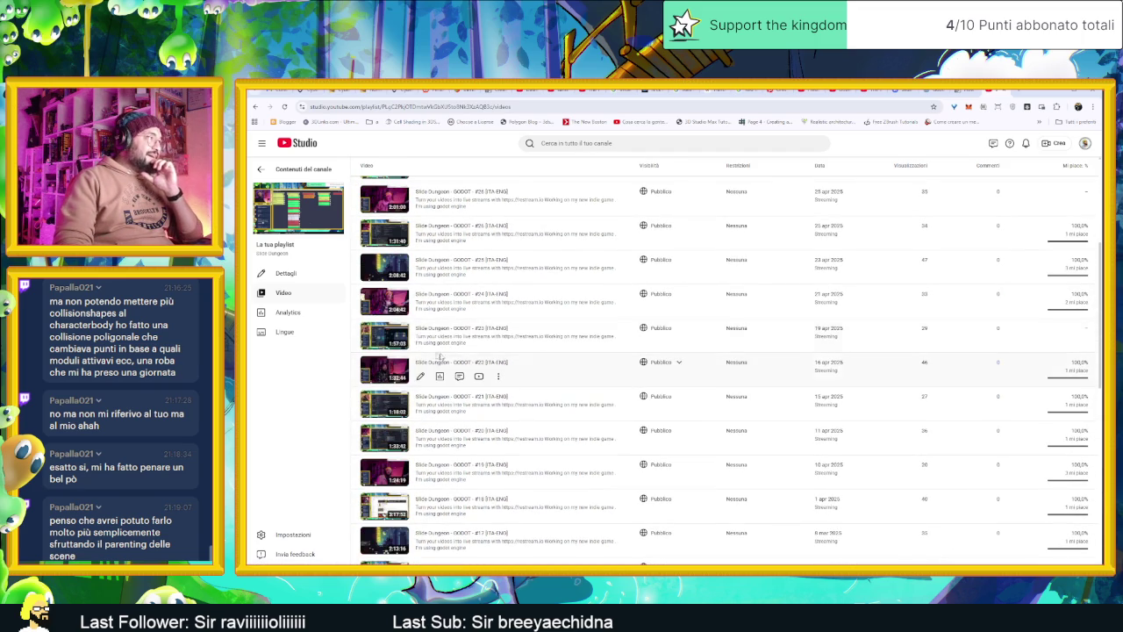
pyautogui.scroll(-1, 399, 341)
pyautogui.scroll(-1, 603, 406)
pyautogui.scroll(-5, 569, 468)
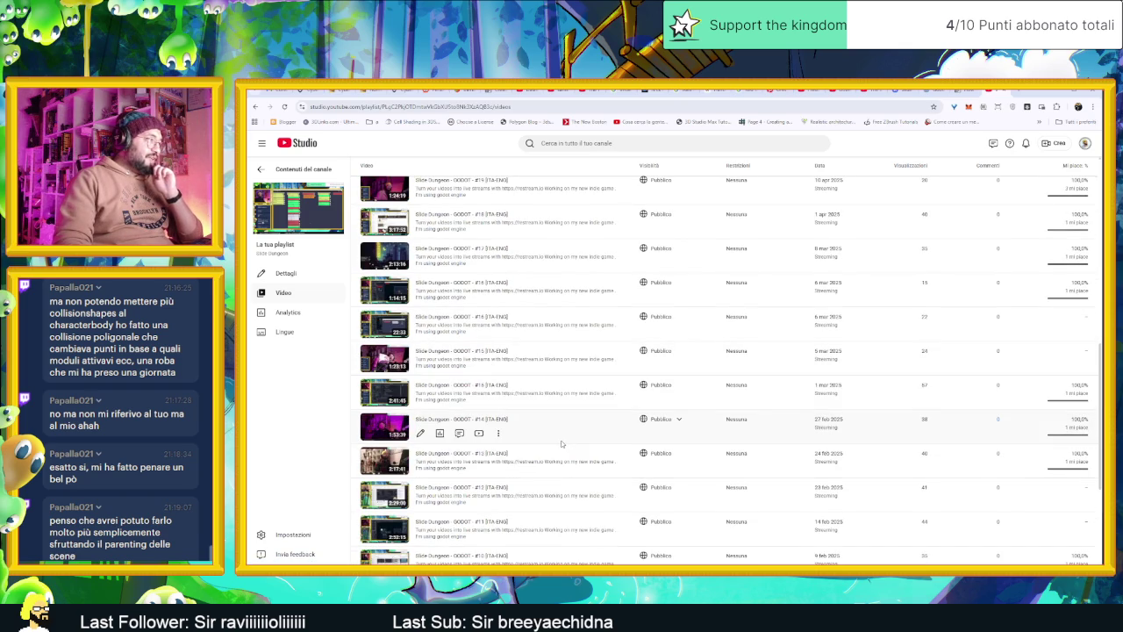
pyautogui.scroll(12, 562, 443)
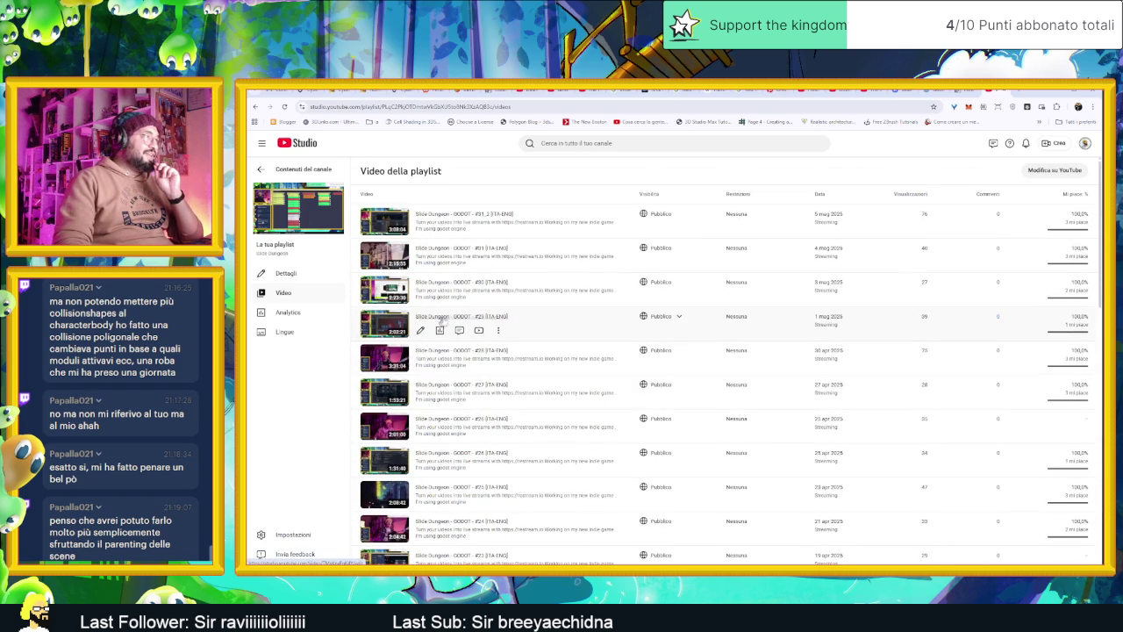
pyautogui.click(478, 330)
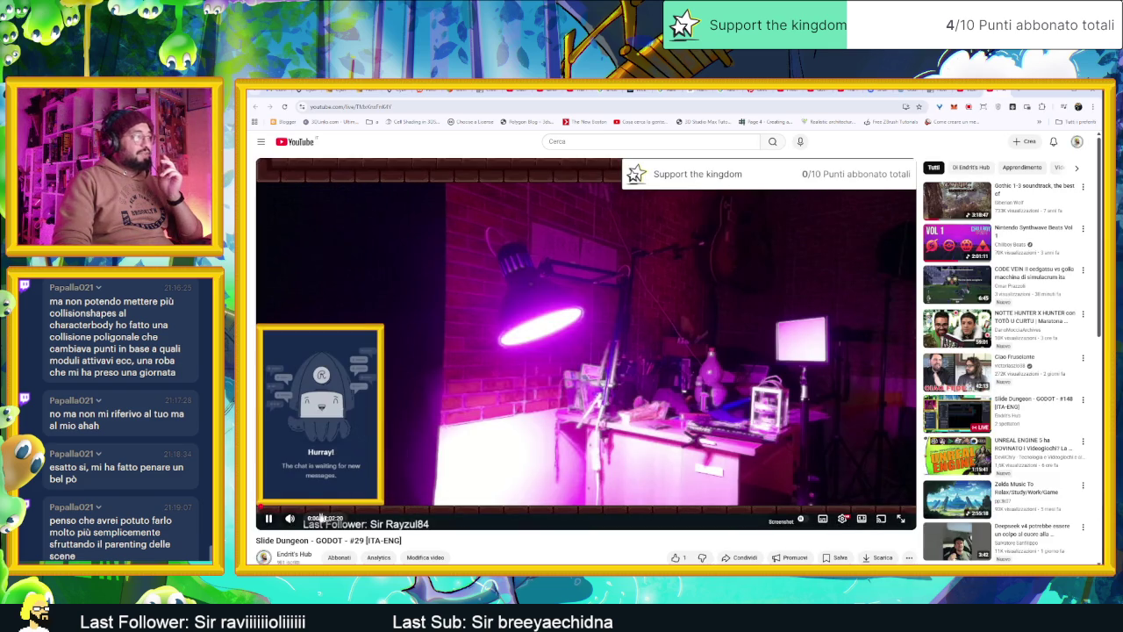
# Mute the stream and scrub it forward to about 1:17:38.
pyautogui.click(290, 518)
pyautogui.click(326, 509)
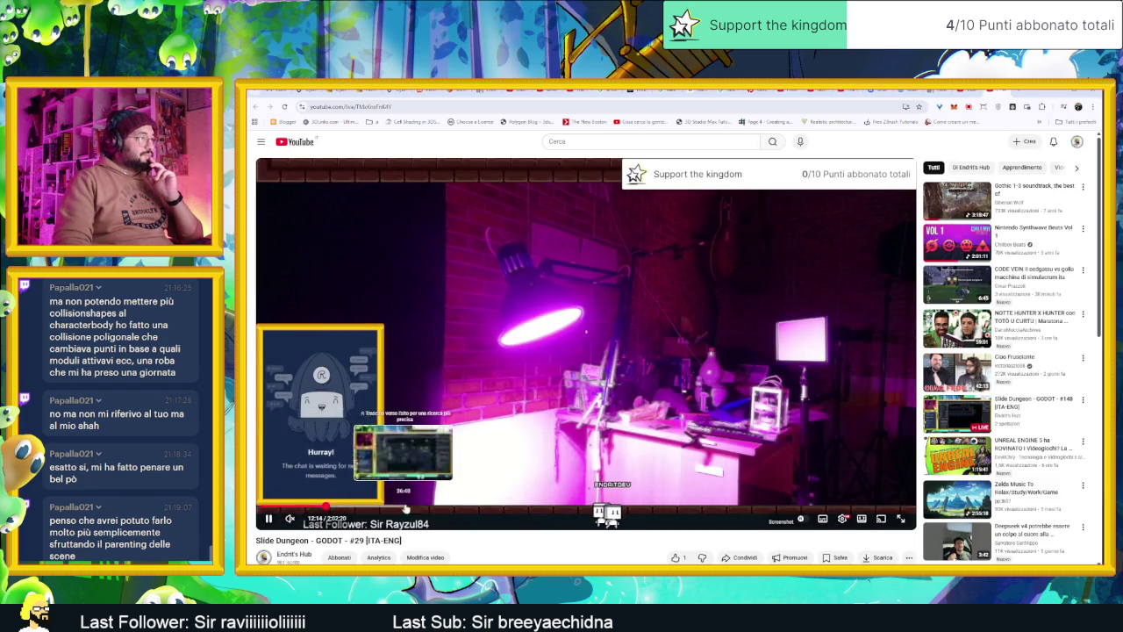
pyautogui.click(416, 507)
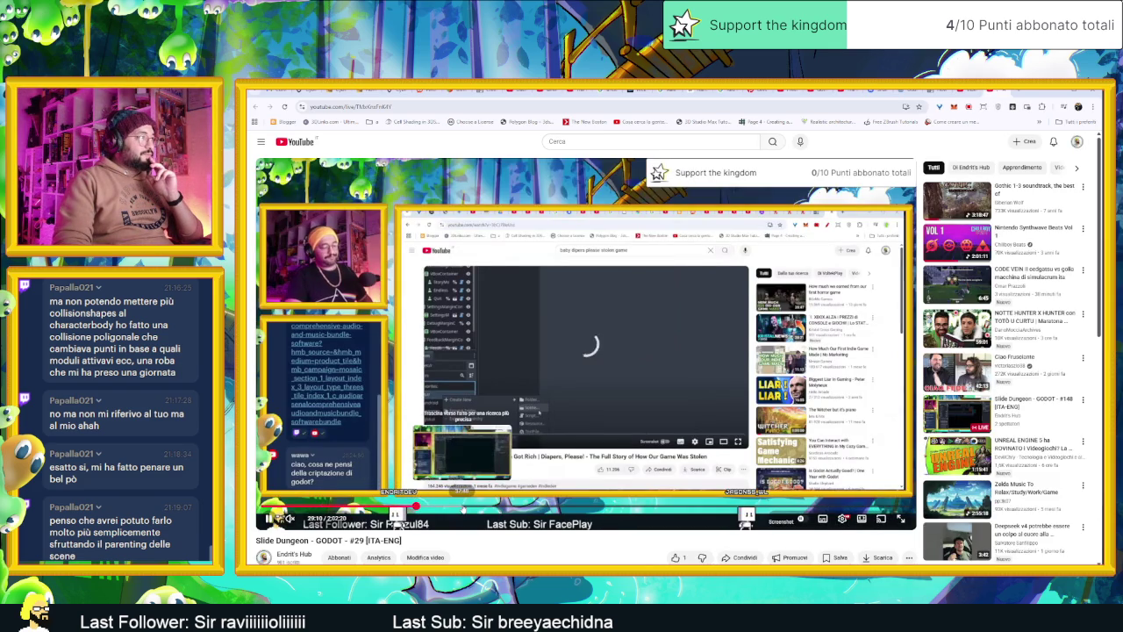
pyautogui.click(483, 507)
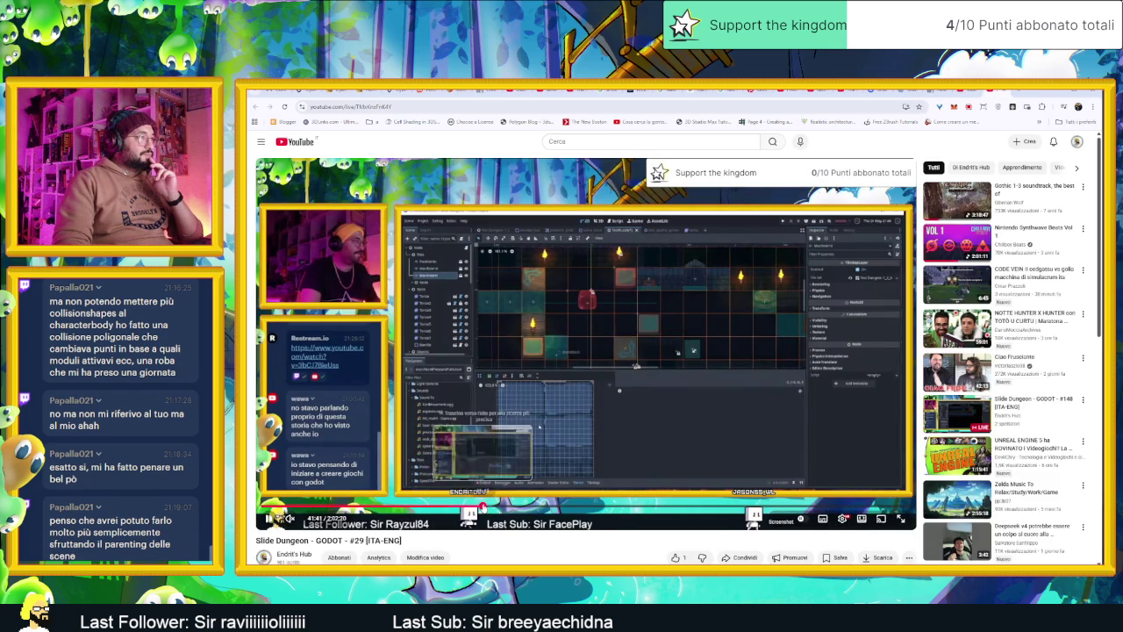
pyautogui.moveTo(483, 507)
pyautogui.mouseDown()
pyautogui.moveTo(729, 507)
pyautogui.moveTo(695, 509)
pyautogui.mouseUp()
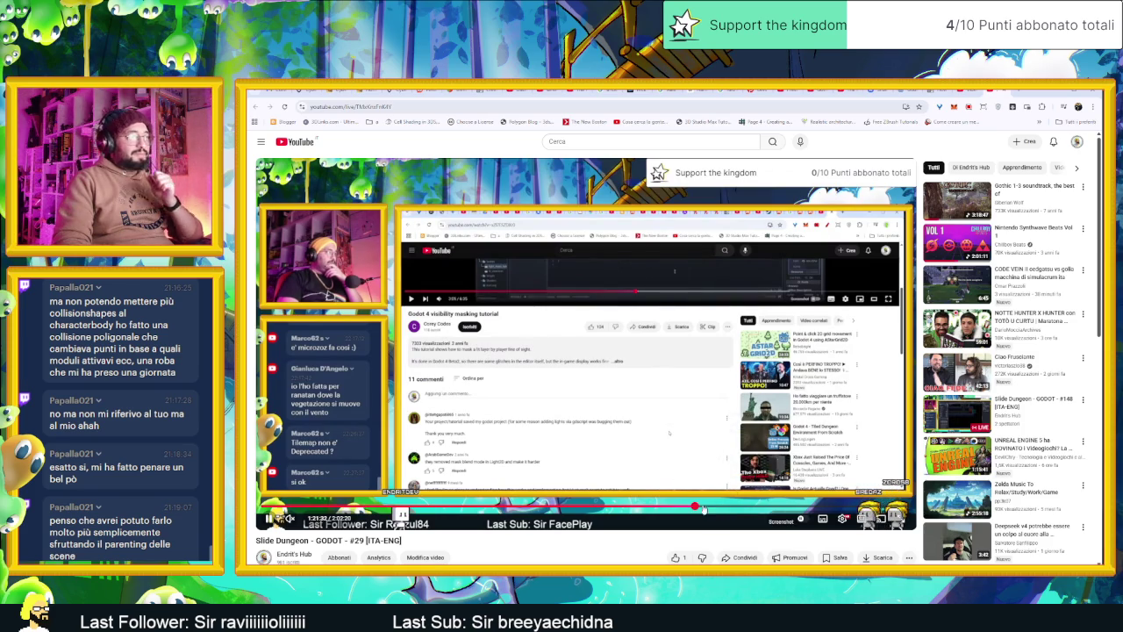
pyautogui.click(674, 508)
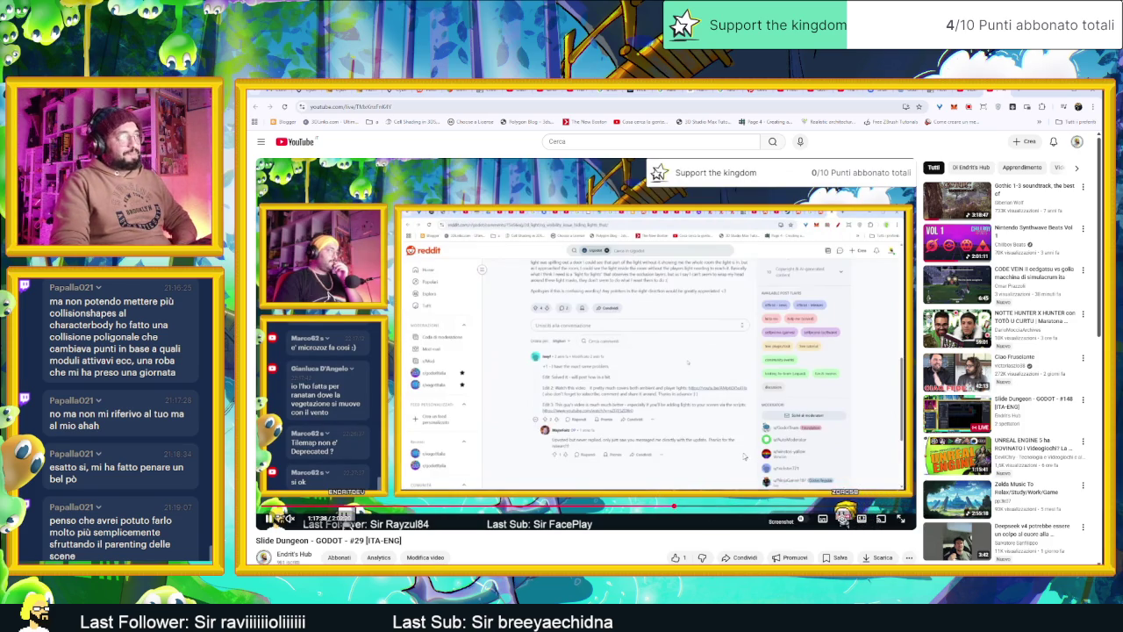
# Jump the stream ahead past 1:52:08, pause it and minimize Chrome.
pyautogui.click(688, 363)
pyautogui.click(842, 507)
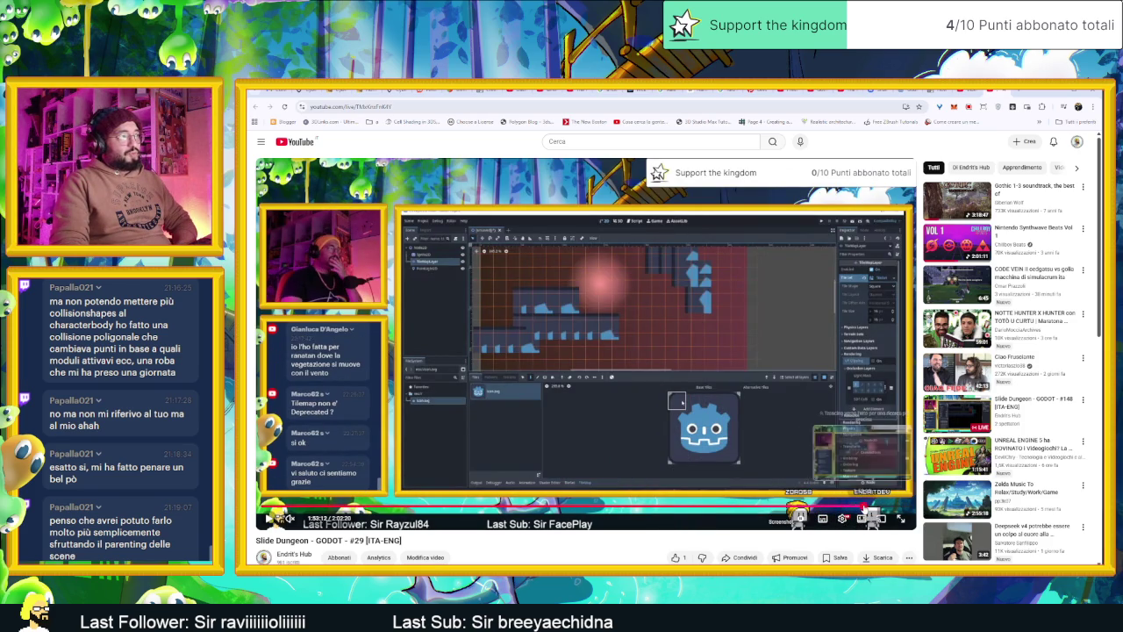
pyautogui.click(859, 507)
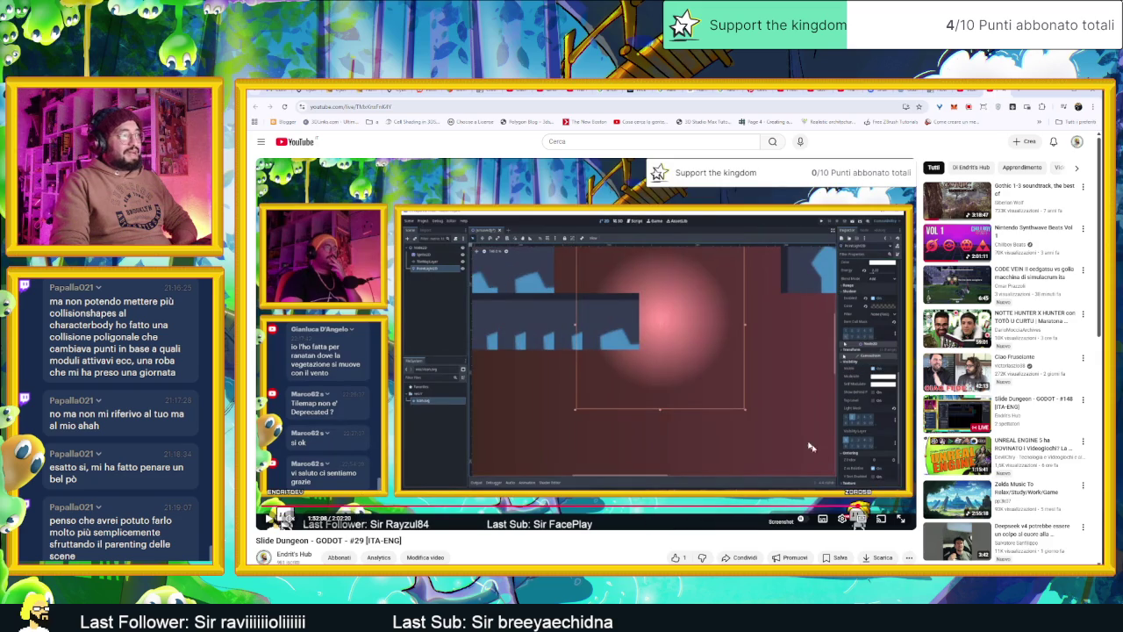
pyautogui.click(556, 307)
pyautogui.click(771, 351)
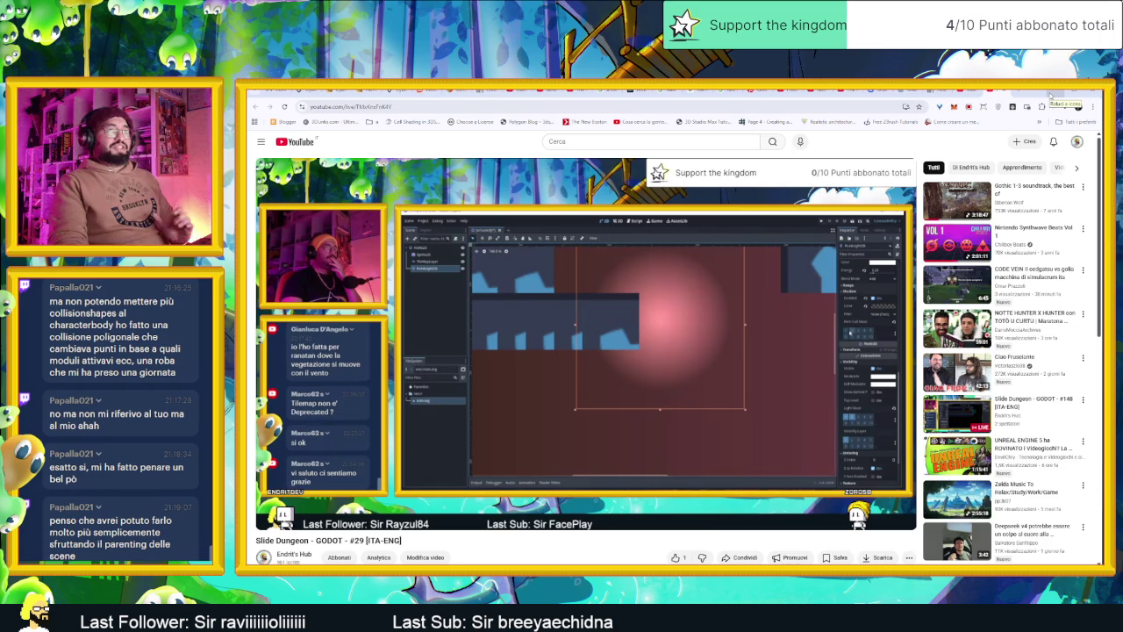
pyautogui.click(1054, 94)
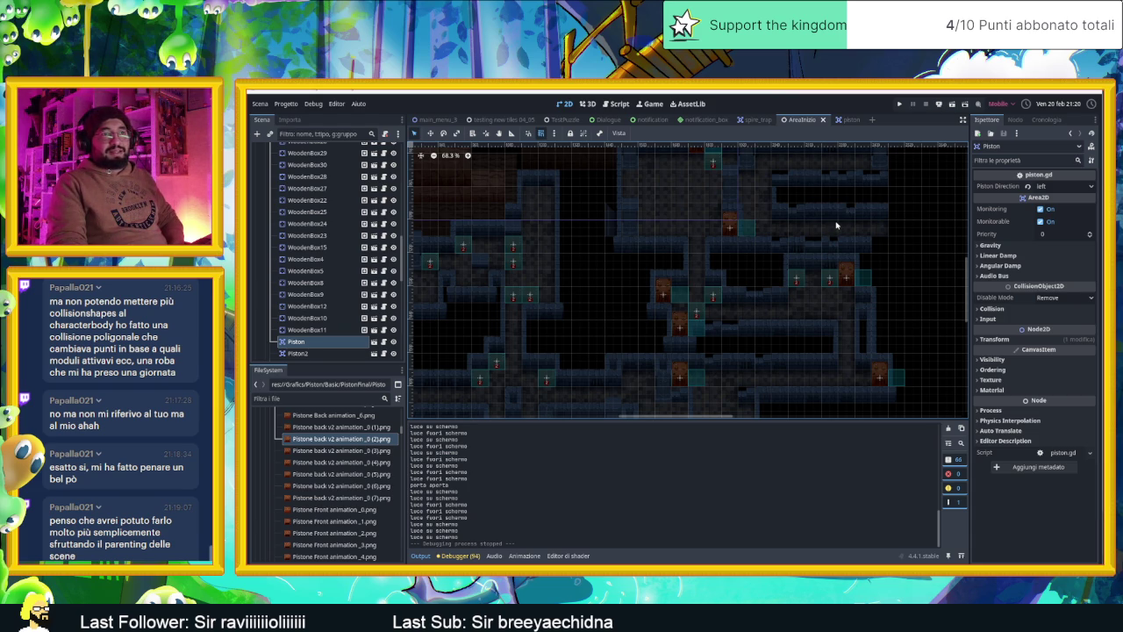
# Zoom and pan around the AreaInizio level to inspect it.
pyautogui.scroll(-1, 830, 228)
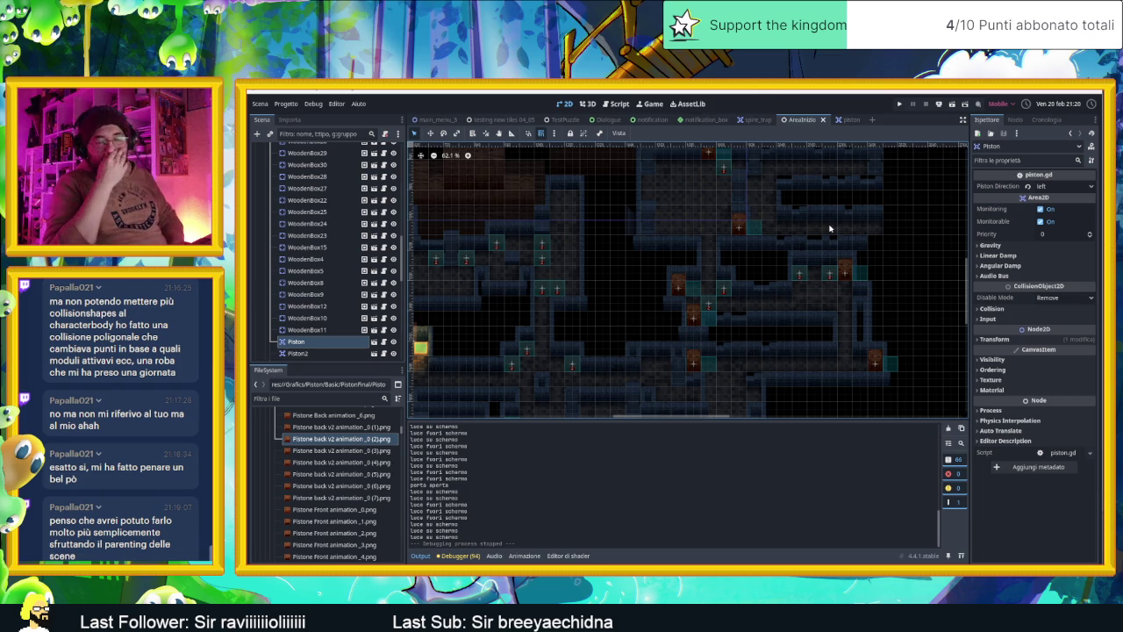
pyautogui.scroll(-2, 776, 263)
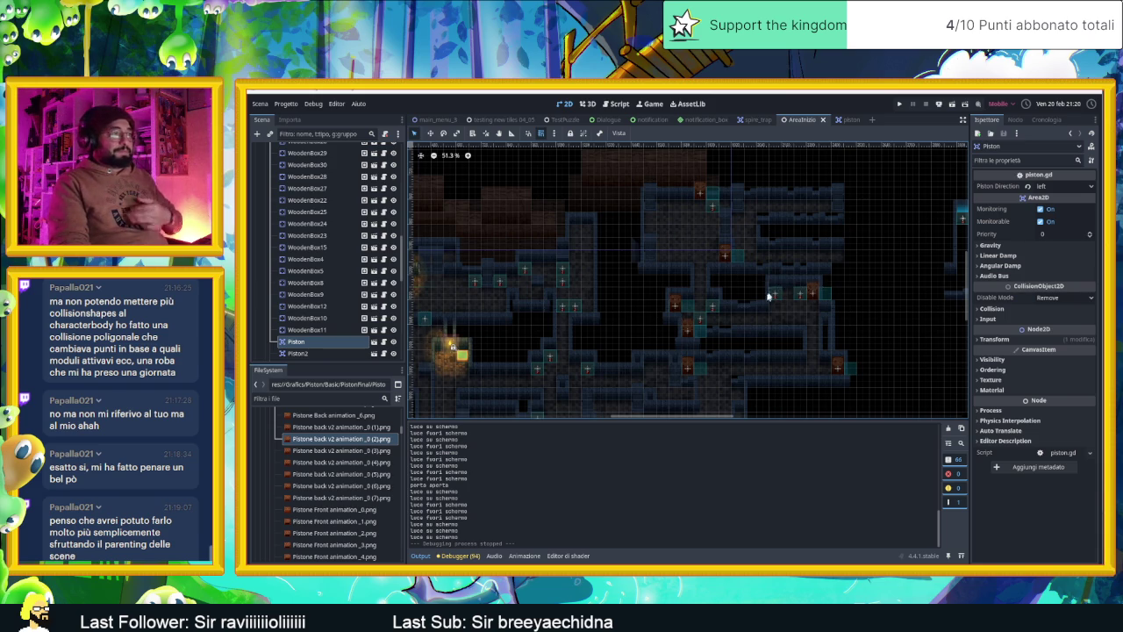
pyautogui.scroll(-3, 755, 308)
pyautogui.scroll(3, 736, 321)
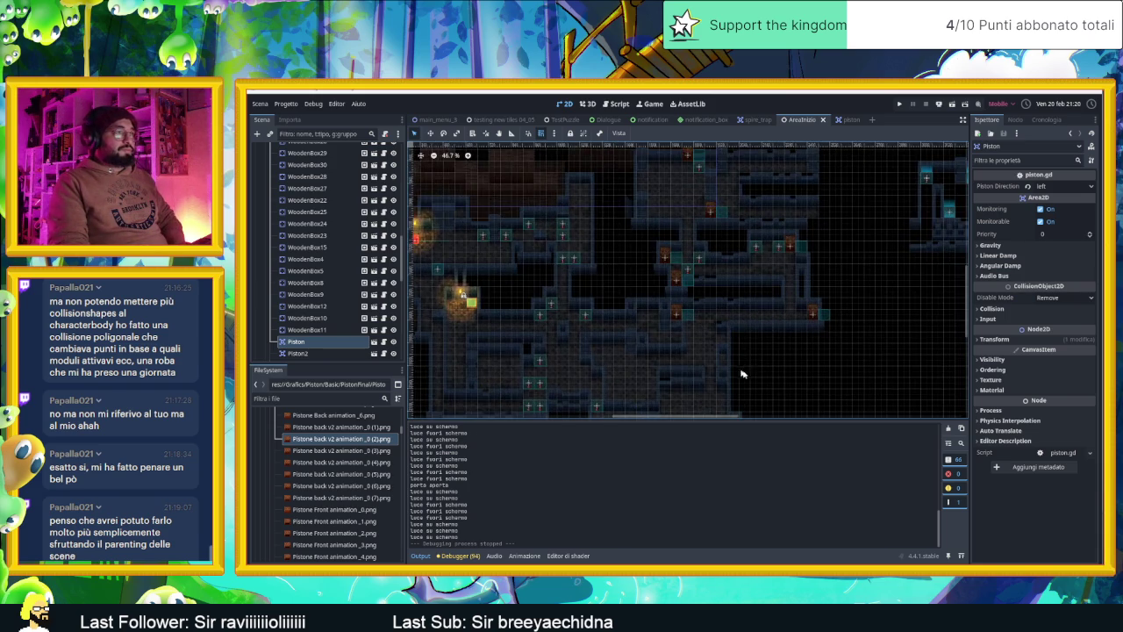
pyautogui.scroll(1, 736, 370)
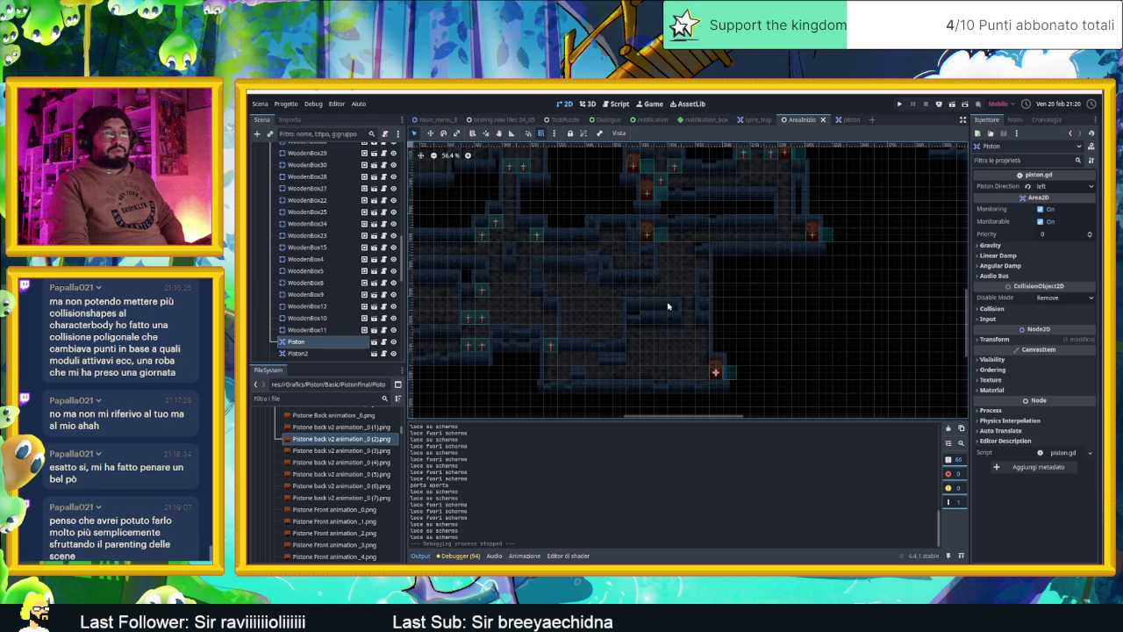
pyautogui.moveTo(667, 308); pyautogui.dragTo(751, 355)
pyautogui.scroll(-3, 708, 310)
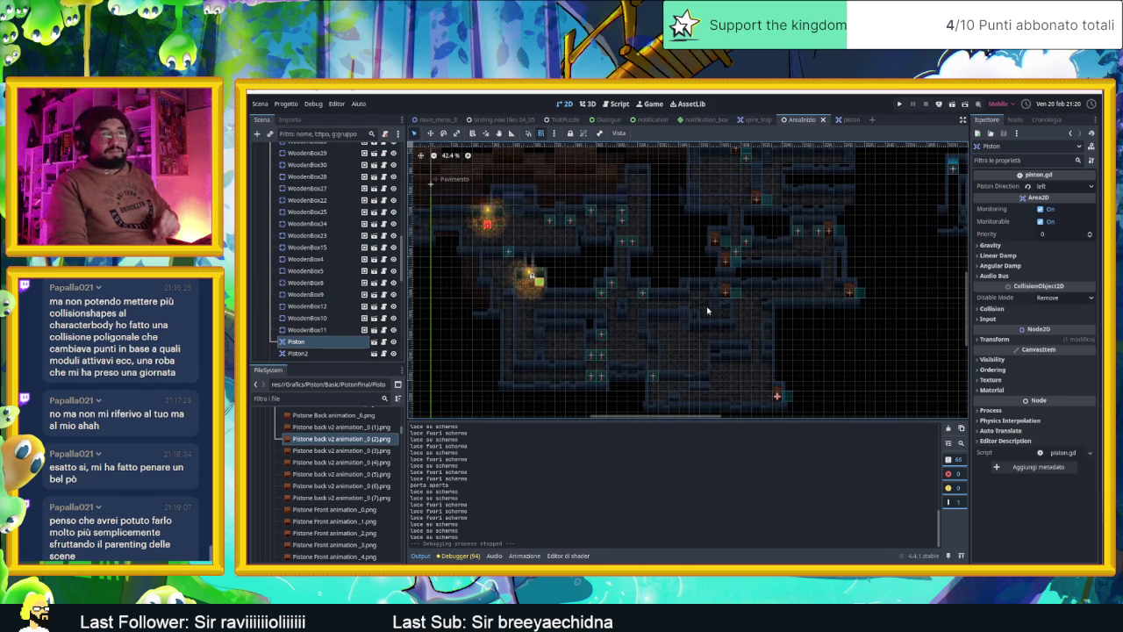
pyautogui.scroll(-2, 707, 310)
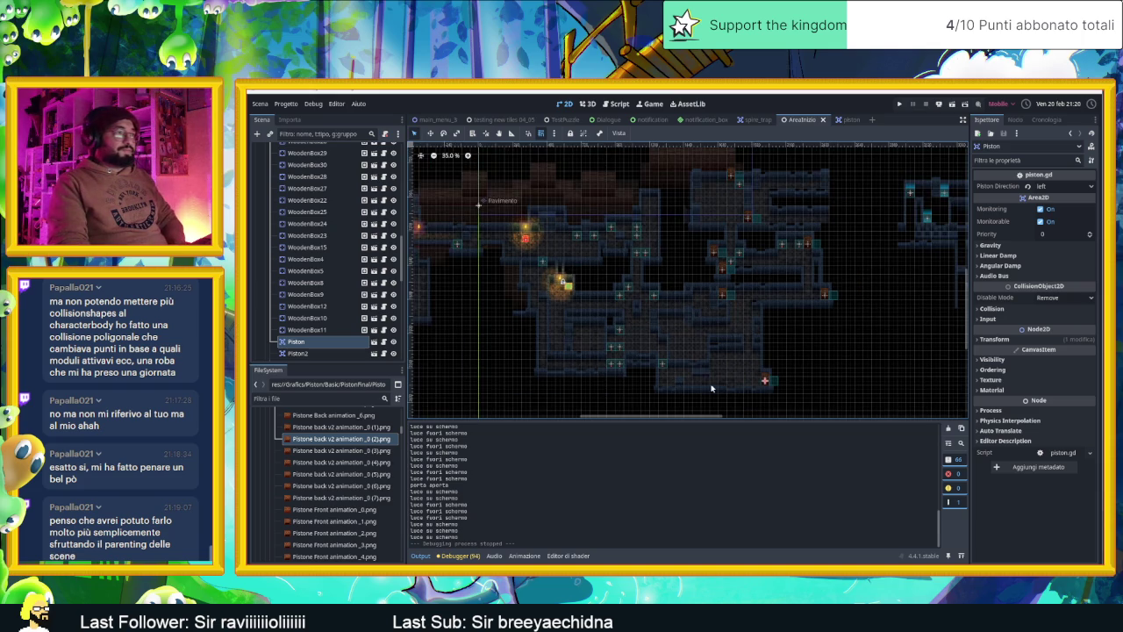
pyautogui.scroll(9, 735, 336)
# Deselect the Piston, switch to the piston scene and open its piston.gd script.
pyautogui.moveTo(737, 324)
pyautogui.mouseDown()
pyautogui.moveTo(747, 254)
pyautogui.moveTo(759, 318)
pyautogui.moveTo(770, 321)
pyautogui.mouseUp()
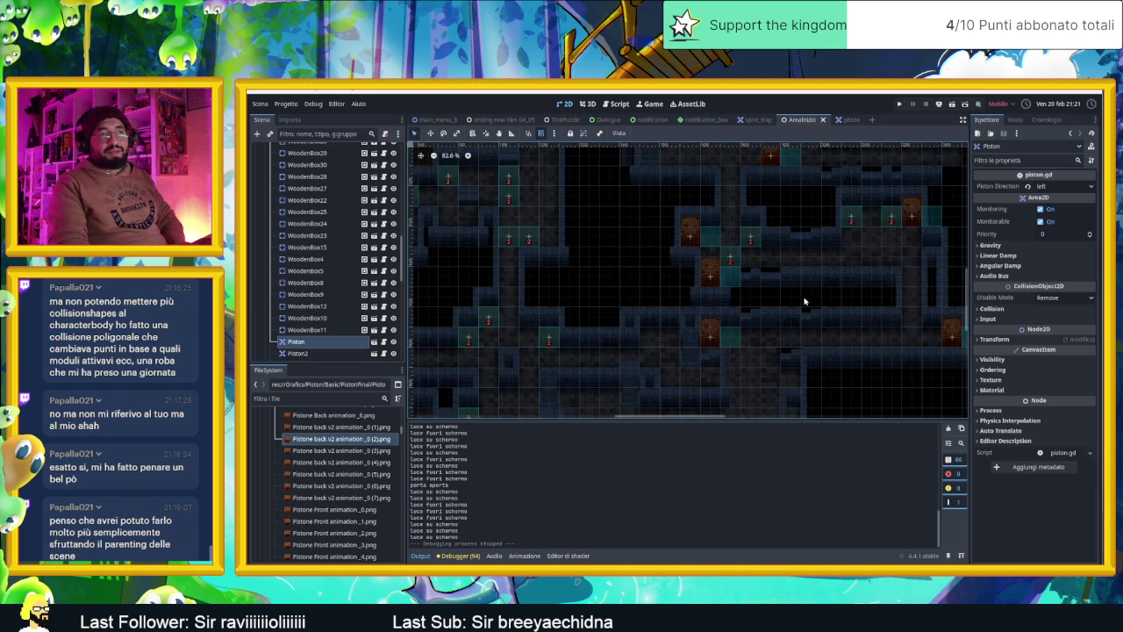
pyautogui.moveTo(798, 285); pyautogui.dragTo(795, 310)
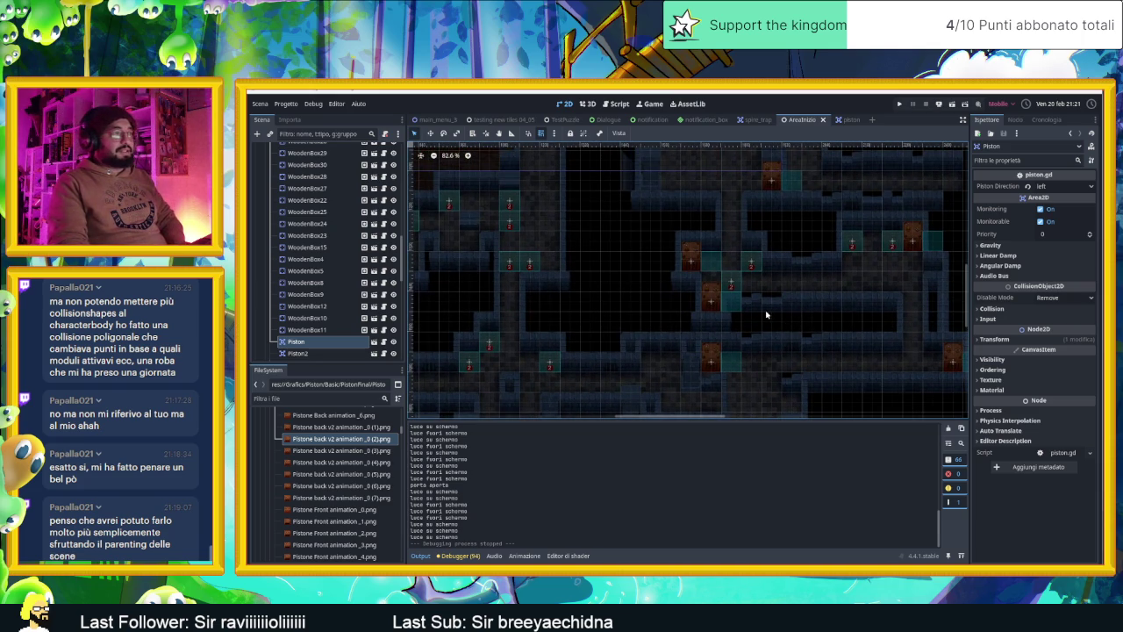
pyautogui.moveTo(760, 346); pyautogui.dragTo(756, 355)
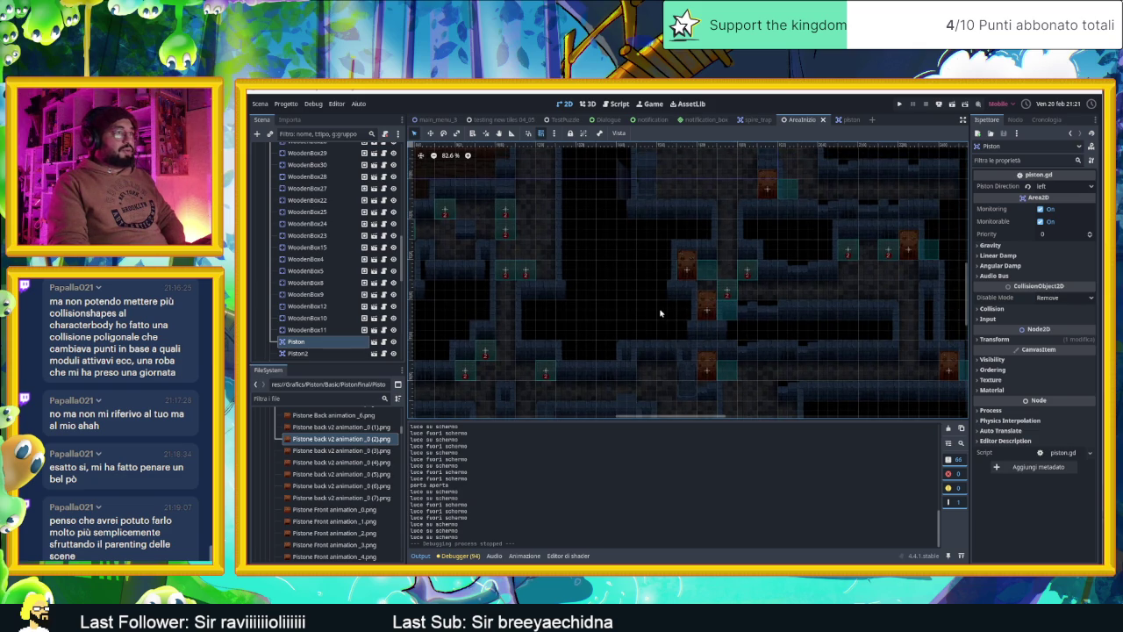
pyautogui.click(660, 313)
pyautogui.scroll(-2, 662, 326)
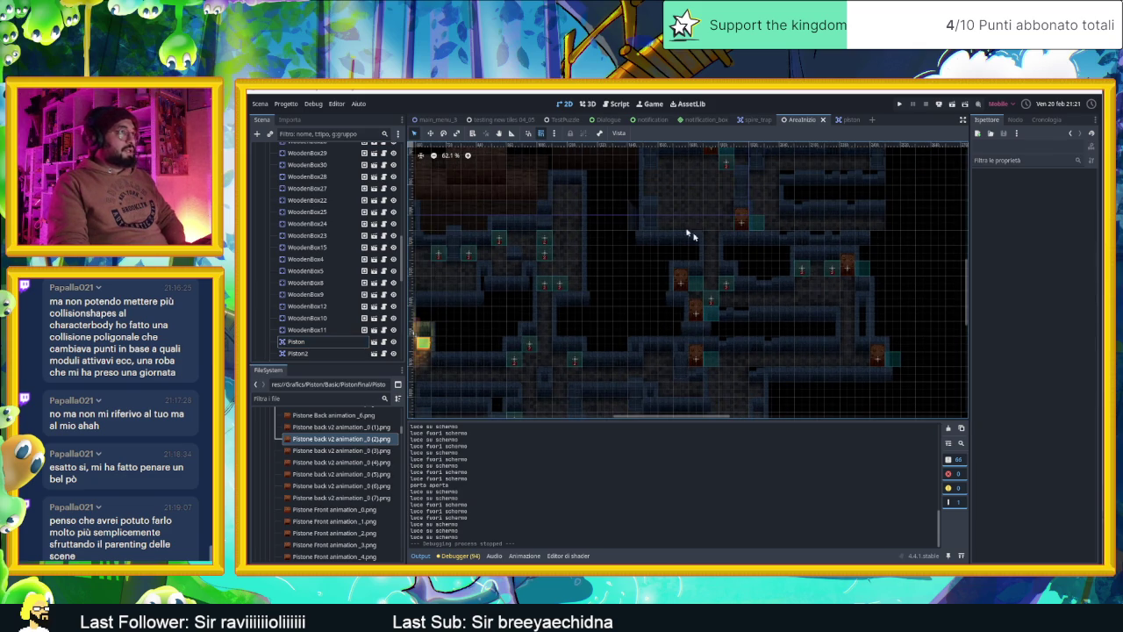
pyautogui.click(841, 120)
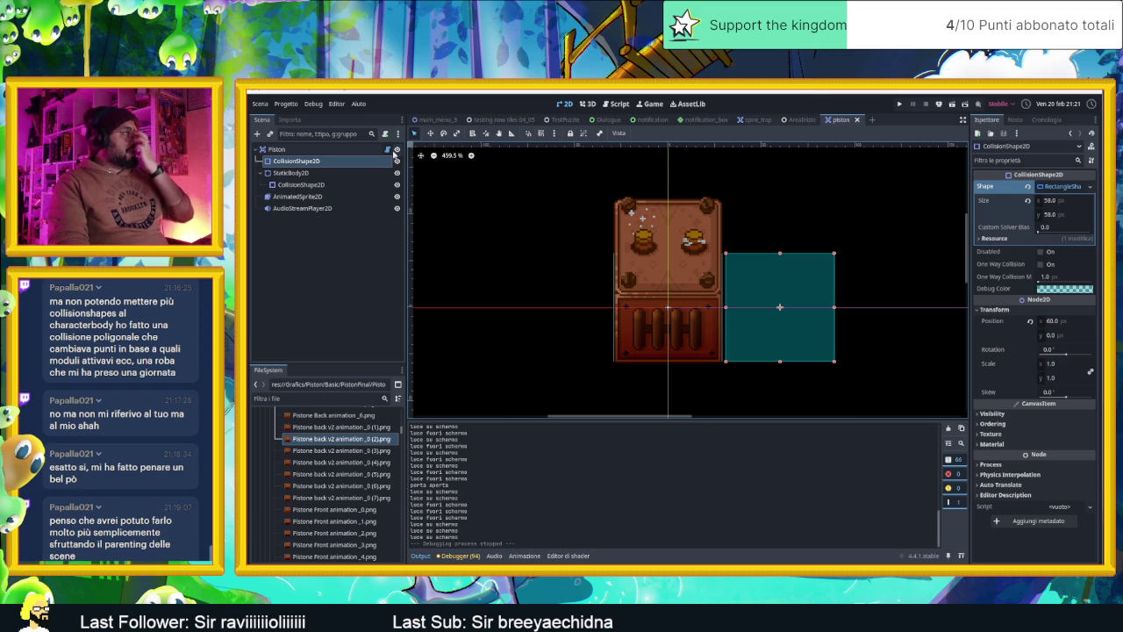
pyautogui.click(389, 151)
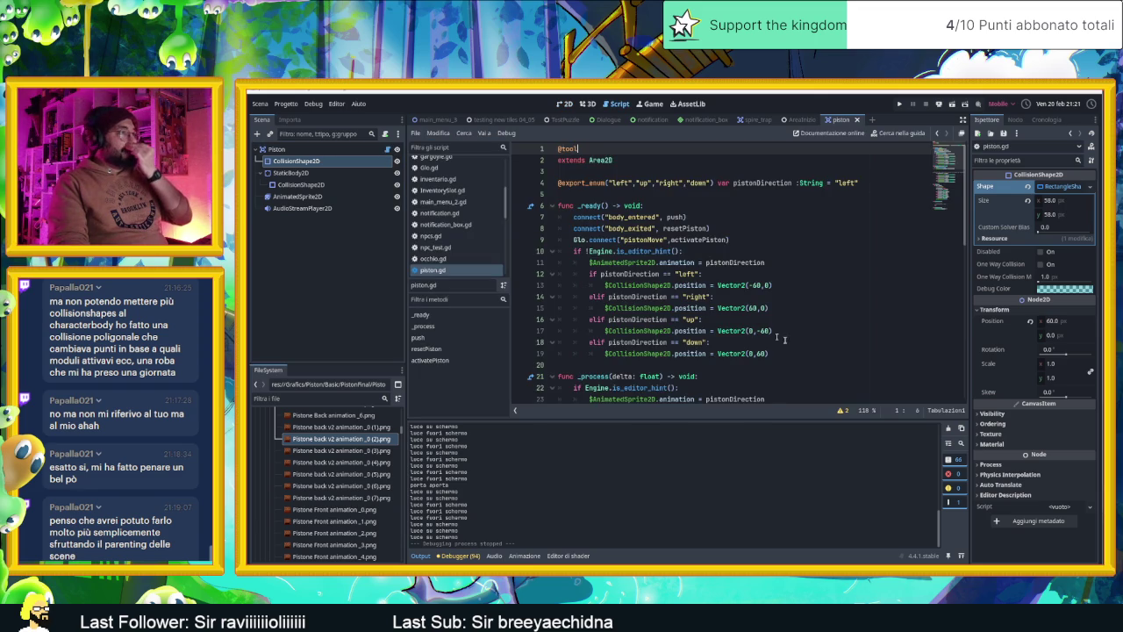
# Below the sound playback call in push(), add $AnimatedSprite2D.play(pistonDirection+str("_anim")).
pyautogui.scroll(-4, 782, 338)
pyautogui.scroll(-1, 796, 344)
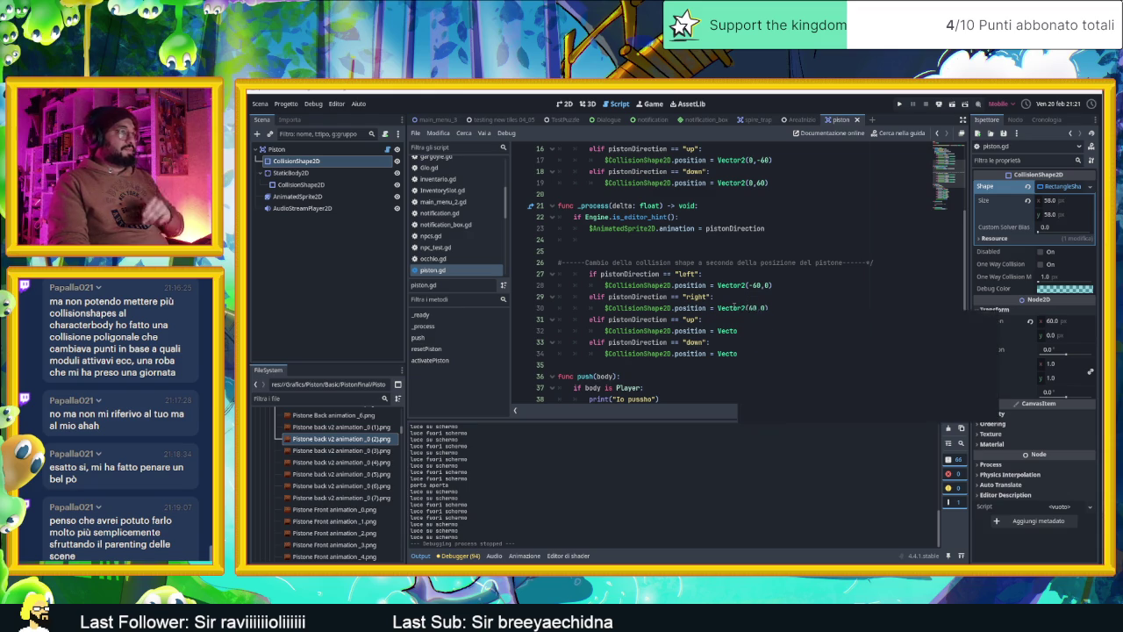
pyautogui.moveTo(729, 304)
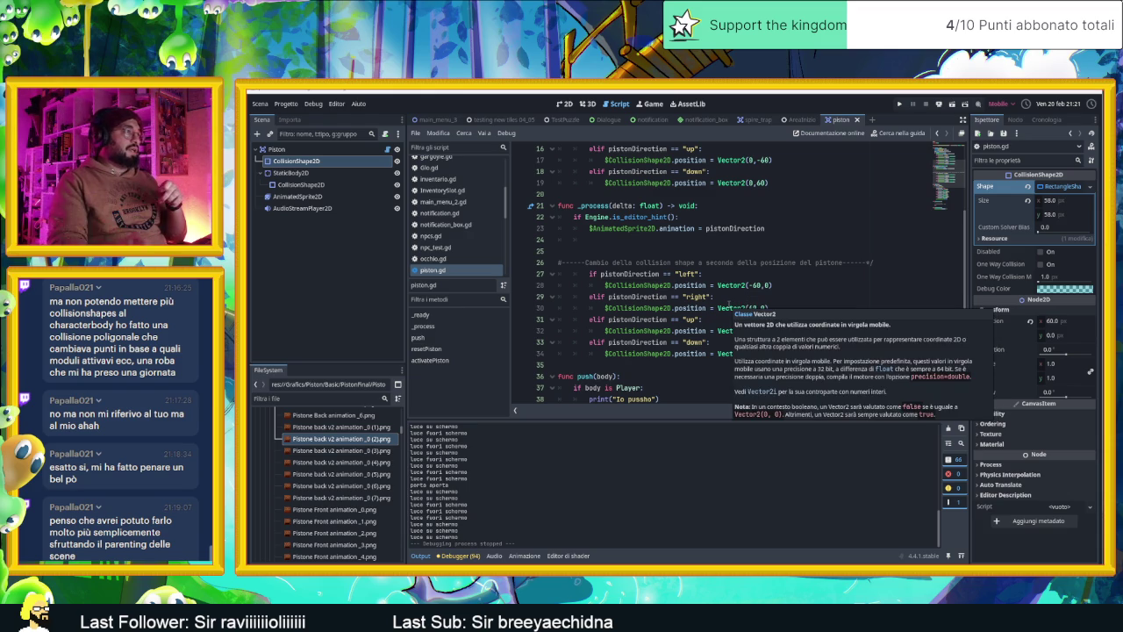
pyautogui.scroll(-2, 710, 307)
pyautogui.scroll(-2, 687, 318)
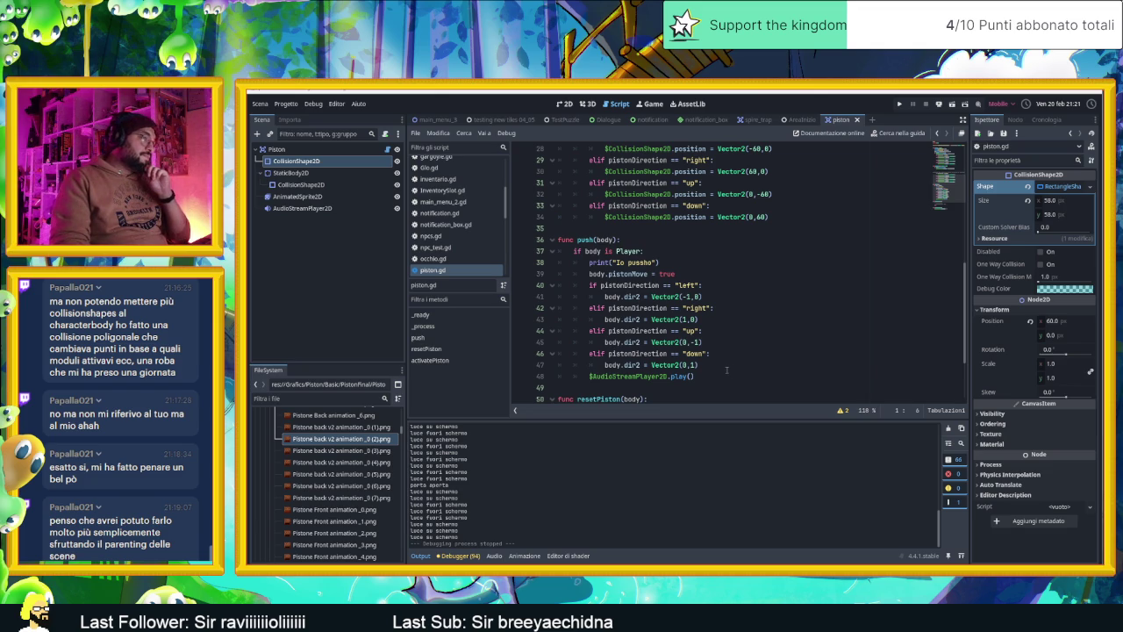
pyautogui.scroll(-1, 727, 370)
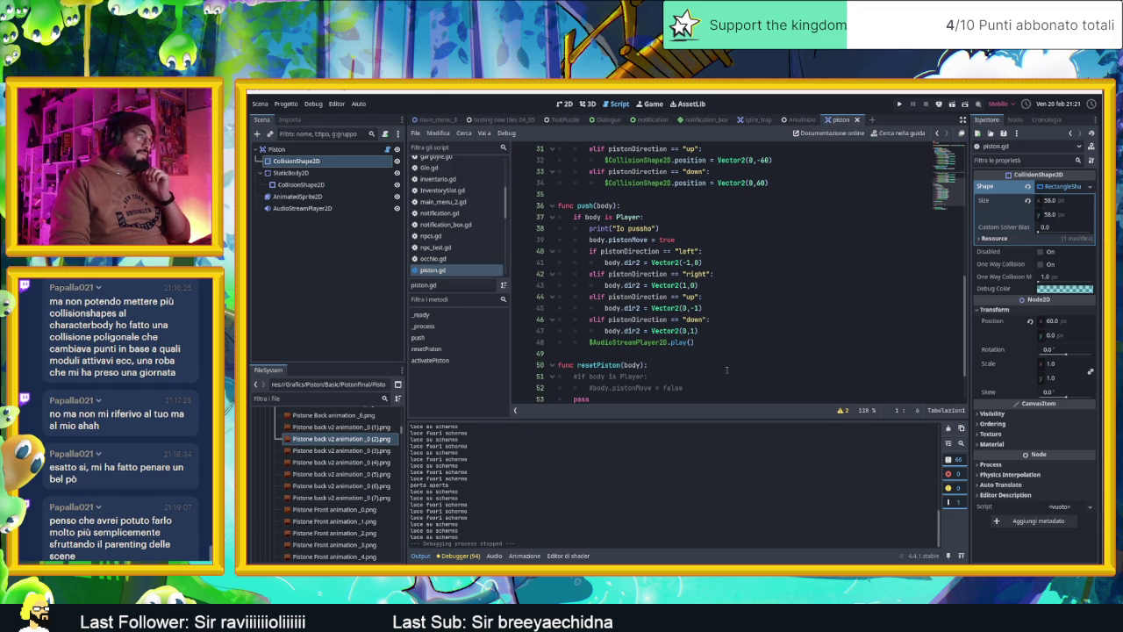
pyautogui.scroll(6, 727, 370)
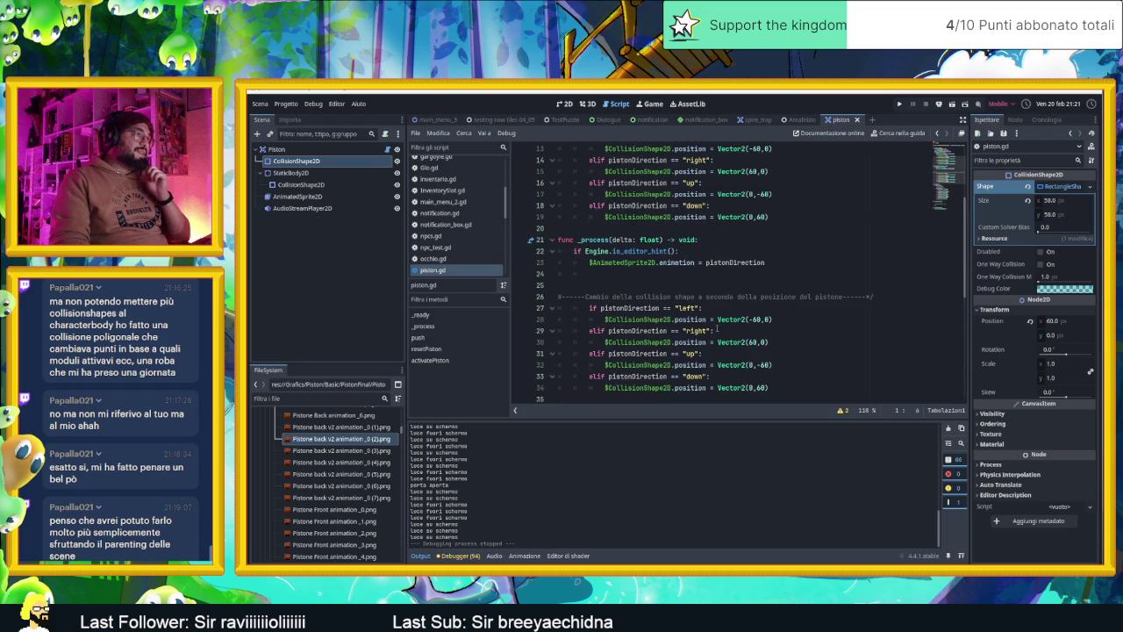
pyautogui.scroll(4, 717, 328)
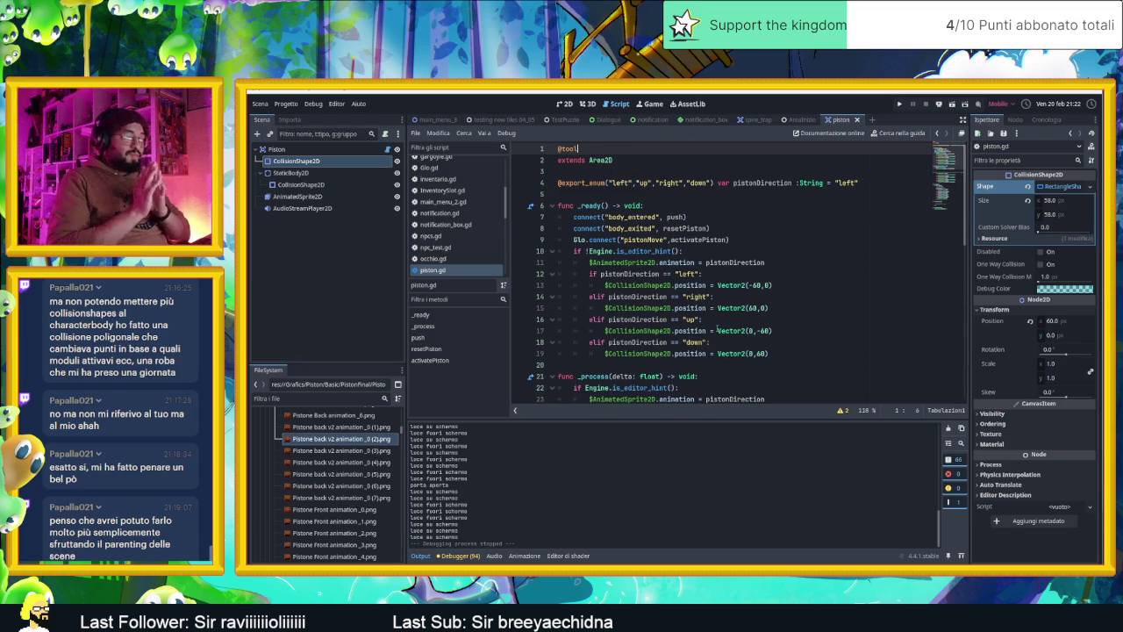
pyautogui.scroll(-3, 718, 329)
pyautogui.scroll(-8, 722, 325)
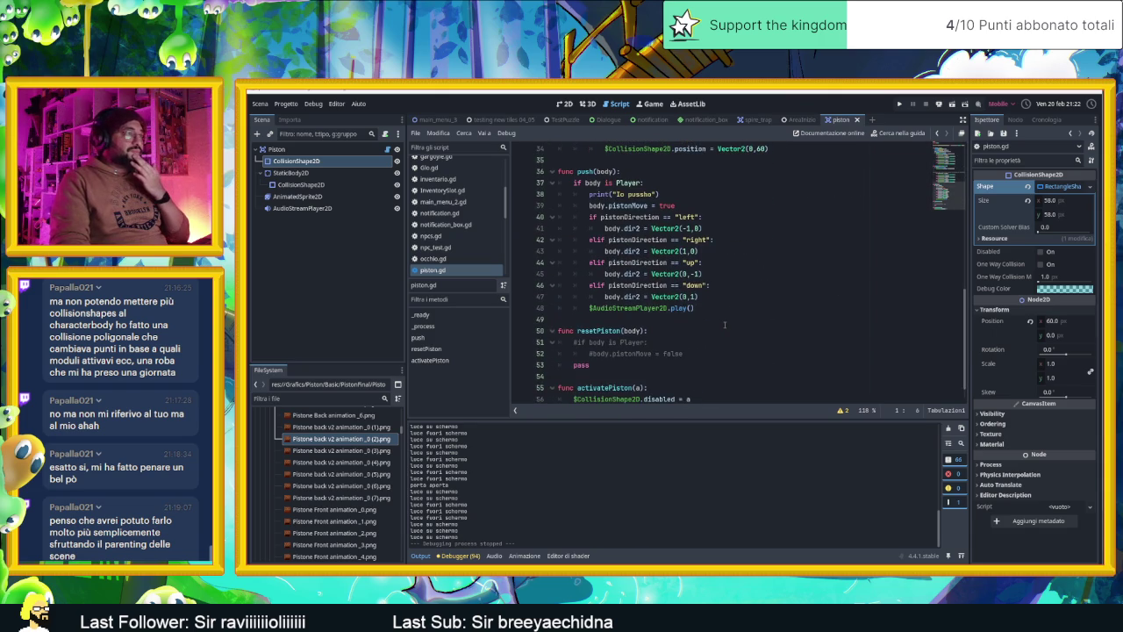
pyautogui.click(709, 308)
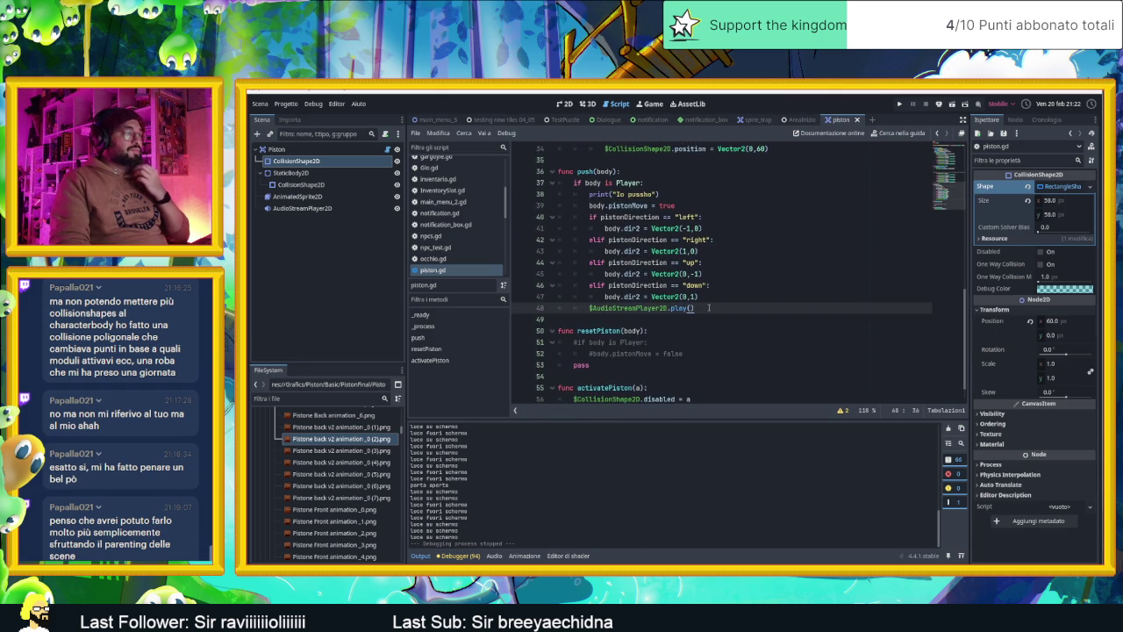
pyautogui.press('Return')
pyautogui.write('$An')
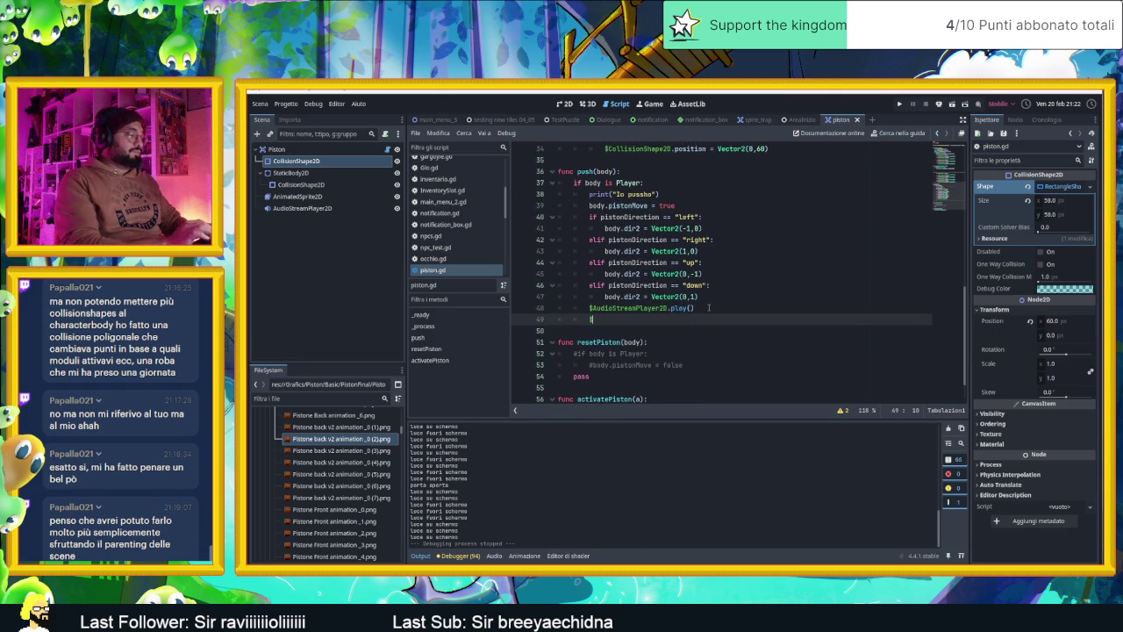
pyautogui.write('imatedSprite2D.play(pistonDirection+str("_anim"))')
# Leave the code editor and return to the 2D view, showing the AreaInizio level scene.
pyautogui.click(757, 275)
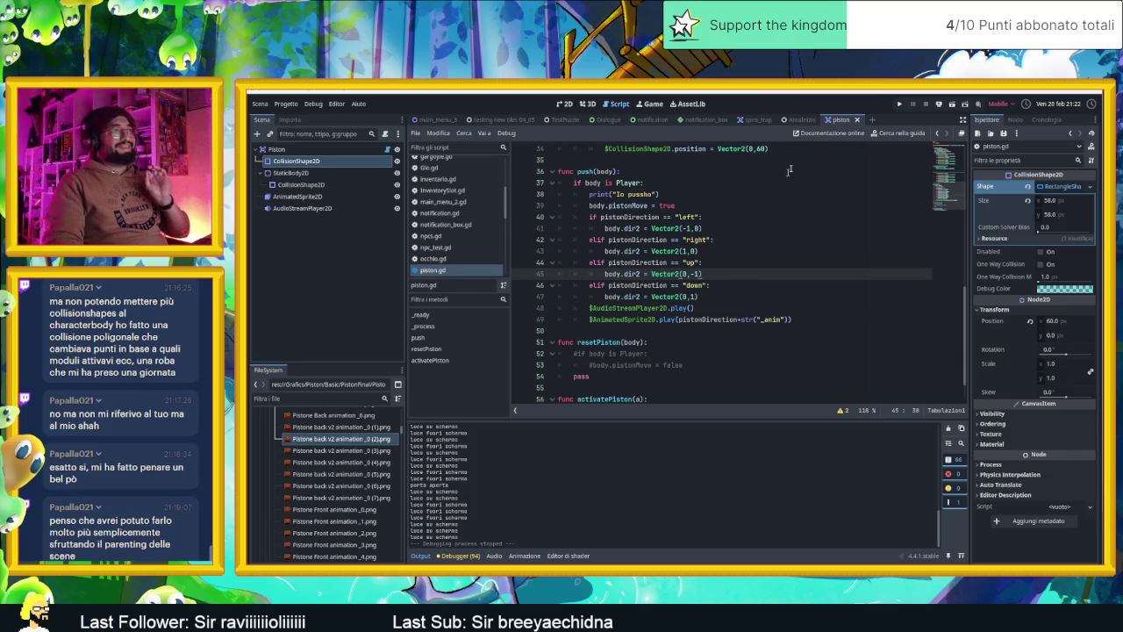
pyautogui.click(566, 105)
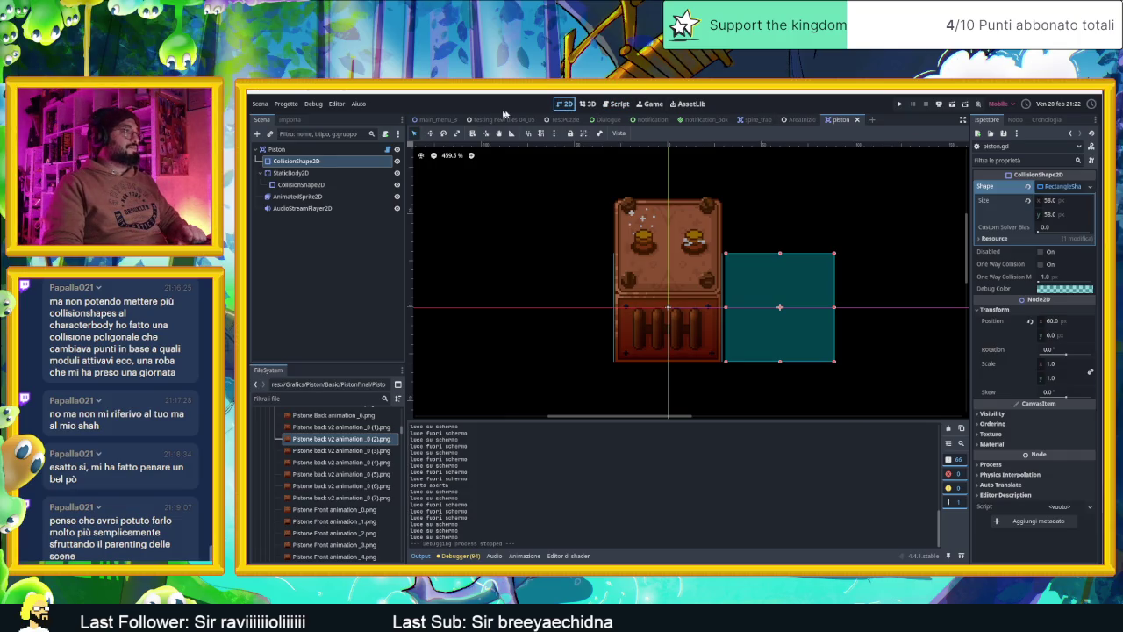
pyautogui.click(800, 119)
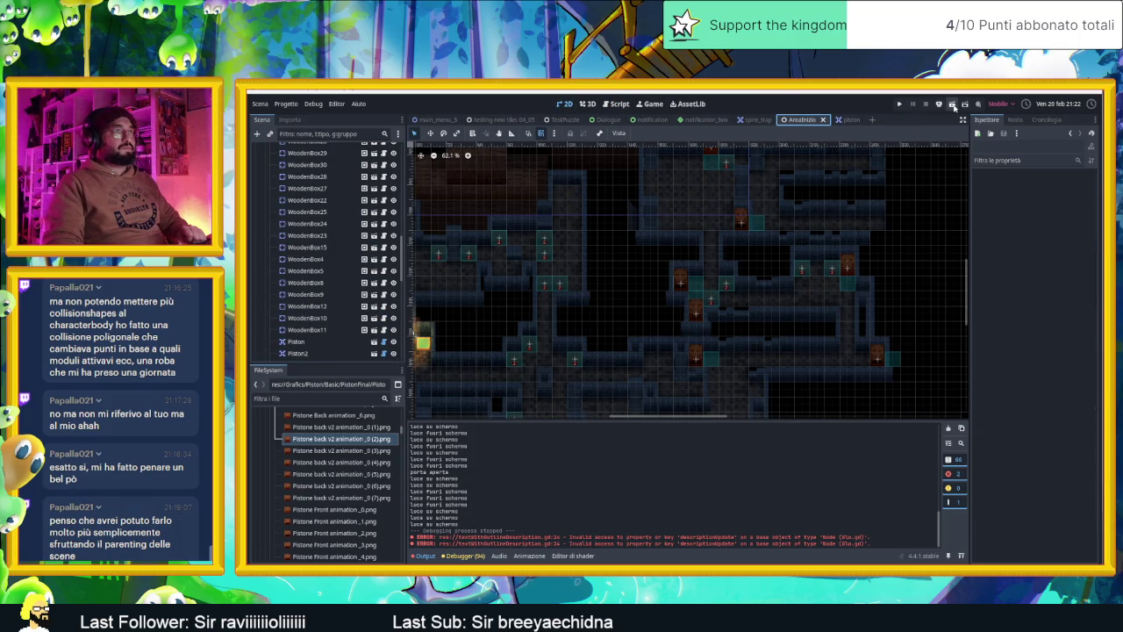
# Launch the game with F5, move its window aside, then stop it and dismiss the debug options.
pyautogui.press('F5')
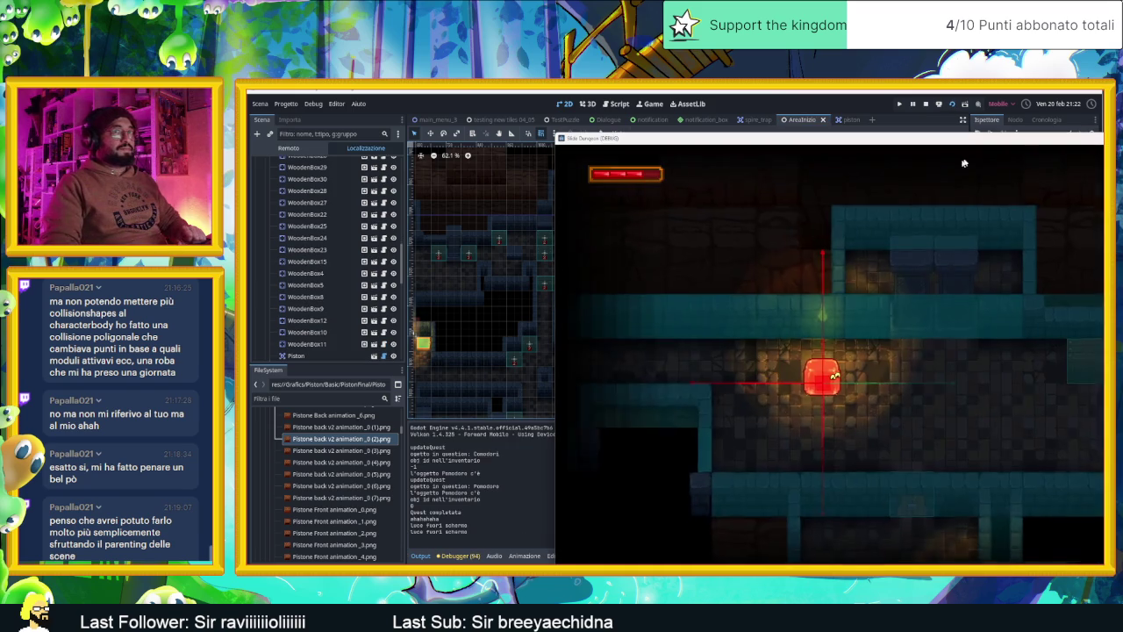
pyautogui.moveTo(954, 144); pyautogui.dragTo(667, 123)
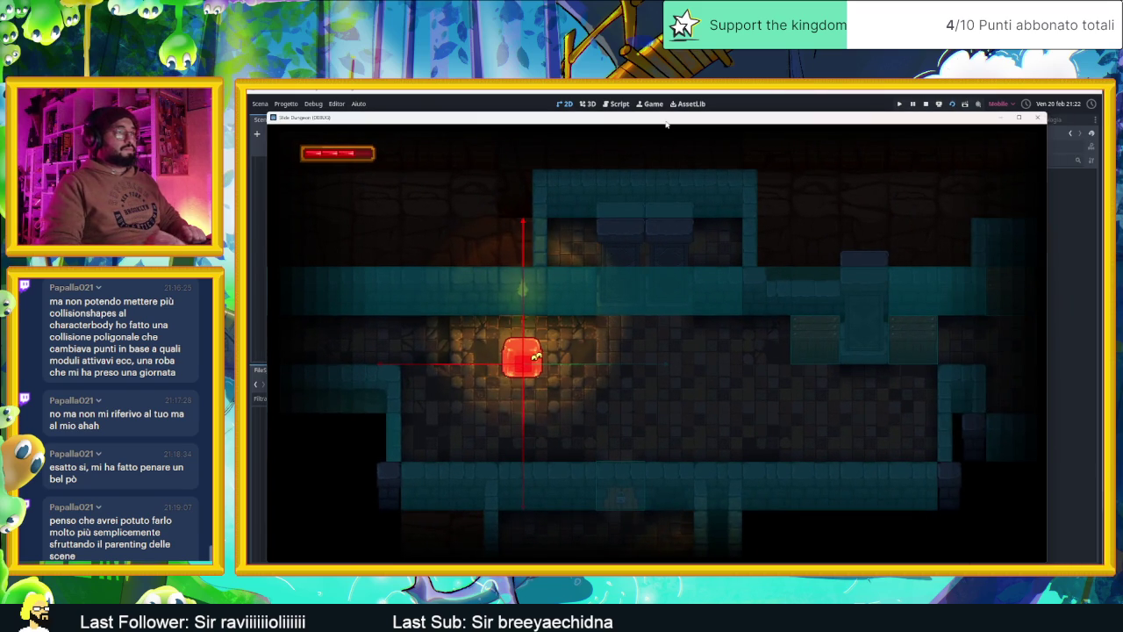
pyautogui.click(927, 103)
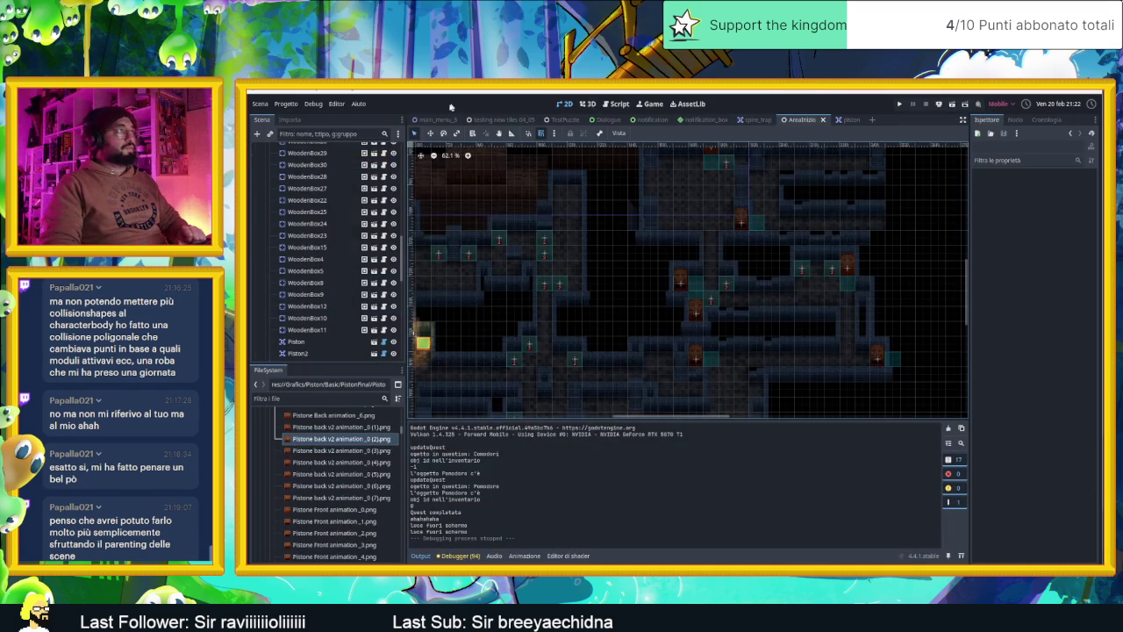
pyautogui.click(338, 104)
pyautogui.moveTo(313, 104)
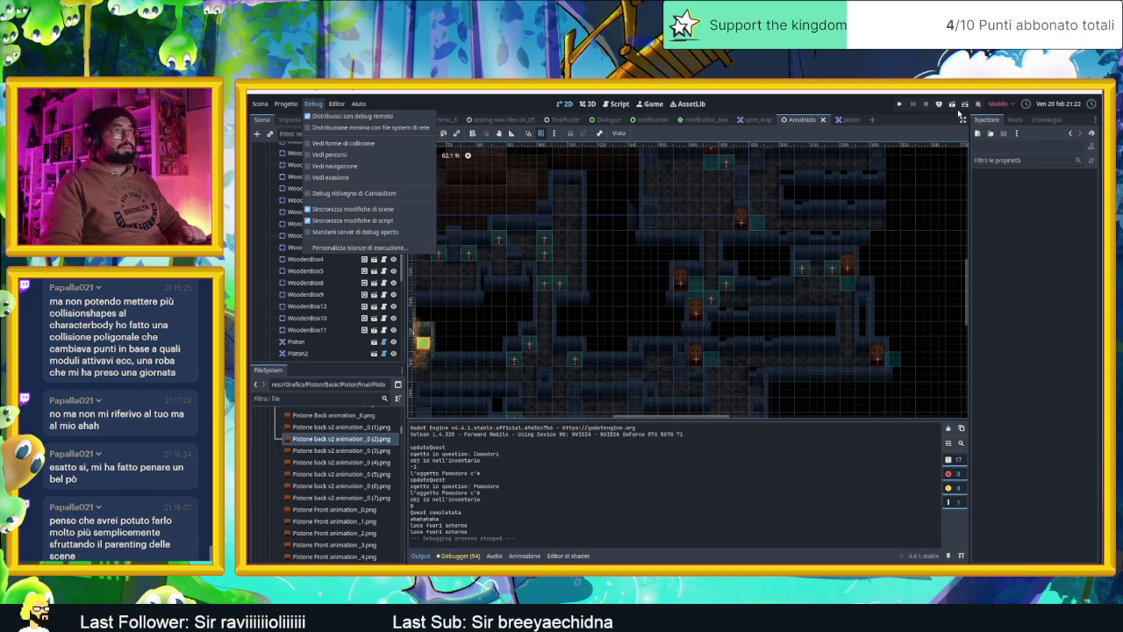
pyautogui.click(952, 105)
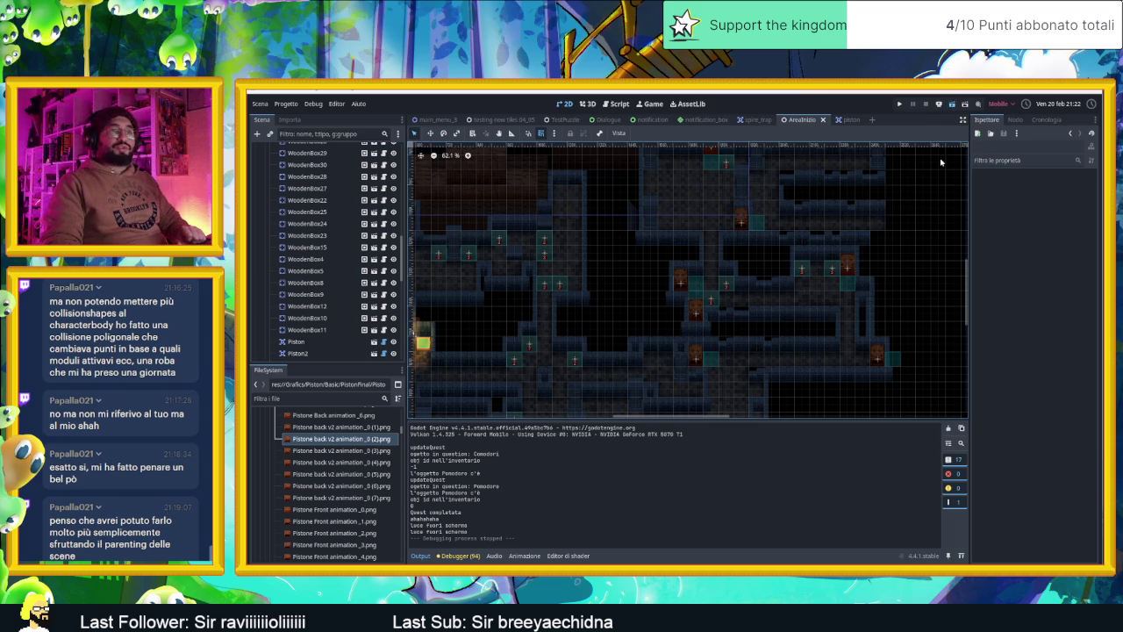
# Save and relaunch the game, steer the slime through the rooms to the piston, then close it.
pyautogui.hotkey('ctrl', 's')
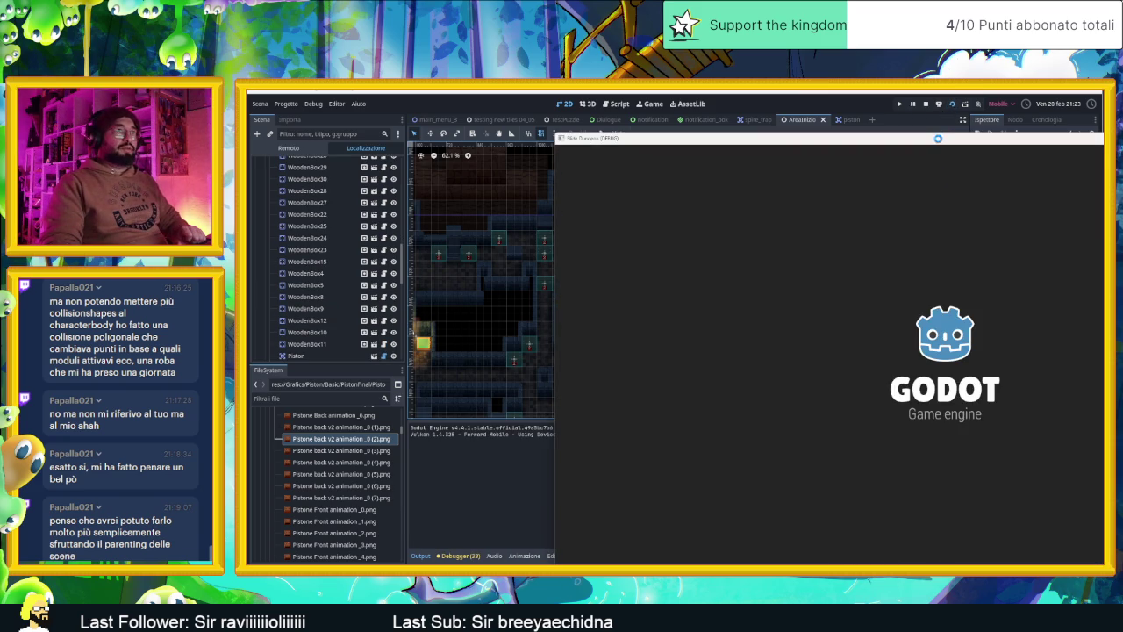
pyautogui.moveTo(937, 142); pyautogui.dragTo(665, 102)
pyautogui.press('Right')
pyautogui.press('Up')
pyautogui.press('Up')
pyautogui.press('Down')
pyautogui.press('Up')
pyautogui.press('Right')
pyautogui.press('Left')
pyautogui.press('Right')
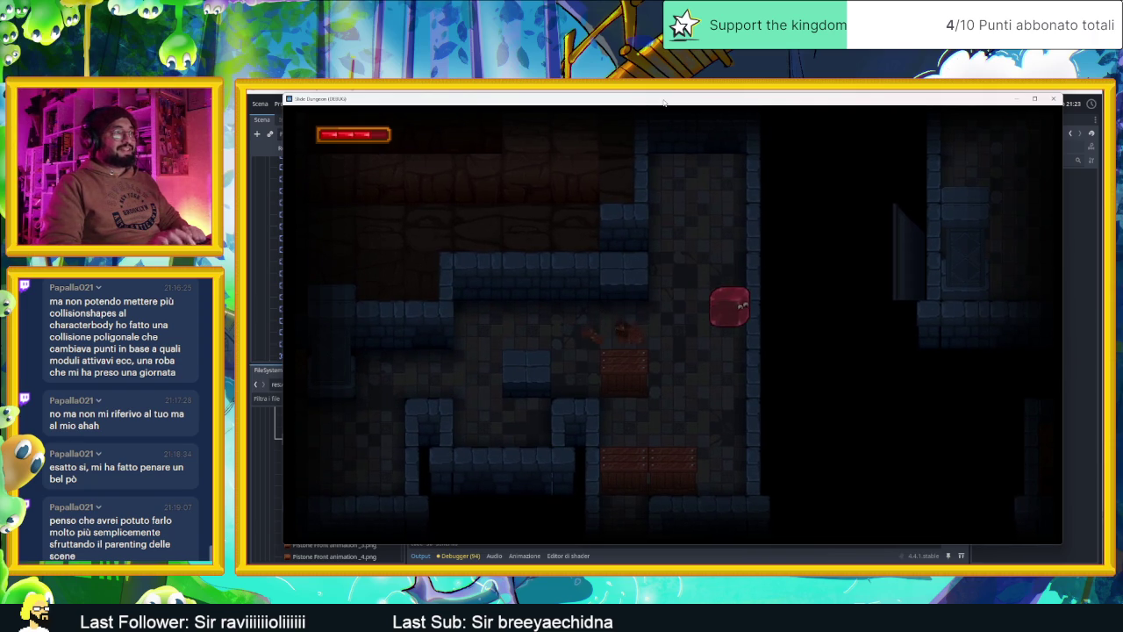
pyautogui.press('Up')
pyautogui.press('Left')
pyautogui.press('Down')
pyautogui.press('Right')
pyautogui.press('Left')
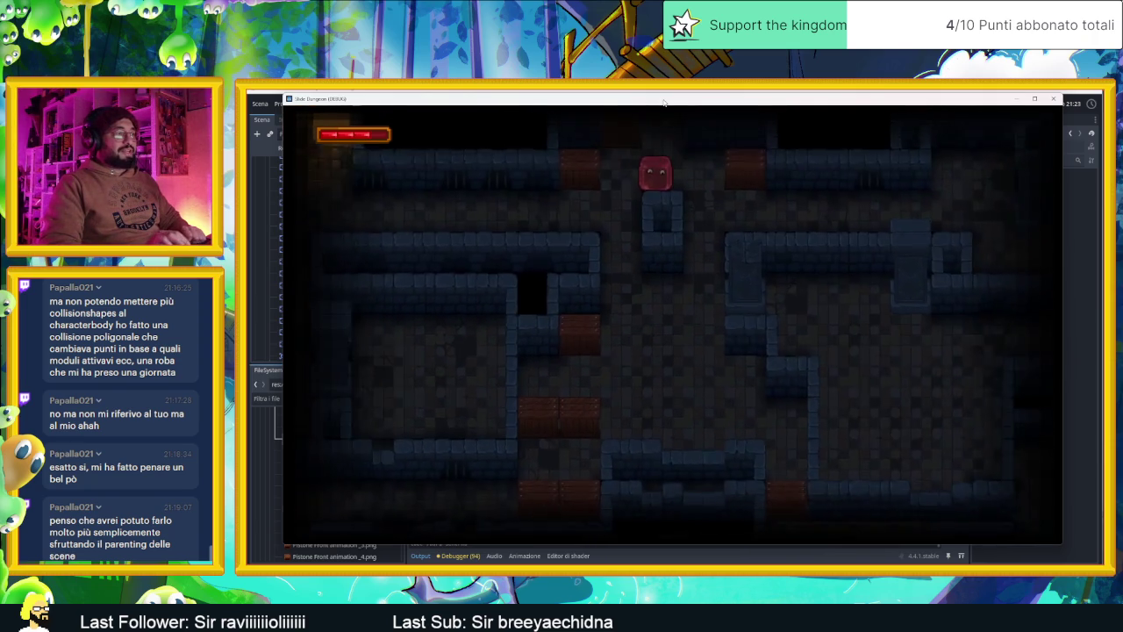
pyautogui.press('Down')
pyautogui.press('Right')
pyautogui.press('Down')
pyautogui.press('Up')
pyautogui.press('Down')
pyautogui.press('Up')
pyautogui.press('Right')
pyautogui.press('Down')
pyautogui.press('Down')
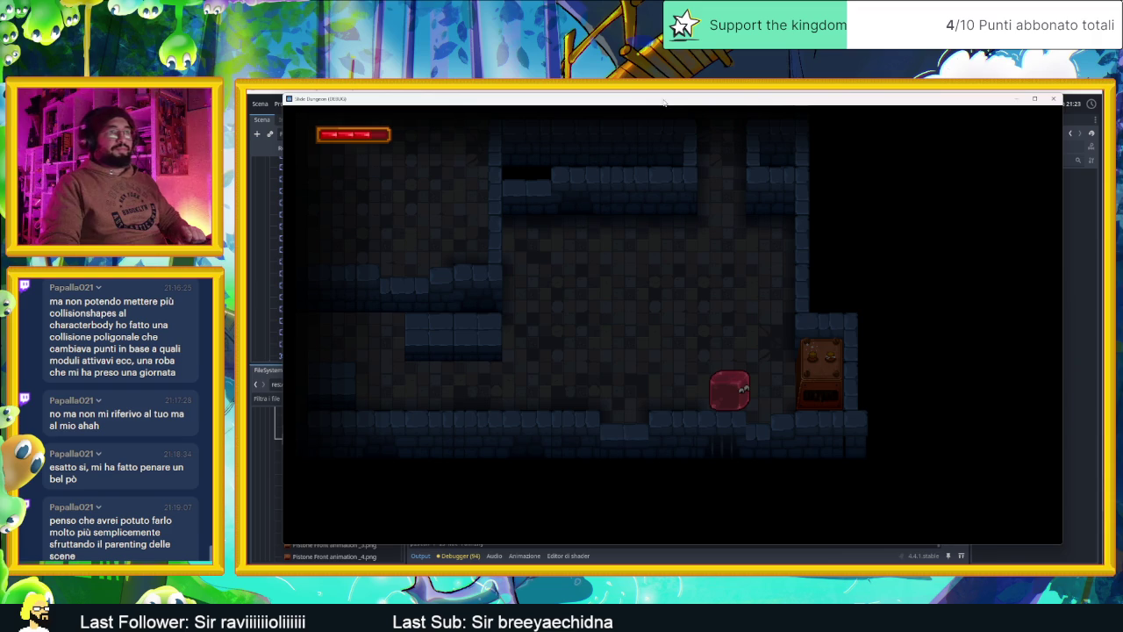
pyautogui.click(1053, 98)
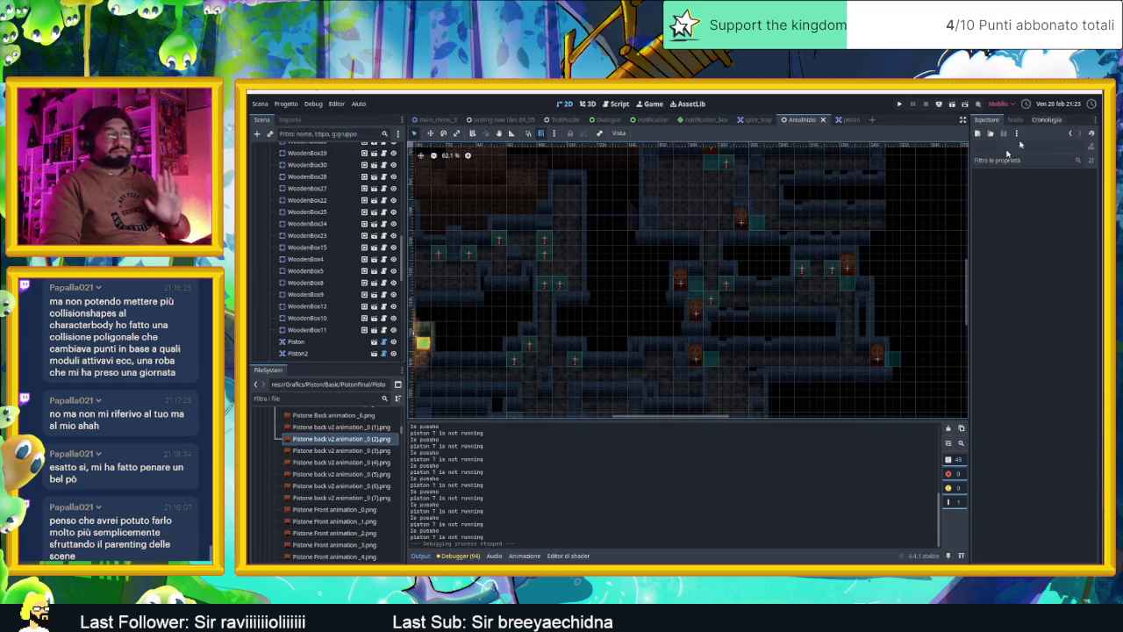
# Switch to the piston scene, open piston.gd, and place the caret on the empty line after line 34.
pyautogui.scroll(6, 869, 303)
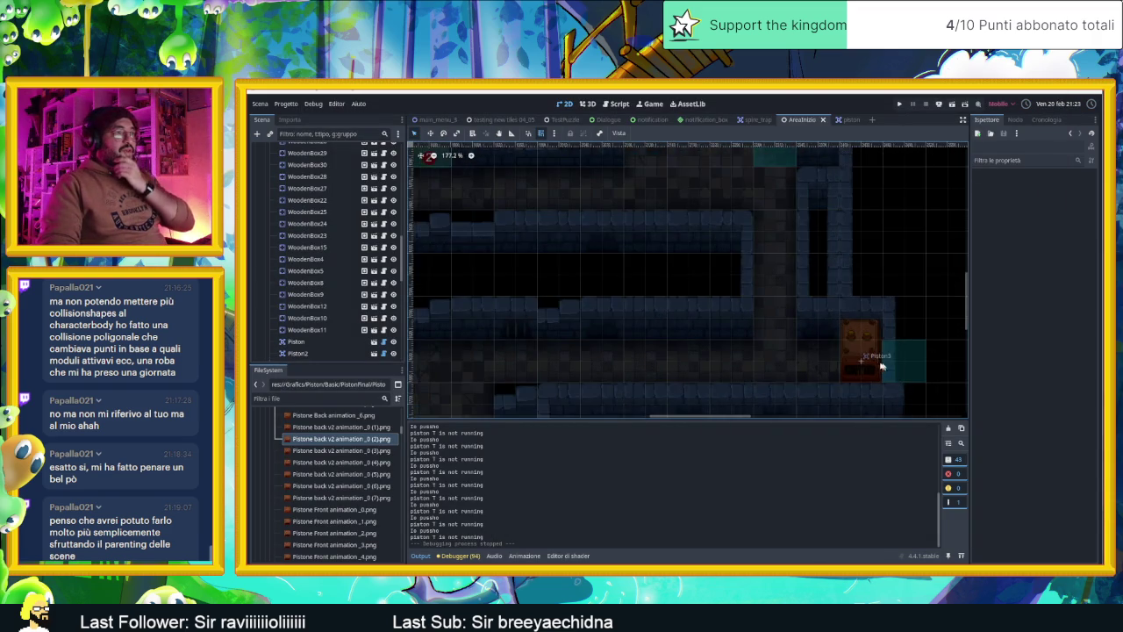
pyautogui.click(850, 119)
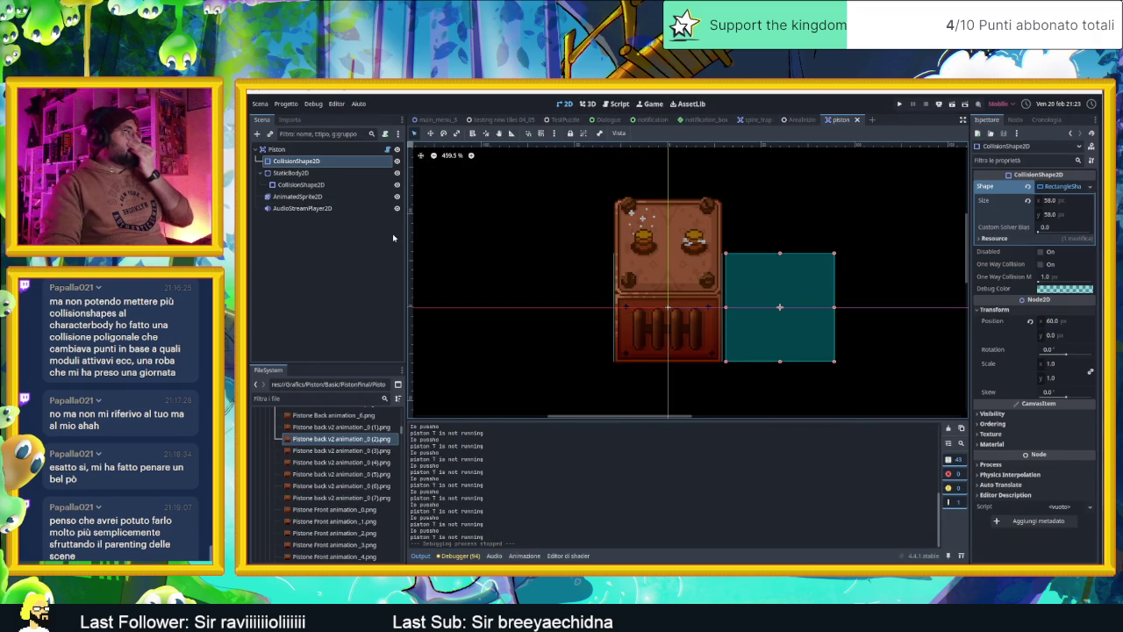
pyautogui.click(387, 149)
pyautogui.scroll(-2, 655, 351)
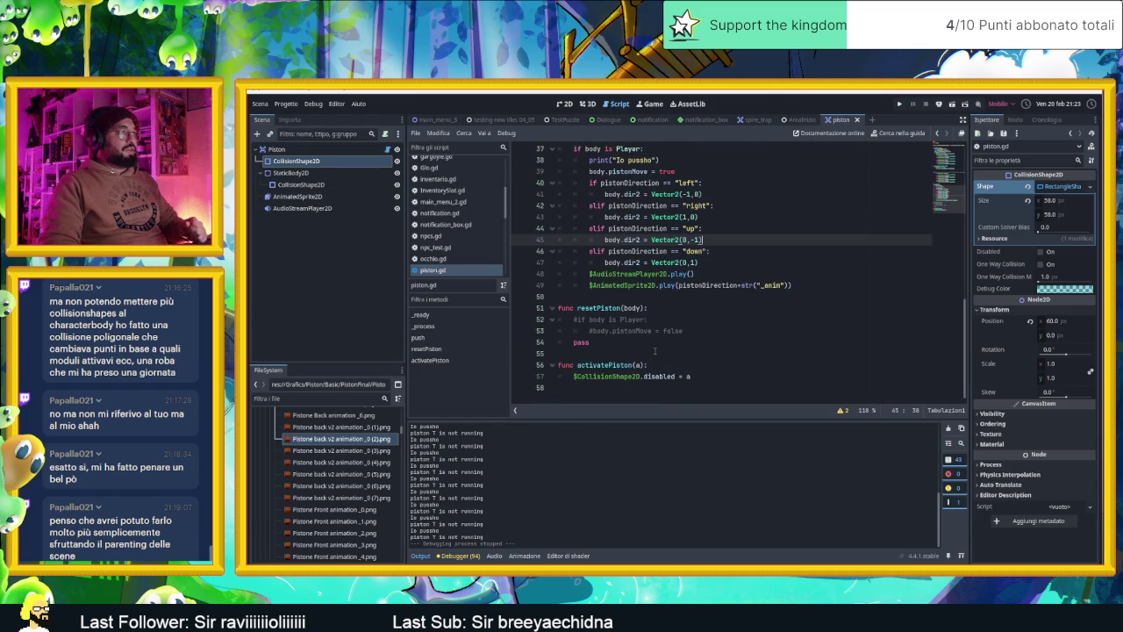
pyautogui.scroll(1, 654, 351)
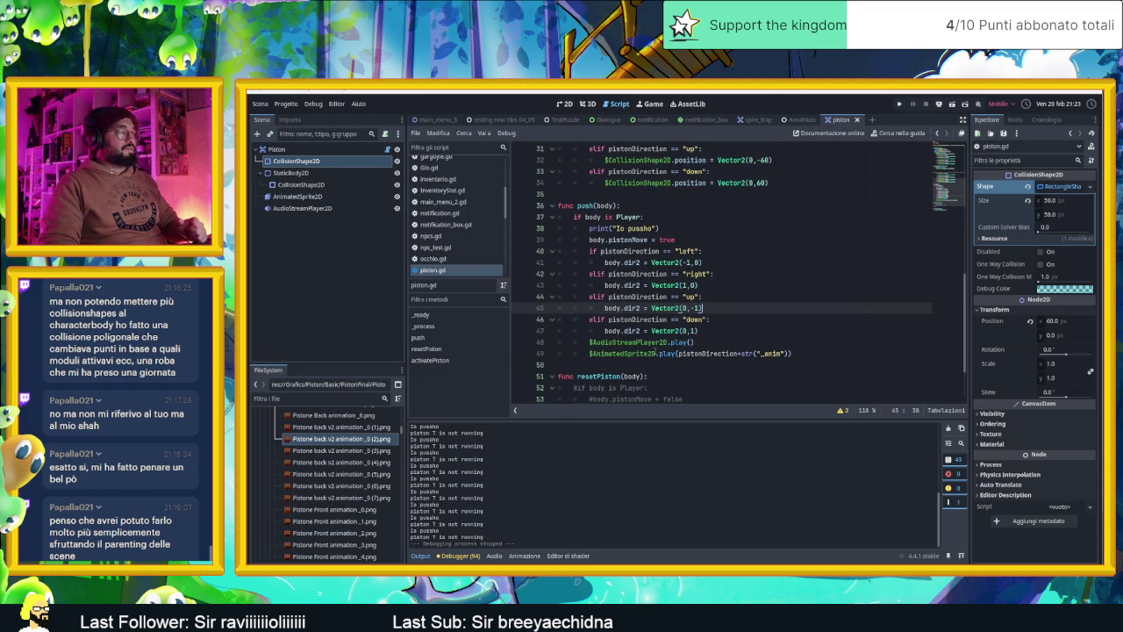
pyautogui.scroll(6, 655, 351)
pyautogui.scroll(-1, 655, 351)
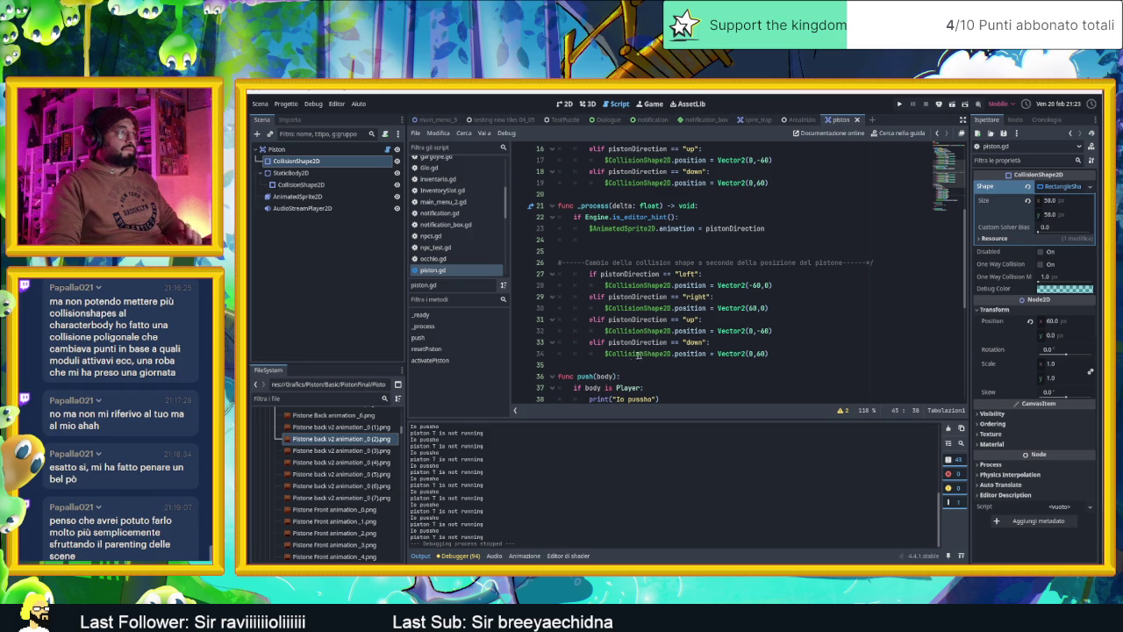
pyautogui.click(608, 355)
pyautogui.click(594, 365)
# On an indented line 35, write if $AnimatedSprite2D.animation == pistonDirection+"_anim" using autocomplete.
pyautogui.press('Return')
pyautogui.press('Return')
pyautogui.click(593, 367)
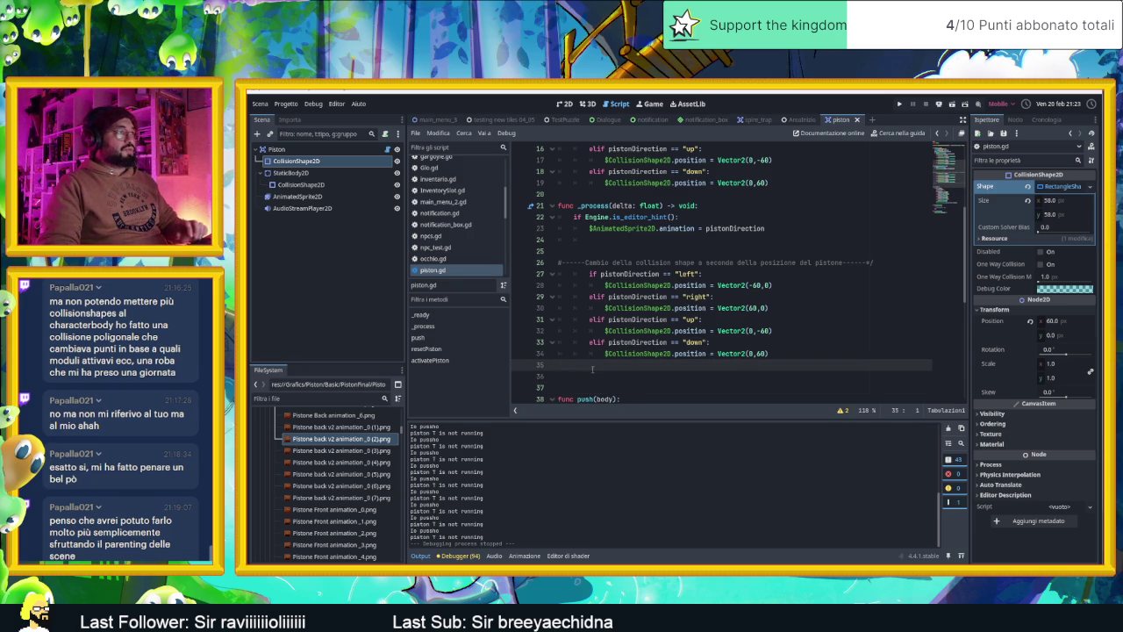
pyautogui.press('Tab')
pyautogui.write('if ')
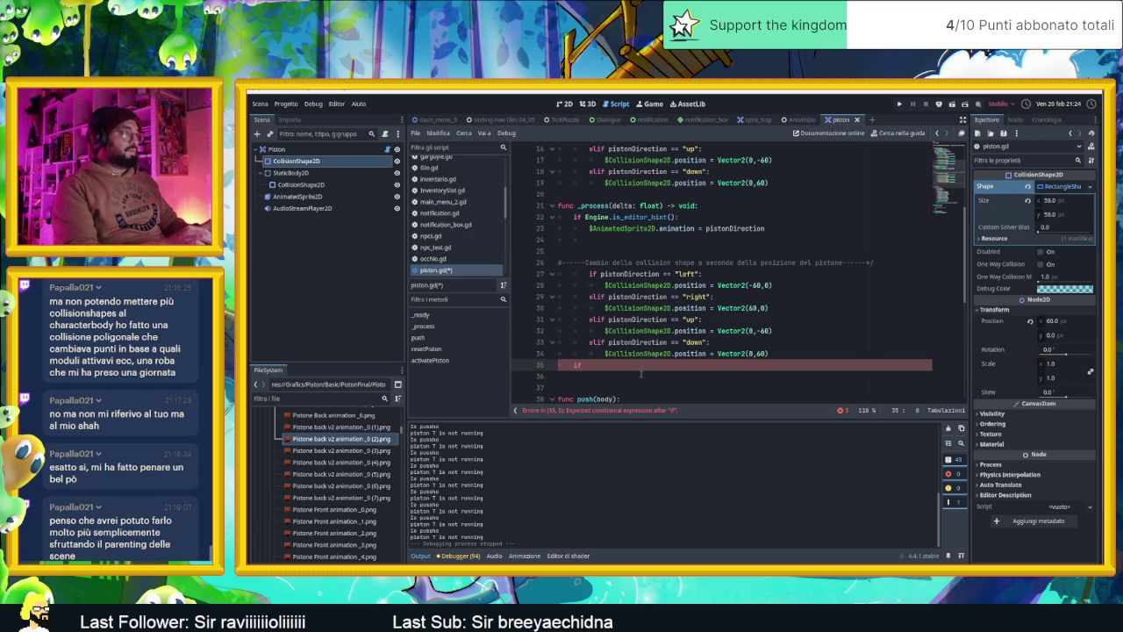
pyautogui.write('$animo')
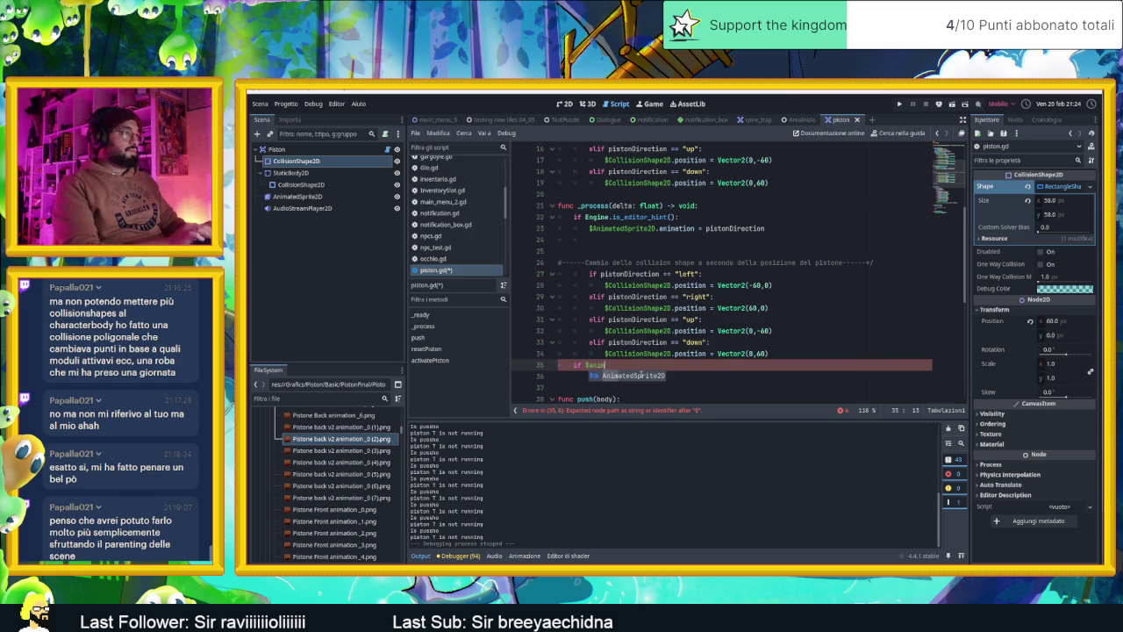
pyautogui.press('Return')
pyautogui.press('BackSpace')
pyautogui.press('BackSpace')
pyautogui.press('BackSpace')
pyautogui.press('BackSpace')
pyautogui.press('Return')
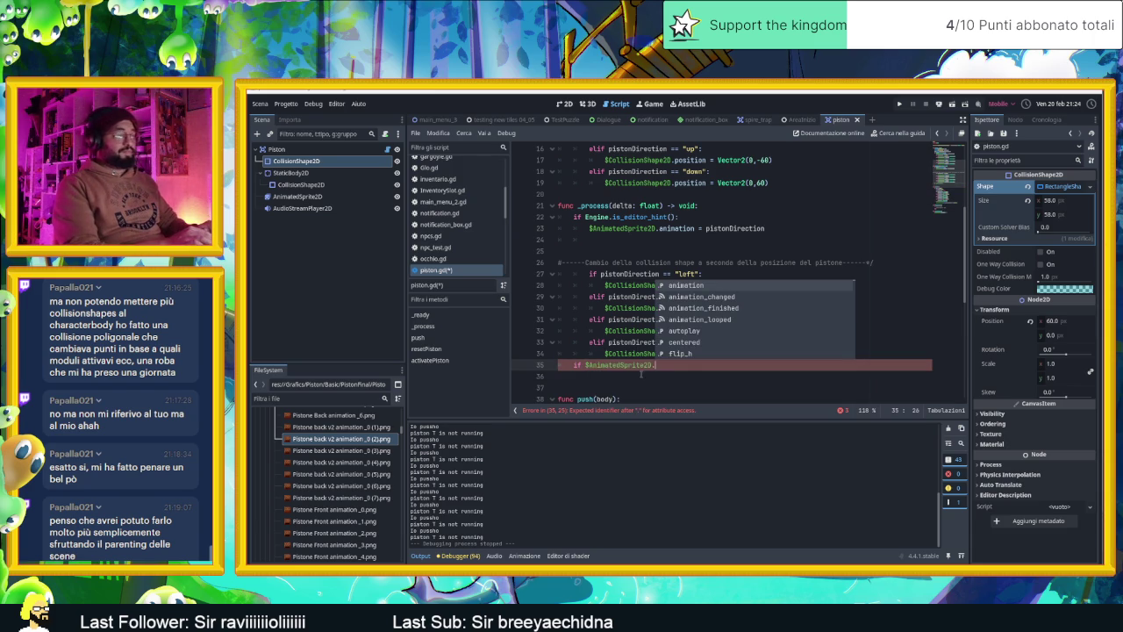
pyautogui.press('Return')
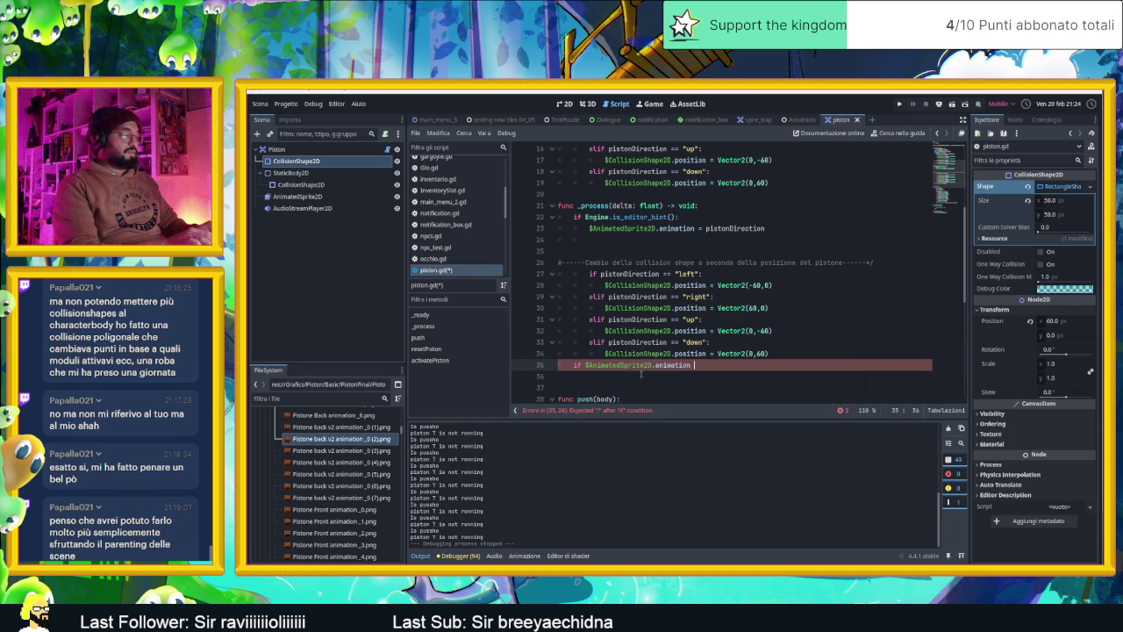
pyautogui.write('==')
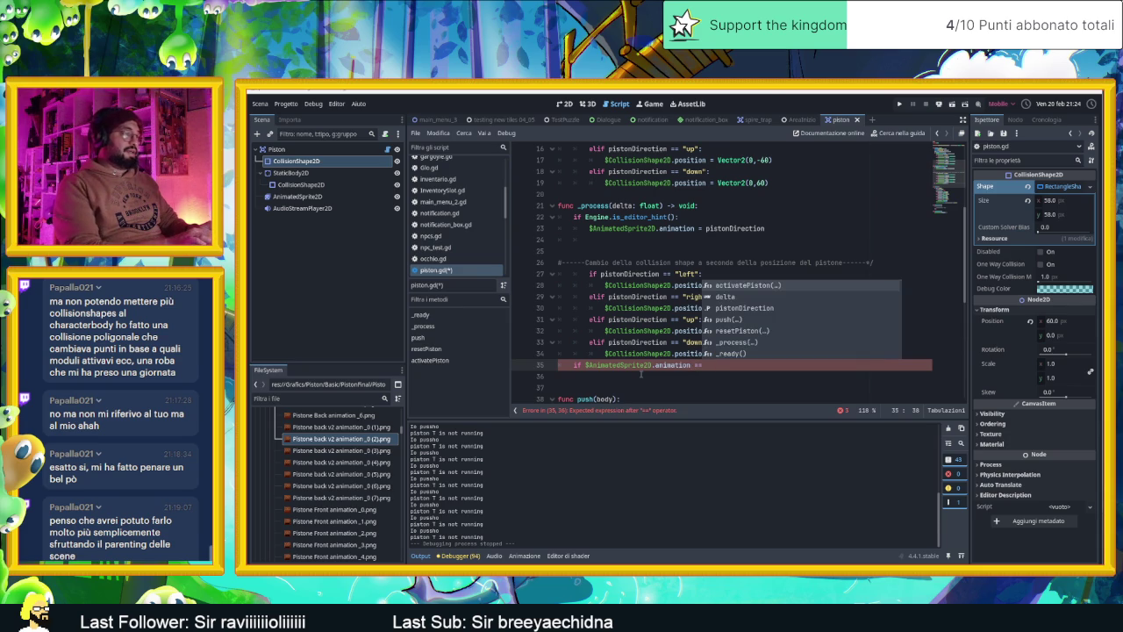
pyautogui.write(' "')
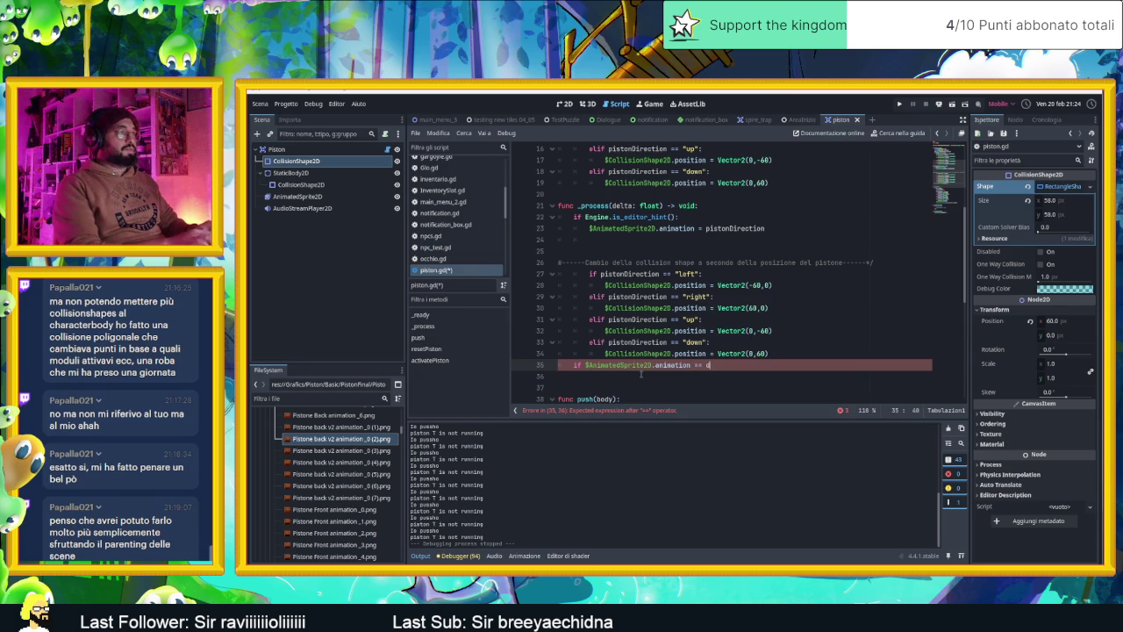
pyautogui.write('ir')
pyautogui.press('Down')
pyautogui.press('Down')
pyautogui.press('Down')
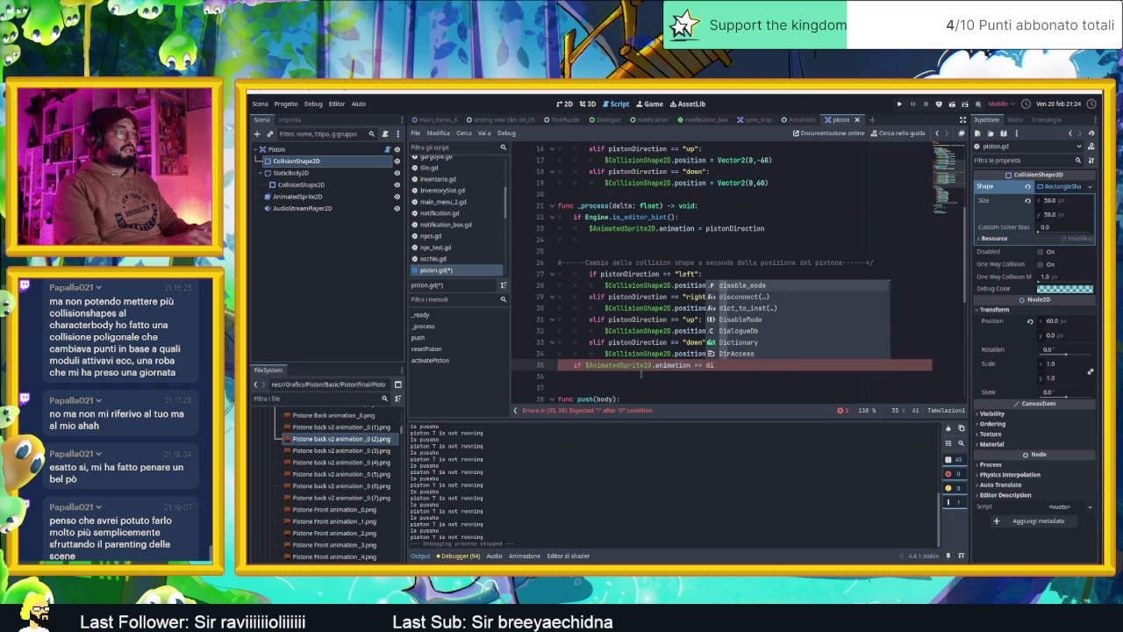
pyautogui.press('Return')
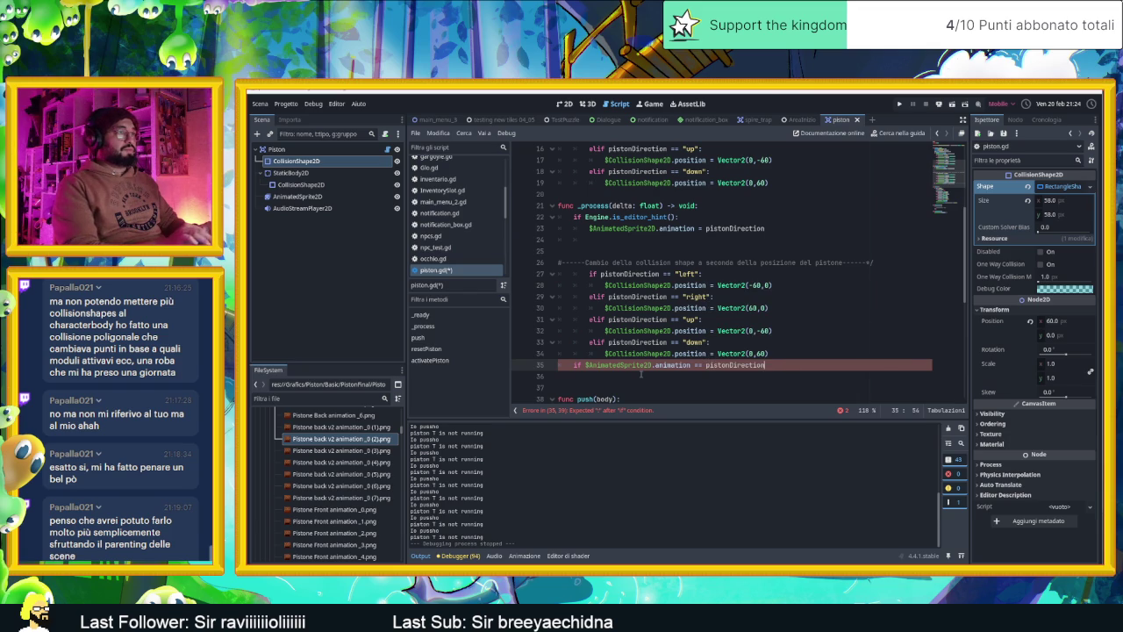
pyautogui.write('+"_anim')
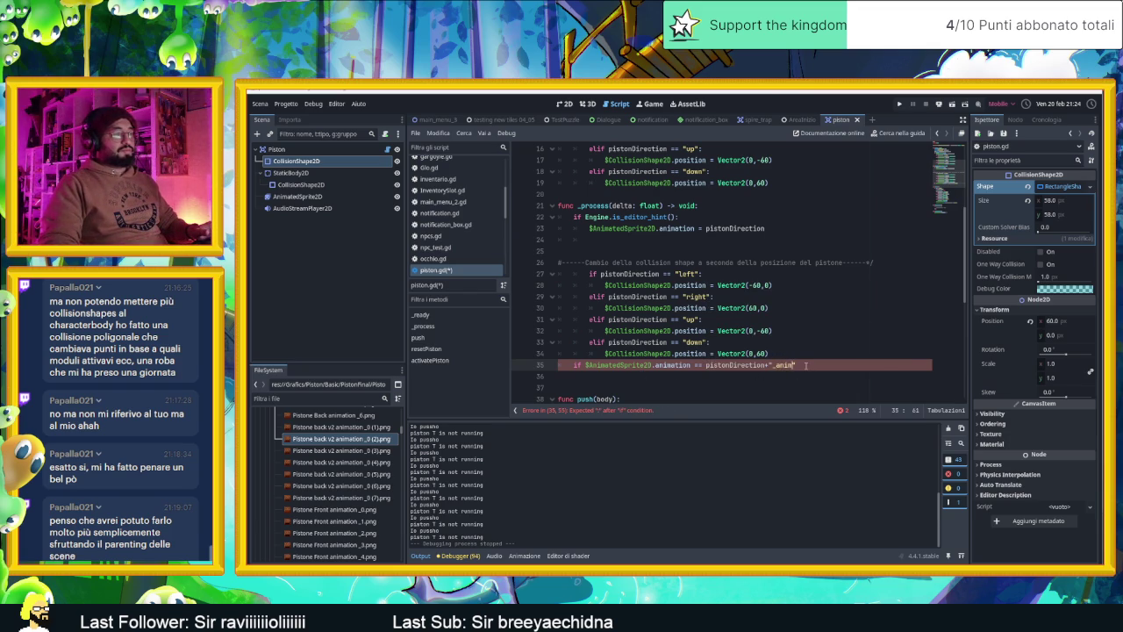
# End the condition with a colon, add pass beneath it, and open a line above pass.
pyautogui.moveTo(770, 364); pyautogui.dragTo(812, 365)
pyautogui.click(814, 365)
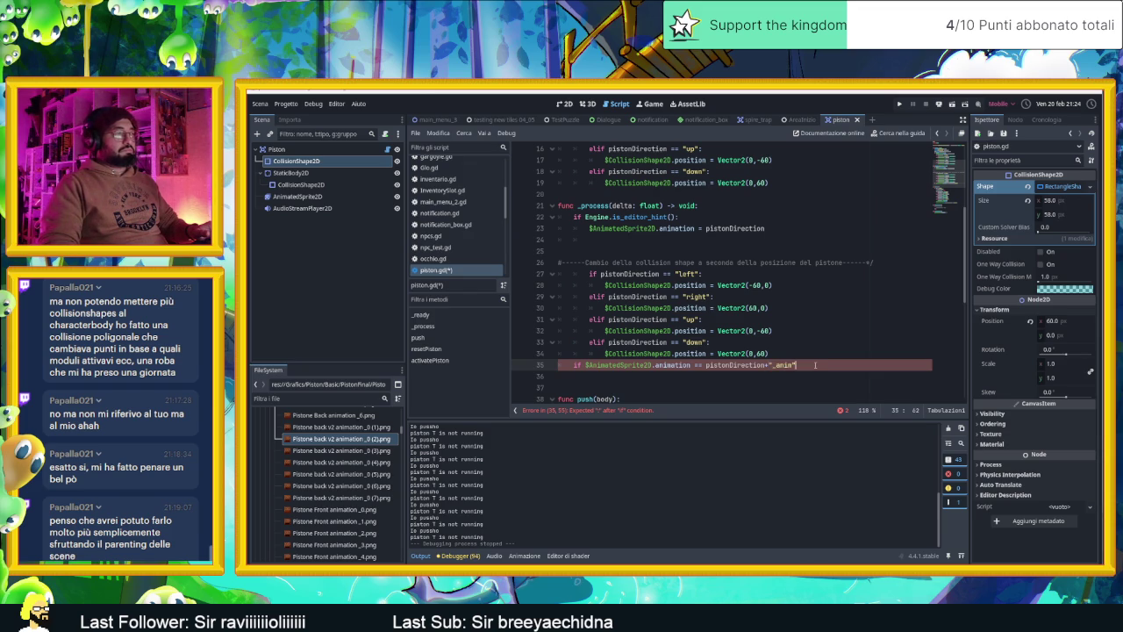
pyautogui.write(':')
pyautogui.press('Return')
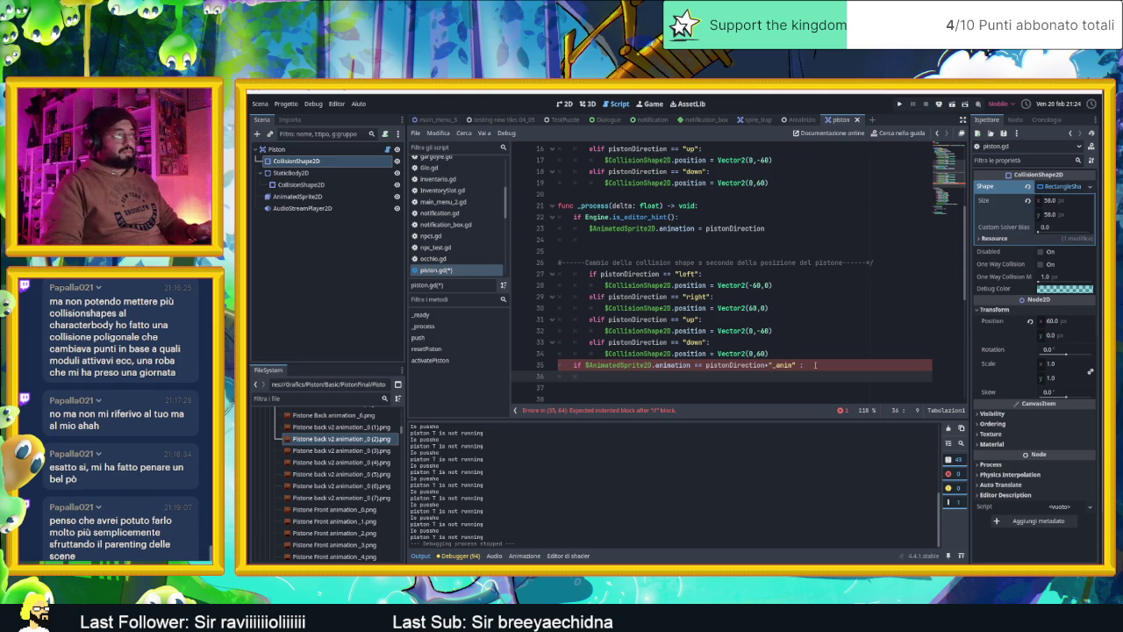
pyautogui.write('pass')
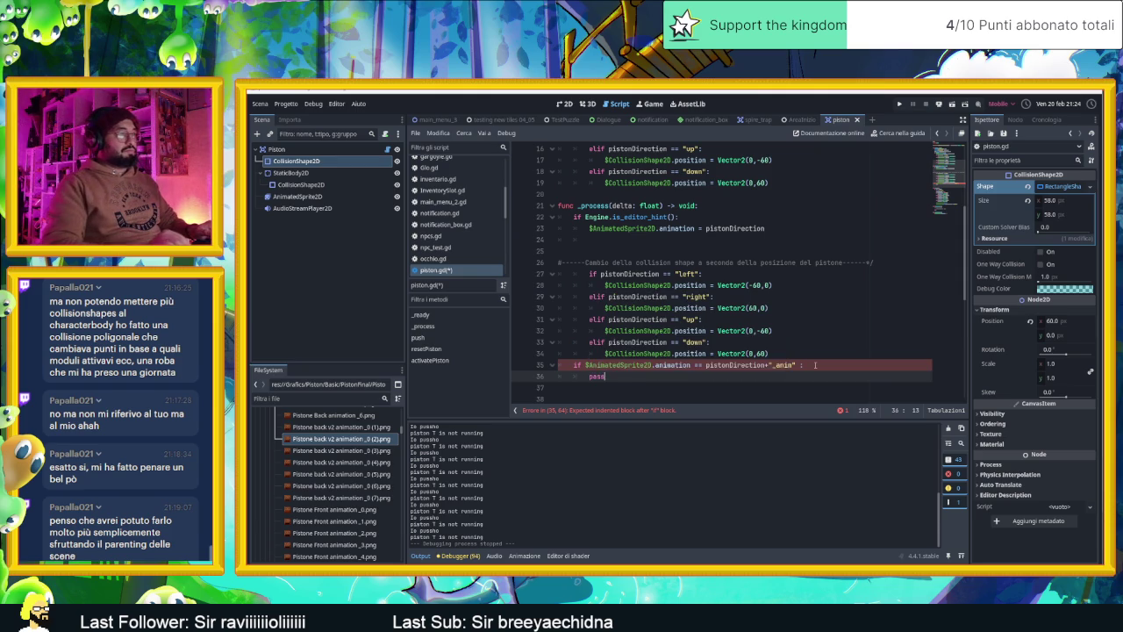
pyautogui.press('Return')
pyautogui.press('Up')
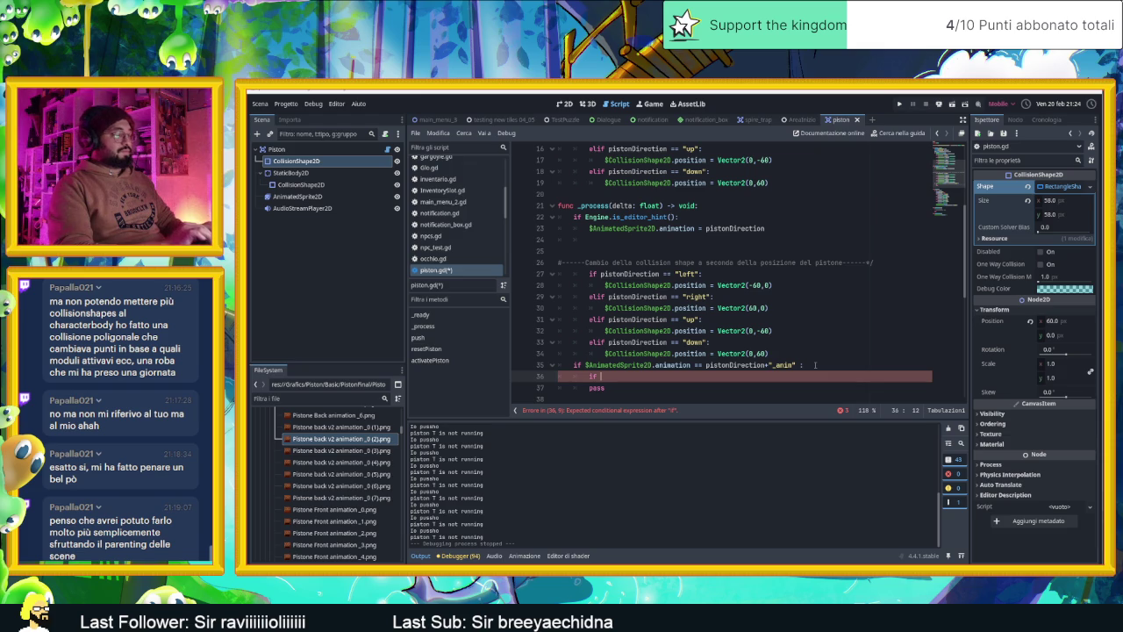
# Write the nested condition if !$AnimatedSprite2D.is_playing(): on line 36.
pyautogui.press('Return')
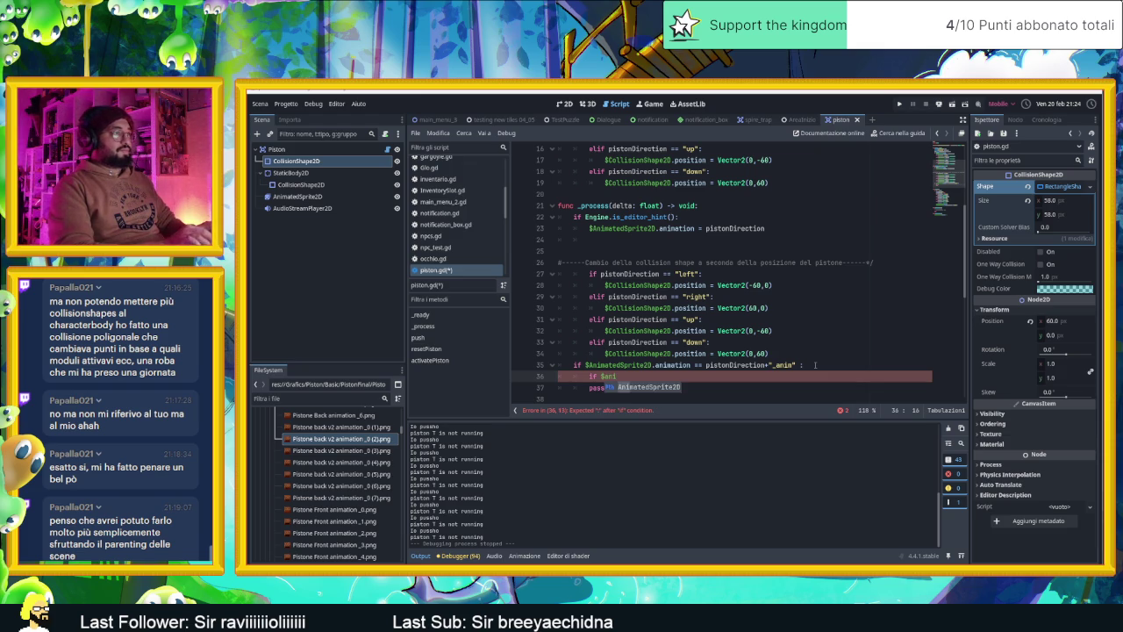
pyautogui.write('.is')
pyautogui.press('Return')
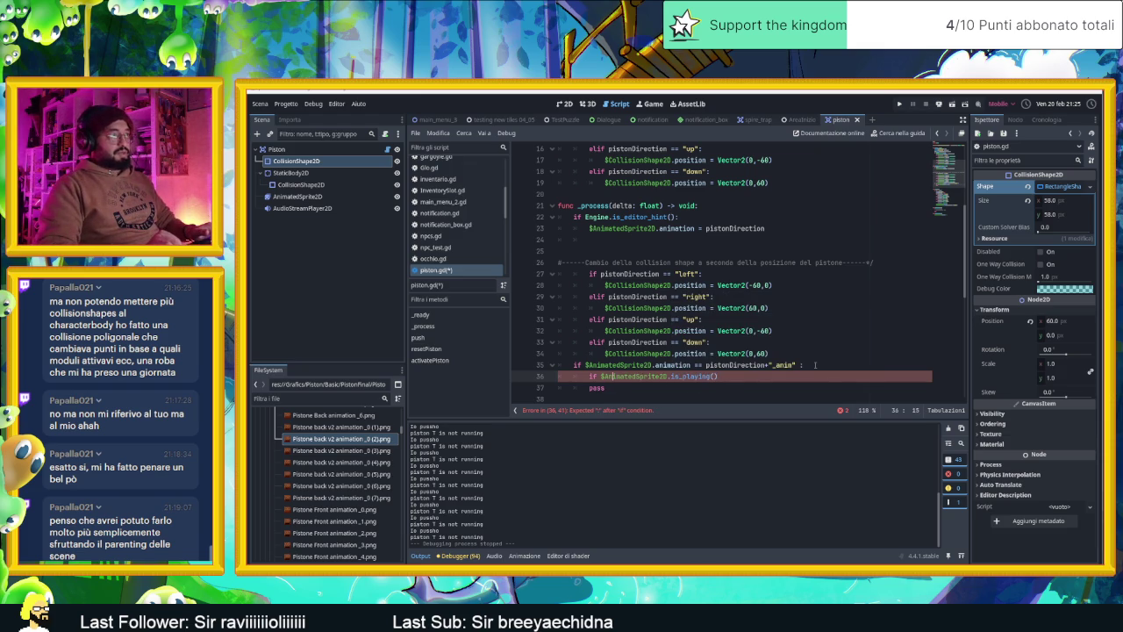
pyautogui.press('Left')
pyautogui.write('!')
pyautogui.press('End')
pyautogui.press('Left')
pyautogui.press('Left')
pyautogui.press('Left')
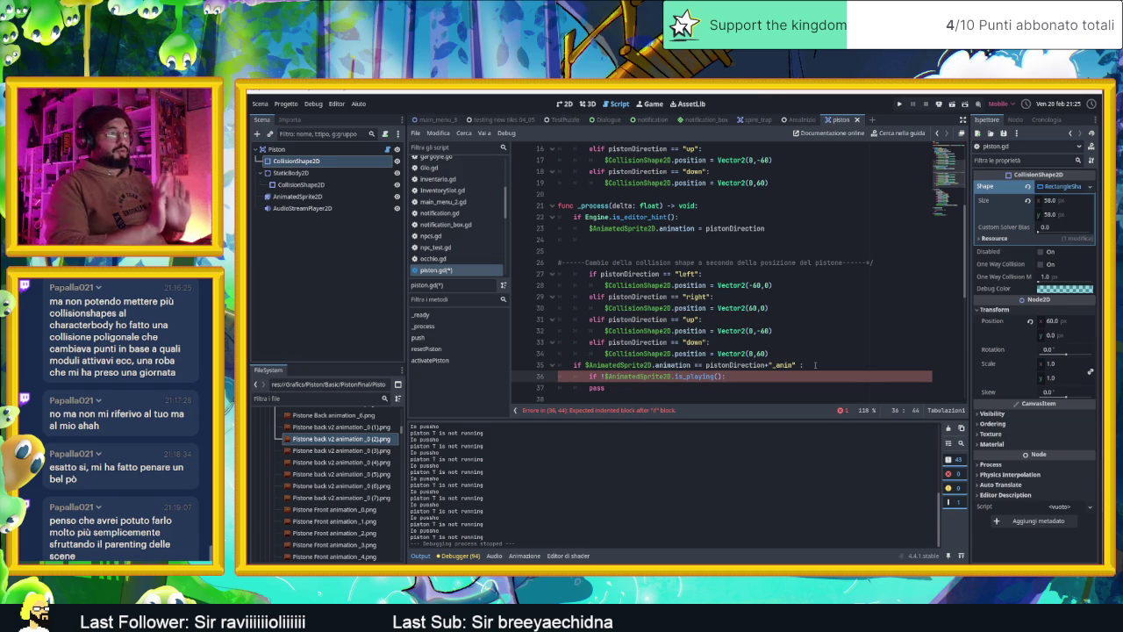
pyautogui.write(':')
pyautogui.press('Return')
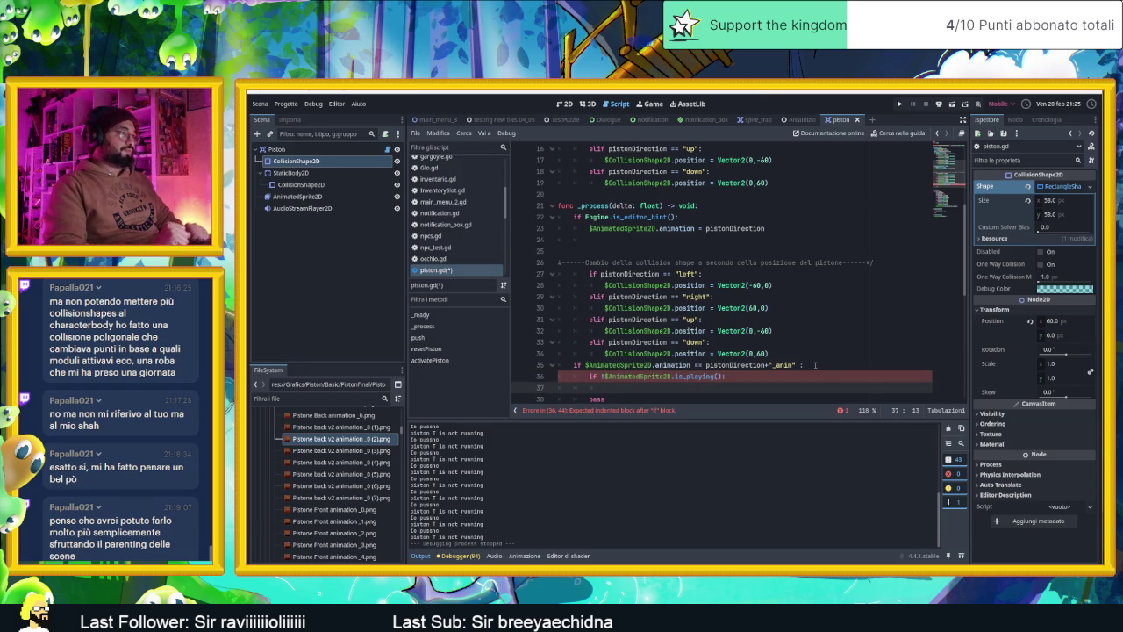
# Inside it, call $AnimatedSprite2D.play(pistonDirection) and save the script.
pyautogui.write('$A')
pyautogui.press('Return')
pyautogui.write('pl')
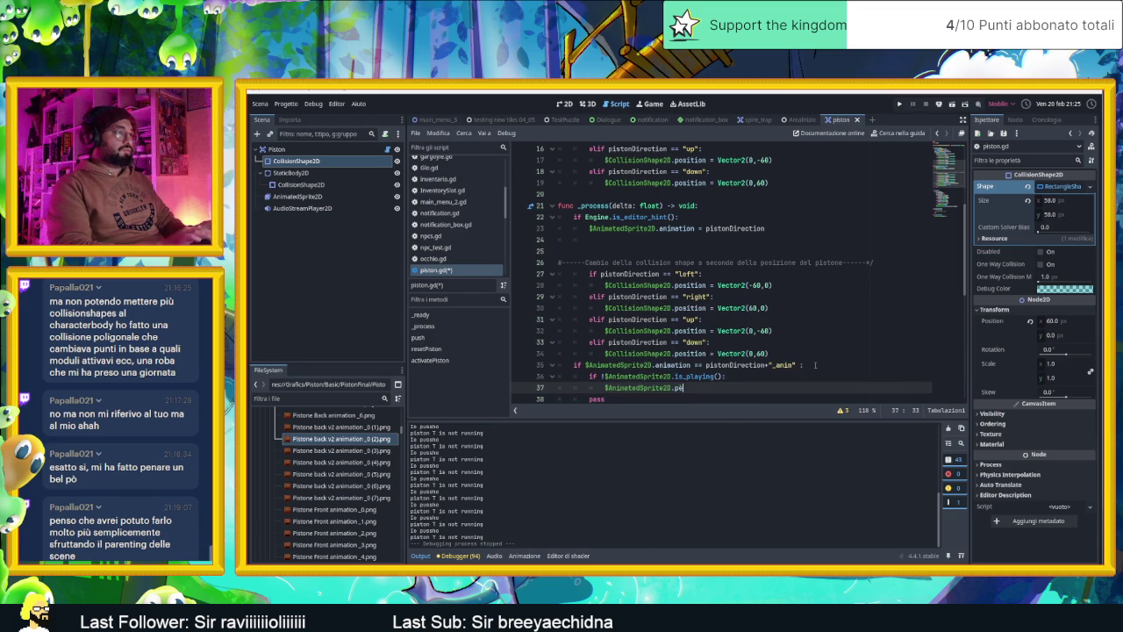
pyautogui.write('ay')
pyautogui.press('Return')
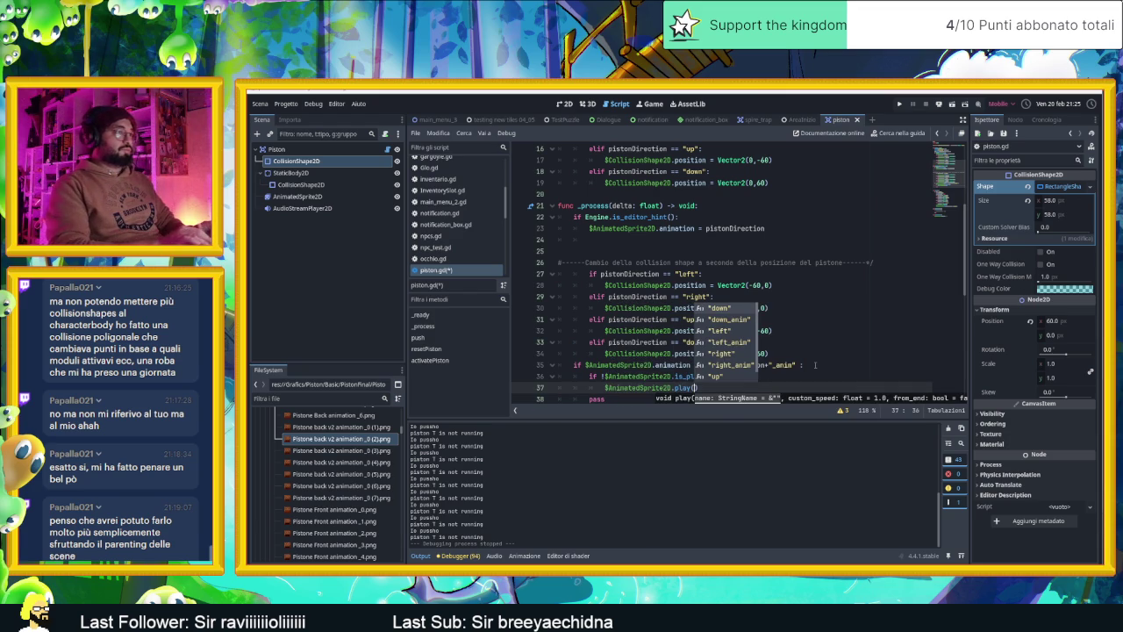
pyautogui.write('str')
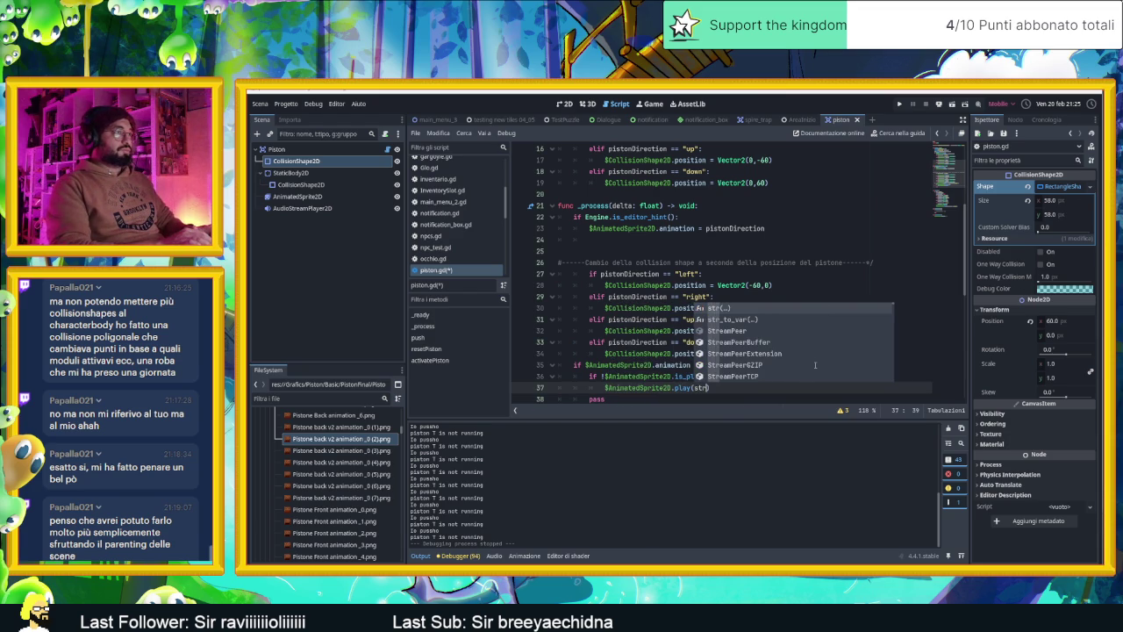
pyautogui.press('BackSpace')
pyautogui.press('BackSpace')
pyautogui.press('BackSpace')
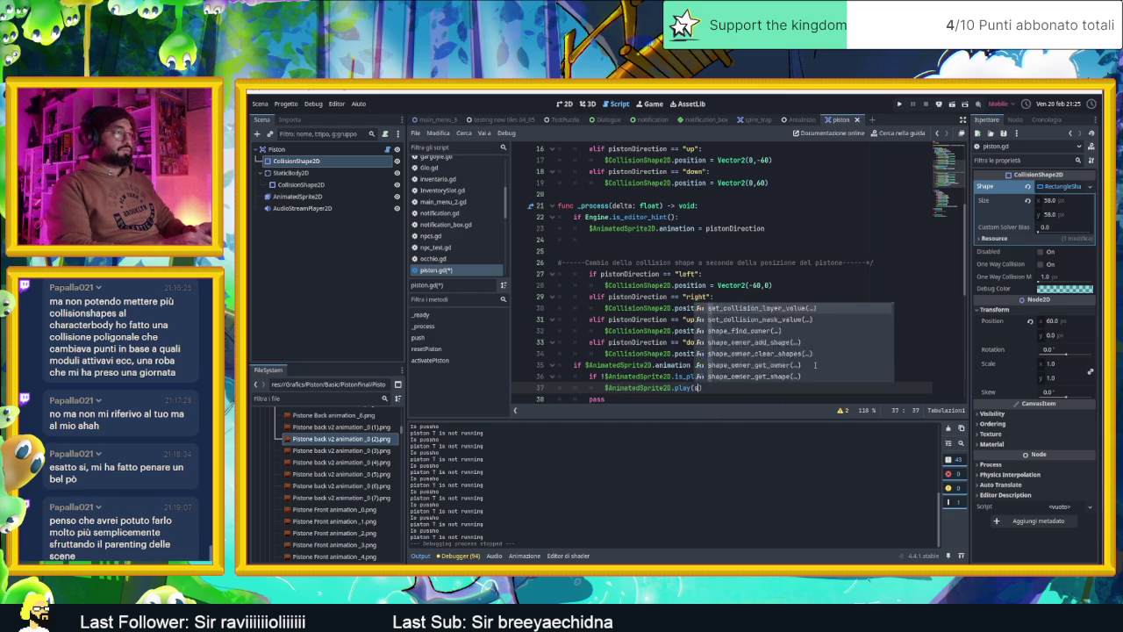
pyautogui.write('pist')
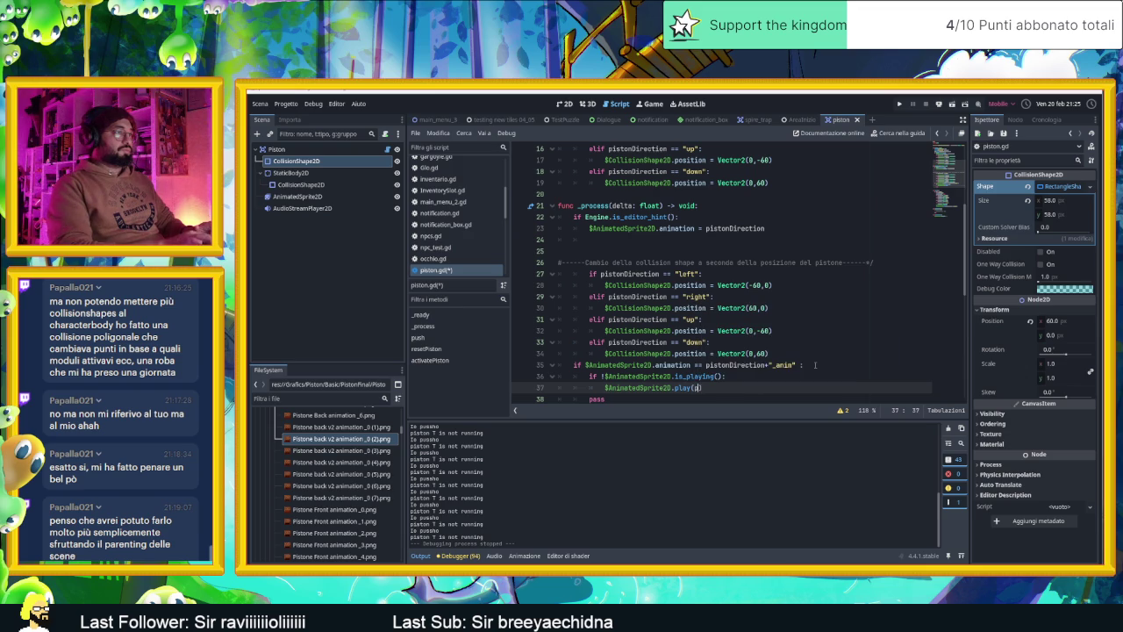
pyautogui.press('Return')
pyautogui.hotkey('ctrl', 's')
# Try cutting the pass line, undo it, and select the animation check block on lines 35–37.
pyautogui.press('Down')
pyautogui.hotkey('ctrl', 'x')
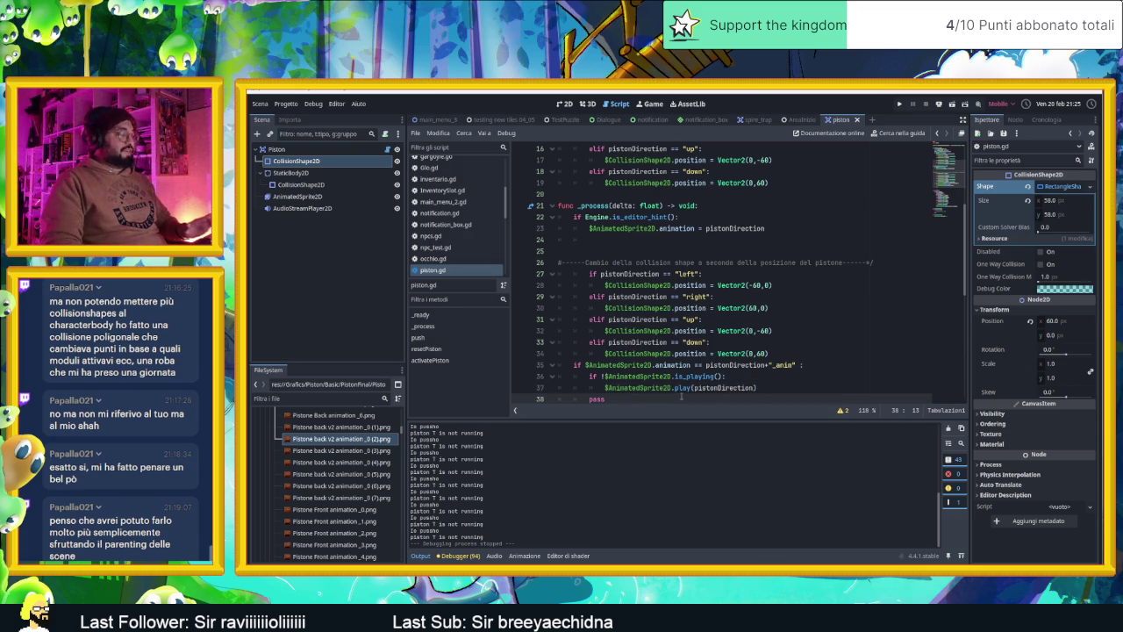
pyautogui.hotkey('ctrl', 'z')
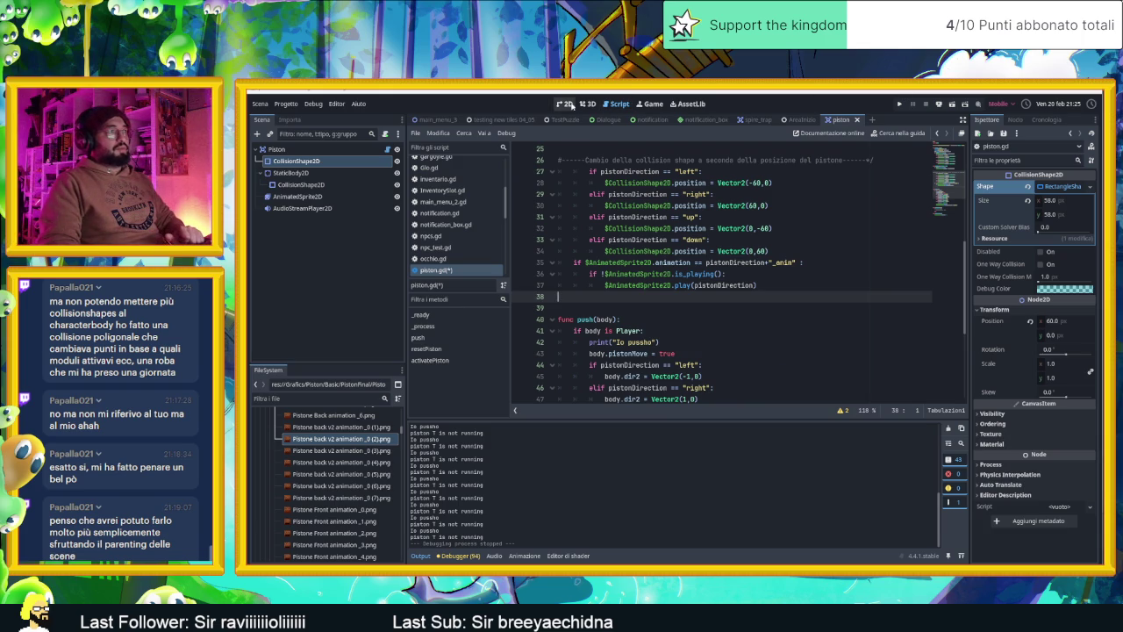
pyautogui.click(735, 274)
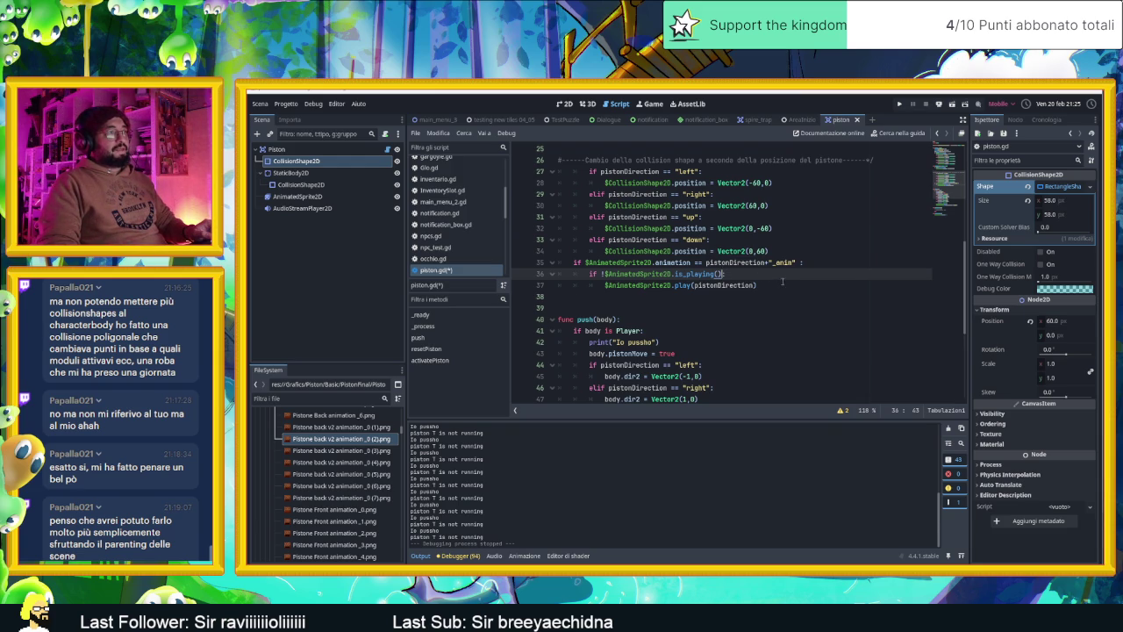
pyautogui.moveTo(782, 281); pyautogui.dragTo(588, 263)
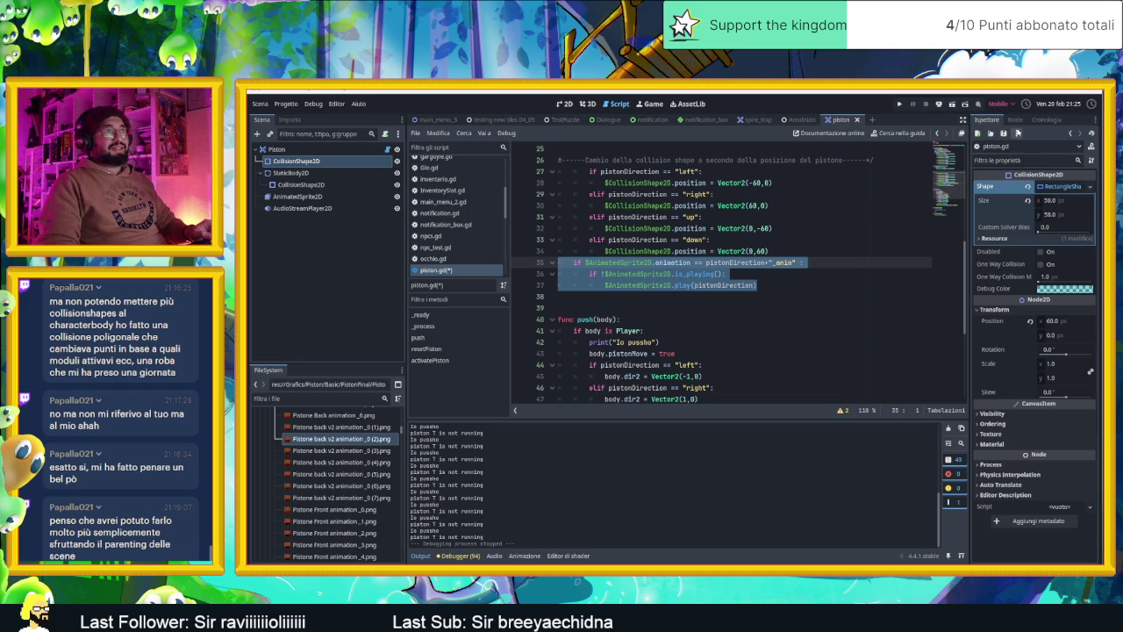
# Show the Node signals list for the AnimatedSprite2D node.
pyautogui.click(1022, 121)
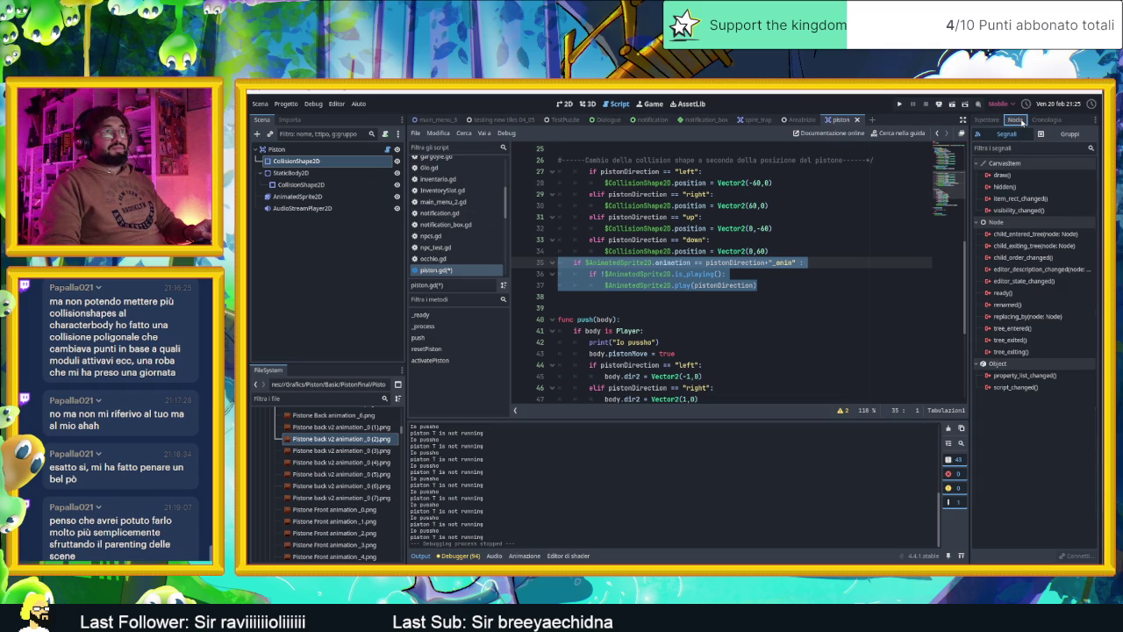
pyautogui.click(296, 197)
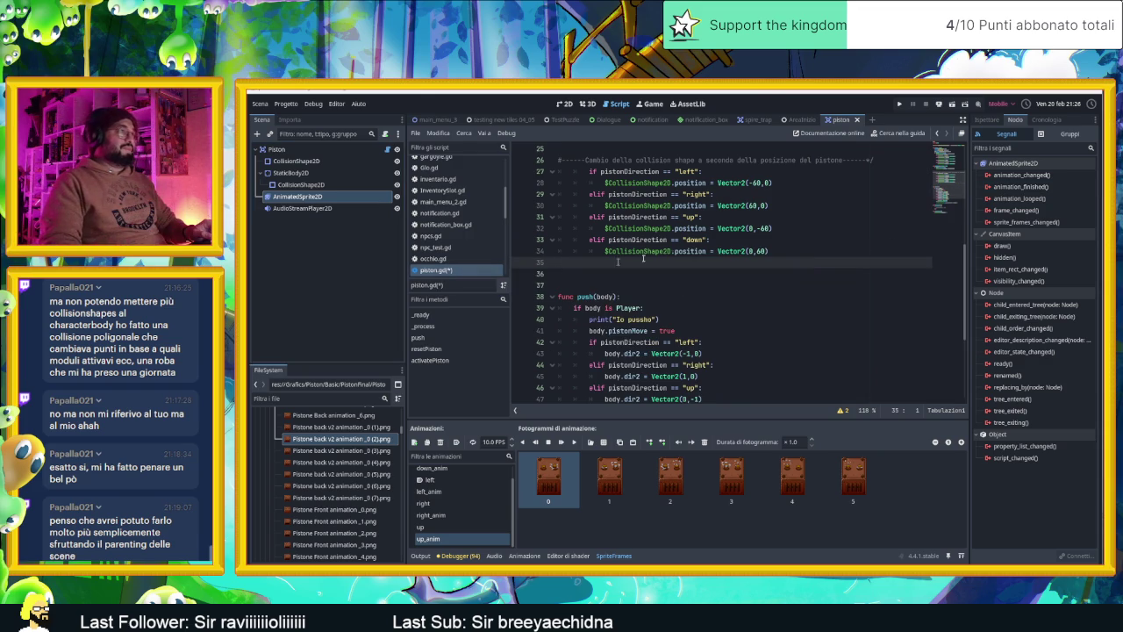
pyautogui.scroll(5, 702, 252)
pyautogui.scroll(3, 702, 252)
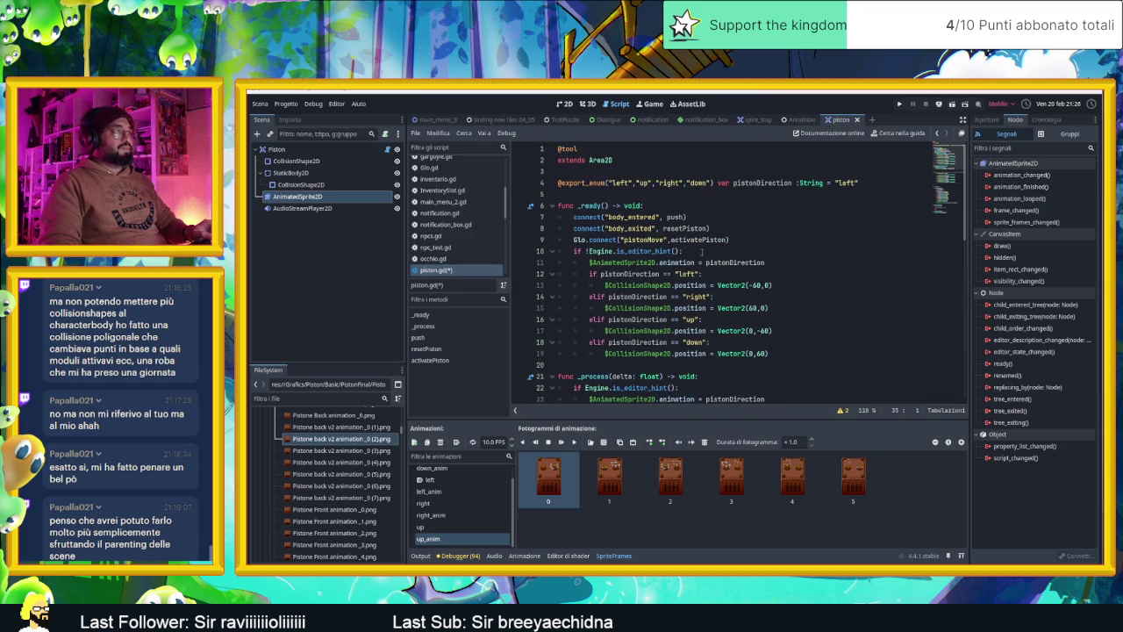
# In _ready, add $AnimatedSprite2D.connect("animation_finished", resetAnimation) after line 9.
pyautogui.click(743, 242)
pyautogui.press('Return')
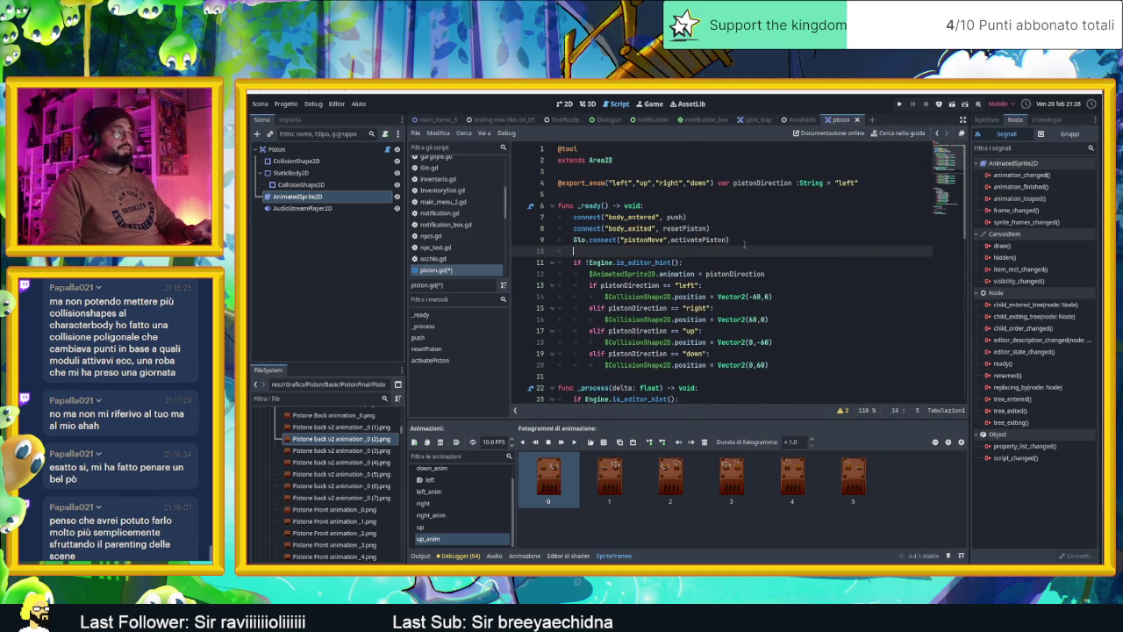
pyautogui.write('$')
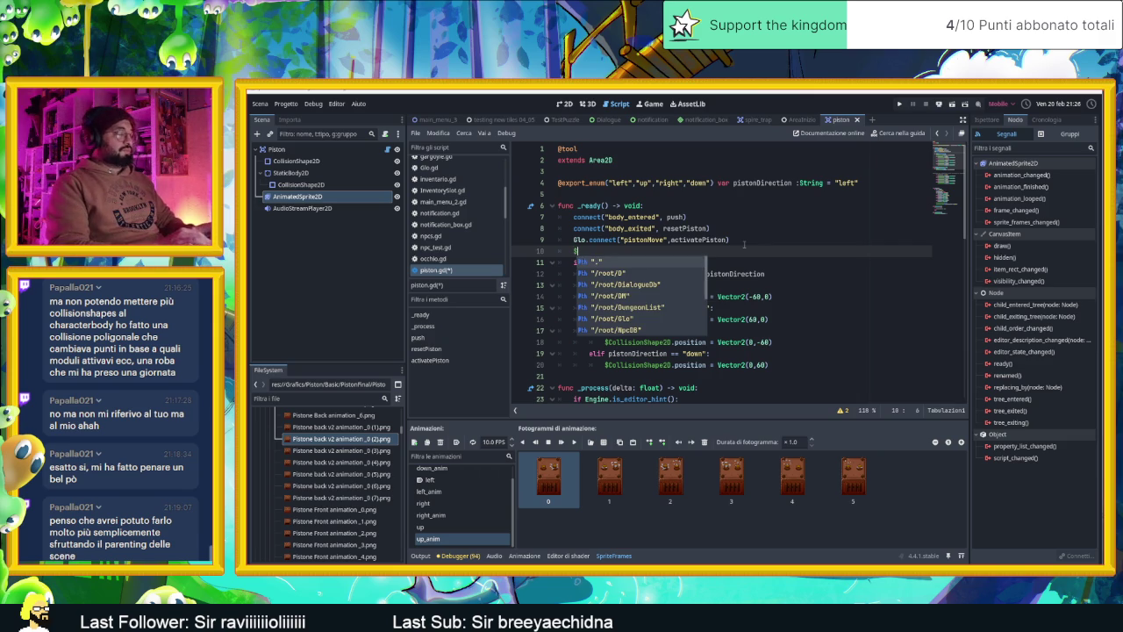
pyautogui.write('A')
pyautogui.press('Return')
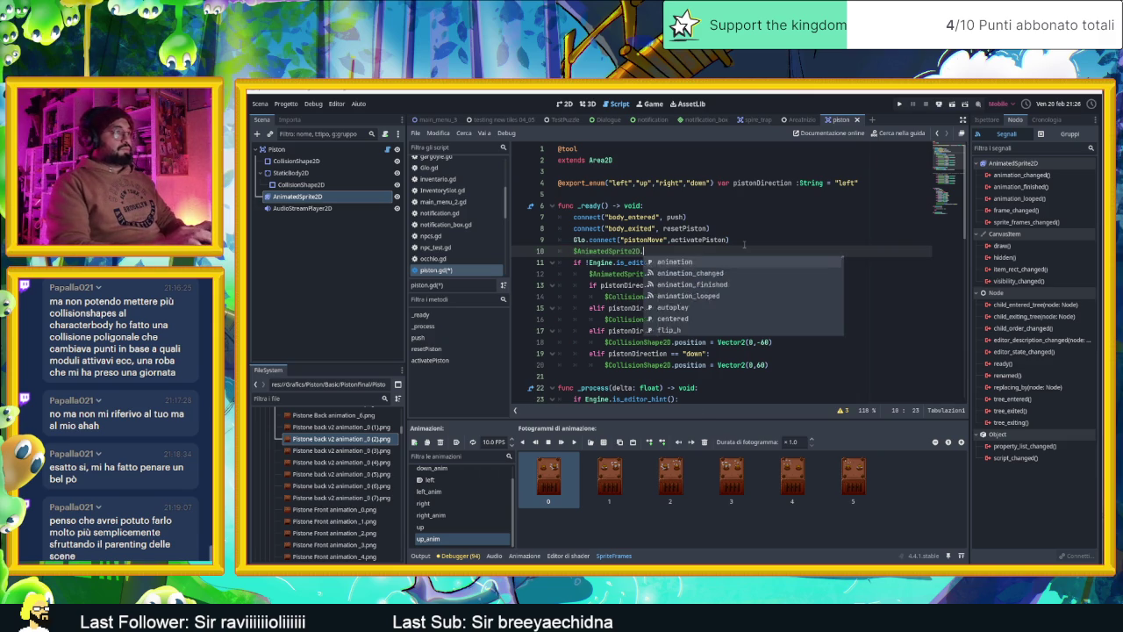
pyautogui.write('conn')
pyautogui.press('Return')
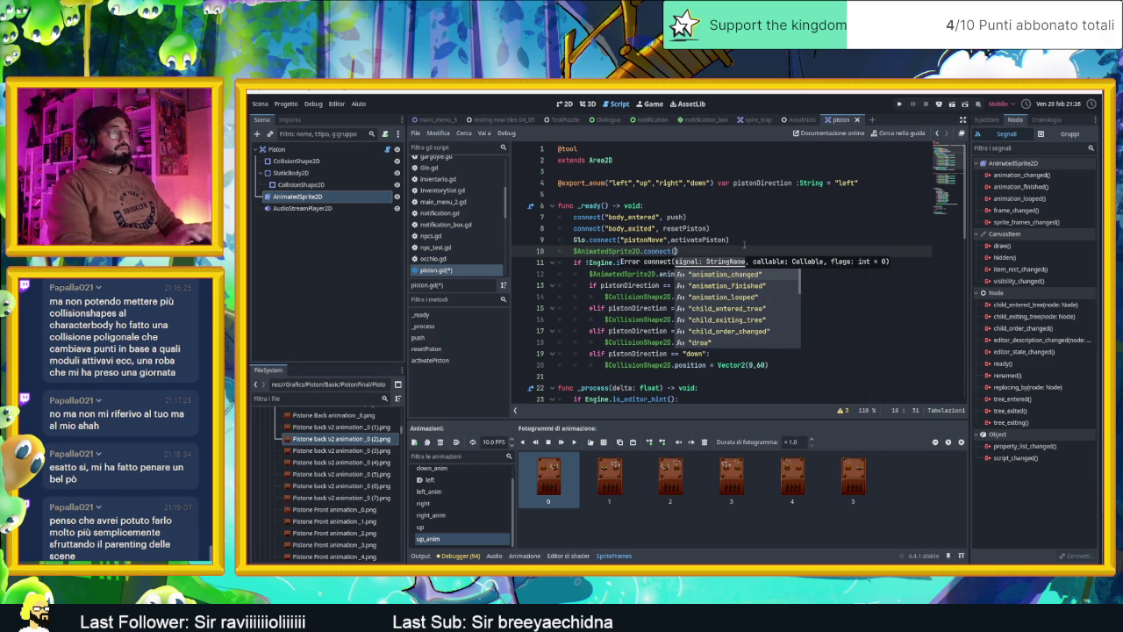
pyautogui.write('a')
pyautogui.press('BackSpace')
pyautogui.write('"animati')
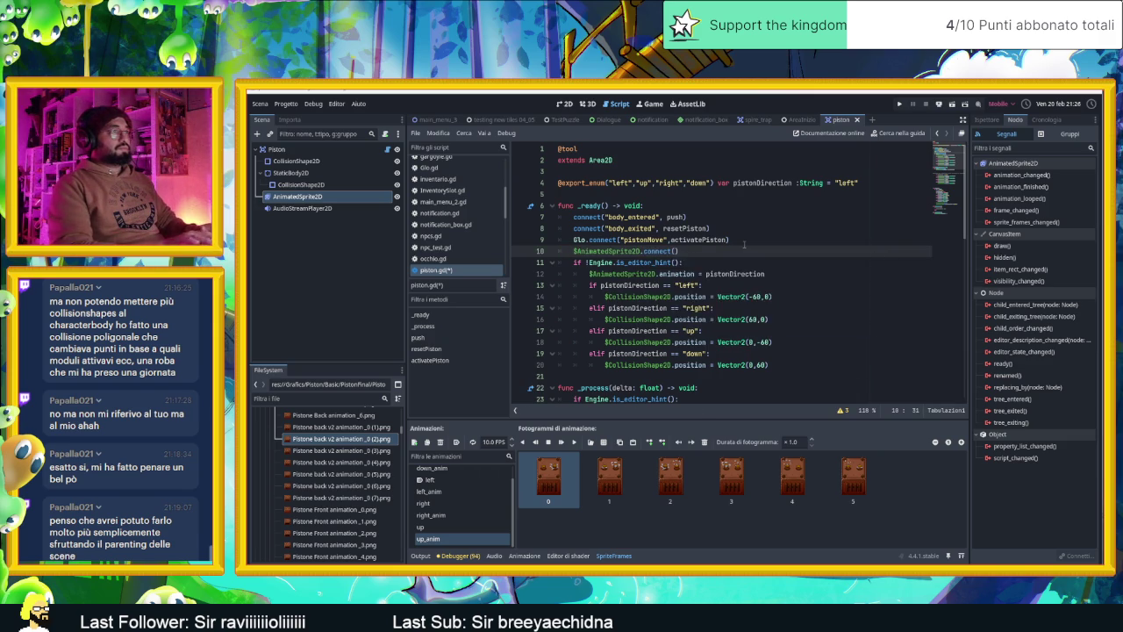
pyautogui.press('Down')
pyautogui.press('Return')
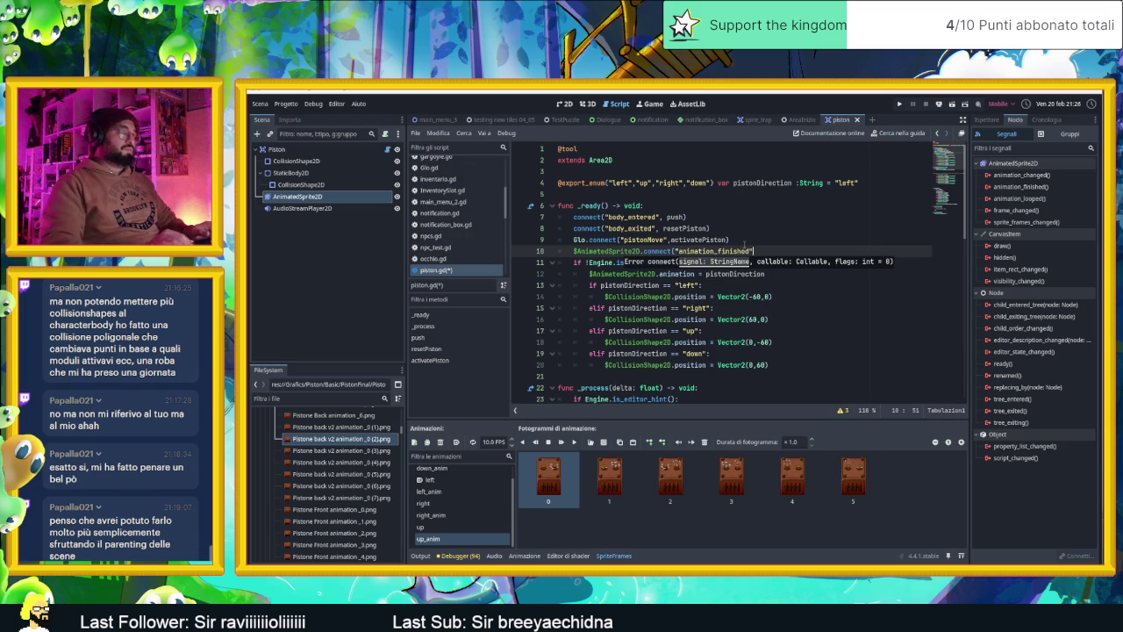
pyautogui.write(', rese')
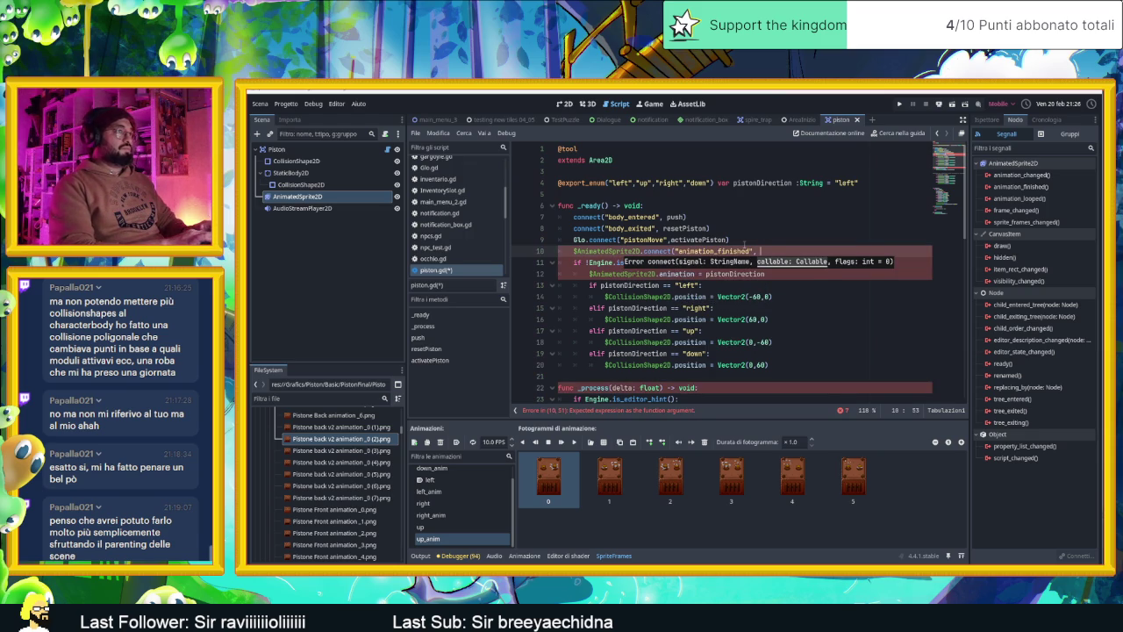
pyautogui.write('tAn')
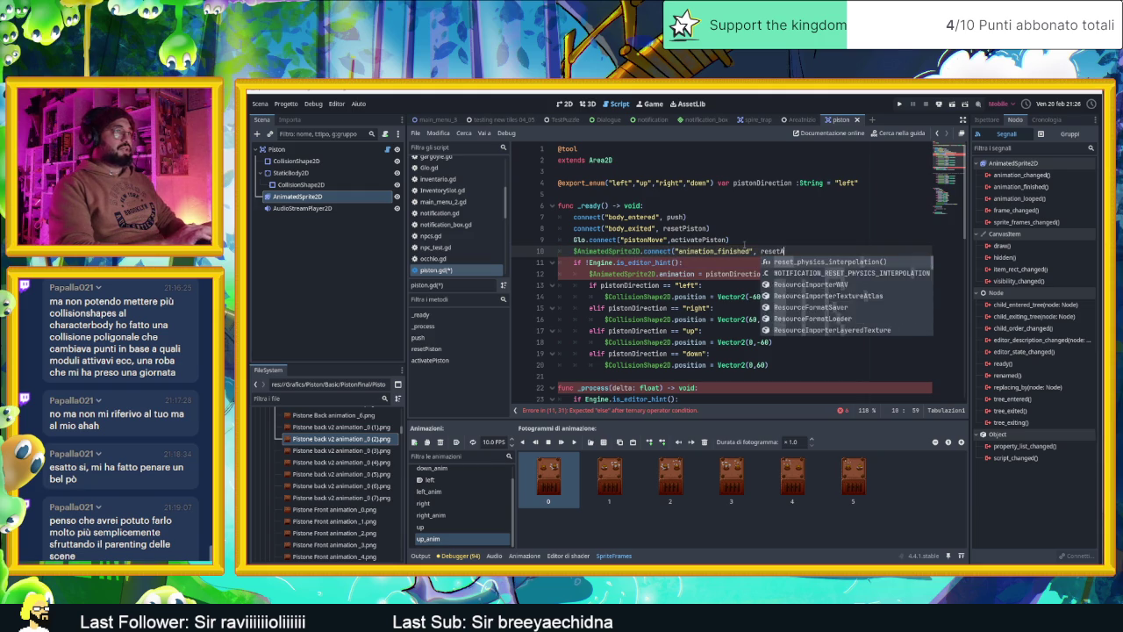
pyautogui.write('imation')
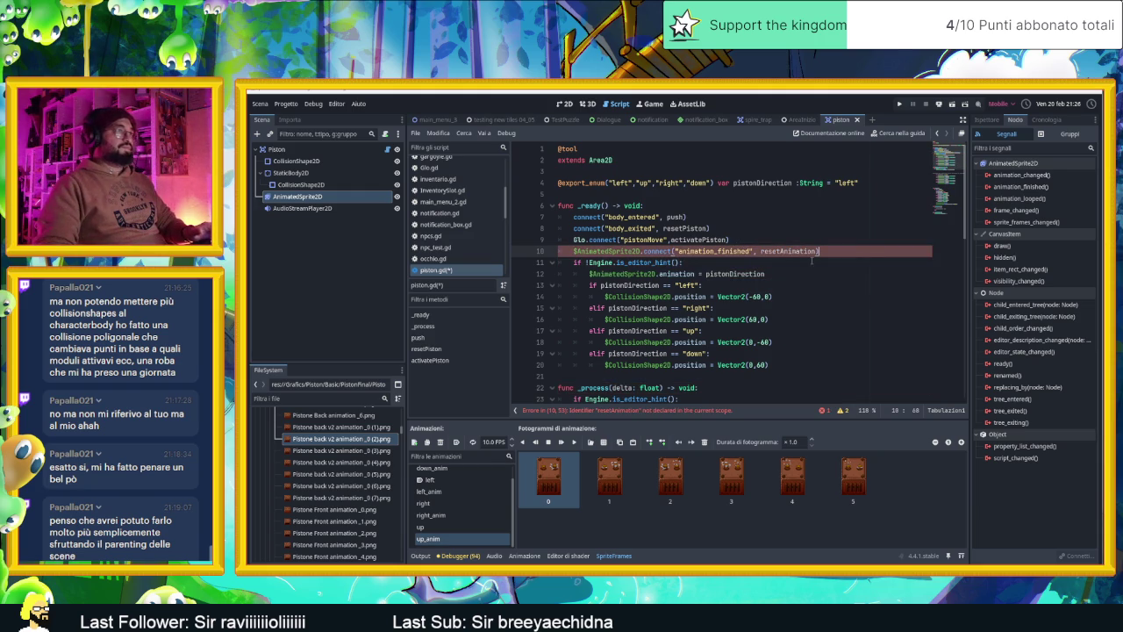
pyautogui.scroll(-10, 818, 259)
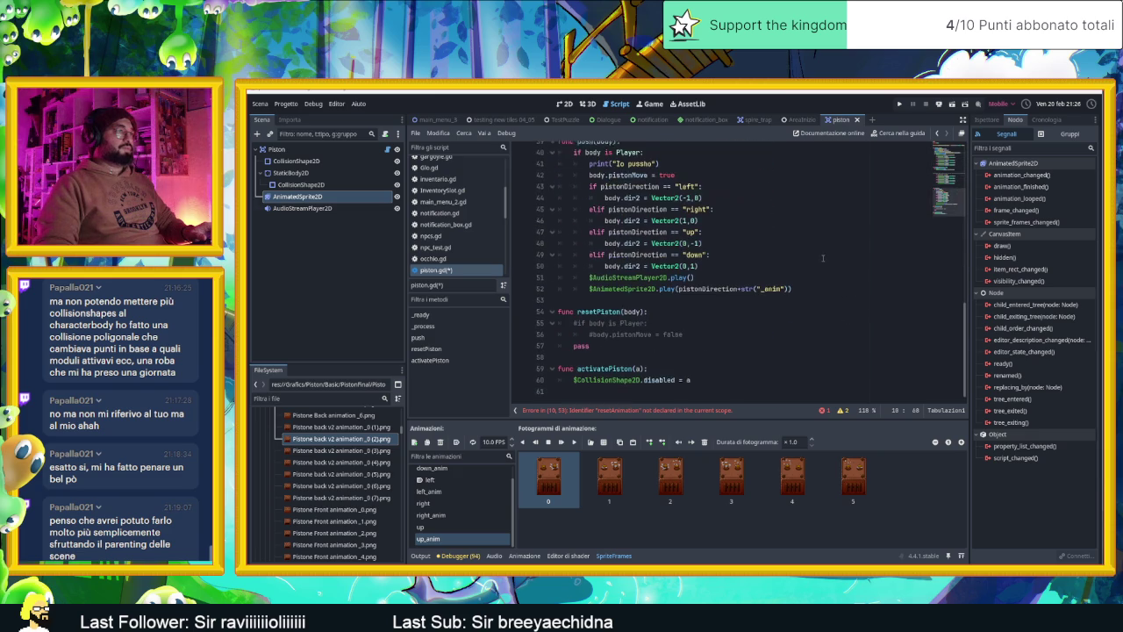
# After activatePiston, declare func resetAnimation() with a placeholder pass body.
pyautogui.click(644, 390)
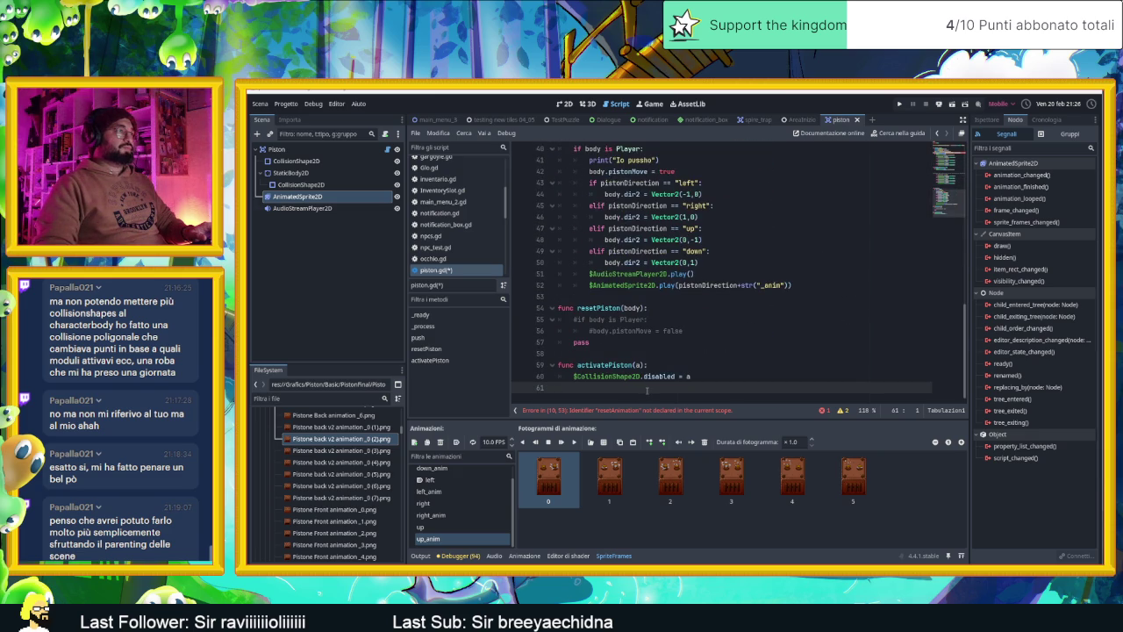
pyautogui.press('Return')
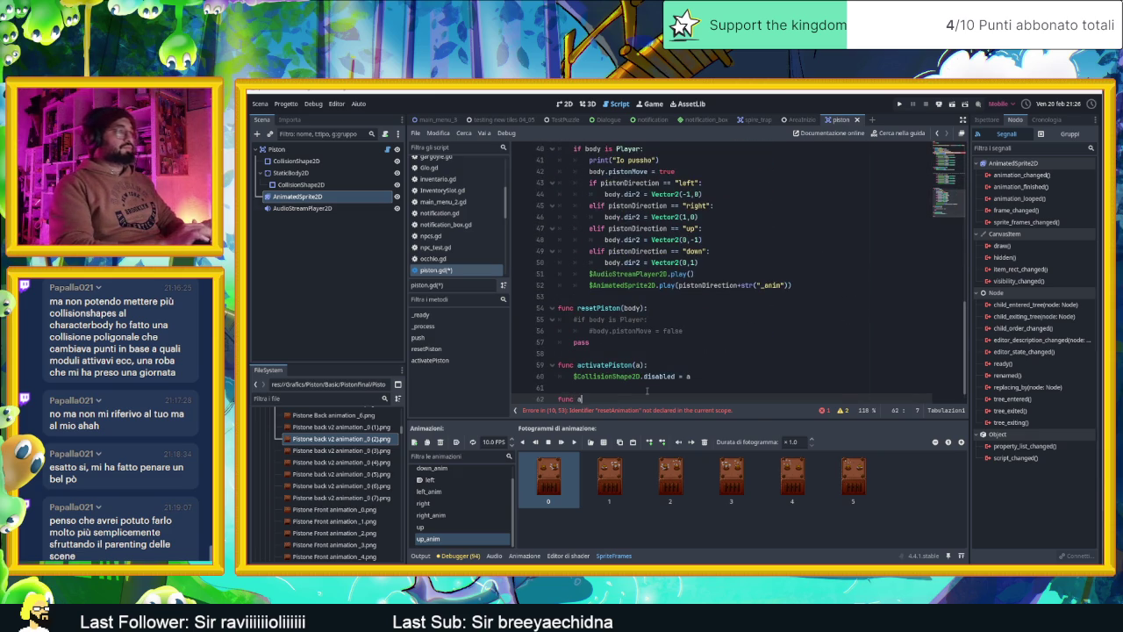
pyautogui.press('BackSpace')
pyautogui.write('resetAnimation')
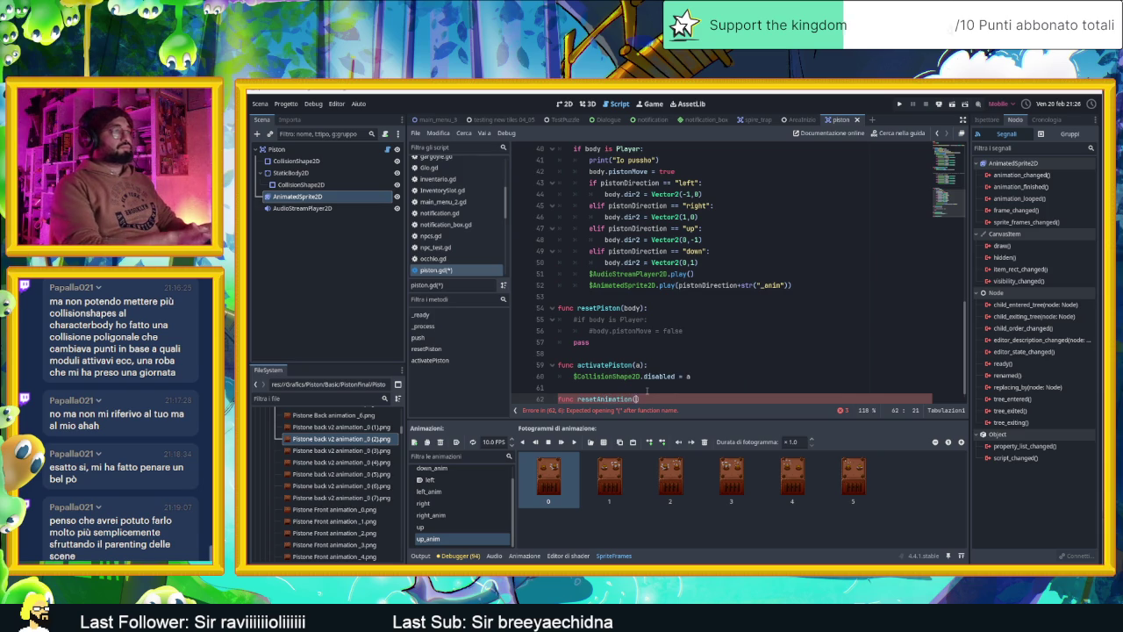
pyautogui.write('()')
pyautogui.press('Return')
pyautogui.press('Return')
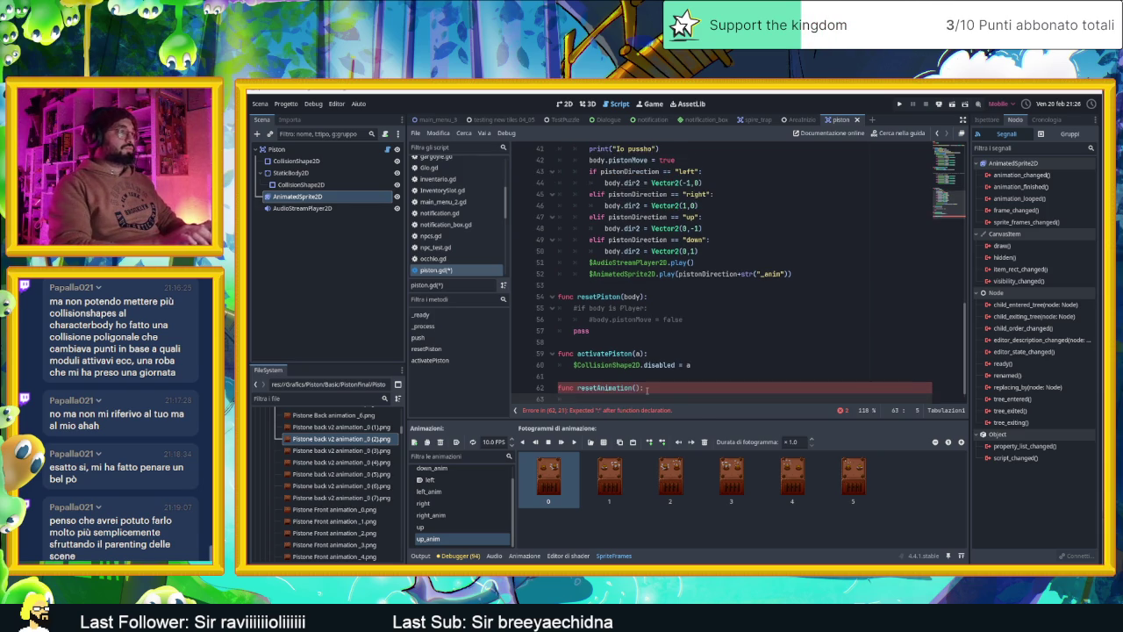
pyautogui.write('pass')
pyautogui.press('Up')
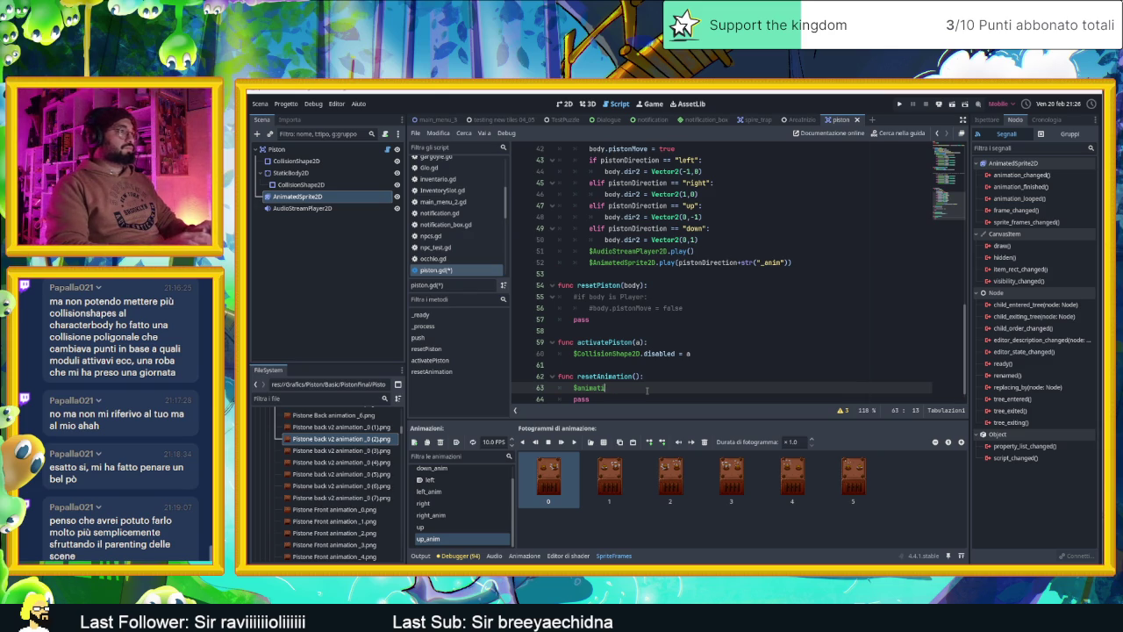
# Give resetAnimation the body $AnimatedSprite2D.play(pistonDirection) and save with Ctrl+S.
pyautogui.press('Return')
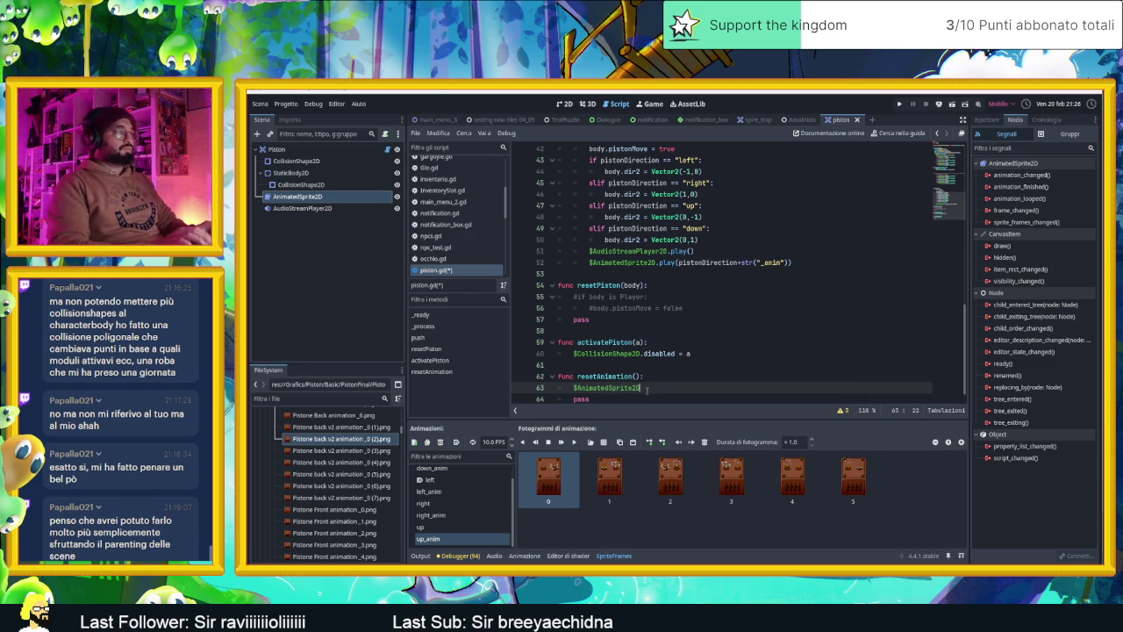
pyautogui.write('.play(d')
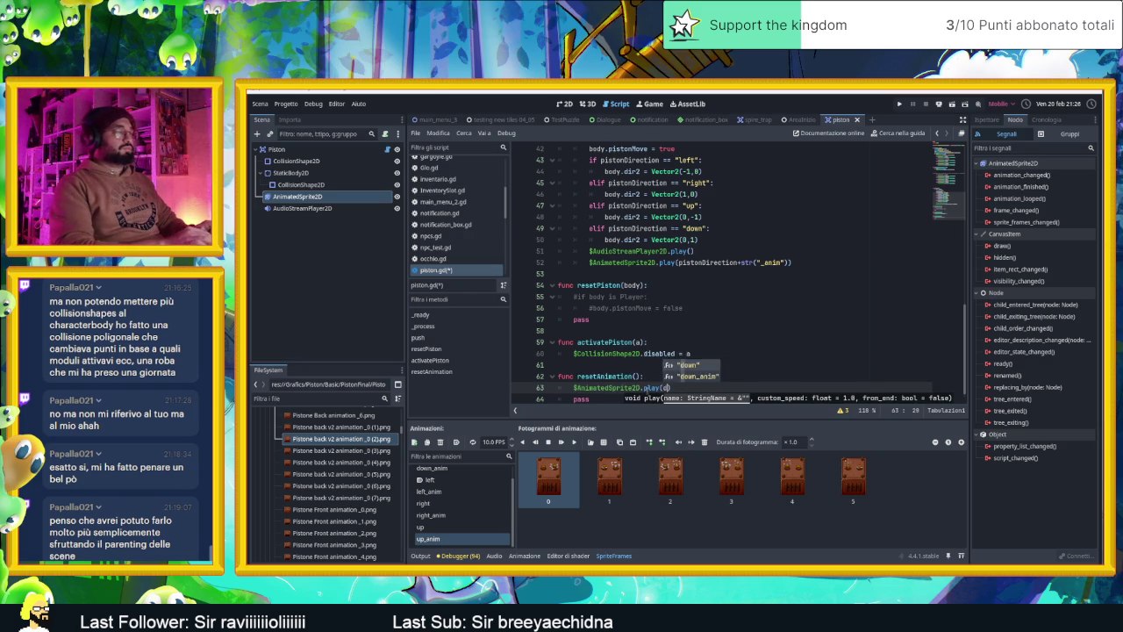
pyautogui.press('Return')
pyautogui.write('isto')
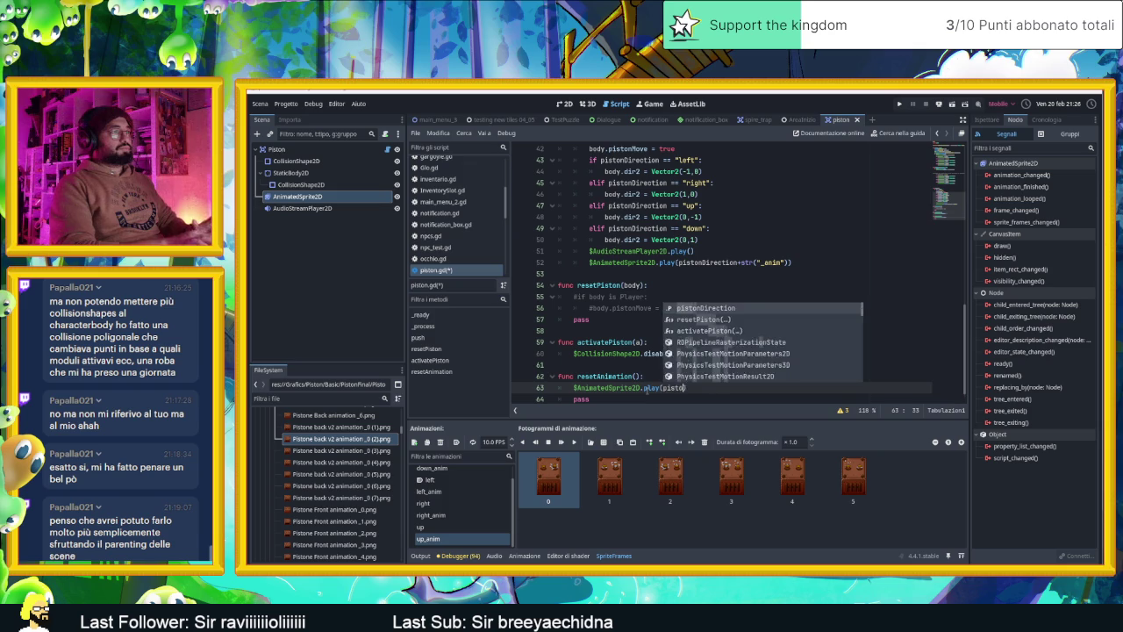
pyautogui.press('Return')
pyautogui.hotkey('ctrl', 's')
pyautogui.click(599, 400)
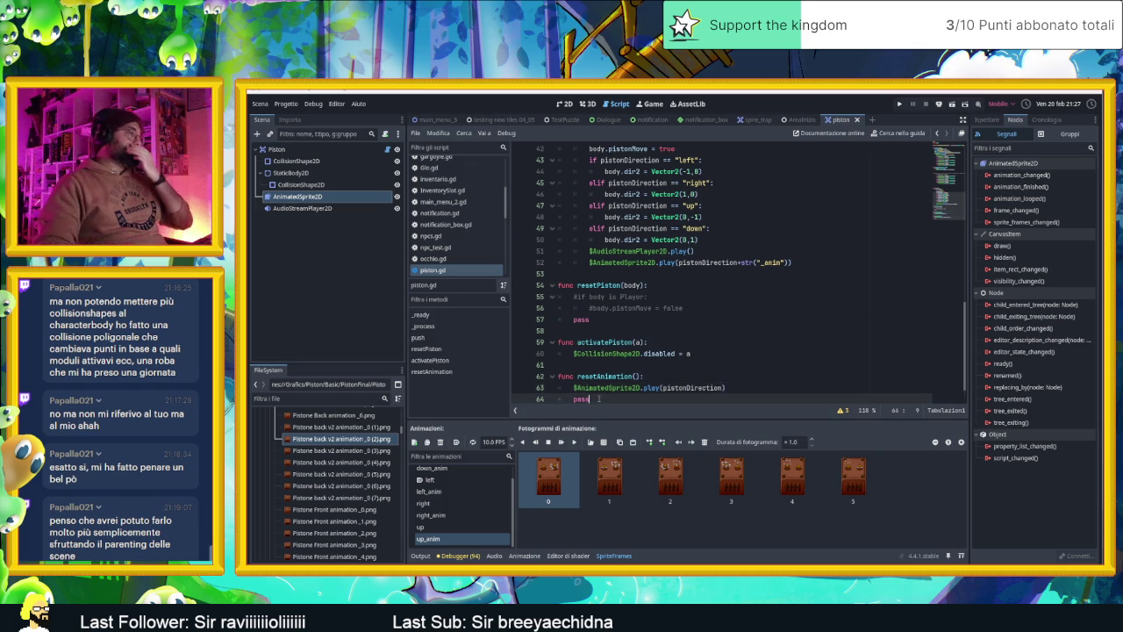
pyautogui.scroll(12, 723, 338)
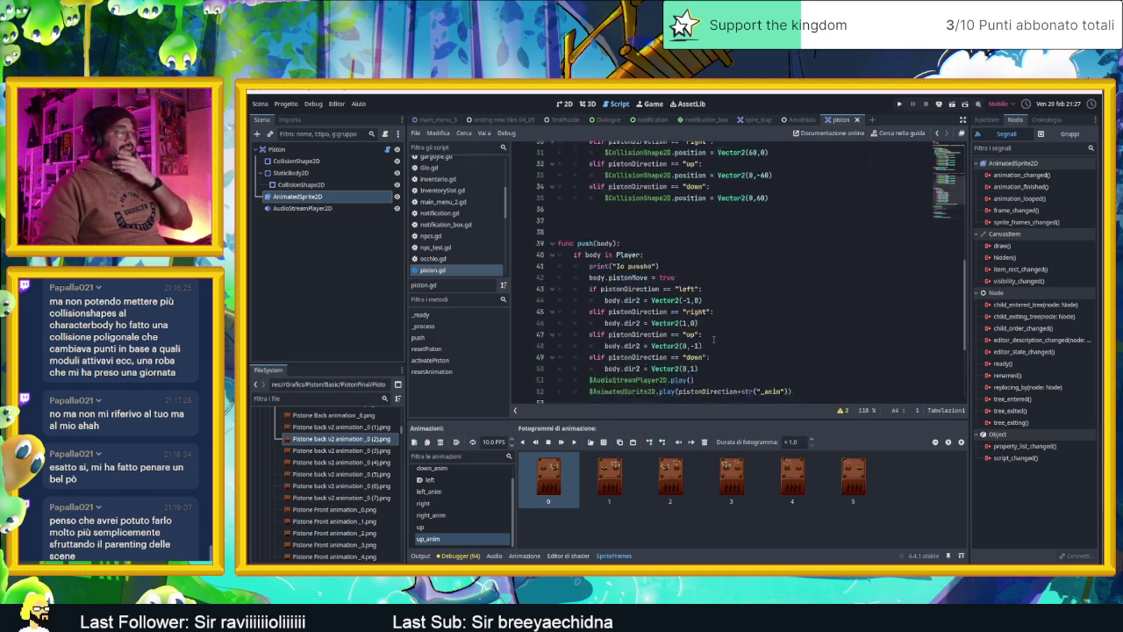
pyautogui.scroll(-10, 715, 337)
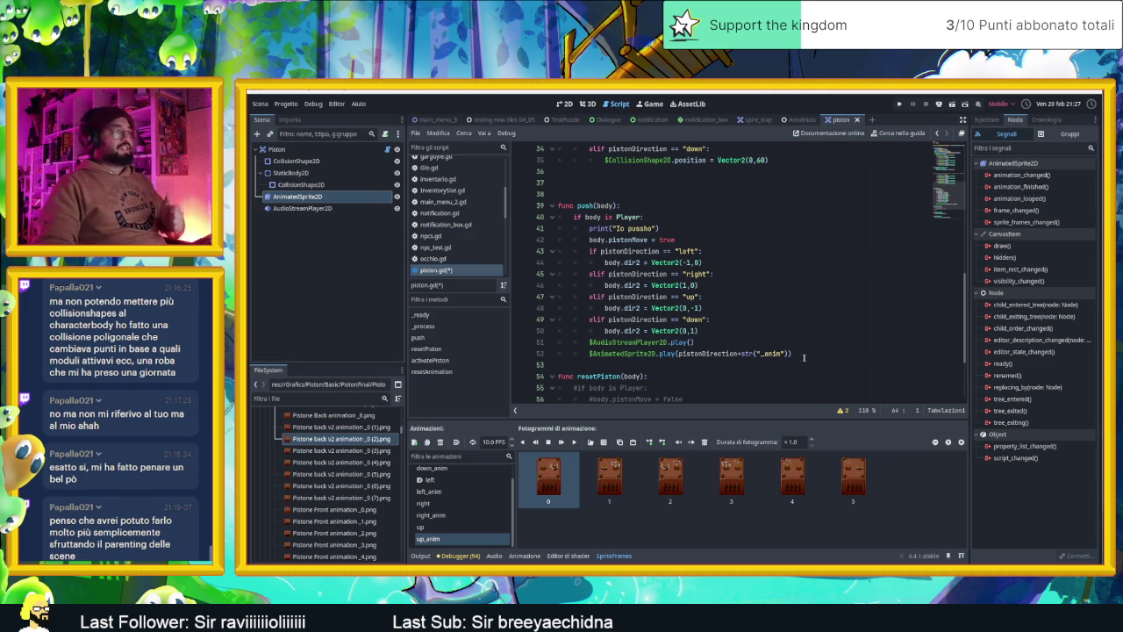
pyautogui.scroll(-3, 802, 358)
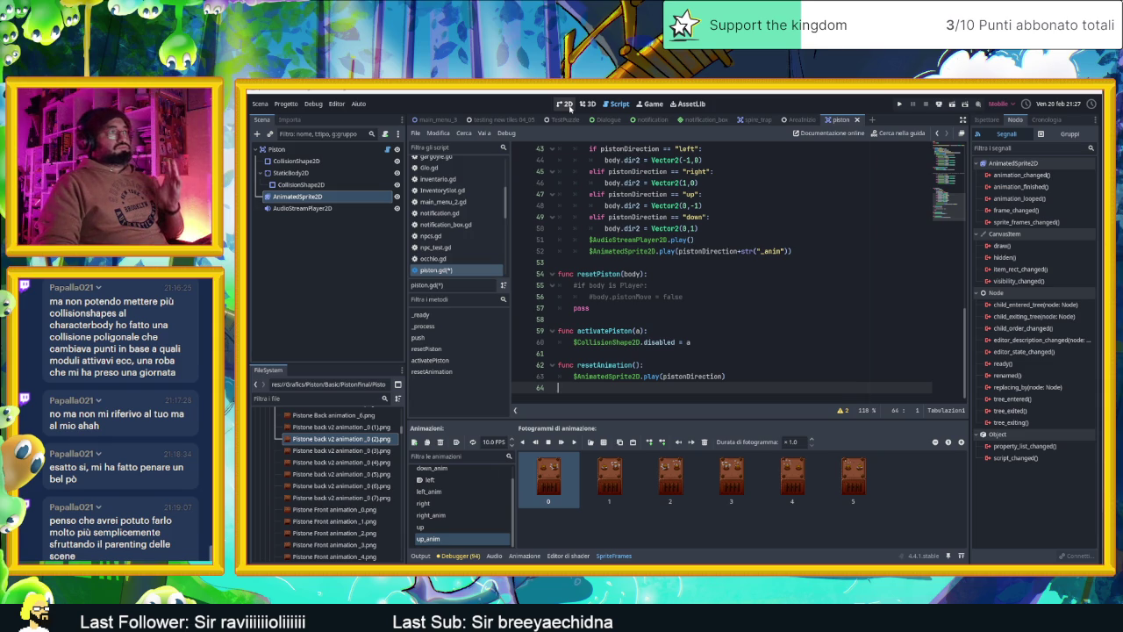
# Switch to the AreaInizio level and launch the game with F5.
pyautogui.click(800, 120)
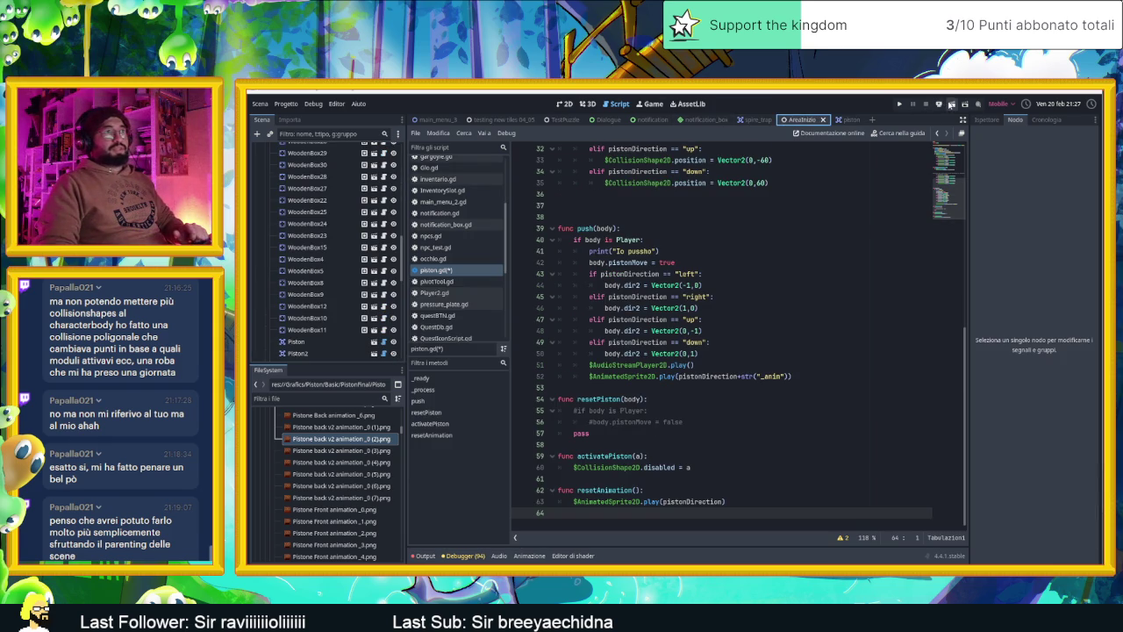
pyautogui.press('F5')
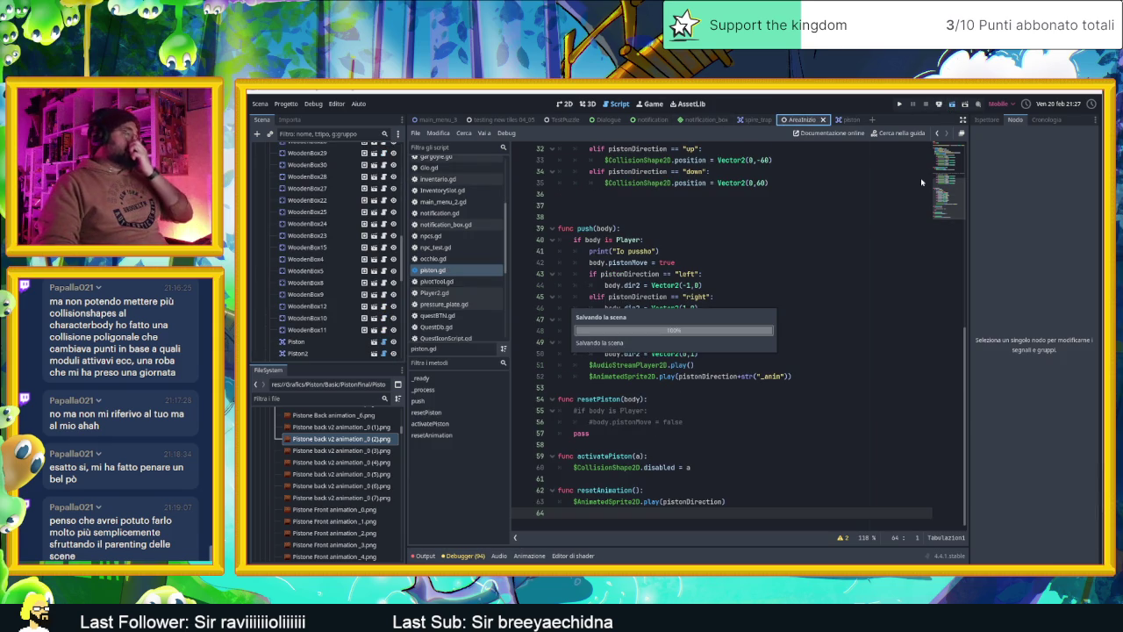
pyautogui.moveTo(931, 135)
pyautogui.mouseDown()
pyautogui.moveTo(890, 141)
pyautogui.moveTo(652, 112)
pyautogui.mouseUp()
# Steer the slime through several rooms and floor doors to test the piston, then stop the game.
pyautogui.press('Right')
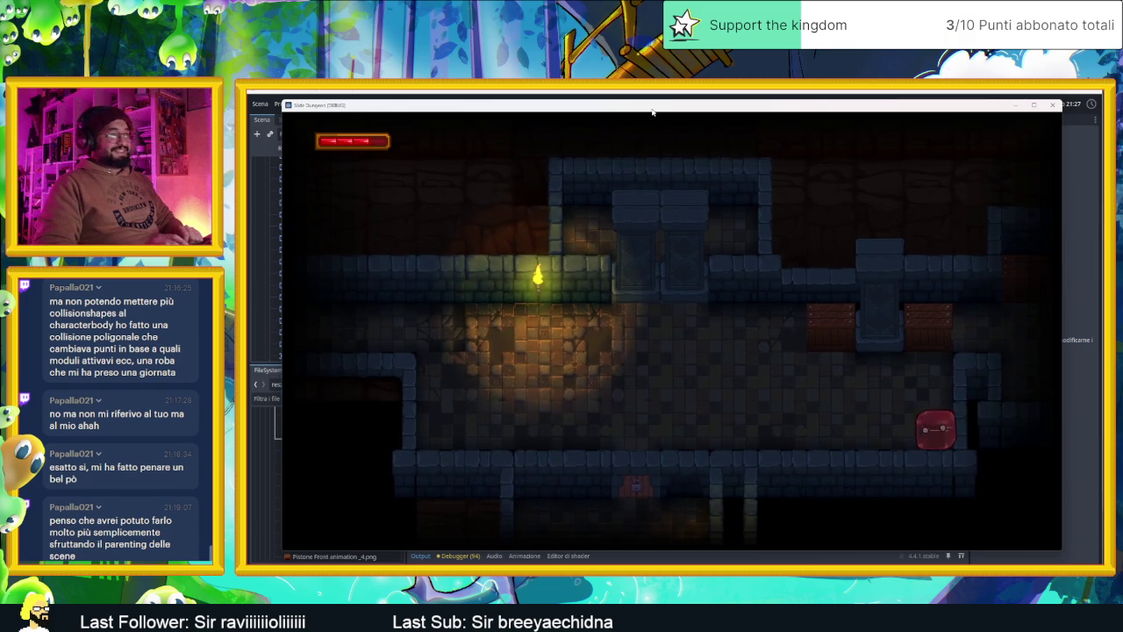
pyautogui.press('Up')
pyautogui.press('Down')
pyautogui.press('Up')
pyautogui.press('Up')
pyautogui.press('Right')
pyautogui.press('Left')
pyautogui.press('Right')
pyautogui.press('Up')
pyautogui.press('Left')
pyautogui.press('Down')
pyautogui.press('Up')
pyautogui.press('Down')
pyautogui.press('Right')
pyautogui.press('Left')
pyautogui.press('Down')
pyautogui.press('Right')
pyautogui.press('Down')
pyautogui.press('Up')
pyautogui.press('Down')
pyautogui.press('Right')
pyautogui.press('Up')
pyautogui.press('Right')
pyautogui.press('Down')
pyautogui.press('Down')
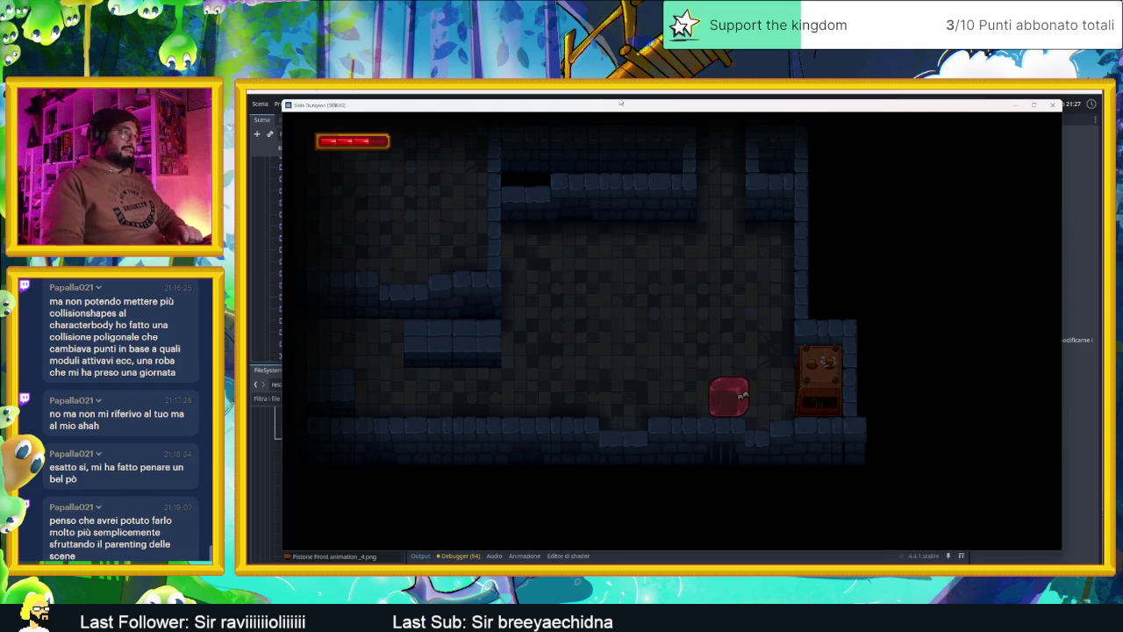
pyautogui.moveTo(652, 112)
pyautogui.mouseDown()
pyautogui.moveTo(909, 172)
pyautogui.moveTo(923, 151)
pyautogui.moveTo(902, 149)
pyautogui.mouseUp()
pyautogui.click(924, 103)
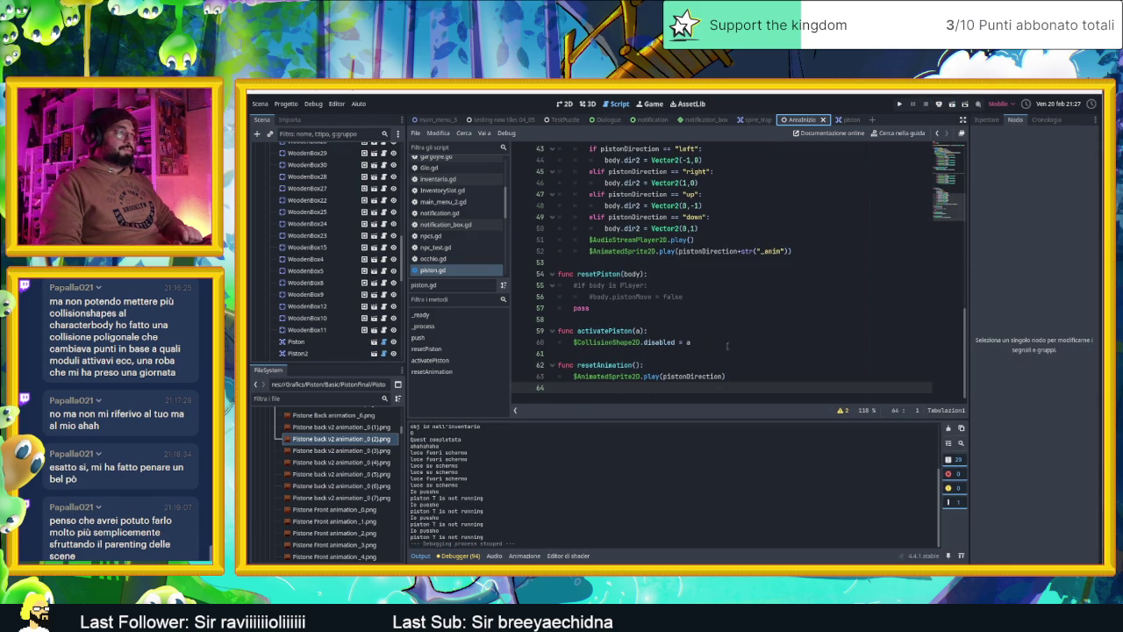
# Insert a blank line after the animation_finished connect call in _ready.
pyautogui.scroll(13, 746, 372)
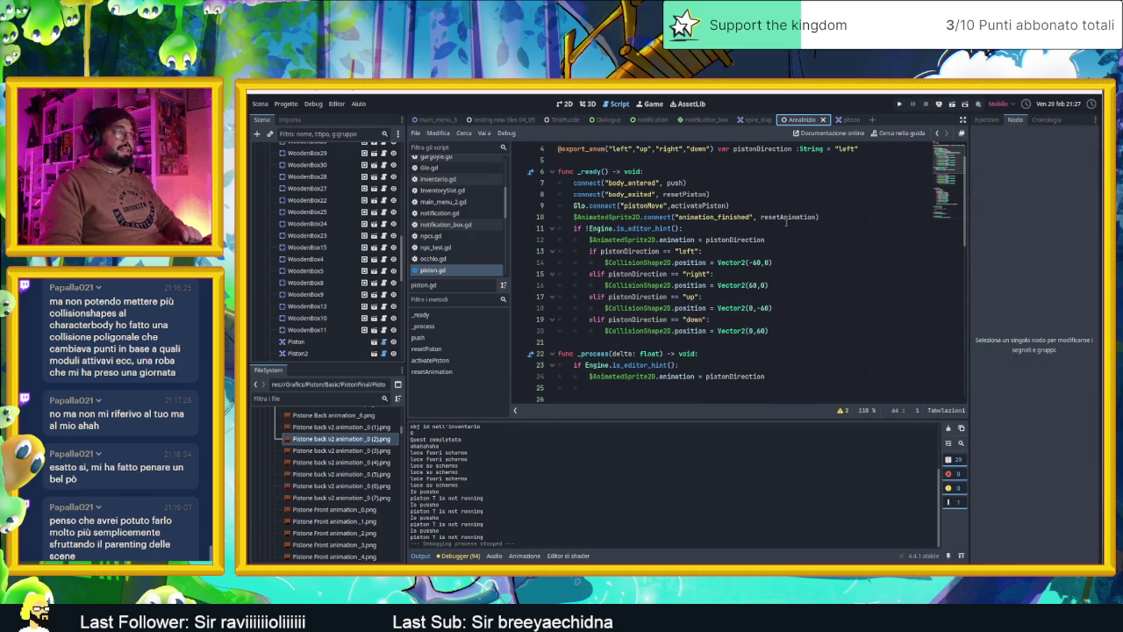
pyautogui.moveTo(786, 222)
pyautogui.click(838, 218)
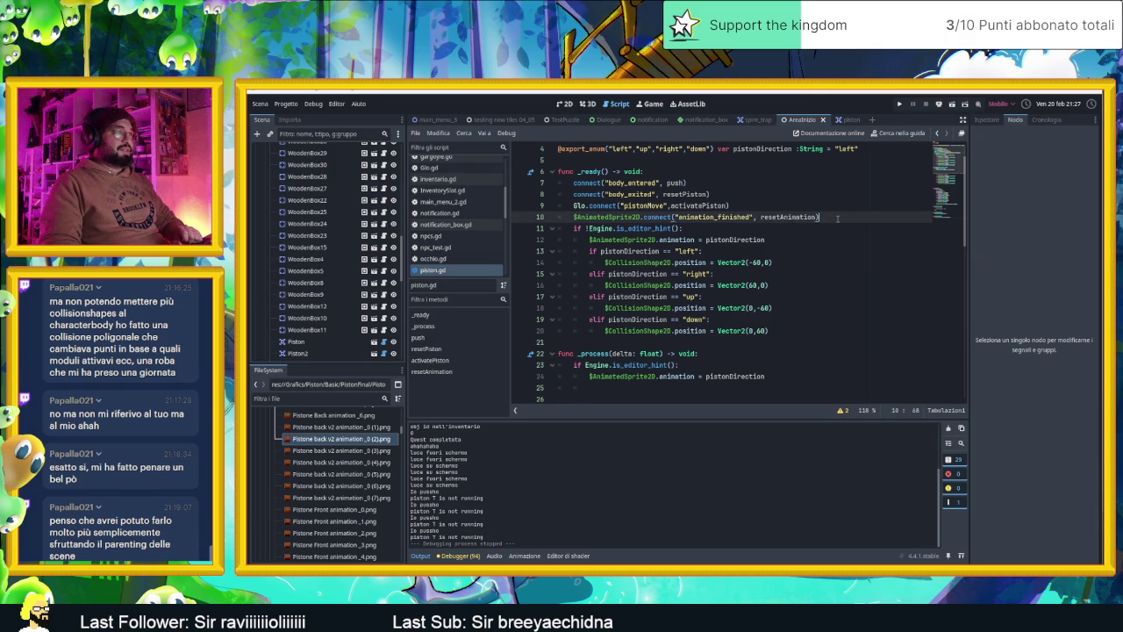
pyautogui.press('Return')
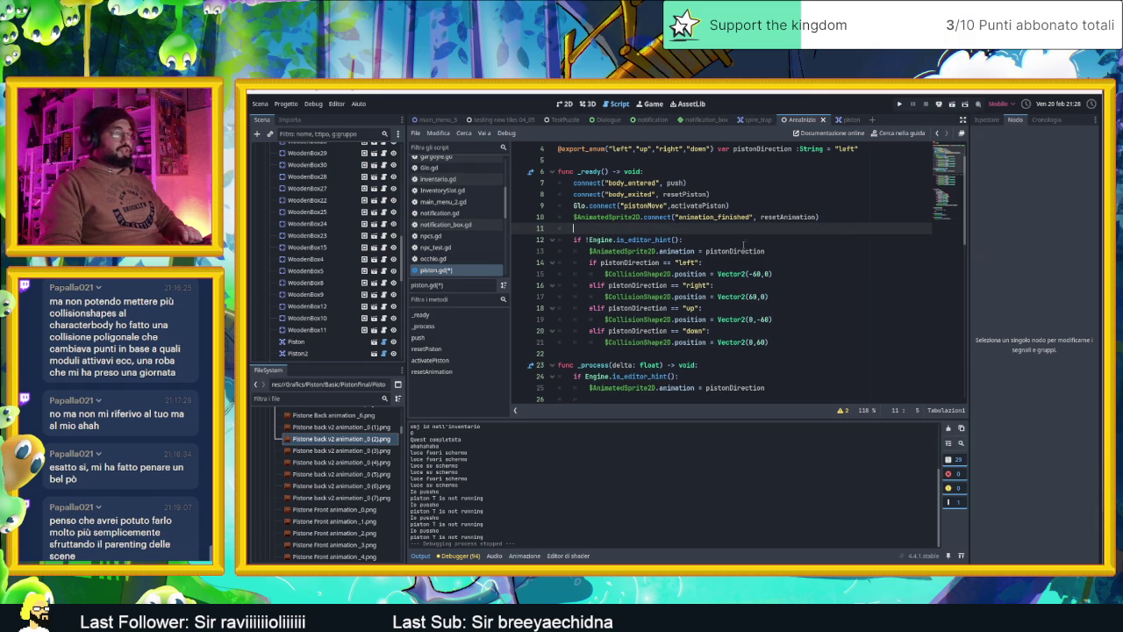
pyautogui.scroll(-2, 746, 246)
pyautogui.press('BackSpace')
# Add print("Animazione finita") as the first line of resetAnimation and rerun the game.
pyautogui.scroll(-11, 774, 272)
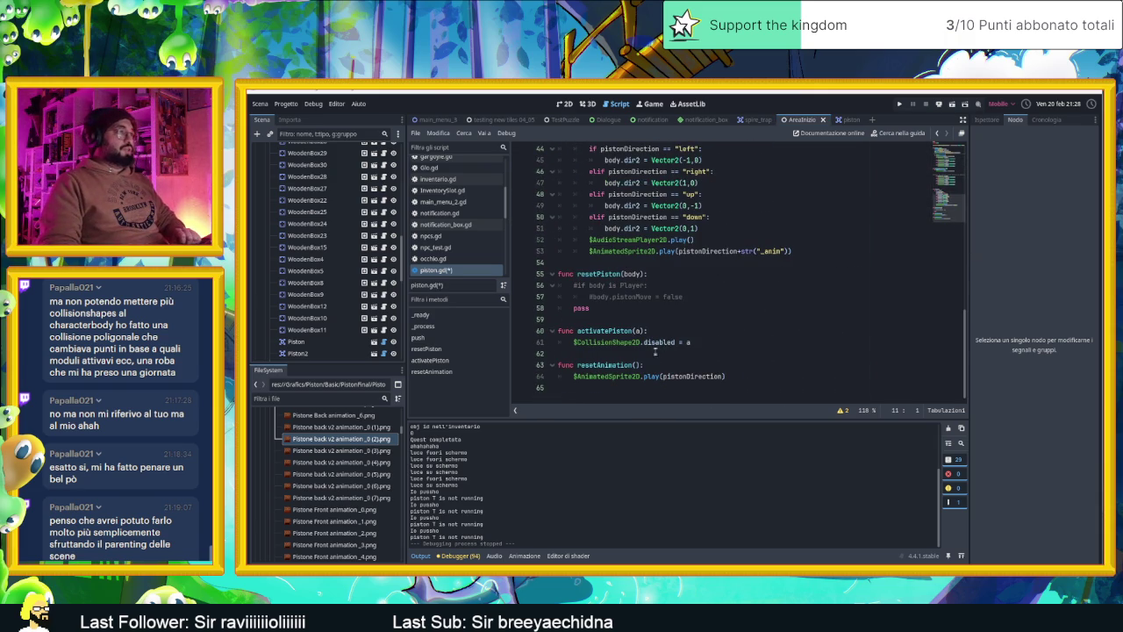
pyautogui.click(707, 366)
pyautogui.press('Return')
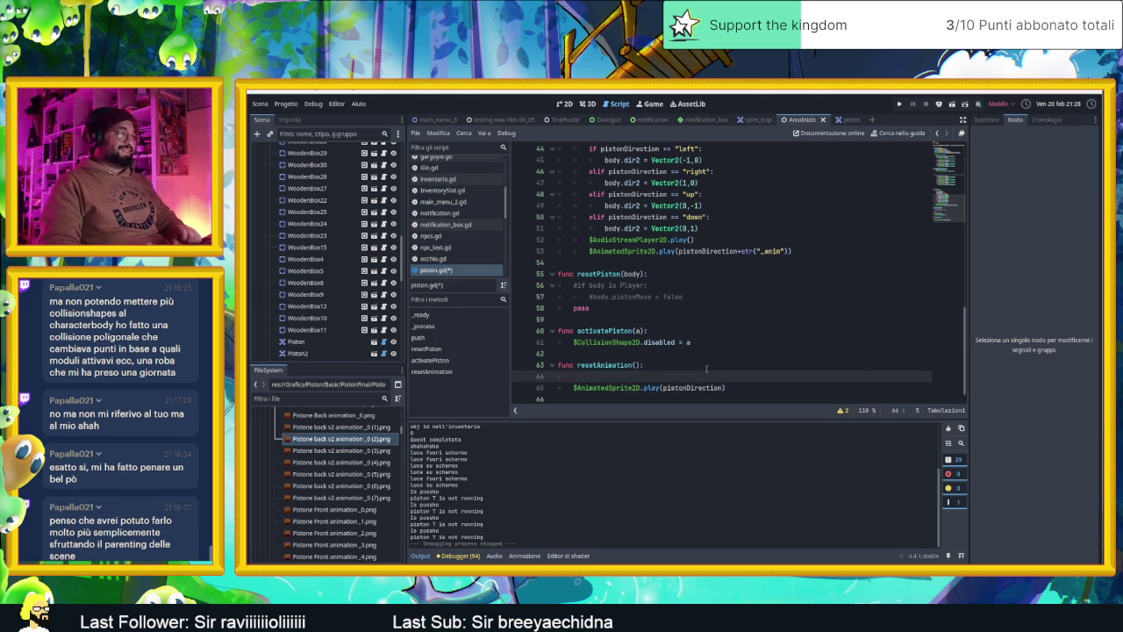
pyautogui.write('print')
pyautogui.press('Return')
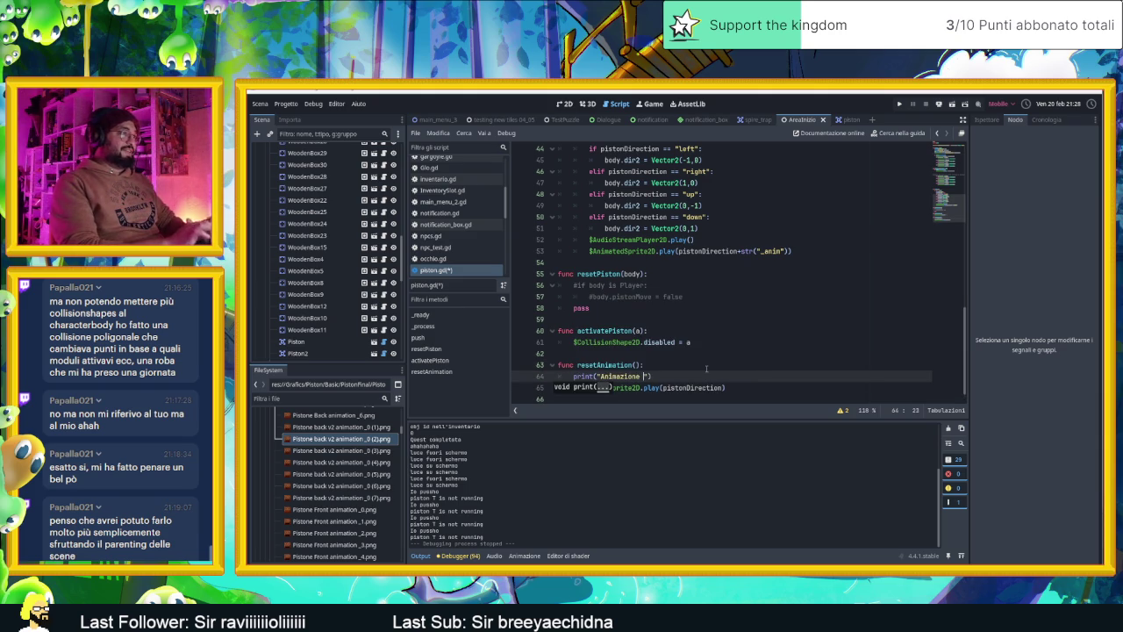
pyautogui.write('a')
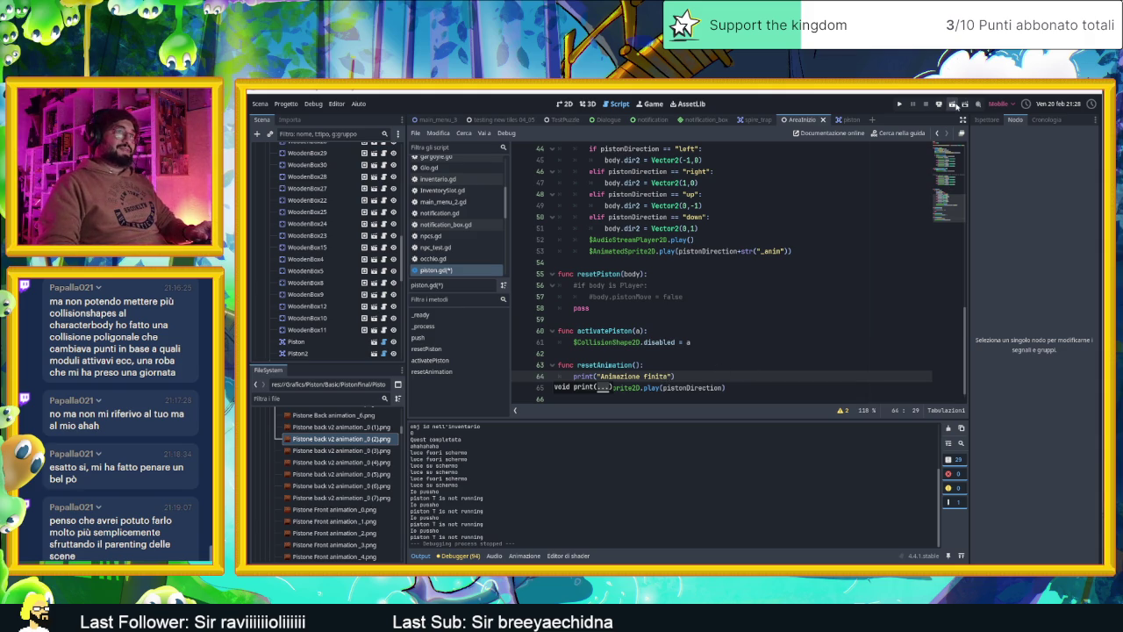
pyautogui.press('F5')
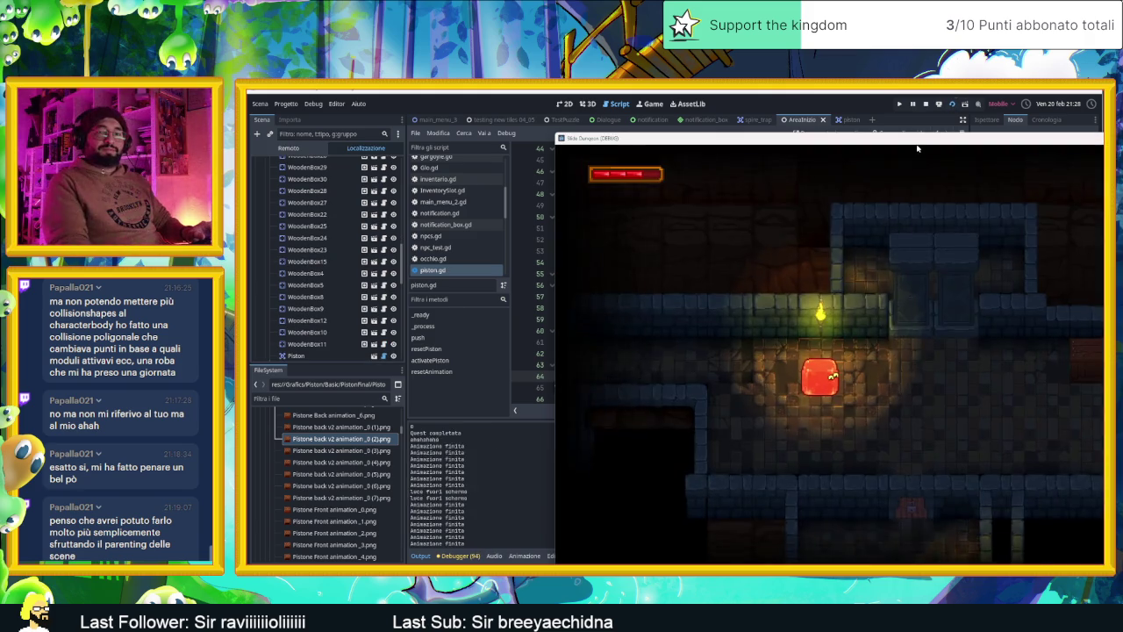
# Move the slime through several rooms while the output logs "Animazione finita" messages.
pyautogui.moveTo(917, 154)
pyautogui.mouseDown()
pyautogui.moveTo(764, 153)
pyautogui.moveTo(643, 110)
pyautogui.mouseUp()
pyautogui.press('Down')
pyautogui.press('Right')
pyautogui.press('Up')
pyautogui.press('Down')
pyautogui.press('Up')
pyautogui.press('Right')
pyautogui.press('Down')
pyautogui.press('Up')
pyautogui.press('Down')
pyautogui.press('Up')
pyautogui.press('Right')
pyautogui.press('Right')
pyautogui.press('Up')
pyautogui.press('Left')
pyautogui.press('Down')
pyautogui.press('Up')
pyautogui.press('Down')
pyautogui.press('Up')
pyautogui.press('Down')
pyautogui.press('Right')
pyautogui.press('Left')
pyautogui.press('Down')
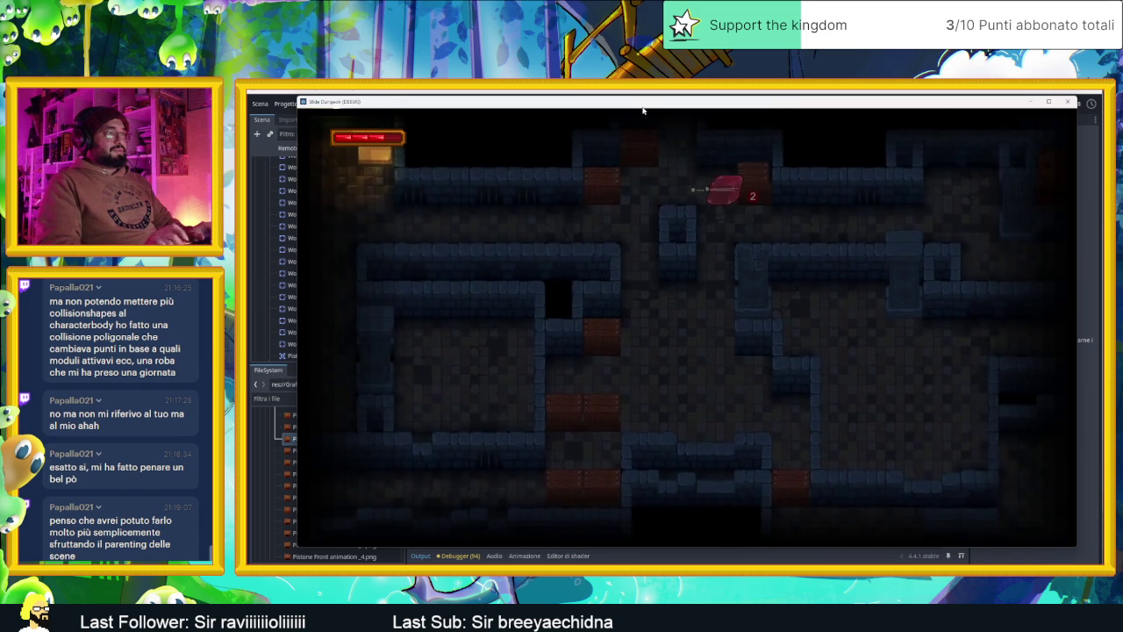
pyautogui.press('Right')
pyautogui.press('Up')
pyautogui.press('Down')
pyautogui.press('Up')
pyautogui.press('Down')
pyautogui.press('Down')
pyautogui.press('Right')
pyautogui.press('Up')
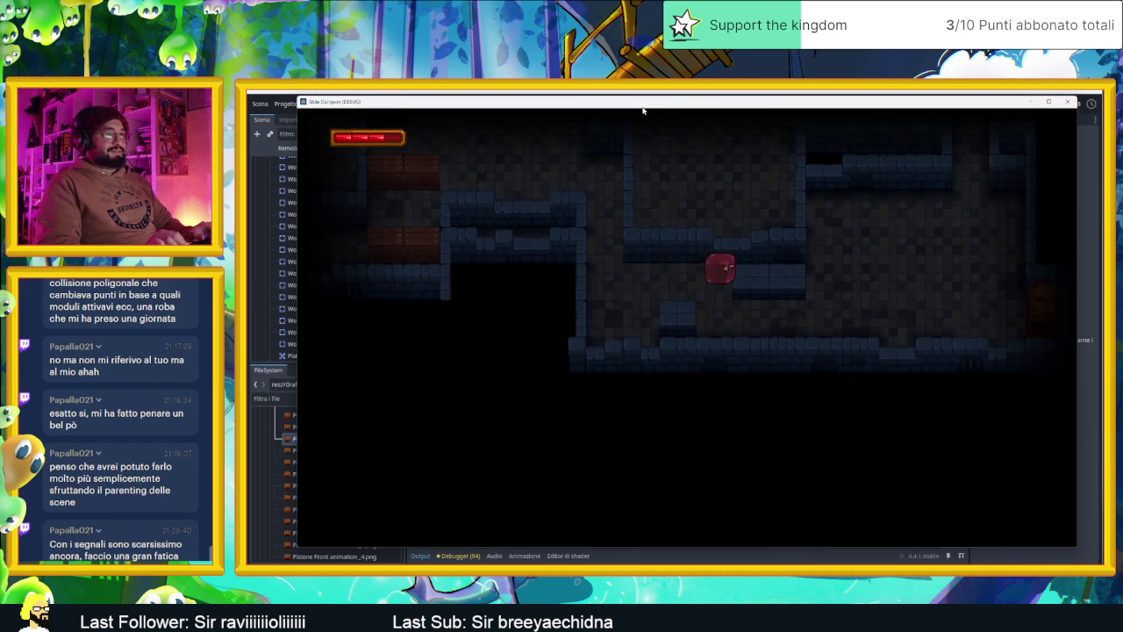
pyautogui.press('Down')
pyautogui.press('Right')
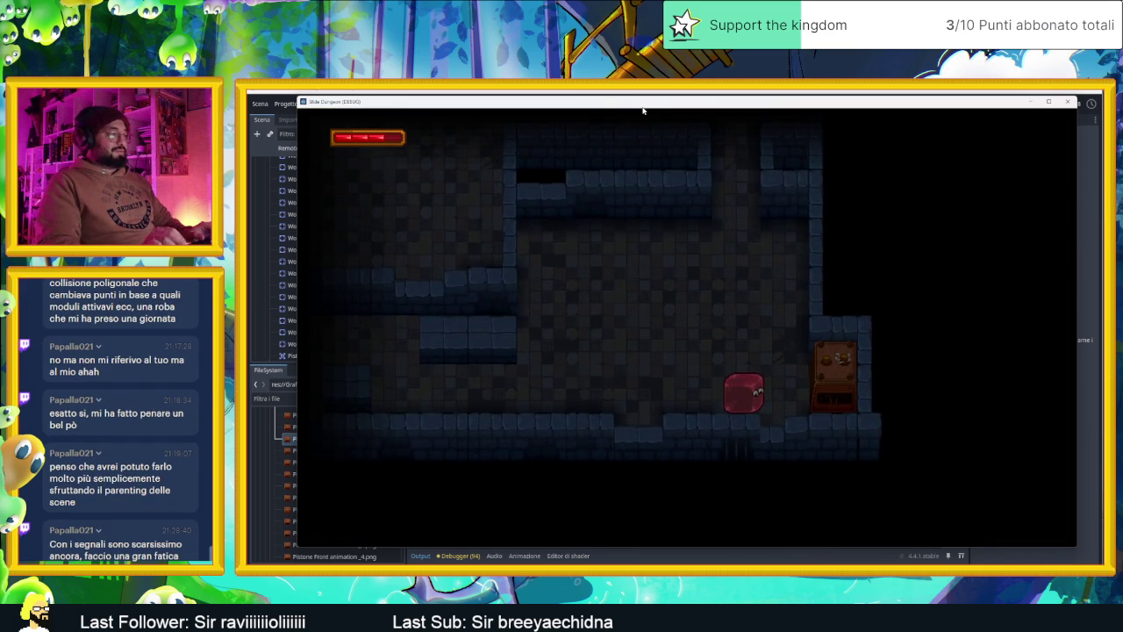
# Stop the running game and select the pistonDirection argument on line 65.
pyautogui.press('super+Right')
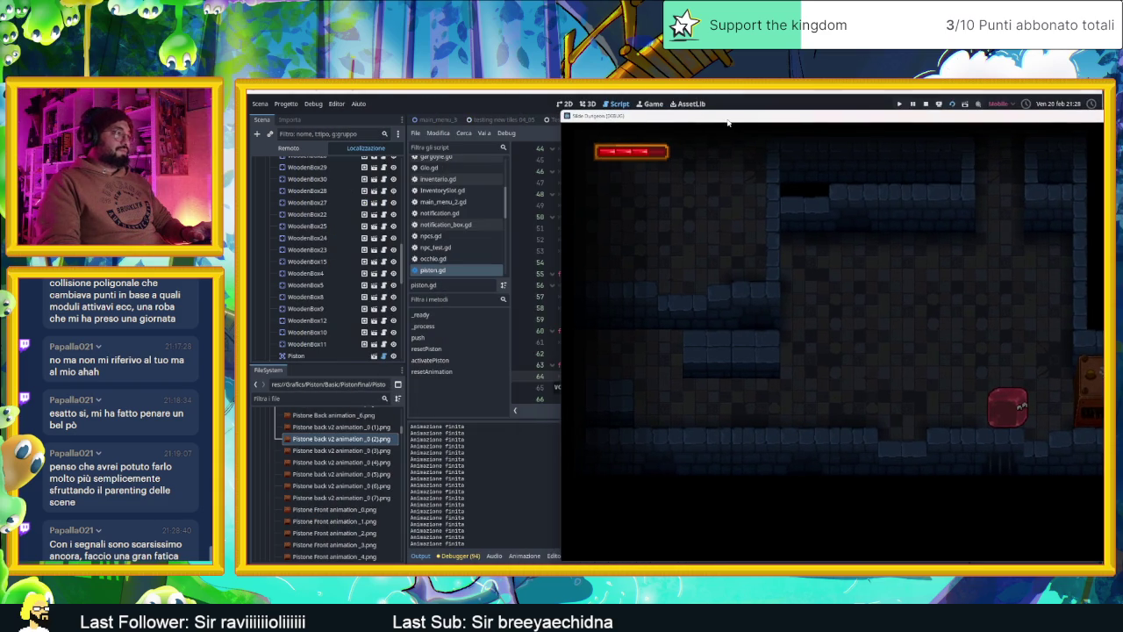
pyautogui.moveTo(790, 117); pyautogui.dragTo(1122, 120)
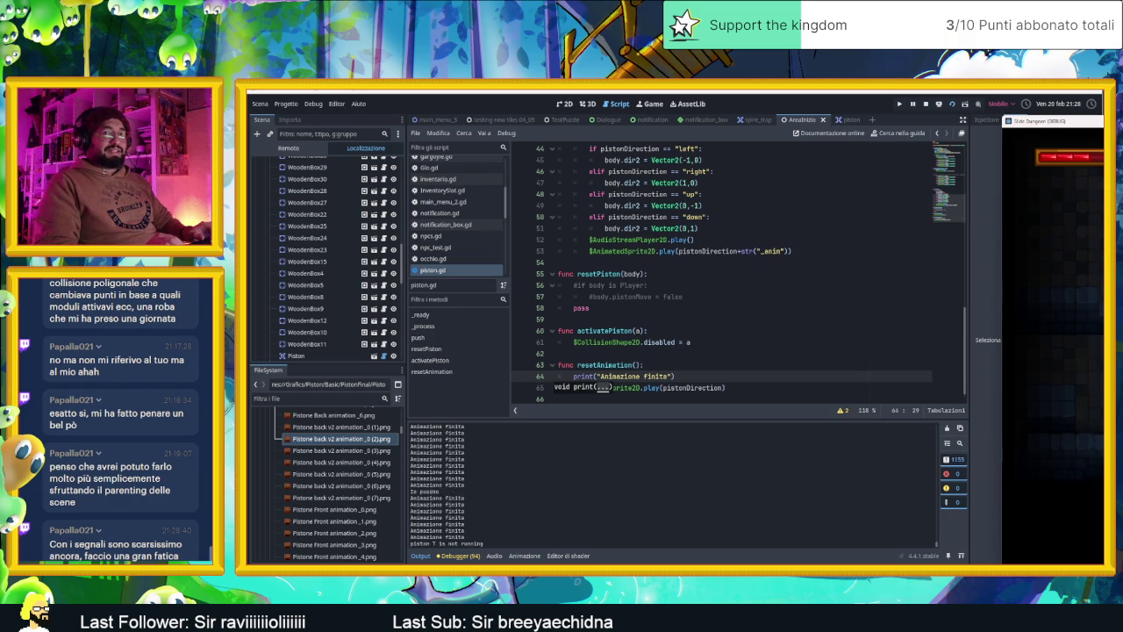
pyautogui.click(926, 104)
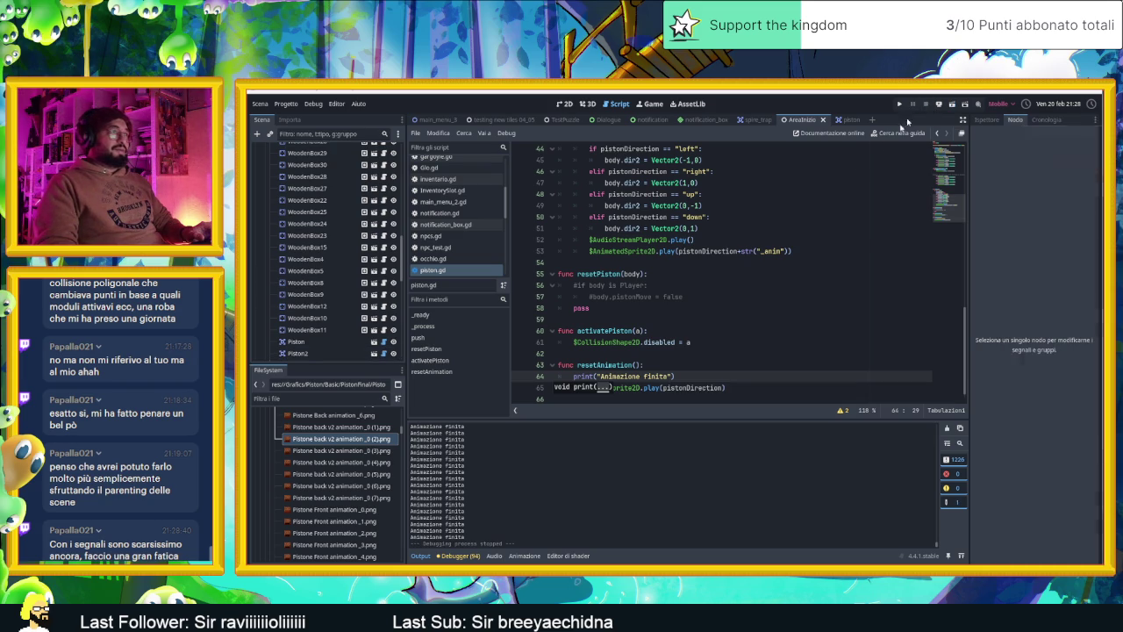
pyautogui.doubleClick(702, 388)
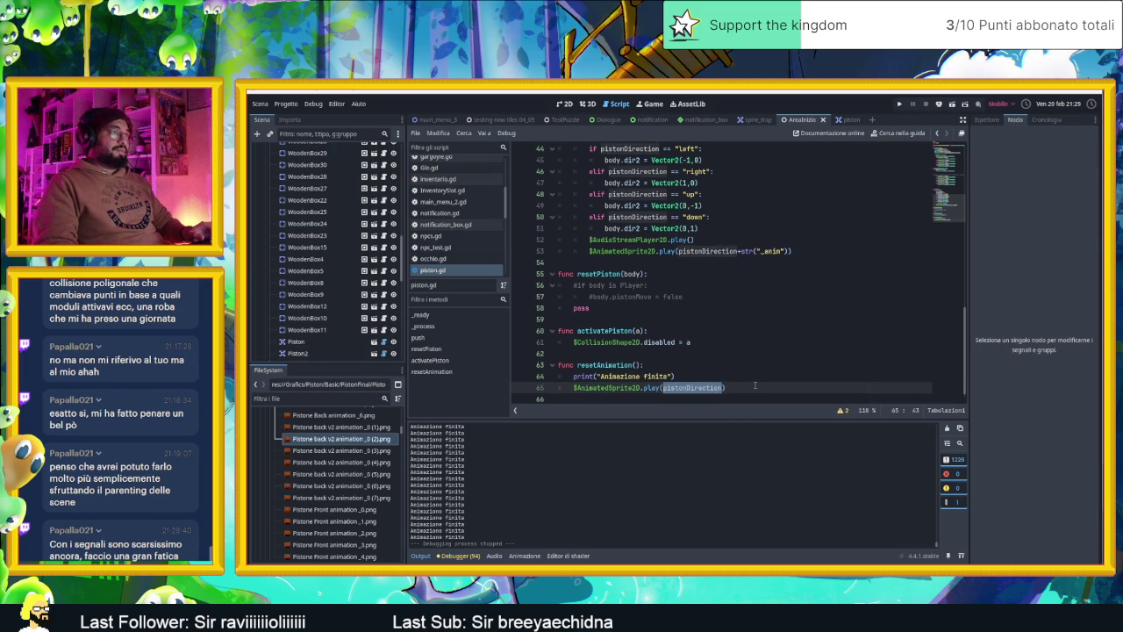
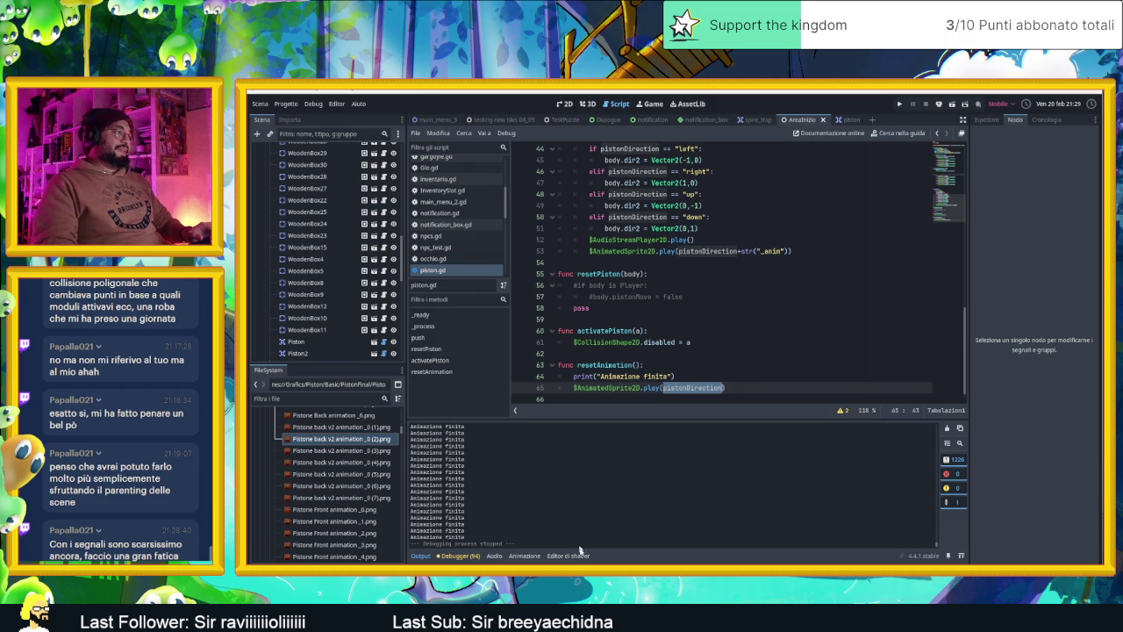
# Turn on Loop for the piston AnimatedSprite2D's 'left' animation in SpriteFrames.
pyautogui.click(524, 555)
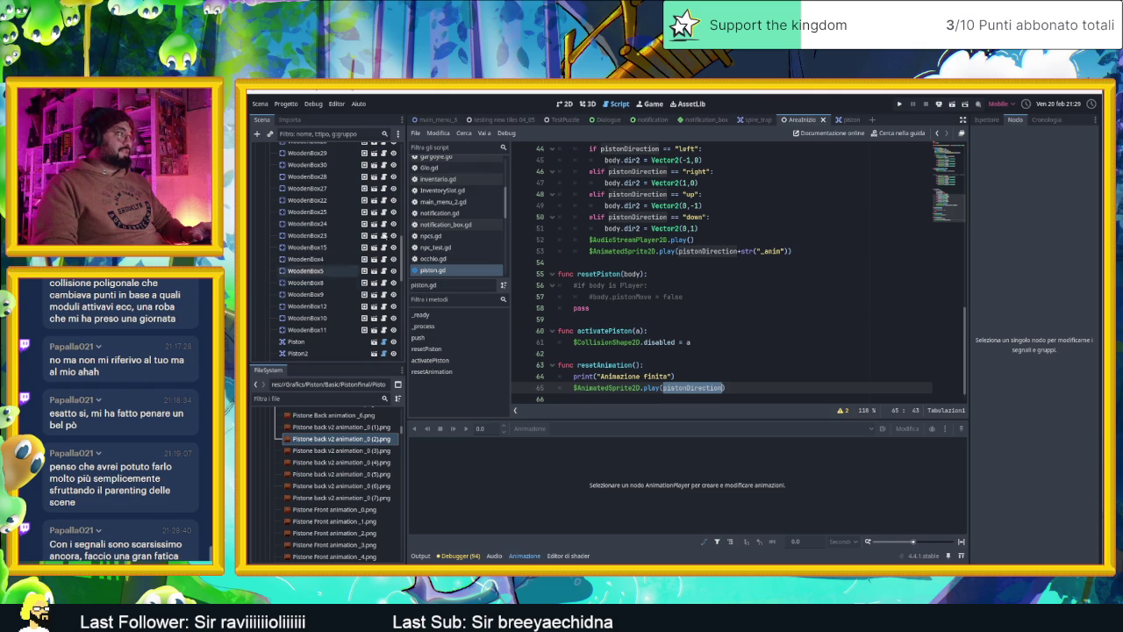
pyautogui.click(838, 120)
pyautogui.click(301, 198)
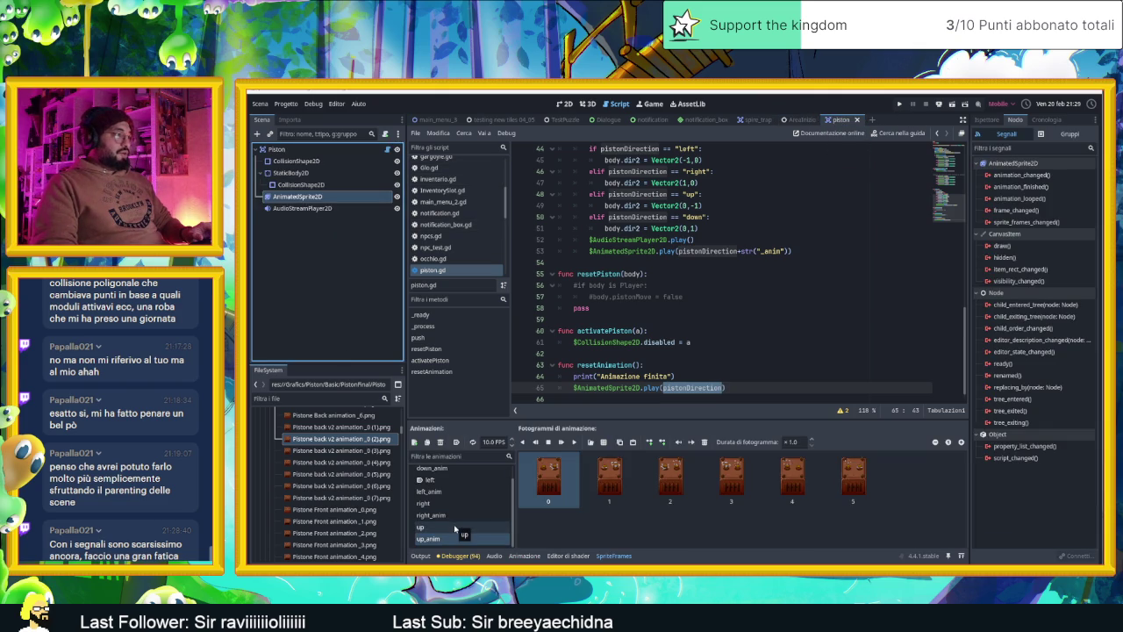
pyautogui.scroll(1, 460, 511)
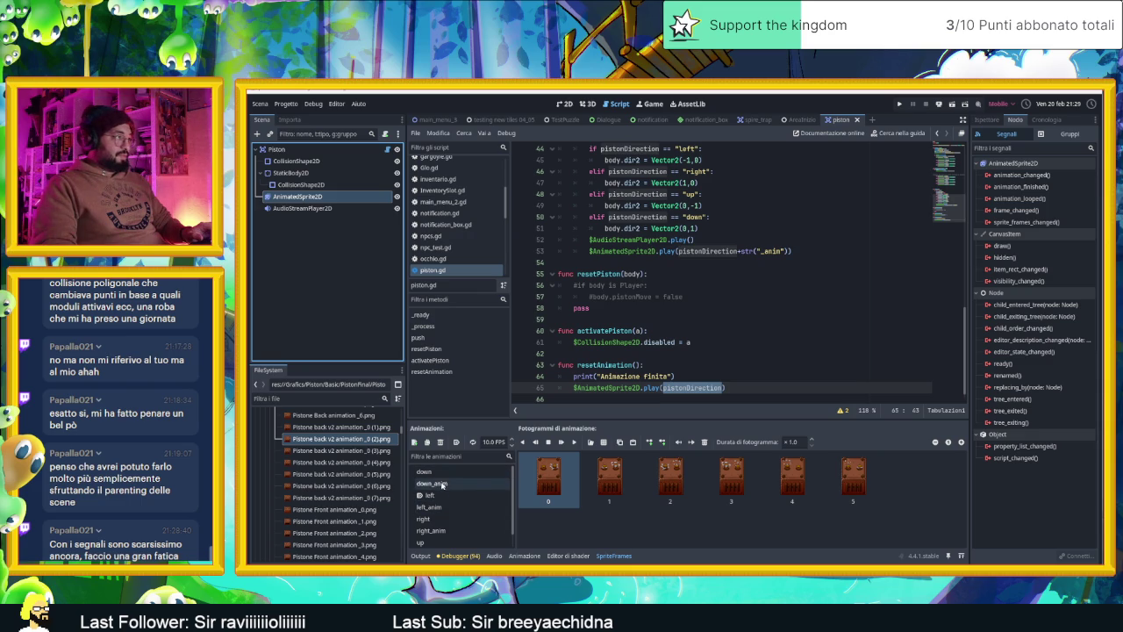
pyautogui.click(443, 497)
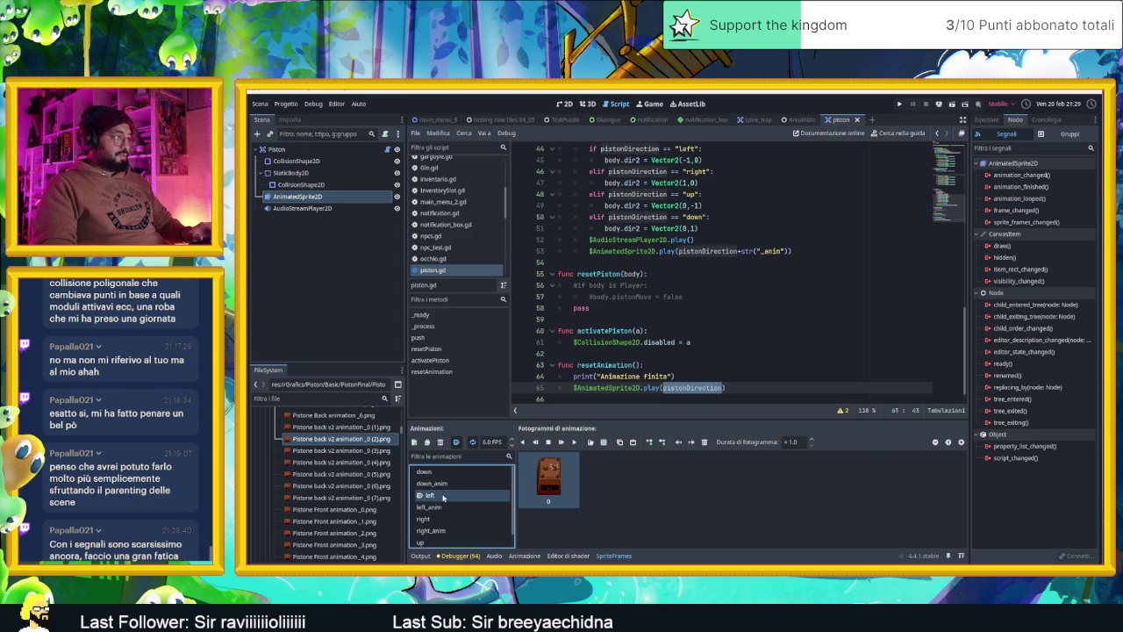
pyautogui.click(472, 444)
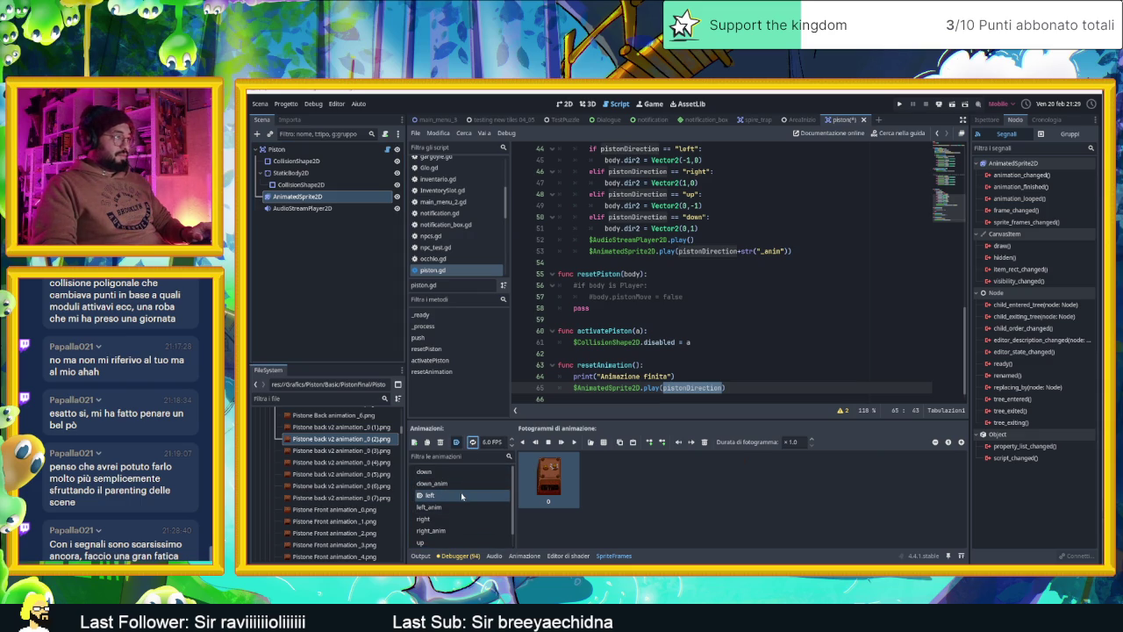
# Review the down, right, up and left_anim animations, then return to the AreaInizio scene.
pyautogui.click(444, 476)
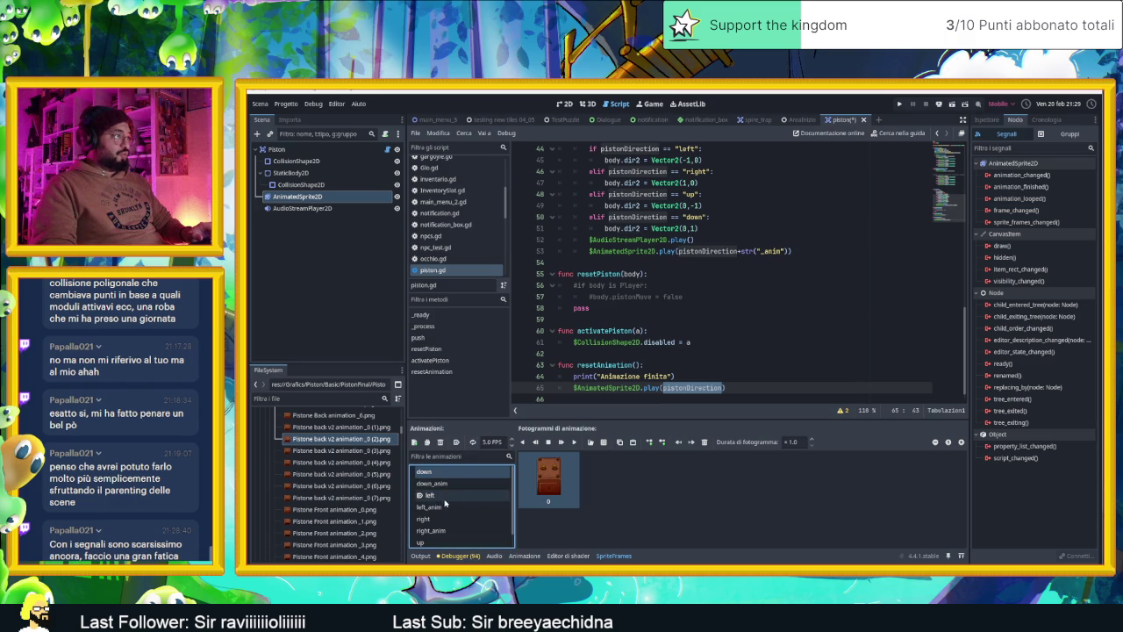
pyautogui.click(437, 495)
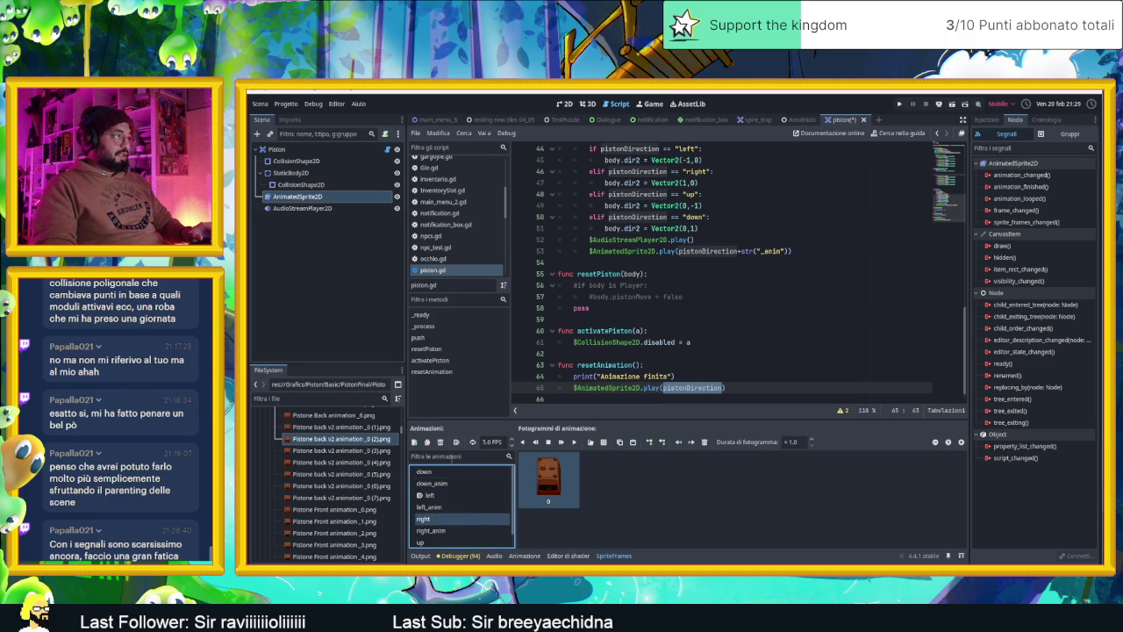
pyautogui.click(443, 520)
pyautogui.click(443, 542)
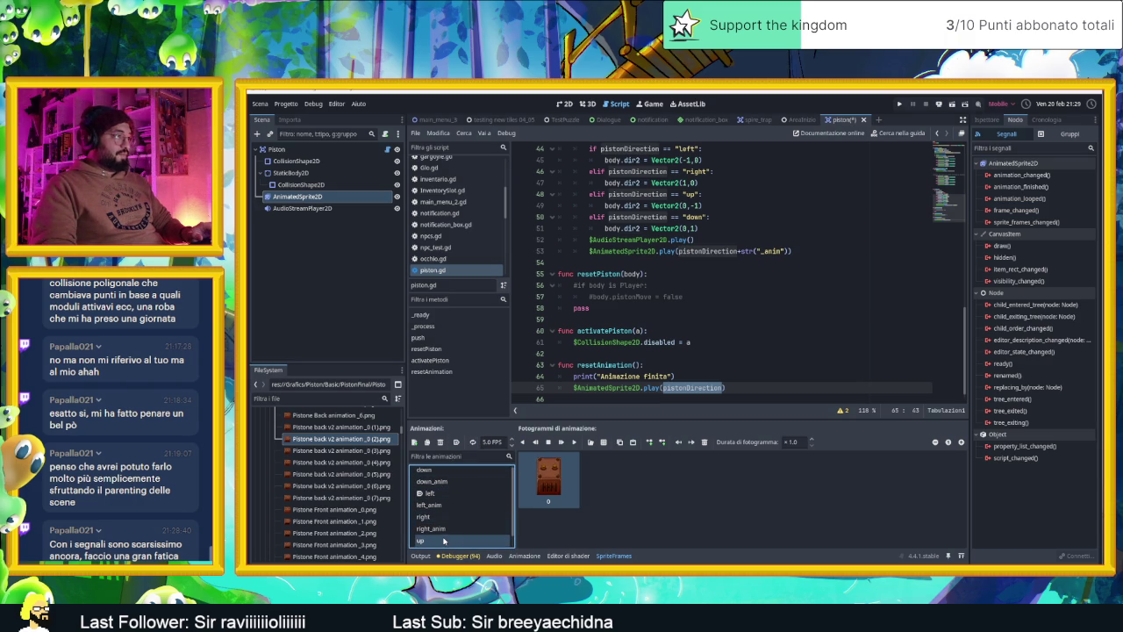
pyautogui.scroll(-1, 446, 537)
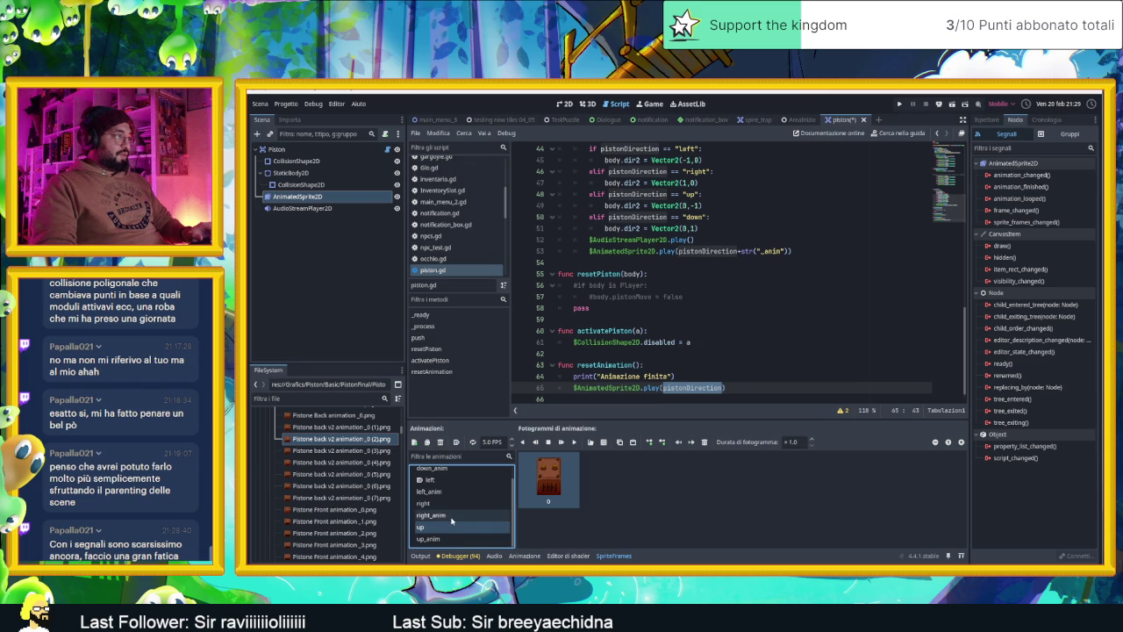
pyautogui.click(449, 504)
pyautogui.click(461, 480)
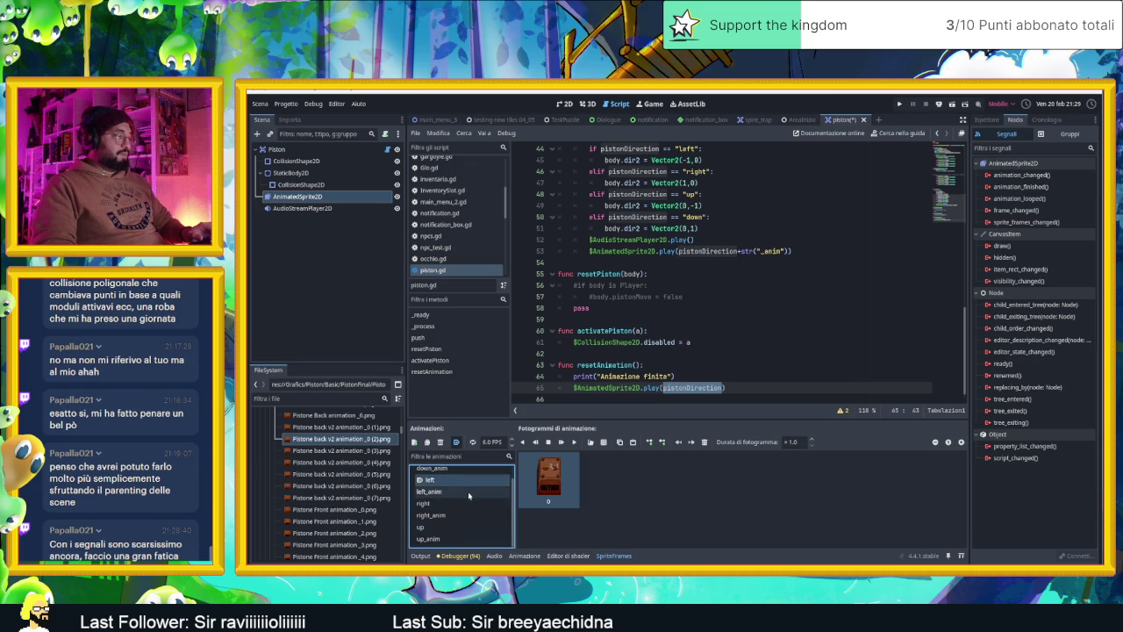
pyautogui.click(468, 494)
pyautogui.click(796, 120)
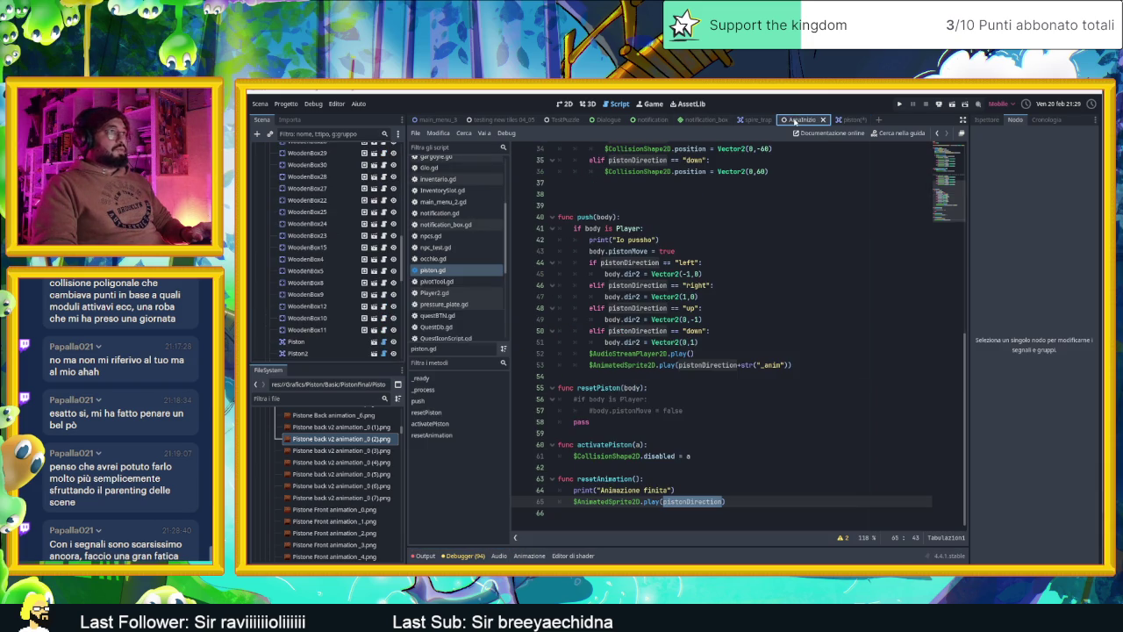
# Show the level in the 2D view and filter the FileSystem to 'piston'.
pyautogui.click(565, 104)
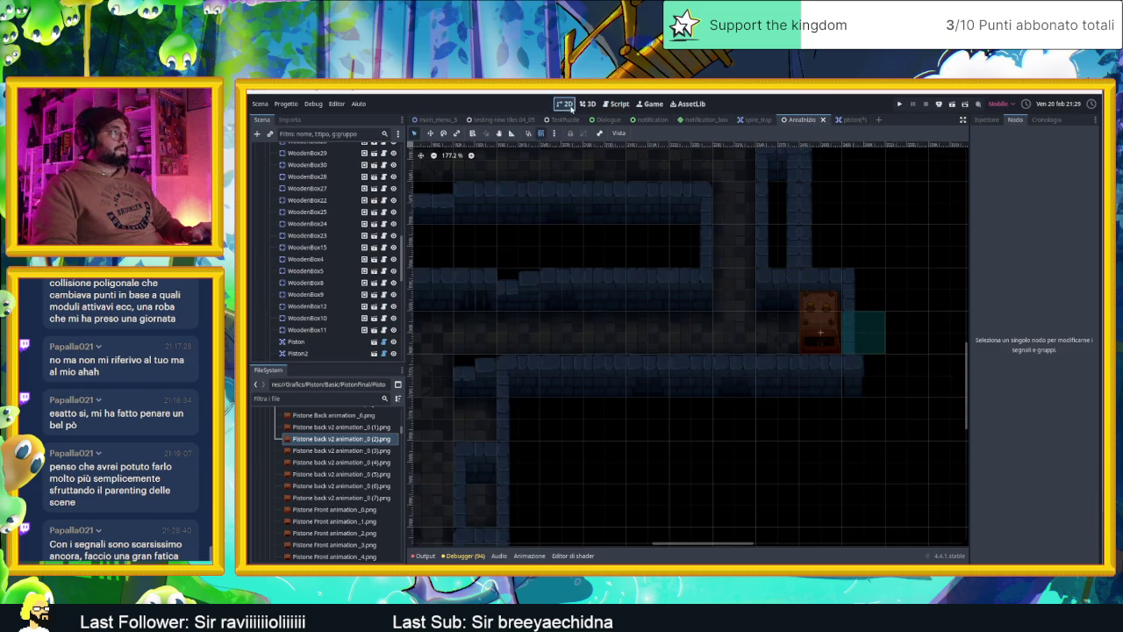
pyautogui.scroll(-6, 575, 351)
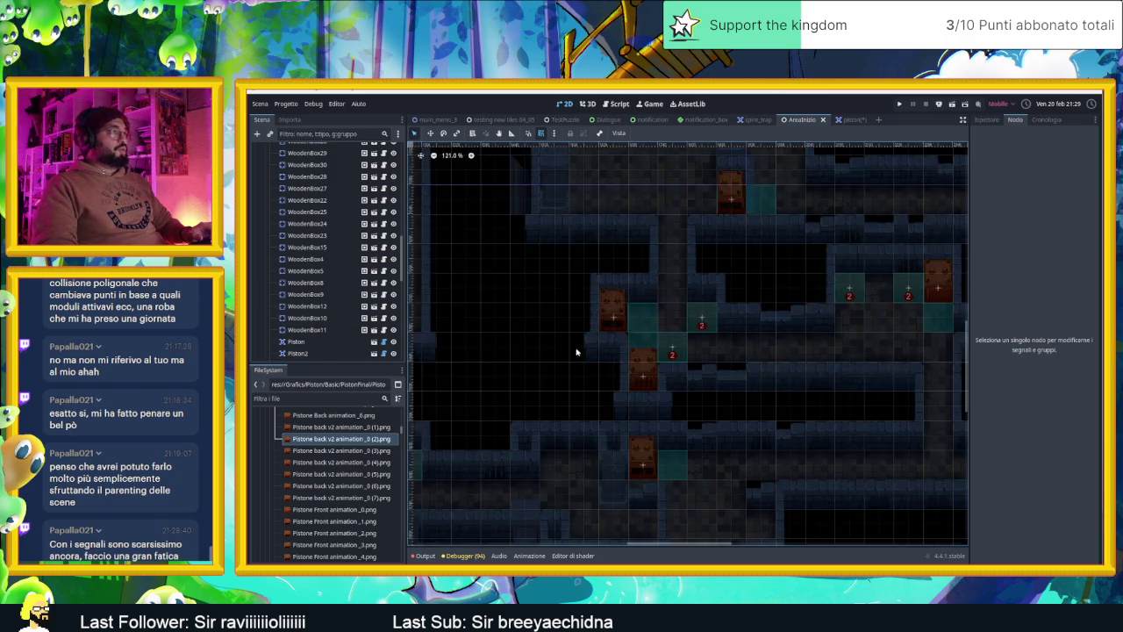
pyautogui.scroll(4, 685, 462)
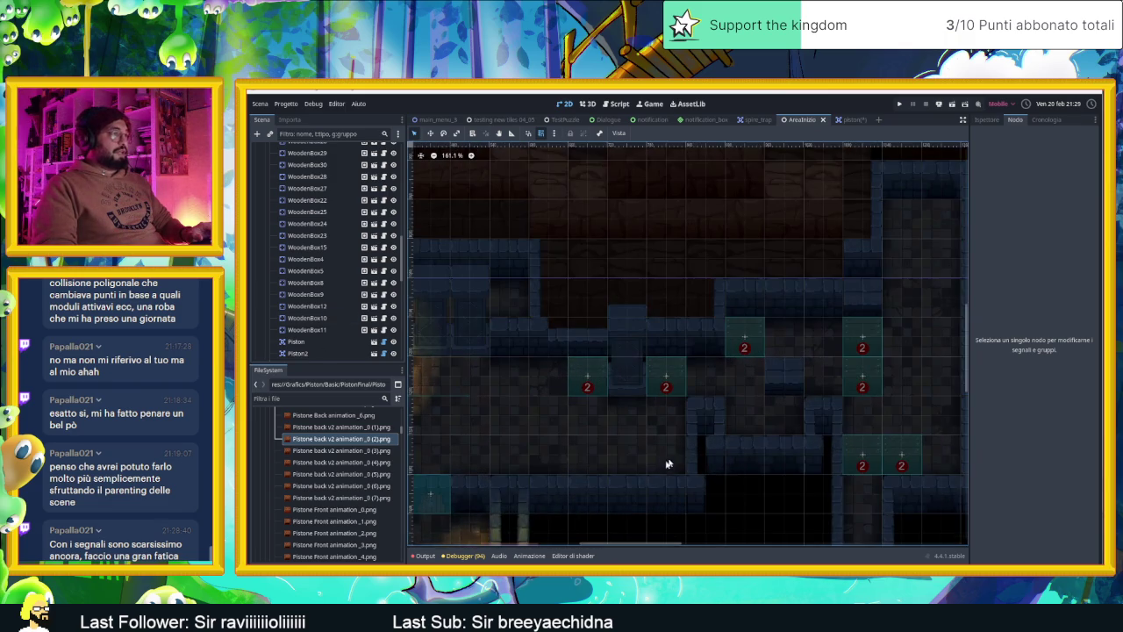
pyautogui.click(303, 400)
pyautogui.write('piston')
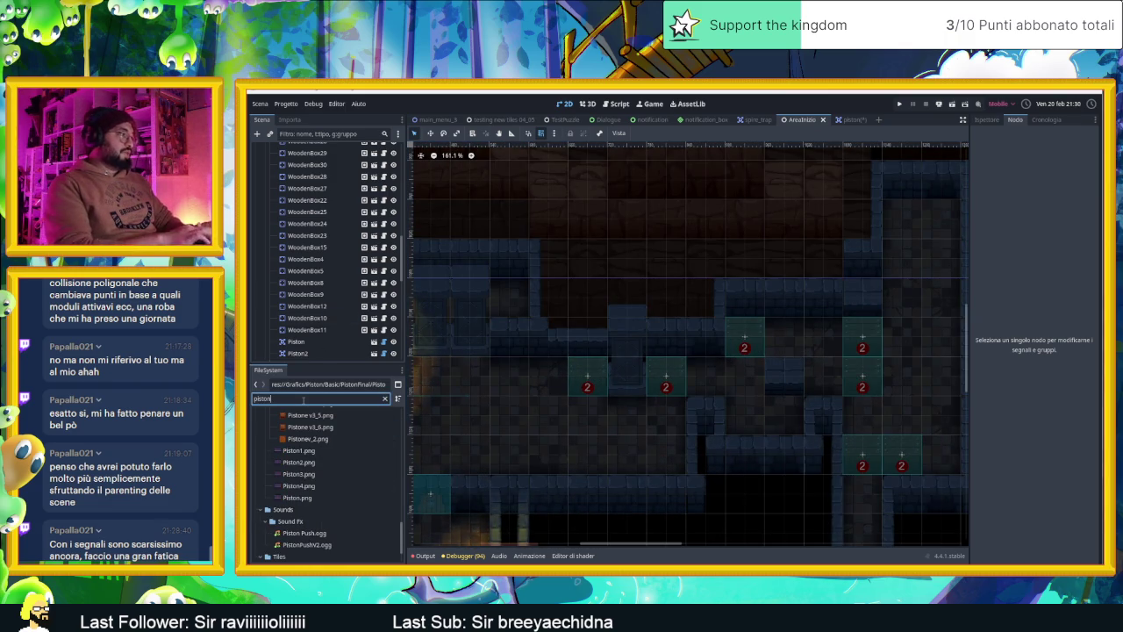
# Clear the Output log and drag a piston.tscn instance into the level.
pyautogui.click(424, 556)
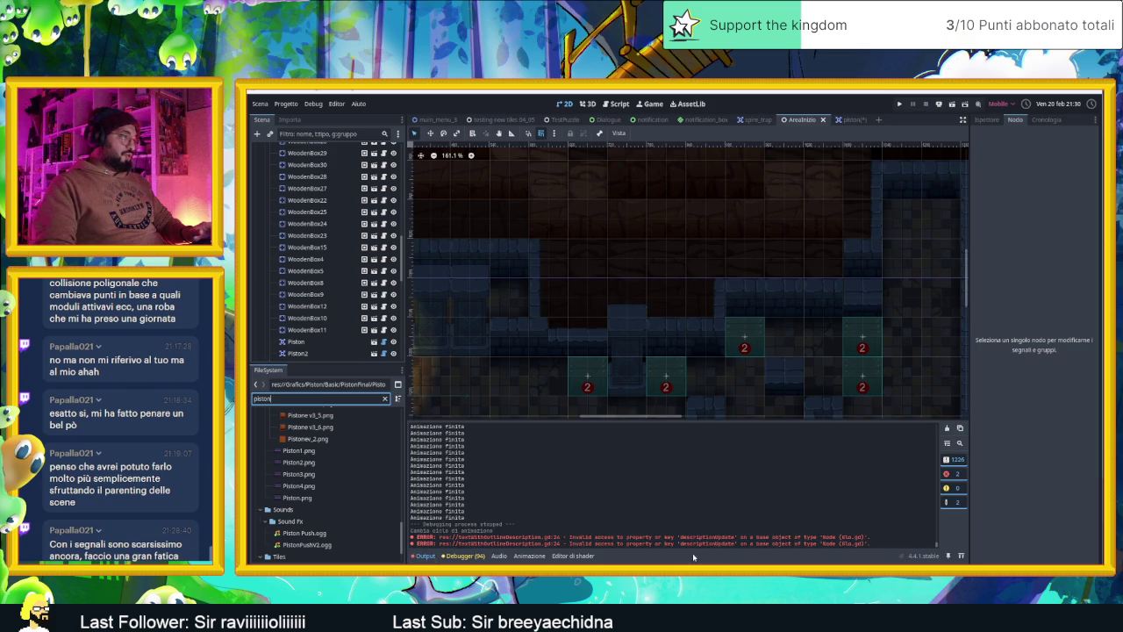
pyautogui.click(945, 429)
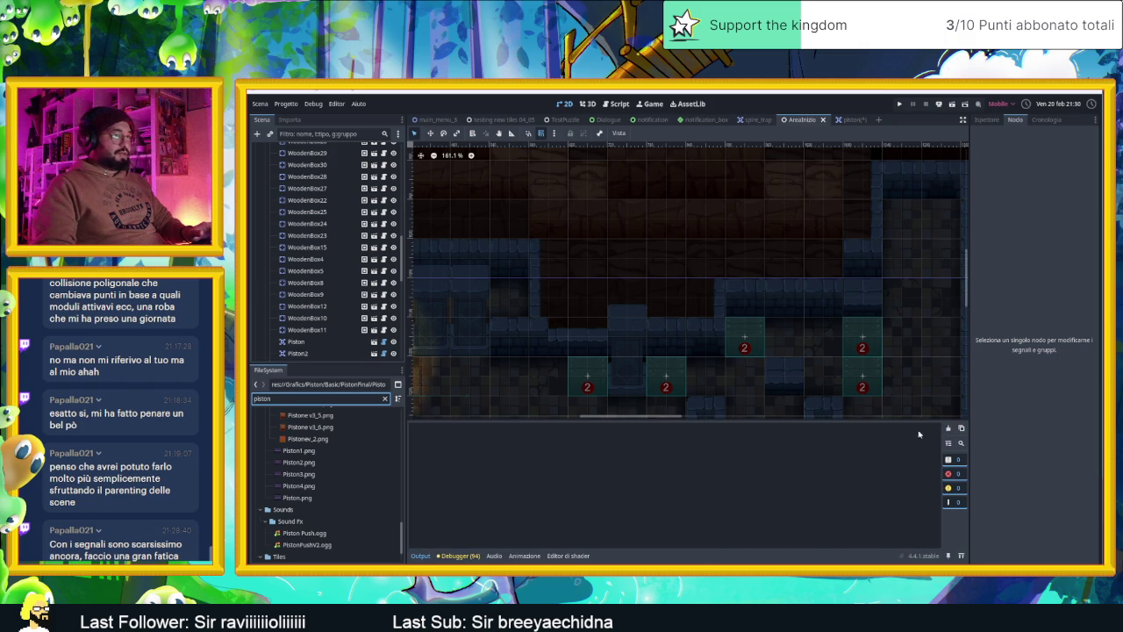
pyautogui.scroll(5, 319, 474)
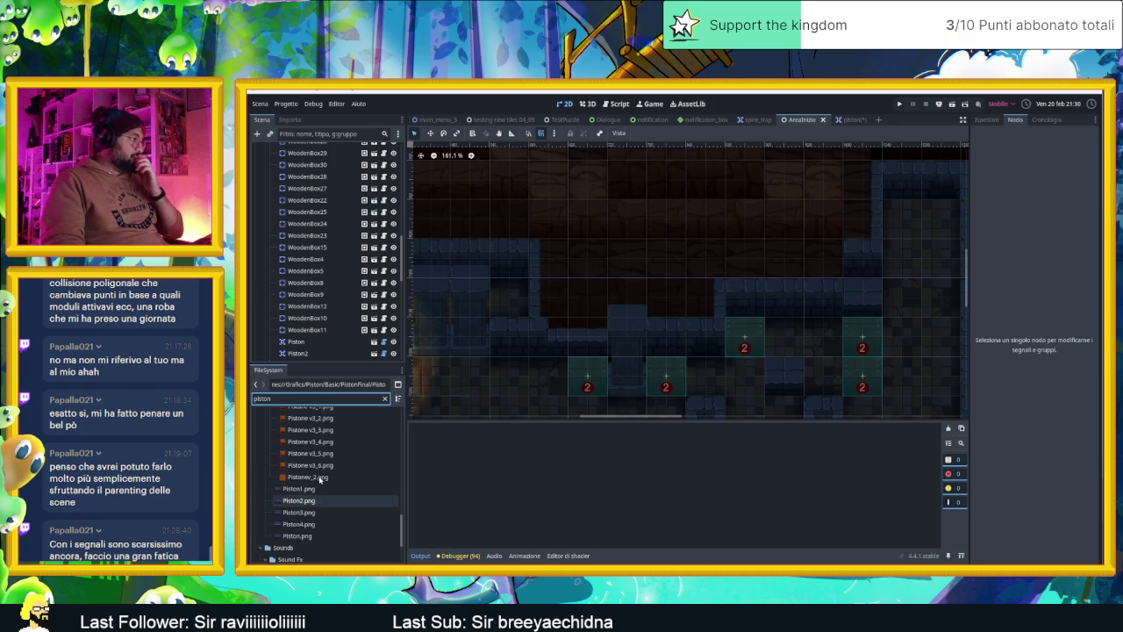
pyautogui.scroll(-10, 320, 478)
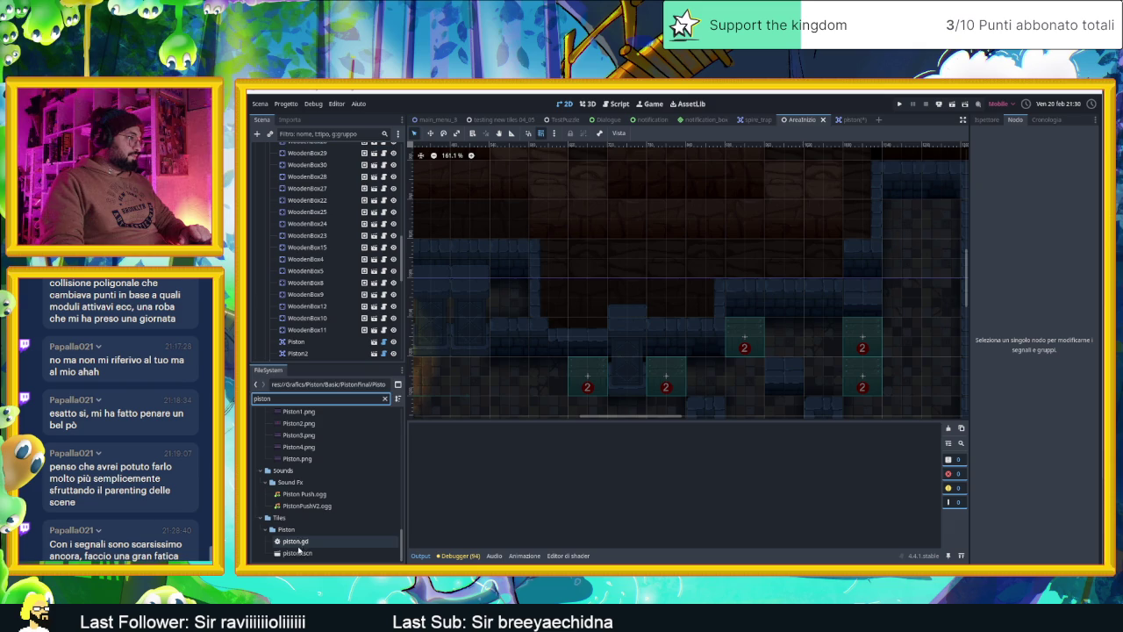
pyautogui.moveTo(296, 553)
pyautogui.mouseDown()
pyautogui.moveTo(720, 405)
pyautogui.moveTo(715, 390)
pyautogui.mouseUp()
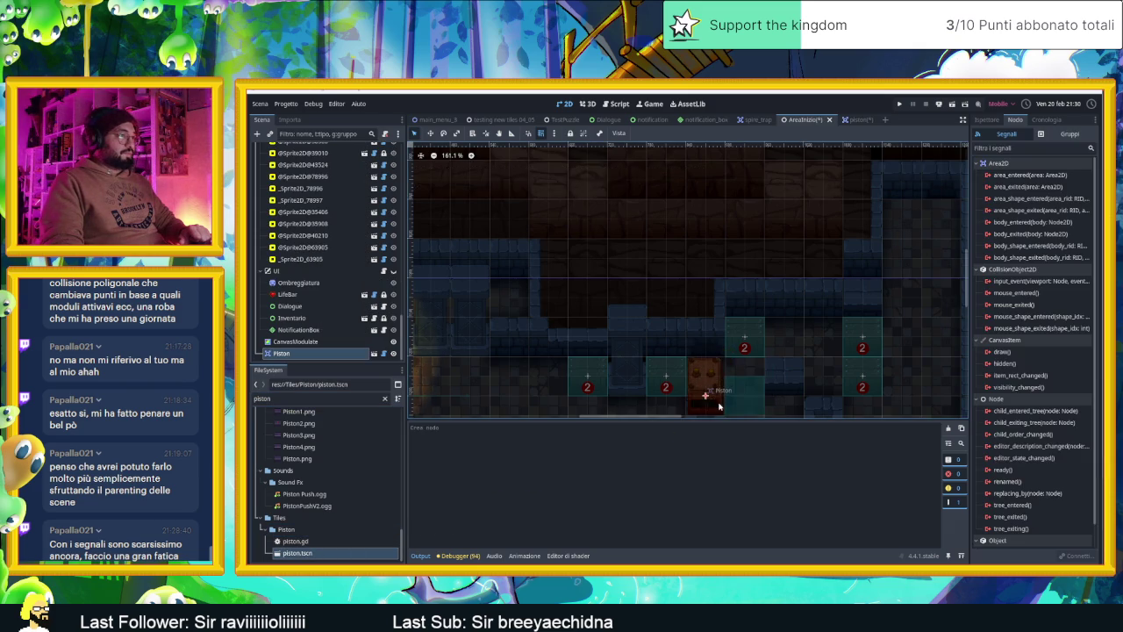
# Position the new piston on the grid, set Piston Direction to left, and save the level.
pyautogui.scroll(-3, 715, 334)
pyautogui.moveTo(700, 272); pyautogui.dragTo(663, 325)
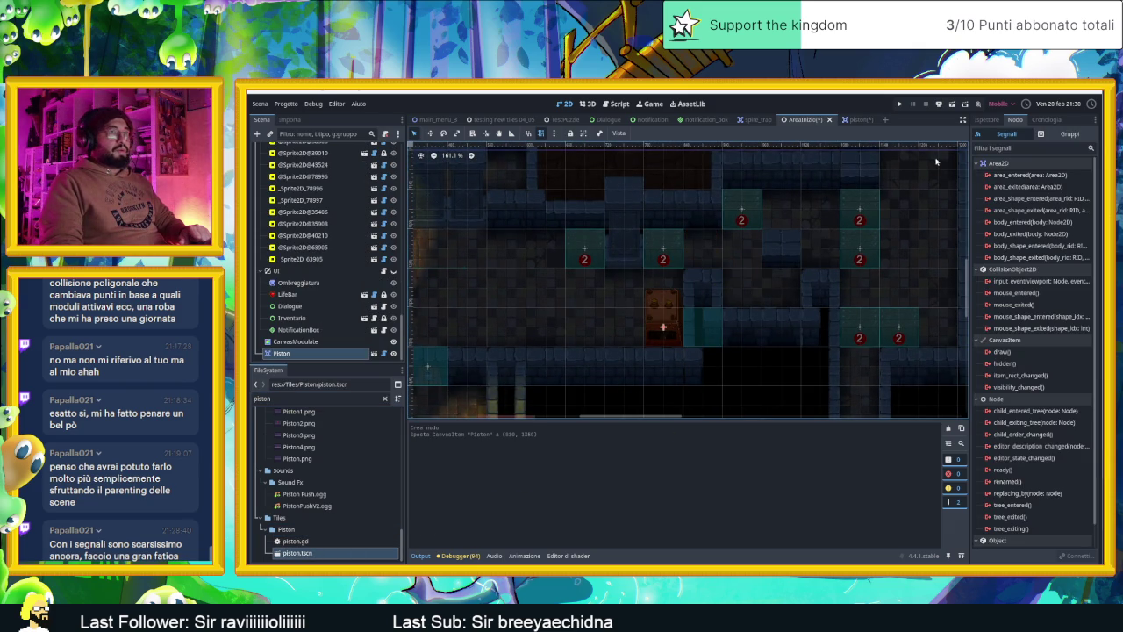
pyautogui.click(987, 119)
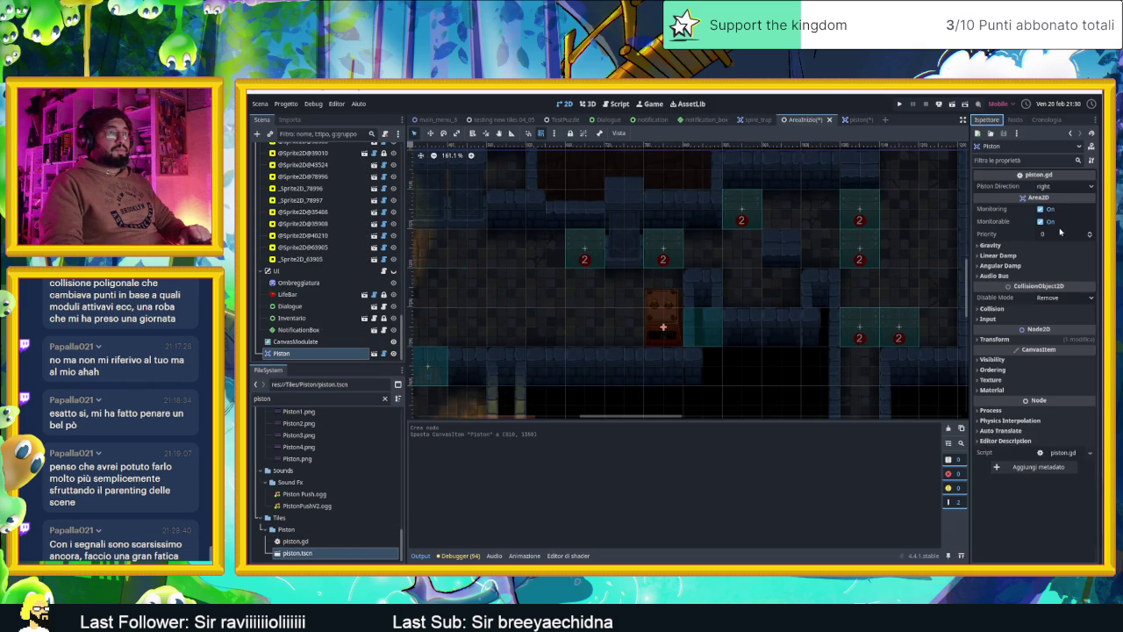
pyautogui.click(1062, 186)
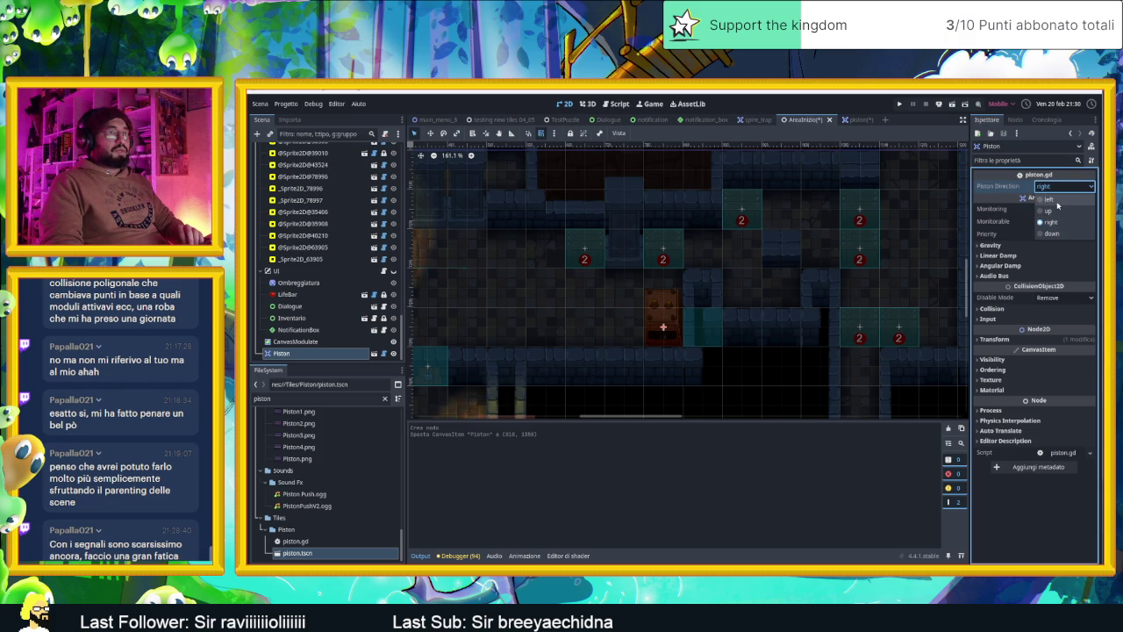
pyautogui.click(1057, 200)
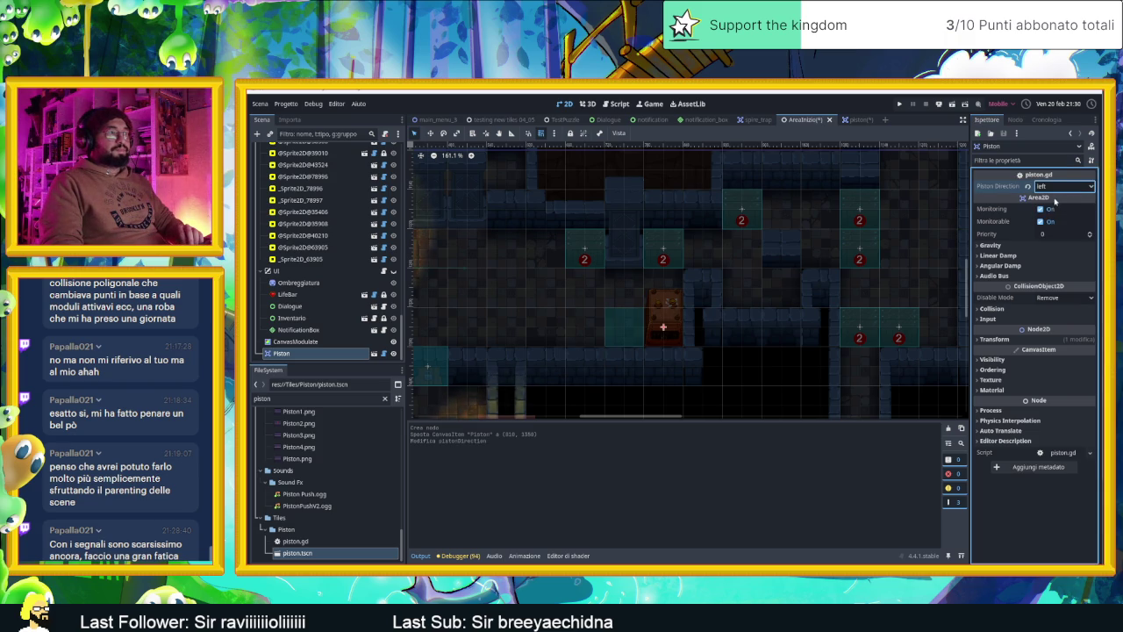
pyautogui.hotkey('ctrl', 's')
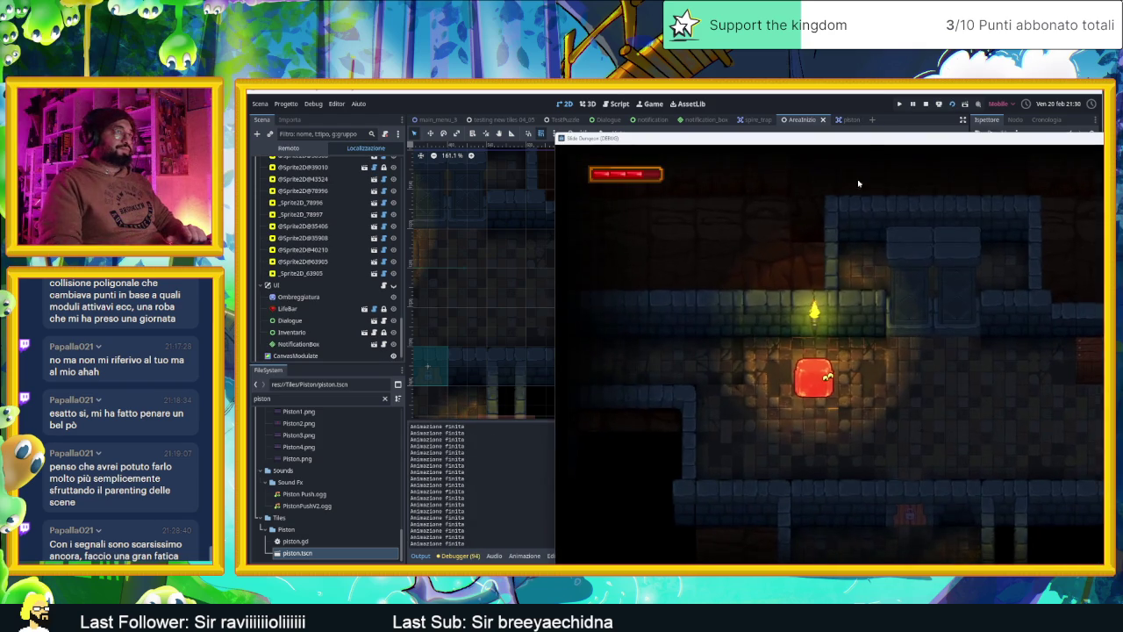
# Move the player down, right against the crate and back left, then close the game.
pyautogui.moveTo(852, 138); pyautogui.dragTo(575, 113)
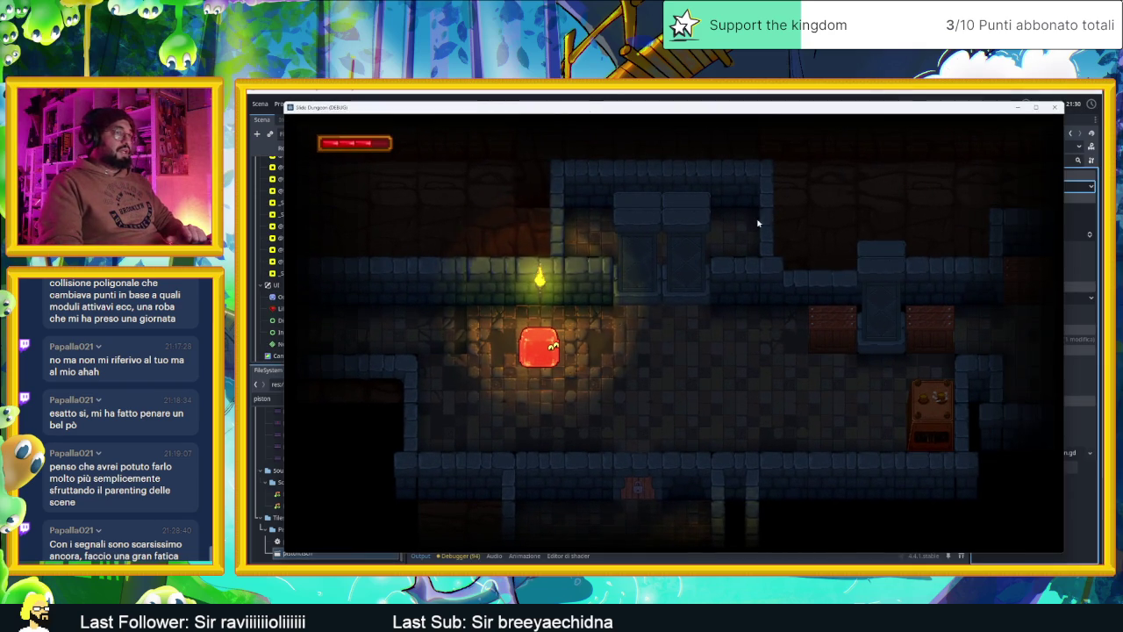
pyautogui.press('Down')
pyautogui.press('Right')
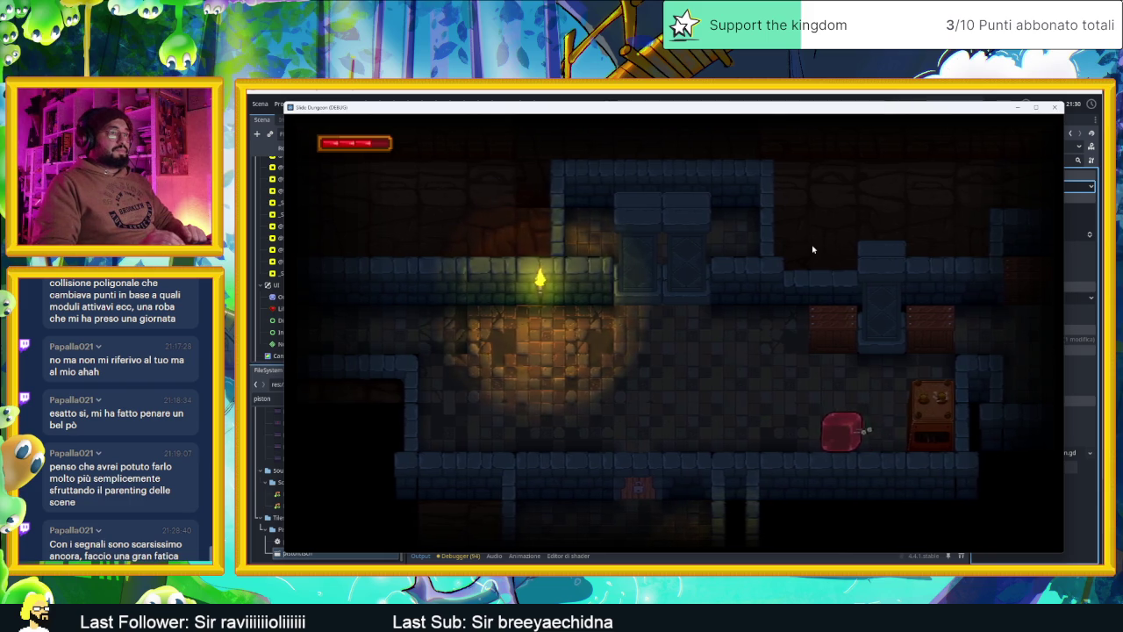
pyautogui.press('Right')
pyautogui.press('Left')
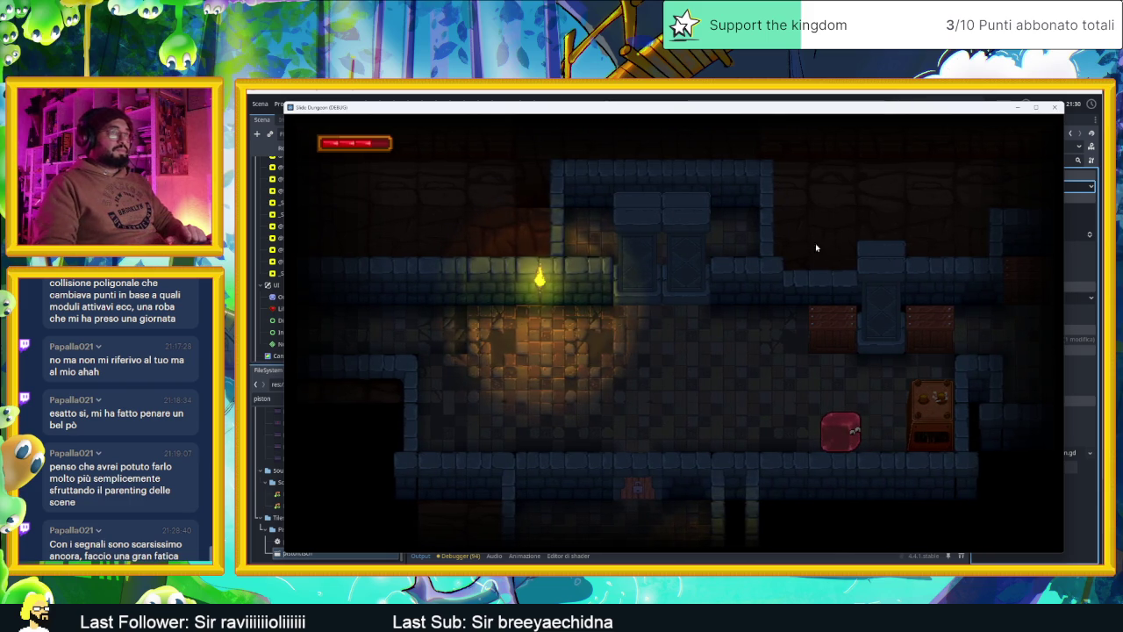
pyautogui.click(1056, 108)
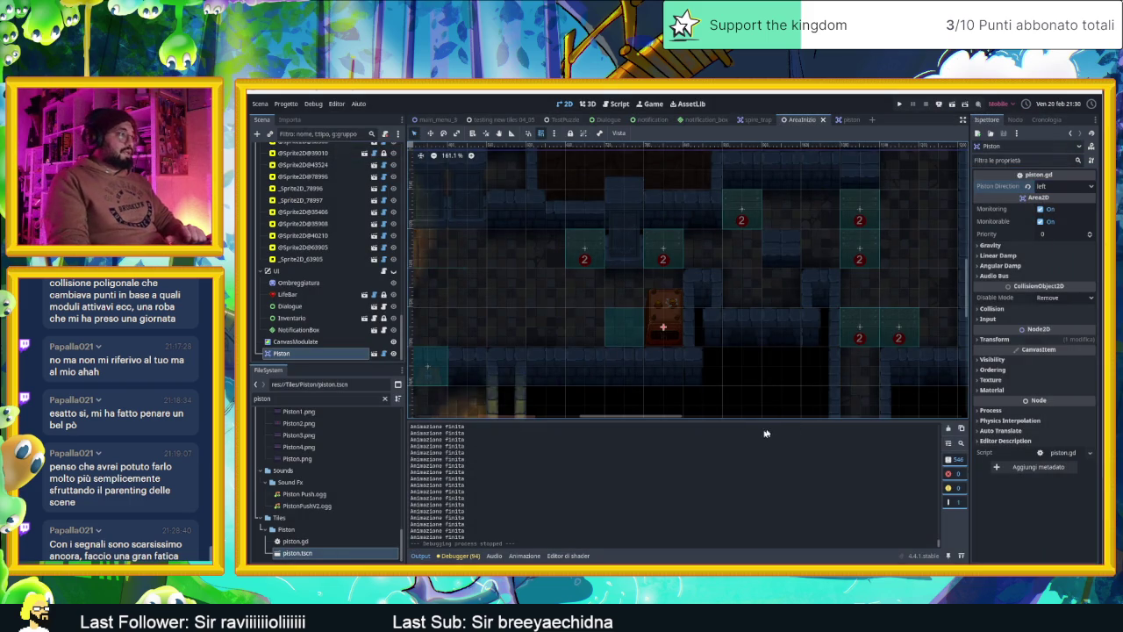
# Clear the output, open piston.gd, and compare the left_anim and left animation frames.
pyautogui.click(947, 430)
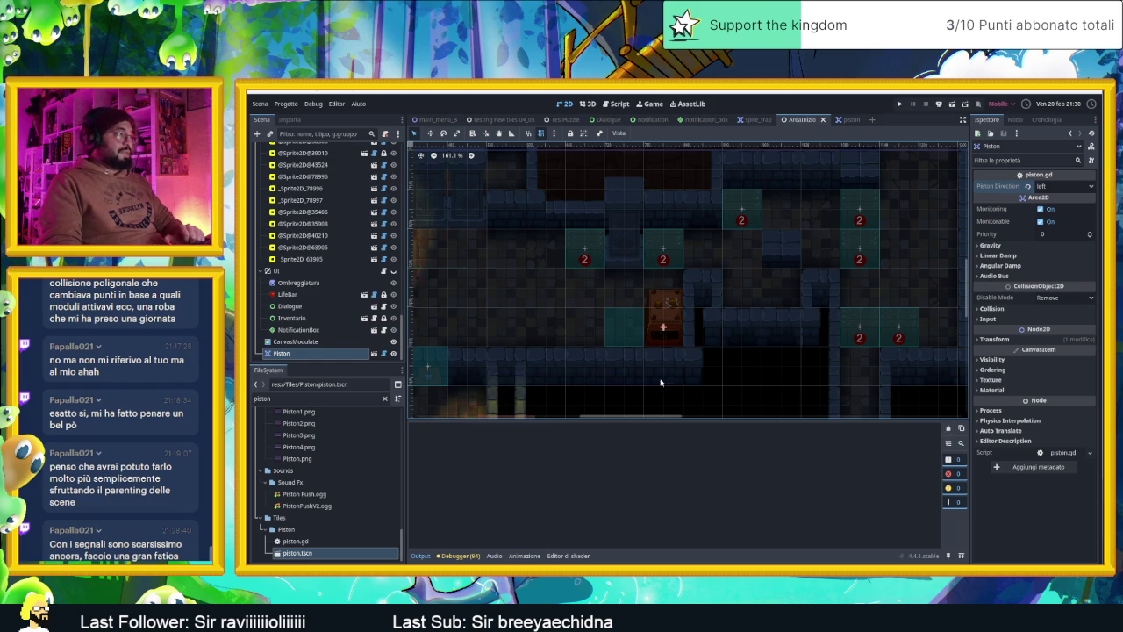
pyautogui.click(383, 354)
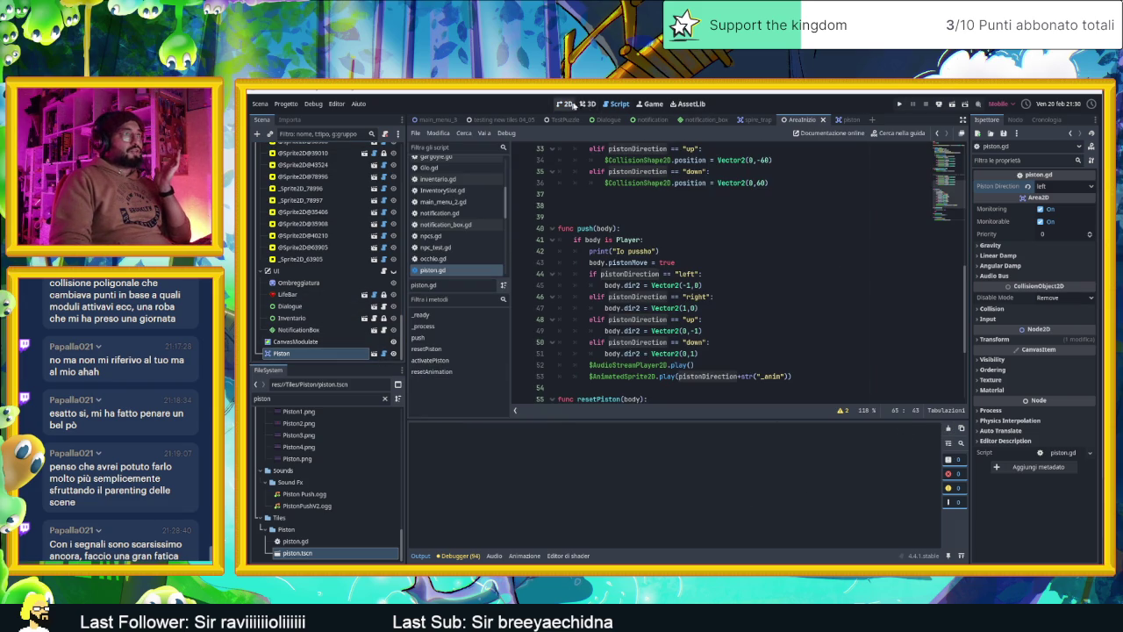
pyautogui.click(841, 119)
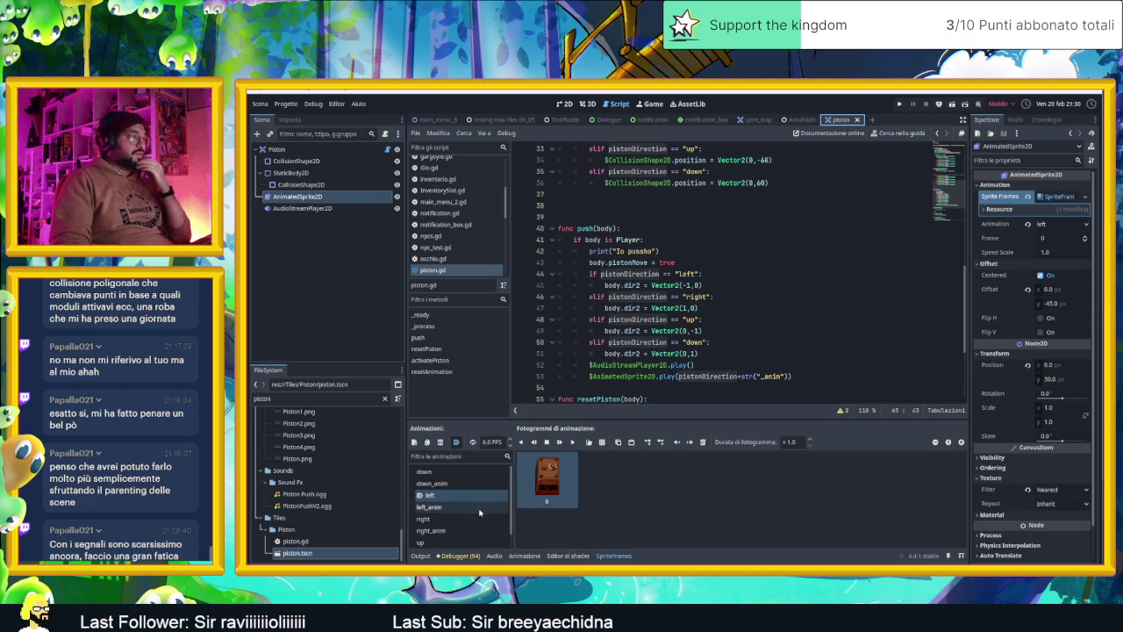
pyautogui.click(443, 507)
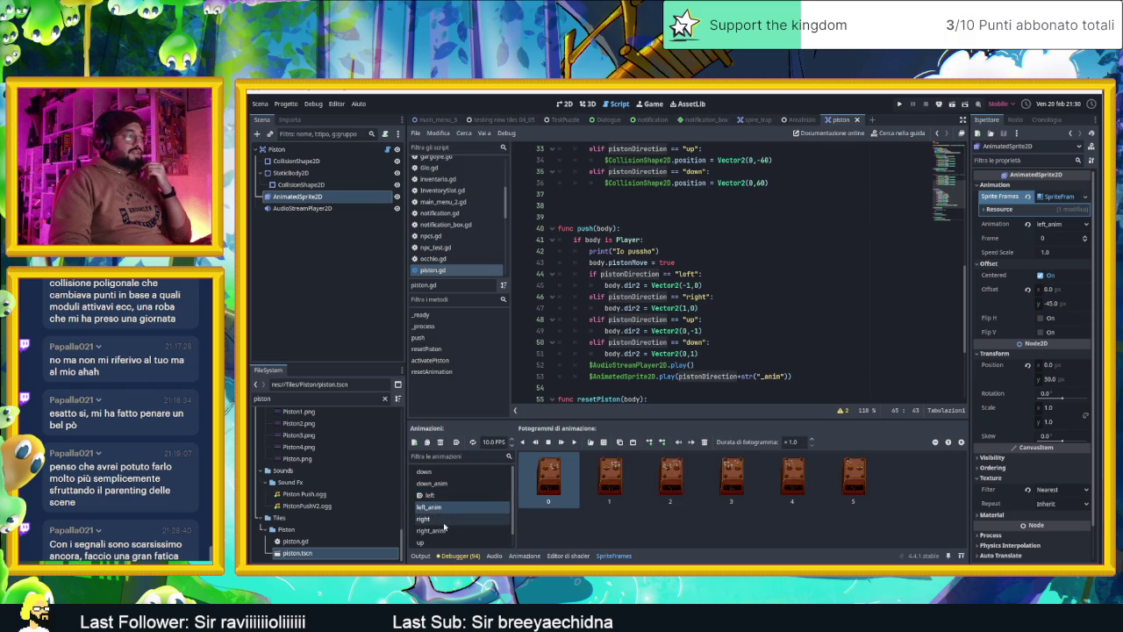
pyautogui.click(439, 495)
# Add the Pistone SIDE animation_0 frame to 'left', remove it again, and run the piston scene.
pyautogui.scroll(5, 326, 463)
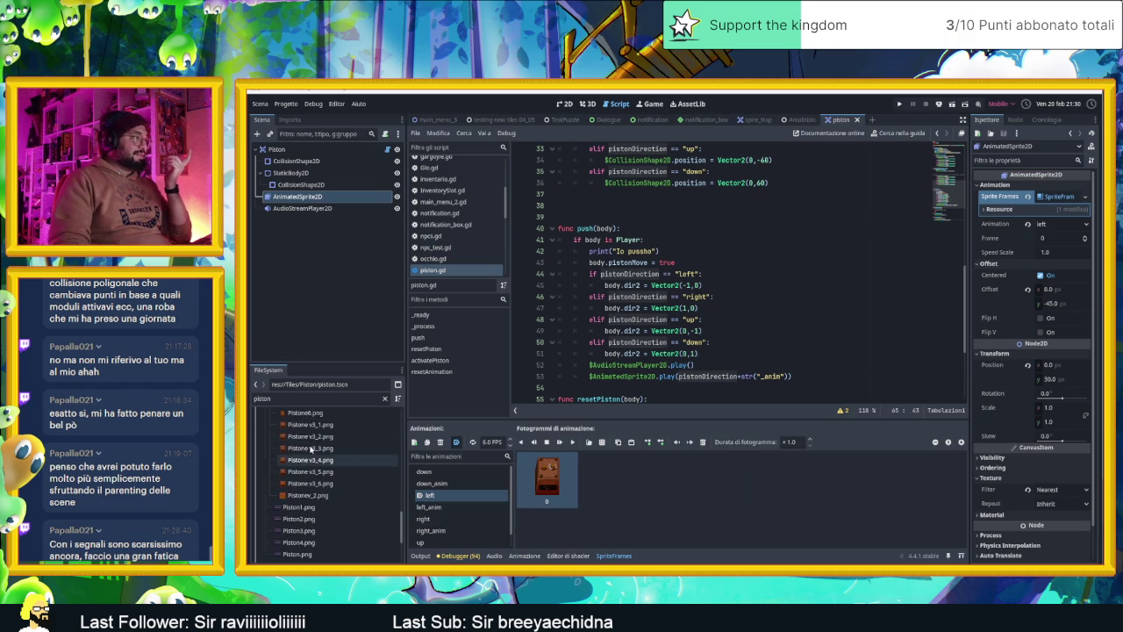
pyautogui.scroll(5, 327, 462)
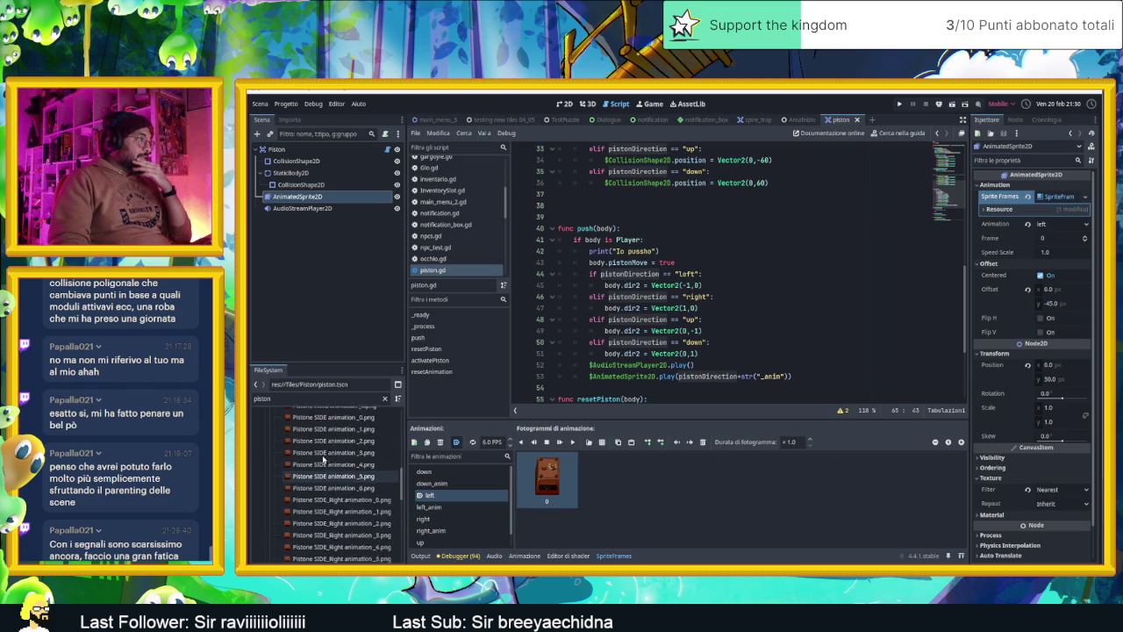
pyautogui.scroll(3, 346, 495)
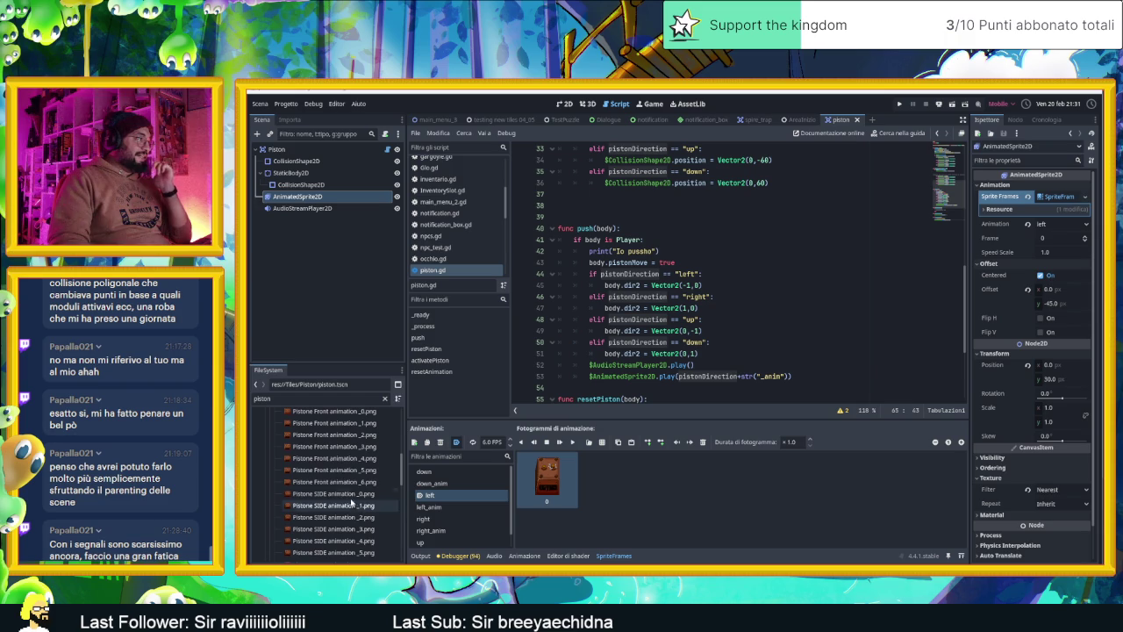
pyautogui.click(339, 496)
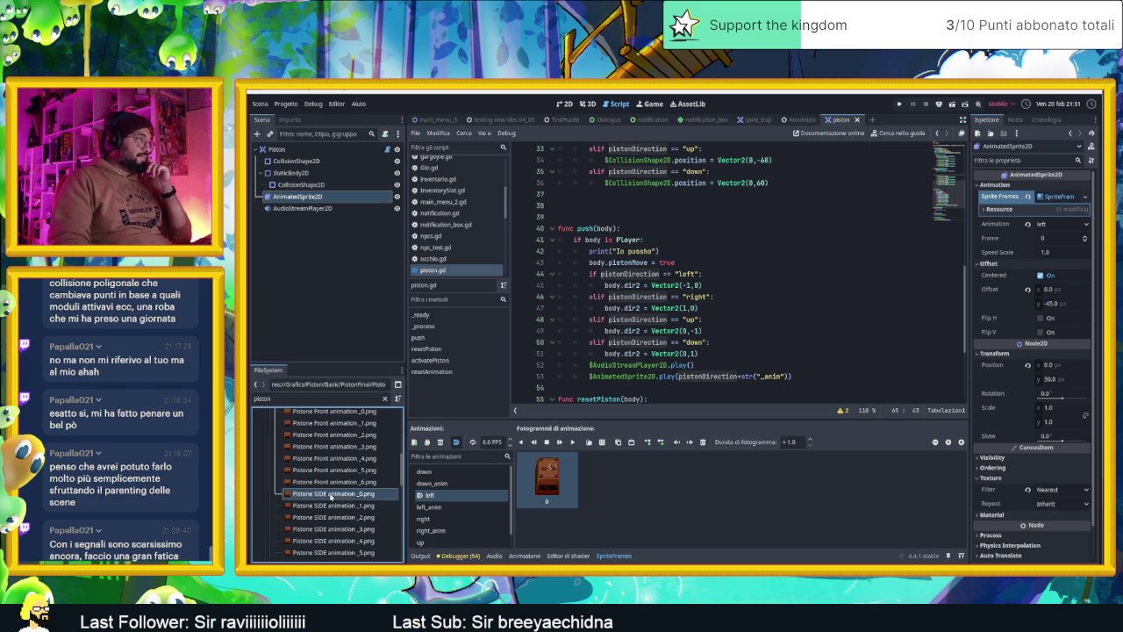
pyautogui.moveTo(337, 497)
pyautogui.mouseDown()
pyautogui.moveTo(641, 500)
pyautogui.moveTo(570, 497)
pyautogui.mouseUp()
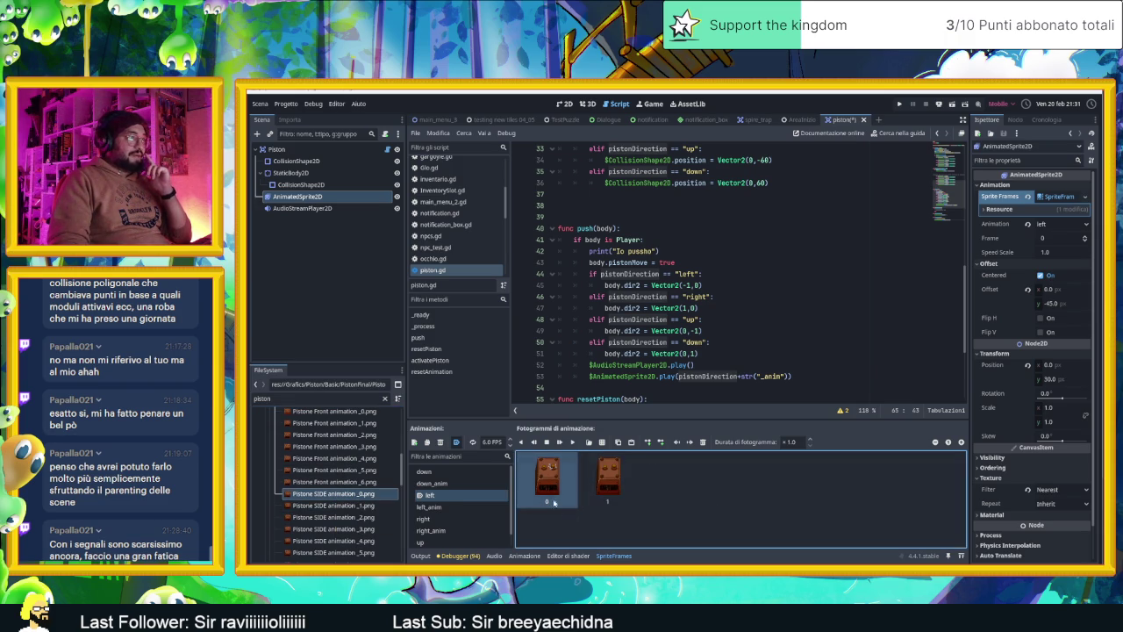
pyautogui.click(702, 442)
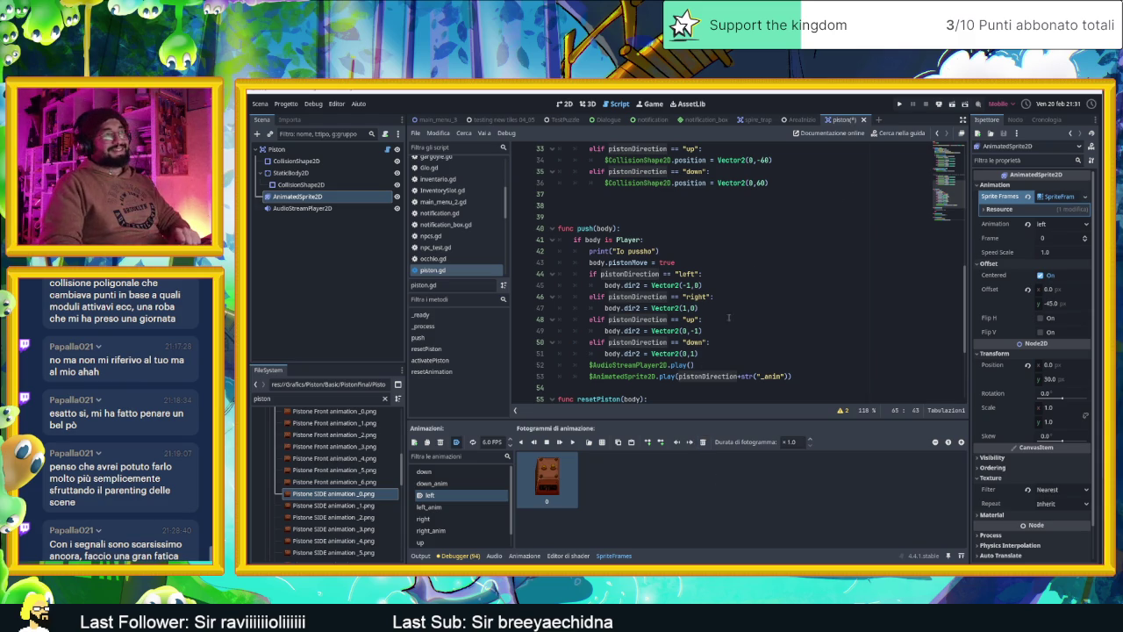
pyautogui.click(951, 106)
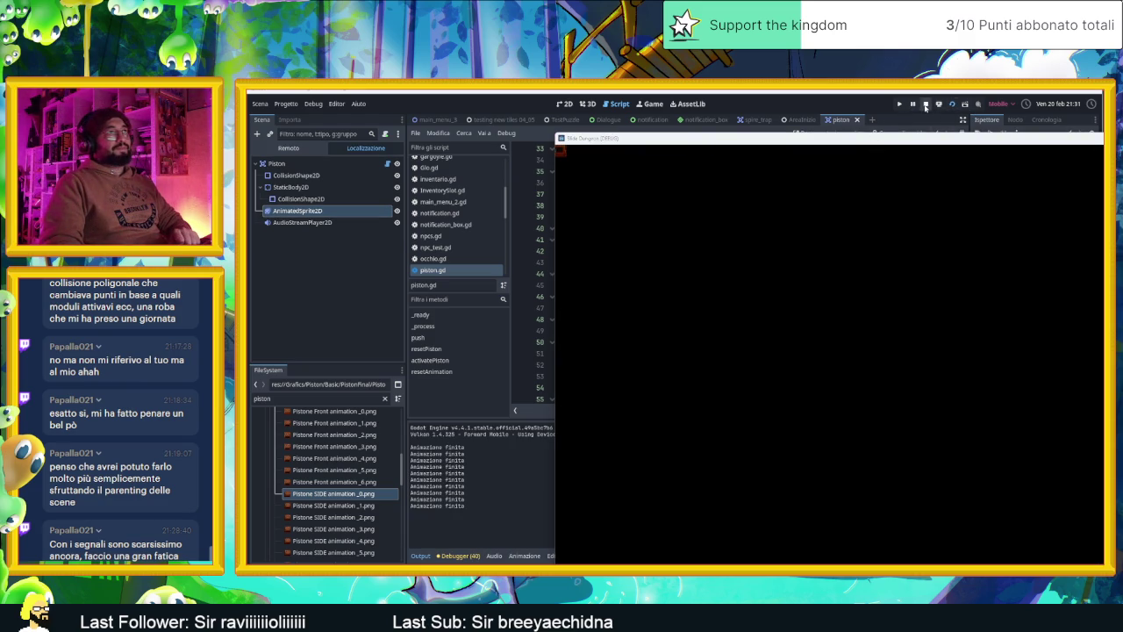
# Stop the test, clear the Output errors, and show the piston's root node in 2D.
pyautogui.click(926, 103)
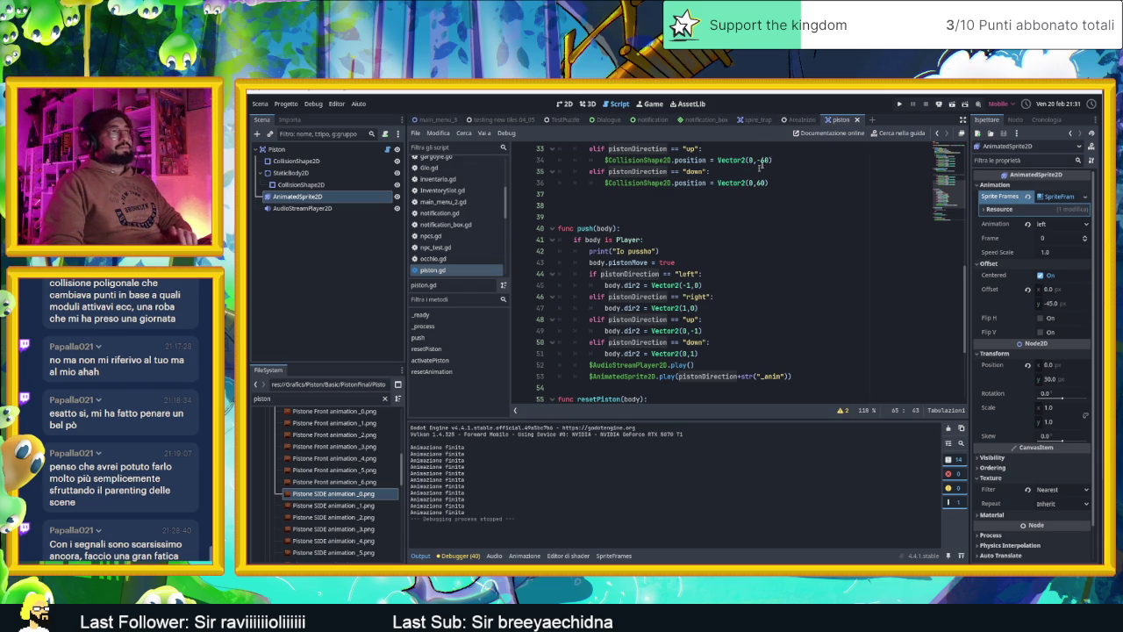
pyautogui.click(801, 119)
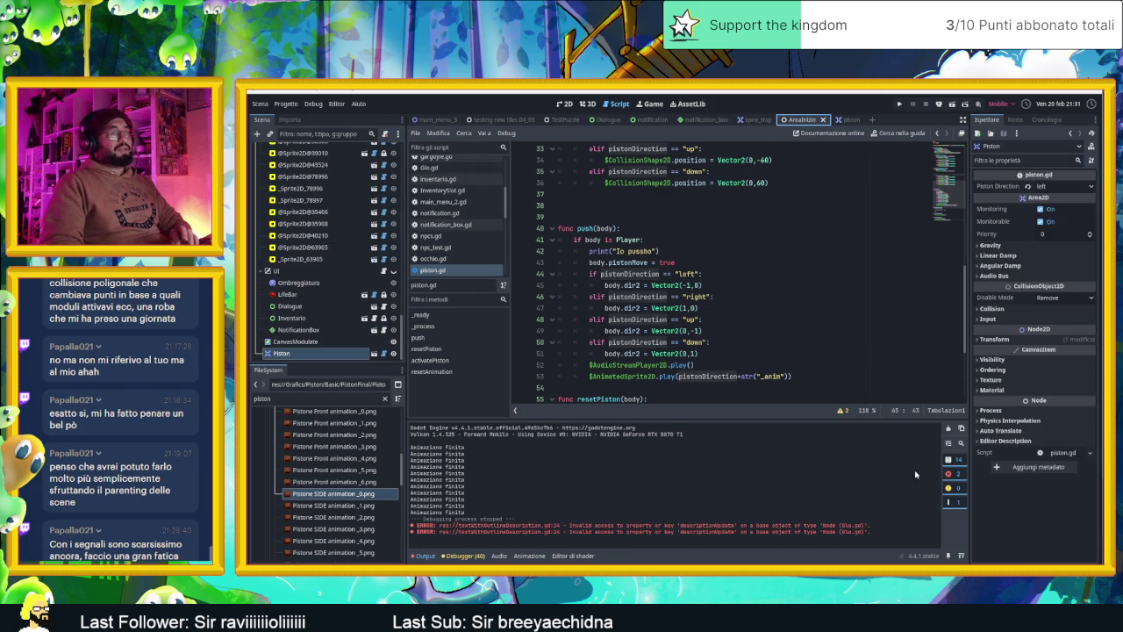
pyautogui.click(947, 428)
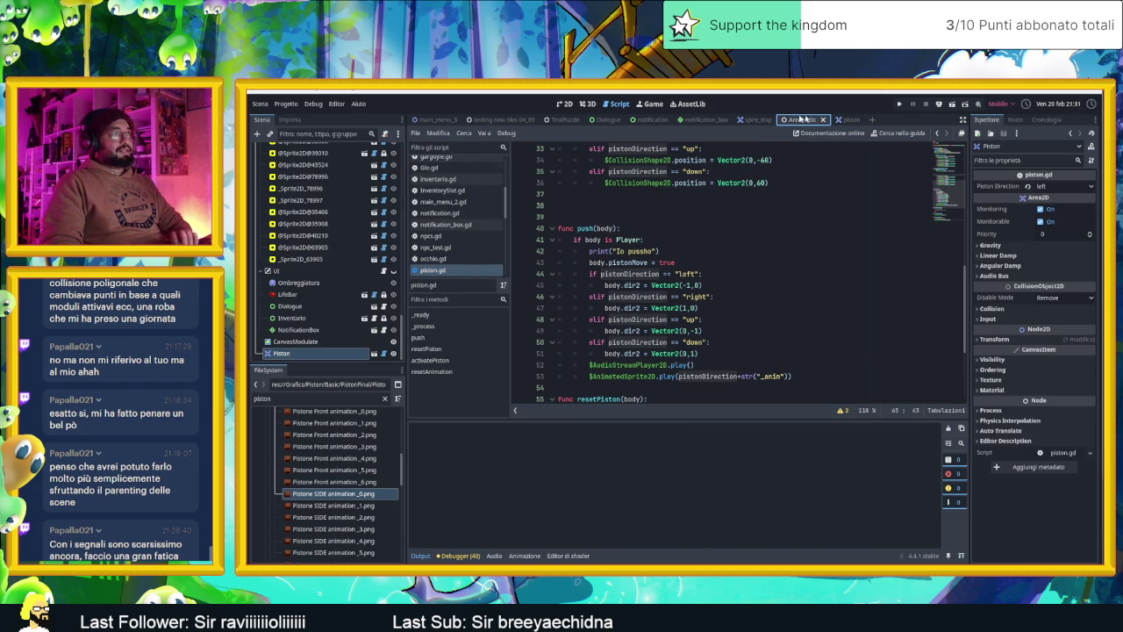
pyautogui.click(841, 120)
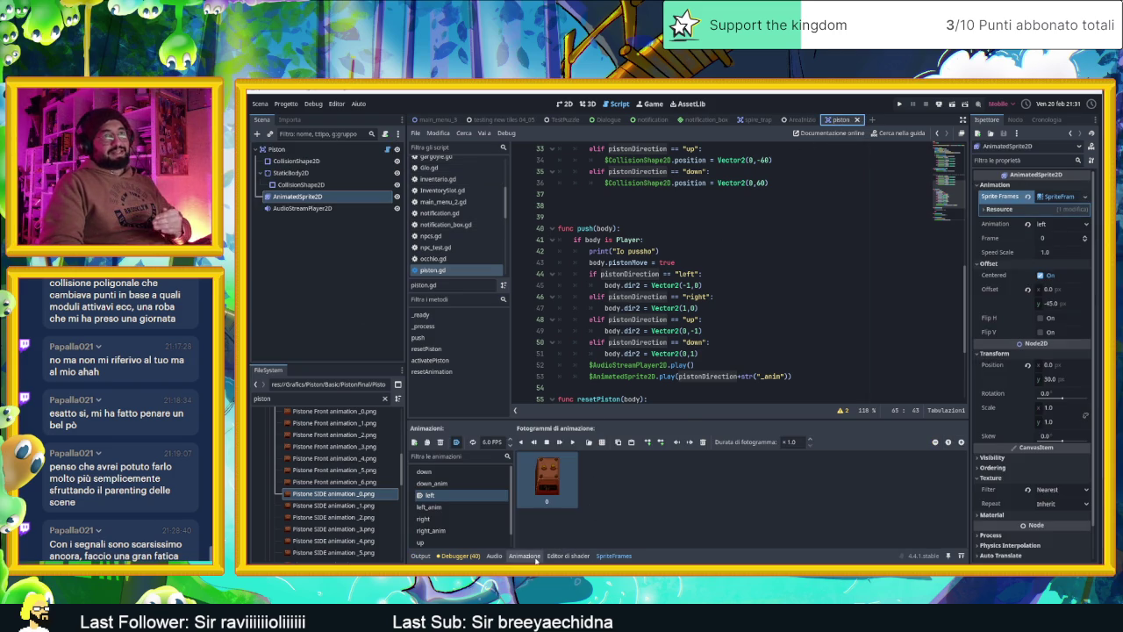
pyautogui.click(305, 147)
pyautogui.click(564, 104)
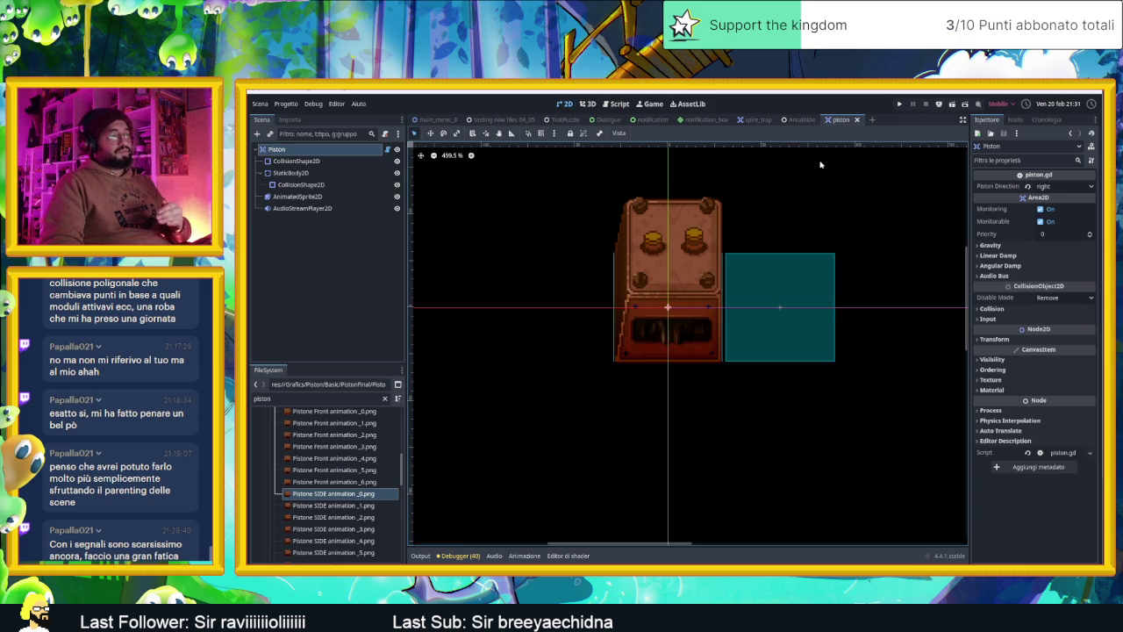
# Run the AreaInizio level, slide the slime right toward the piston, then close the game.
pyautogui.click(787, 120)
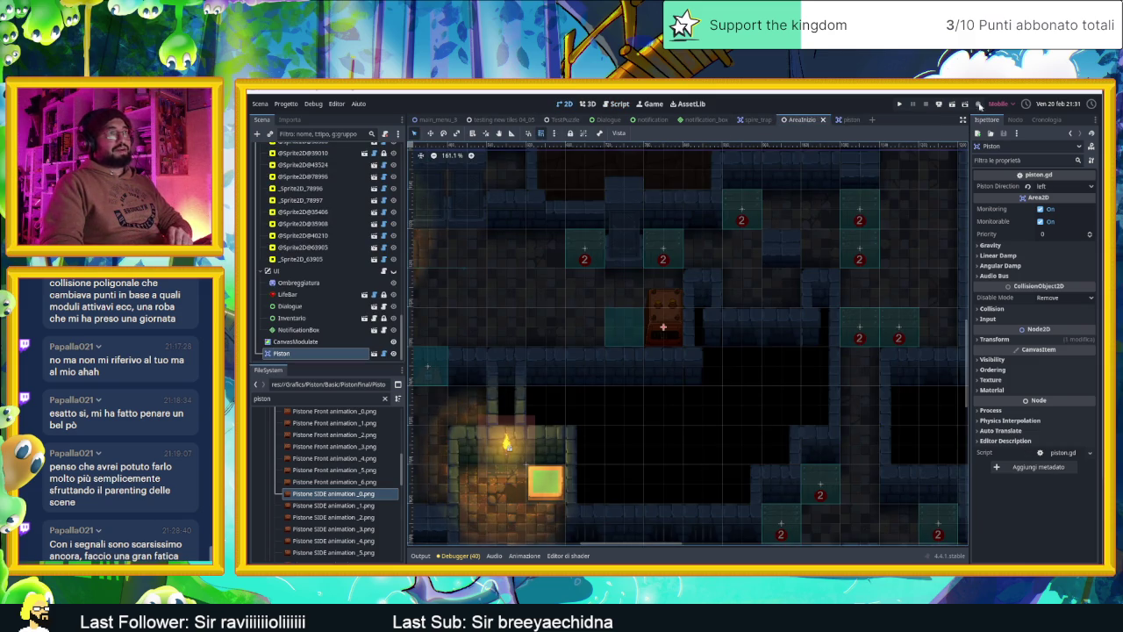
pyautogui.press('F6')
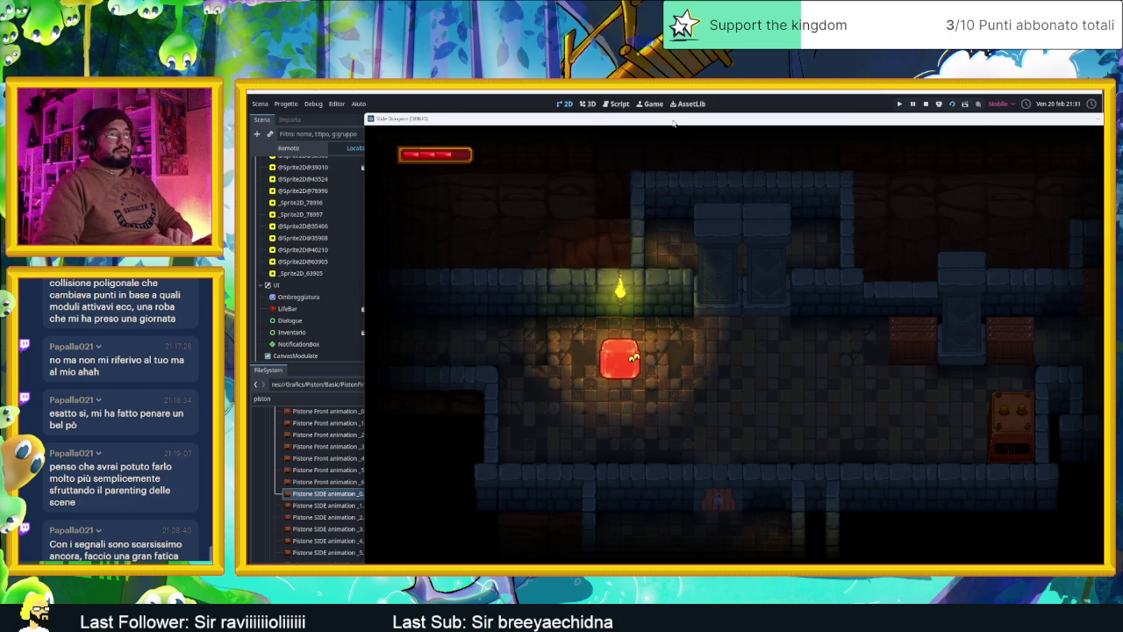
pyautogui.moveTo(674, 123); pyautogui.dragTo(609, 109)
pyautogui.press('Right')
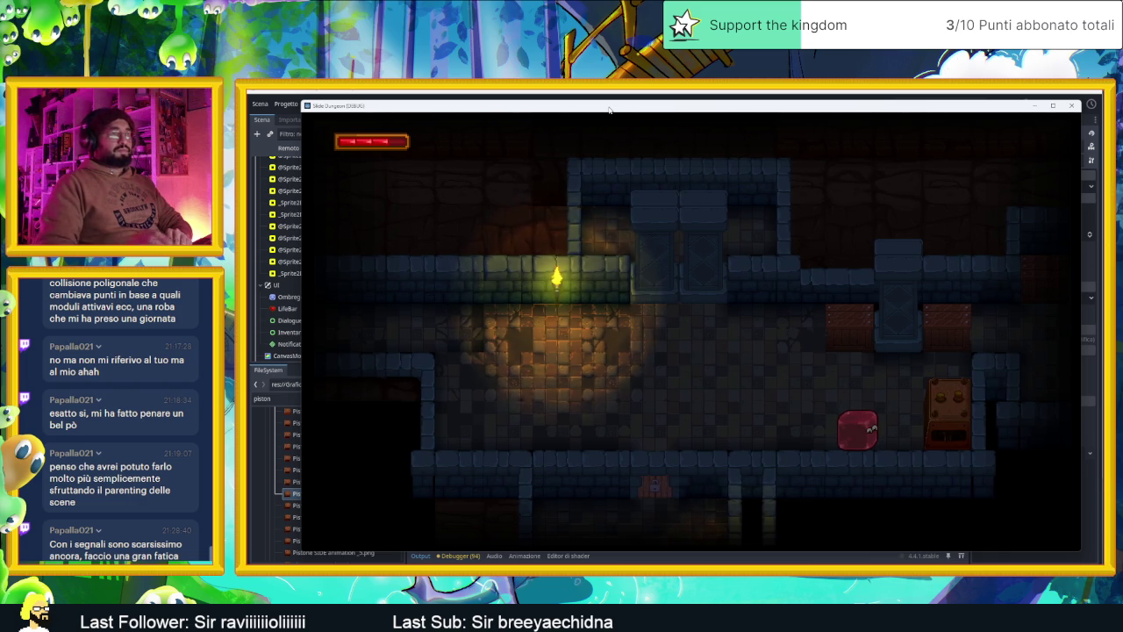
pyautogui.click(1072, 105)
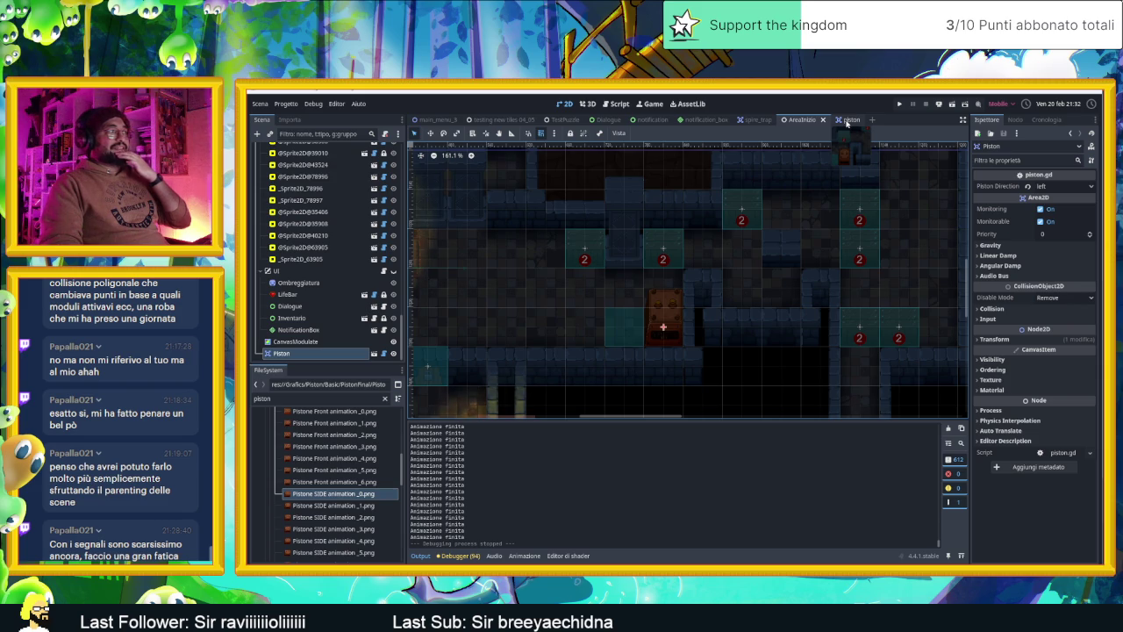
# In piston.gd, start a new $AnimatedSprite2D line after $AudioStreamPlayer2D.play().
pyautogui.click(847, 120)
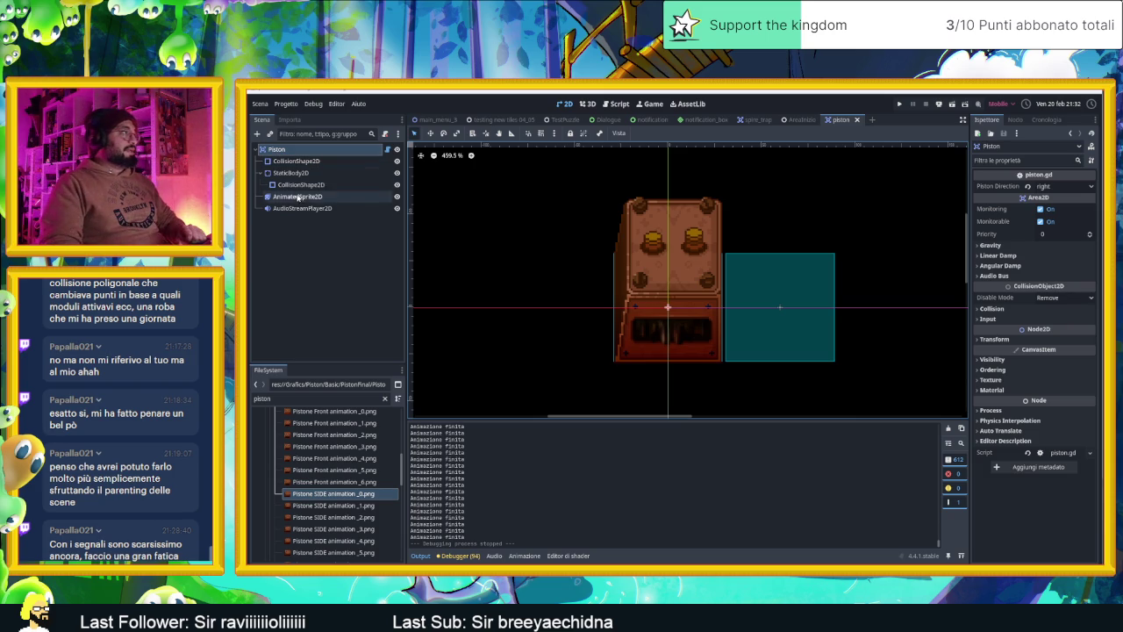
pyautogui.click(387, 152)
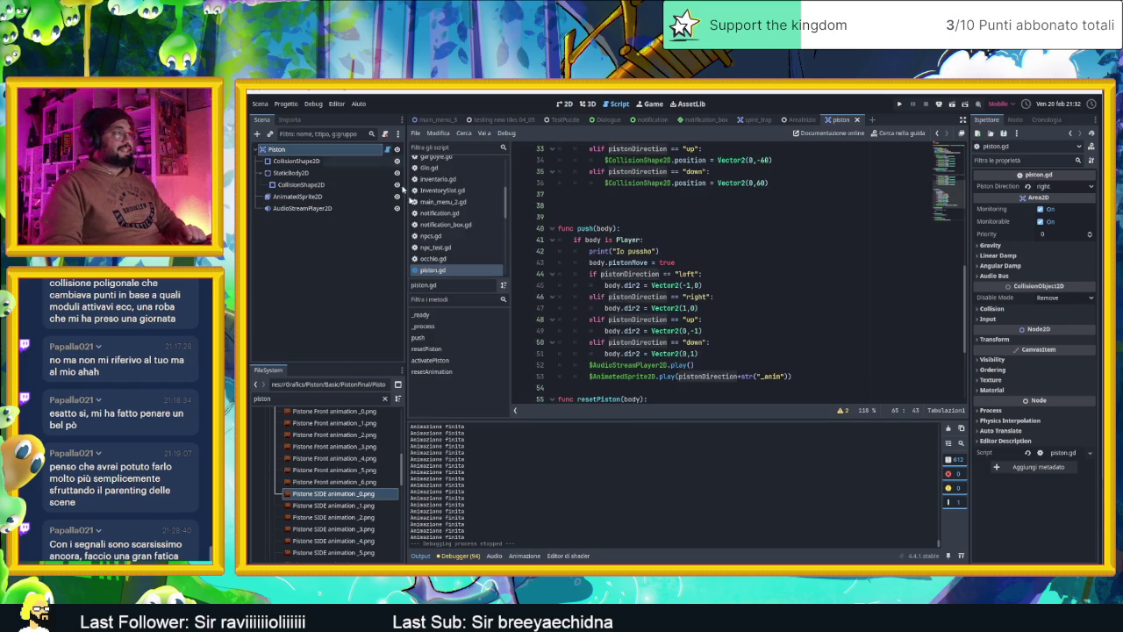
pyautogui.scroll(-1, 702, 289)
pyautogui.click(717, 332)
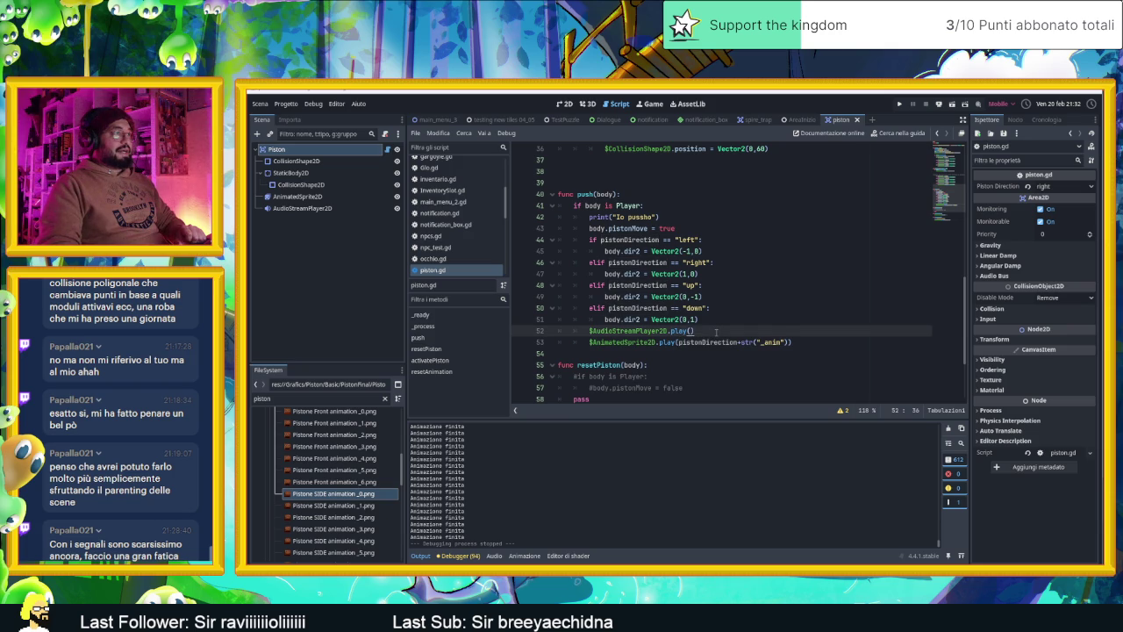
pyautogui.press('Return')
pyautogui.write('ani')
pyautogui.press('BackSpace')
pyautogui.press('BackSpace')
pyautogui.write('A')
pyautogui.press('Return')
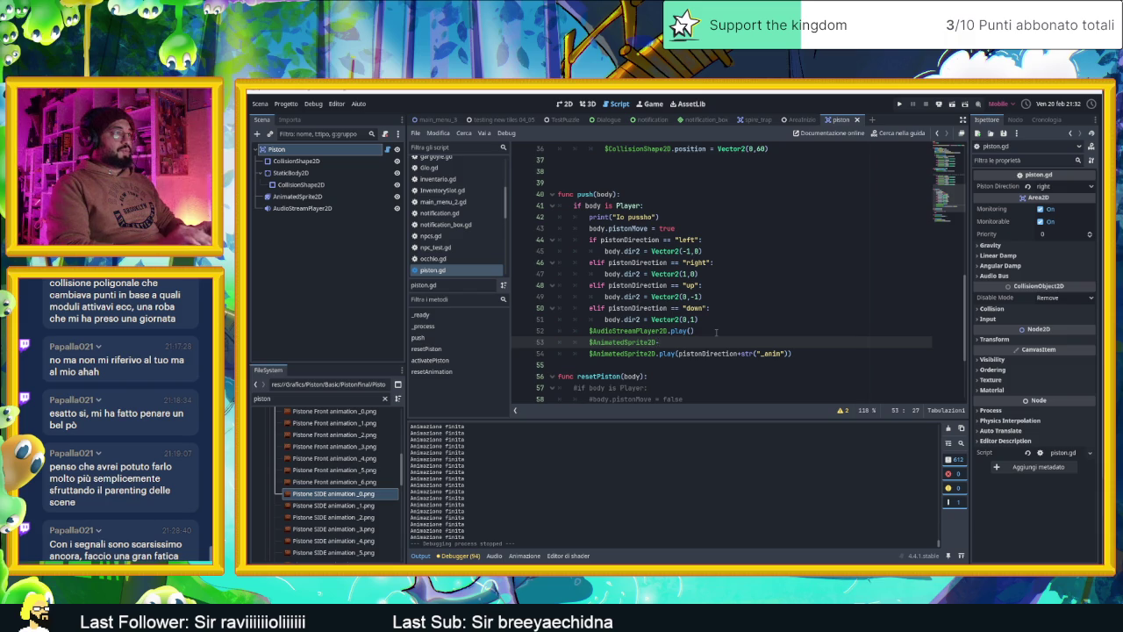
# Complete the line as $AnimatedSprite2D.frame = 0 and save piston.gd.
pyautogui.write('frame0')
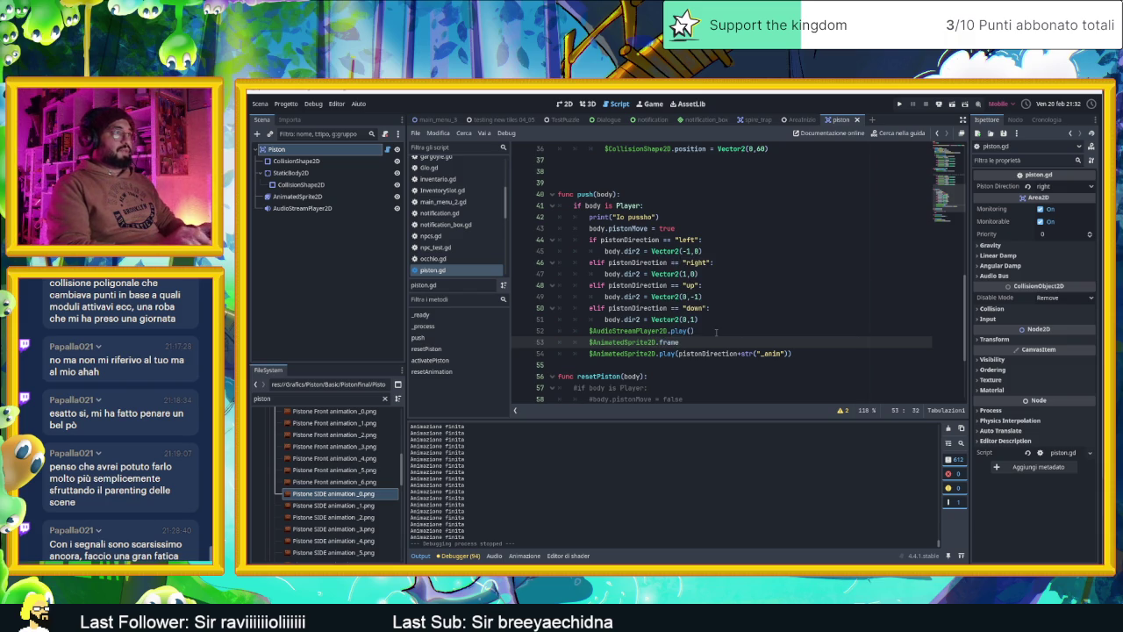
pyautogui.press('BackSpace')
pyautogui.write('=')
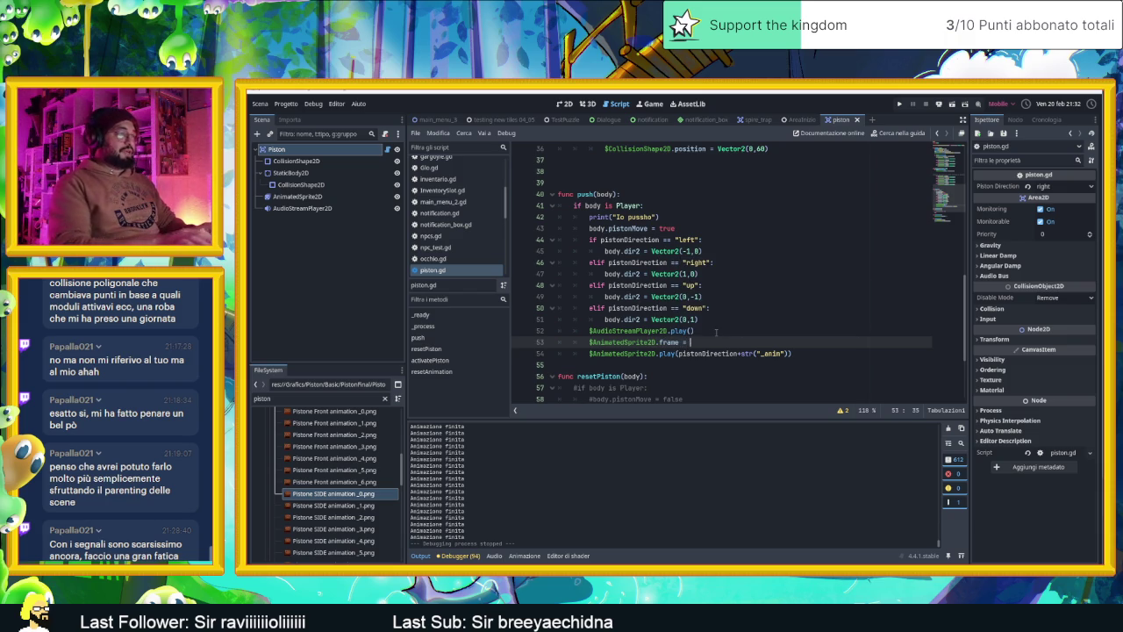
pyautogui.press('Down')
pyautogui.press('Home')
pyautogui.press('Home')
pyautogui.write('0')
pyautogui.press('BackSpace')
pyautogui.press('Up')
pyautogui.press('End')
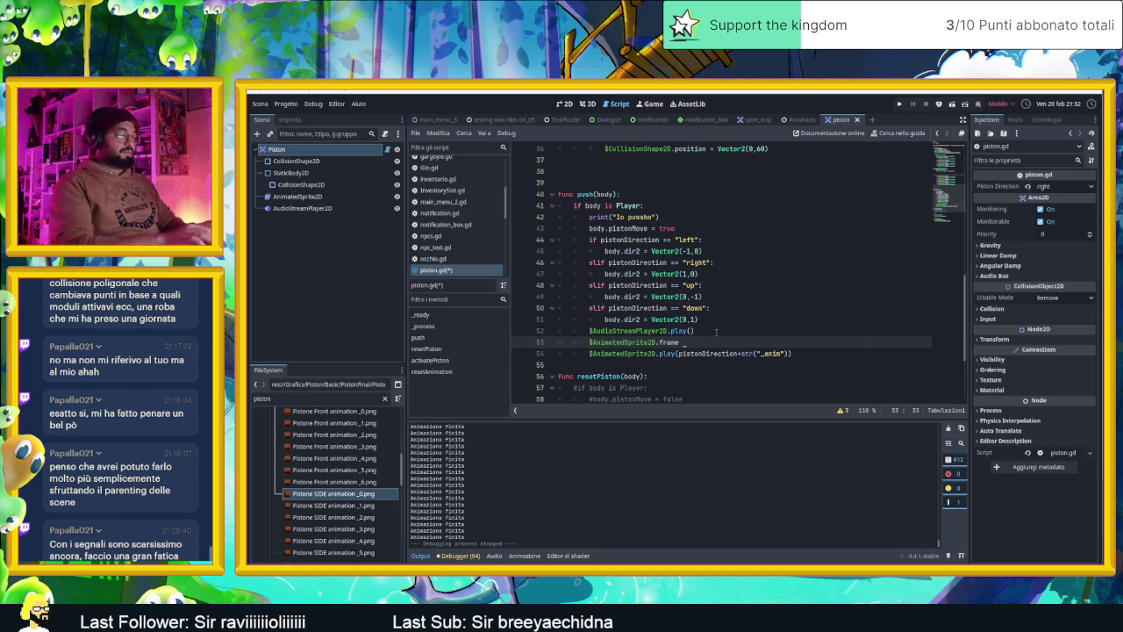
pyautogui.write('0')
pyautogui.press('Up')
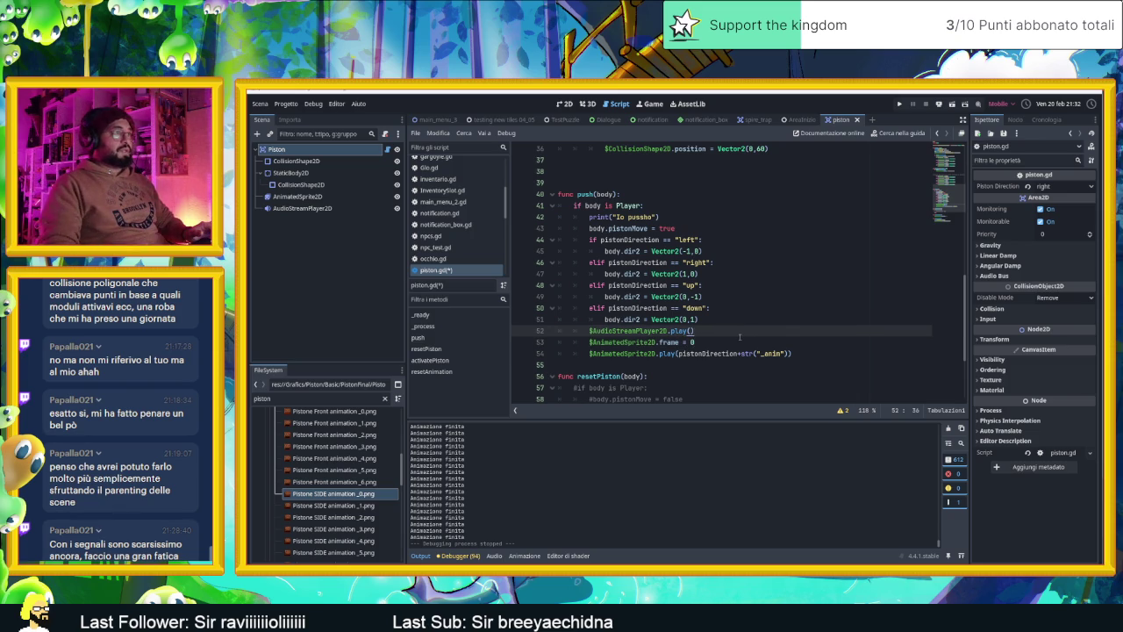
pyautogui.click(729, 344)
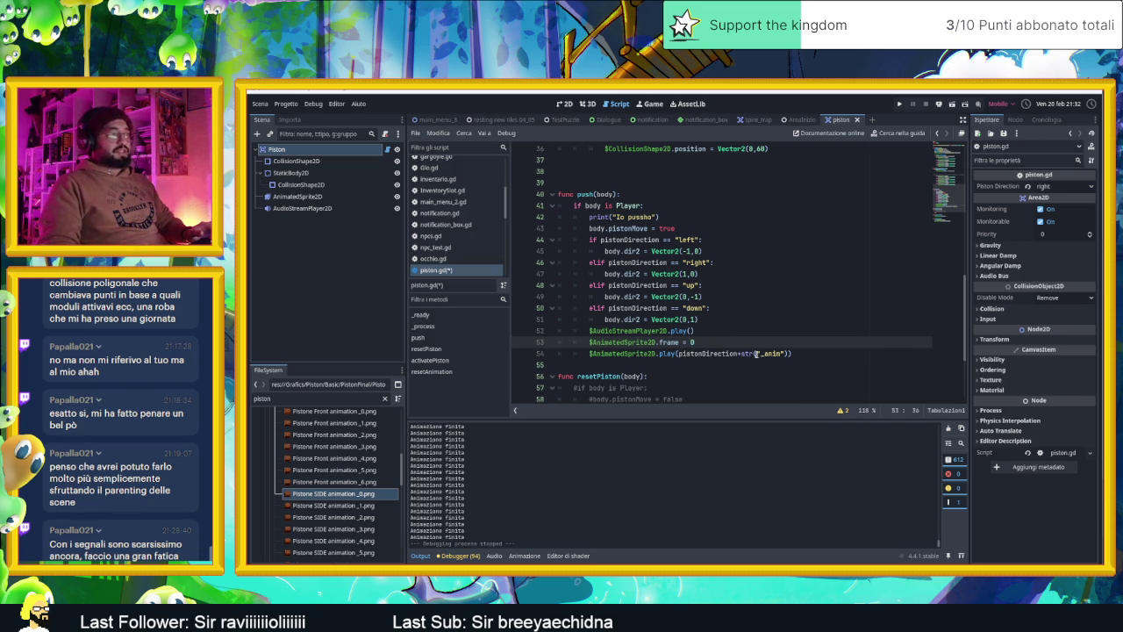
pyautogui.hotkey('ctrl', 's')
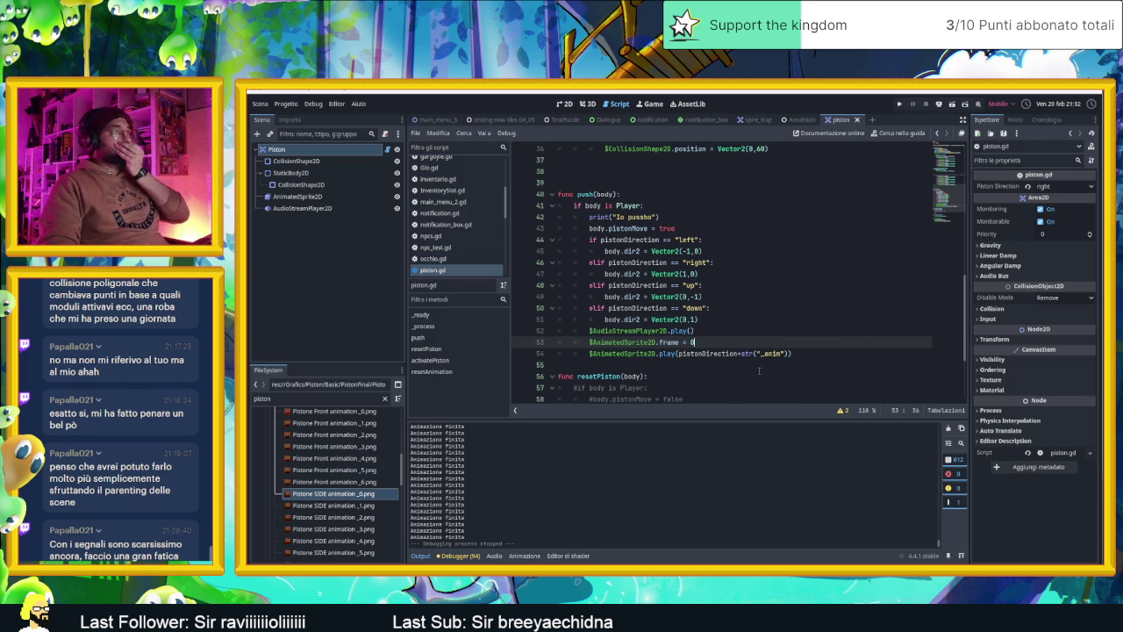
pyautogui.click(800, 119)
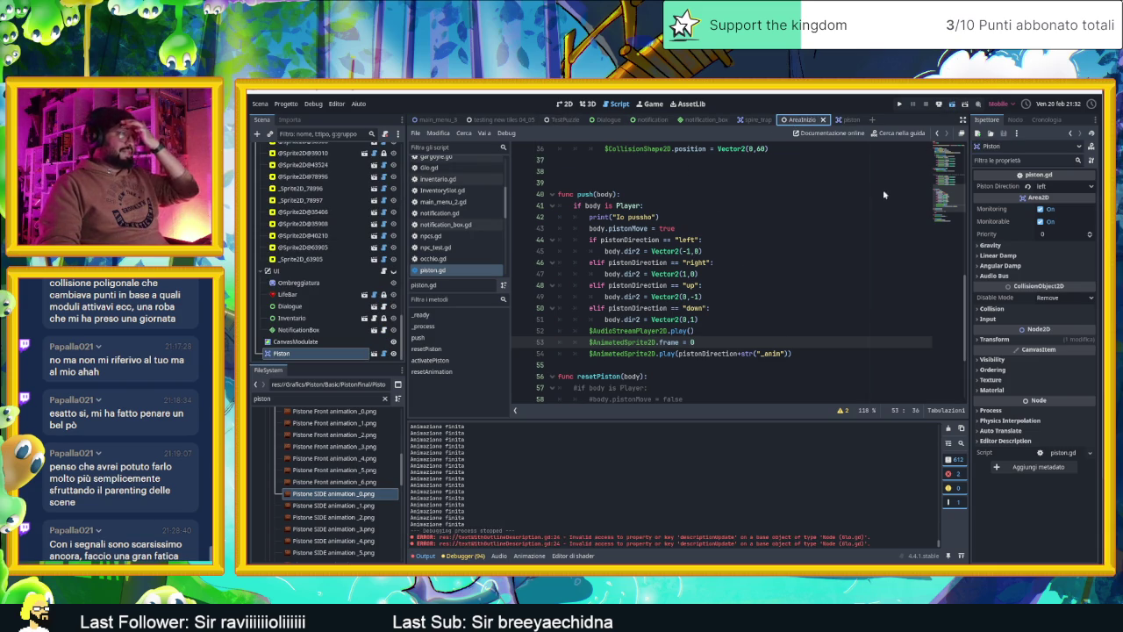
# Run the game to try the piston room, bring its window into view, then stop it.
pyautogui.hotkey('ctrl', 's')
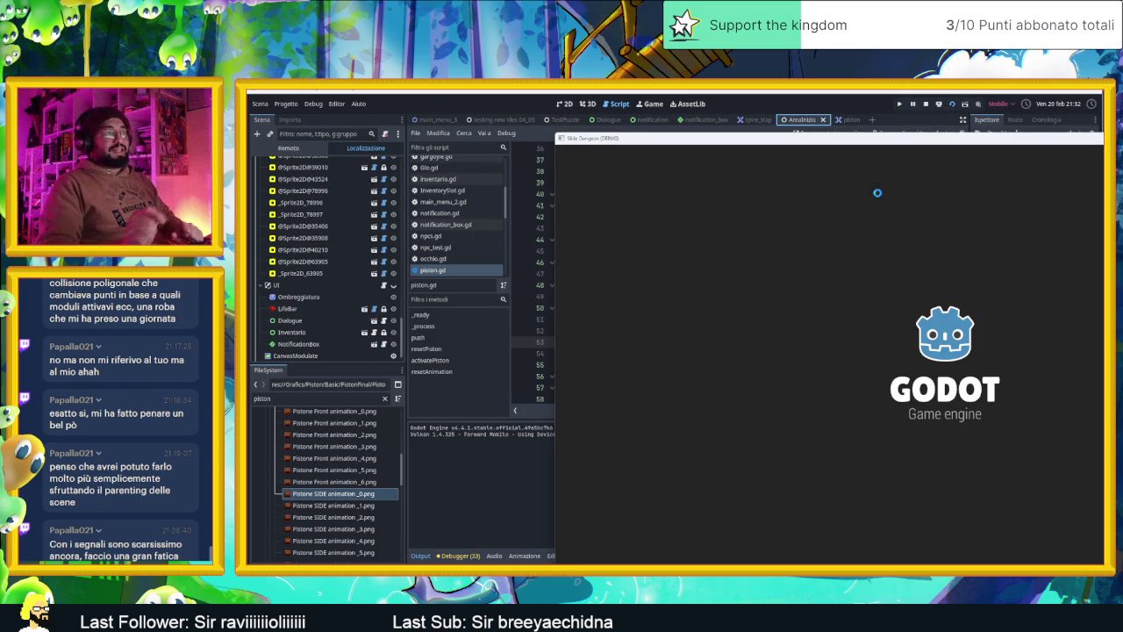
pyautogui.moveTo(788, 134); pyautogui.dragTo(617, 106)
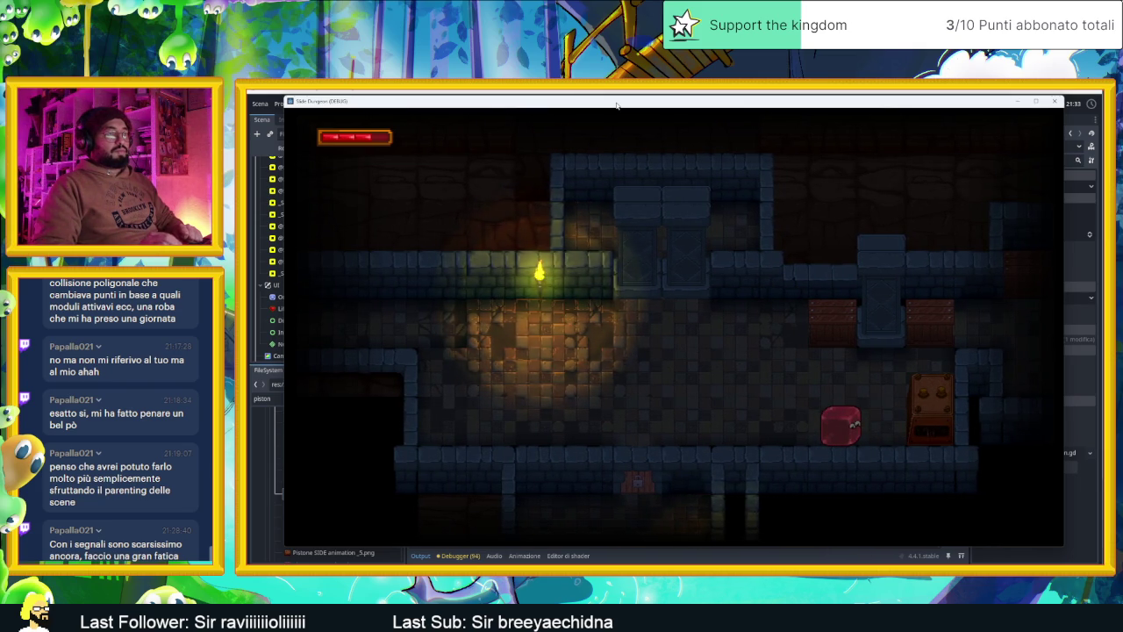
pyautogui.click(1054, 101)
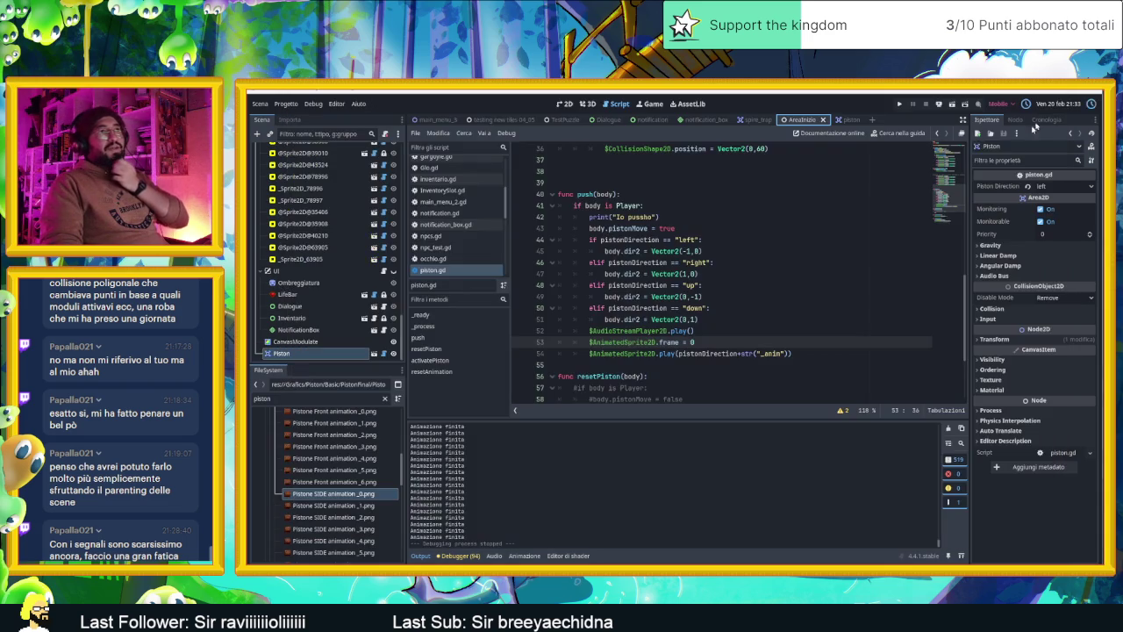
# Clear the output and add 'if $AnimatedSprite2D.animation != pistonDirection:' in resetAnimation.
pyautogui.hotkey('ctrl', 's')
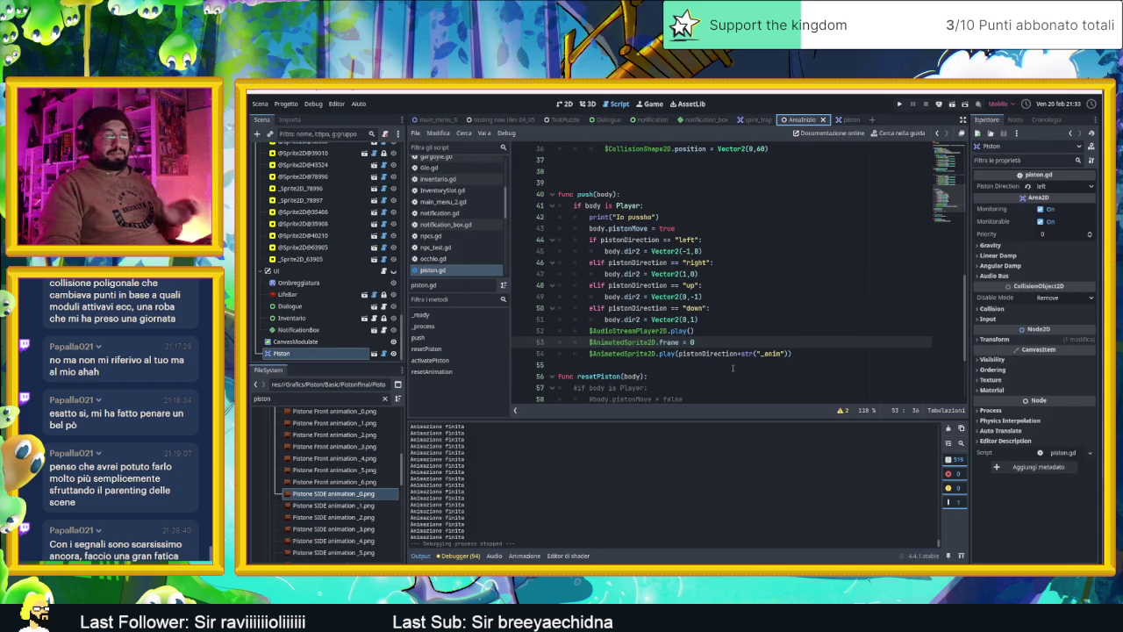
pyautogui.scroll(-3, 733, 367)
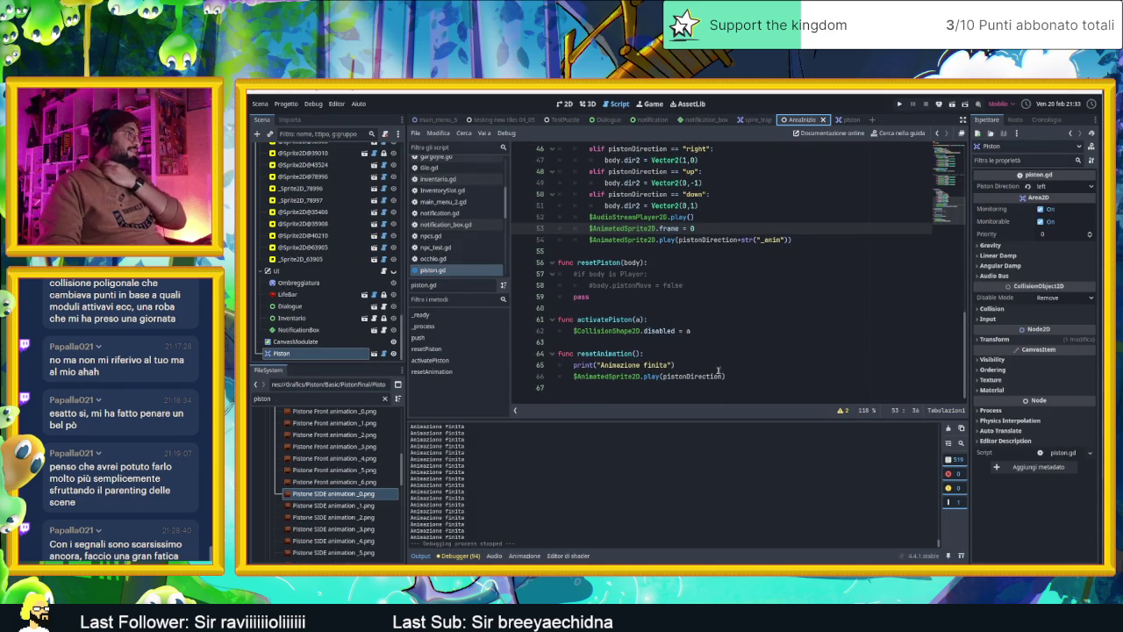
pyautogui.click(947, 427)
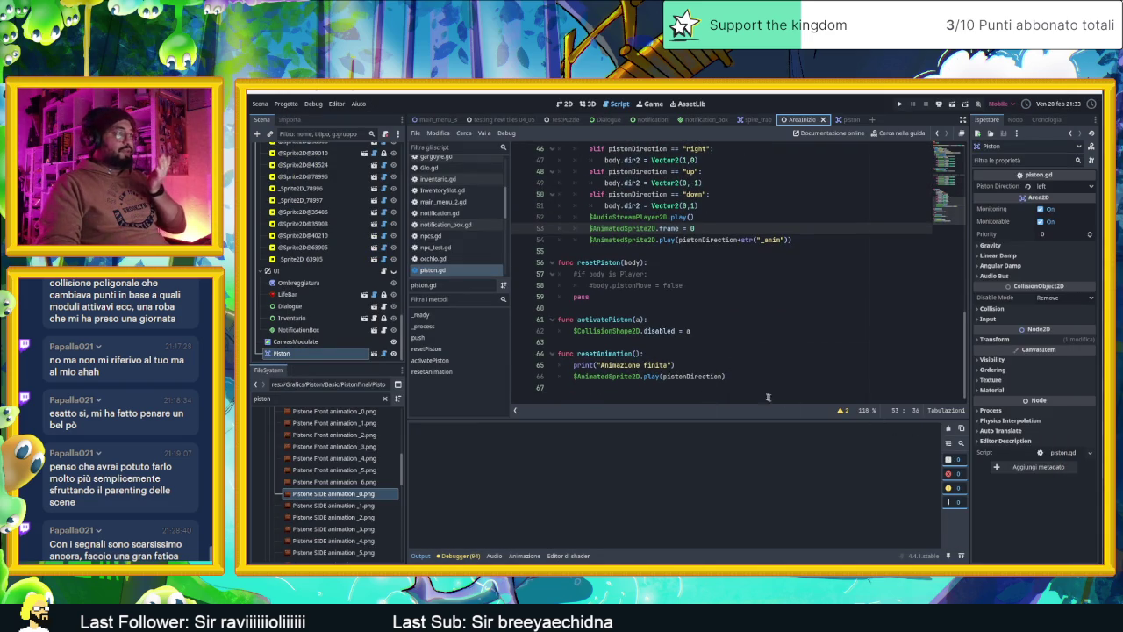
pyautogui.click(689, 367)
pyautogui.press('Return')
pyautogui.write('if $')
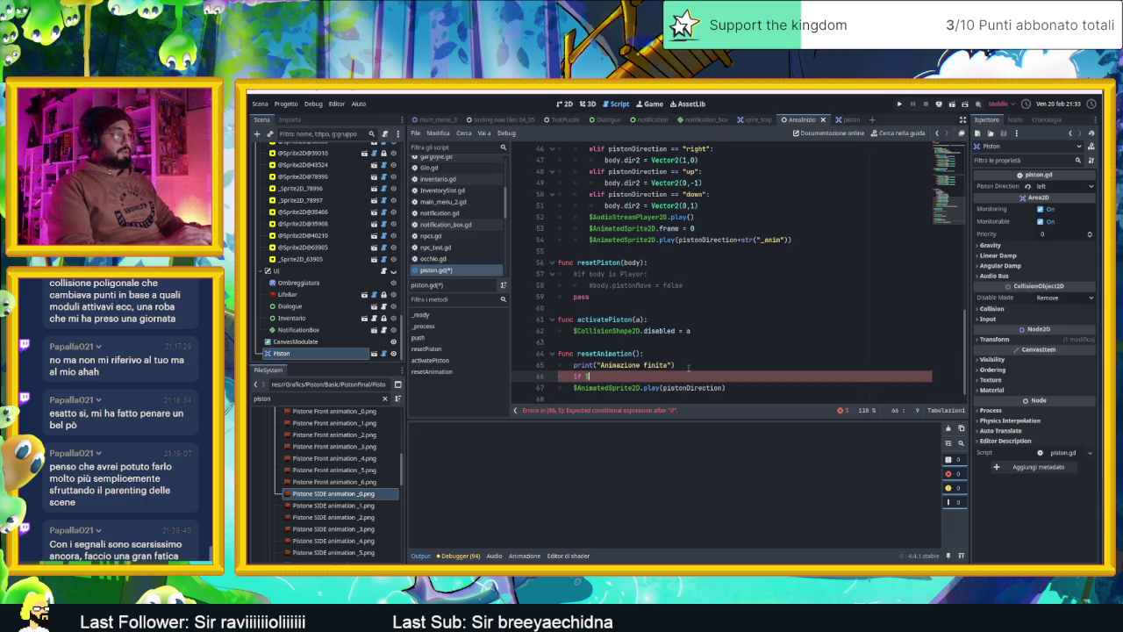
pyautogui.write('Anim')
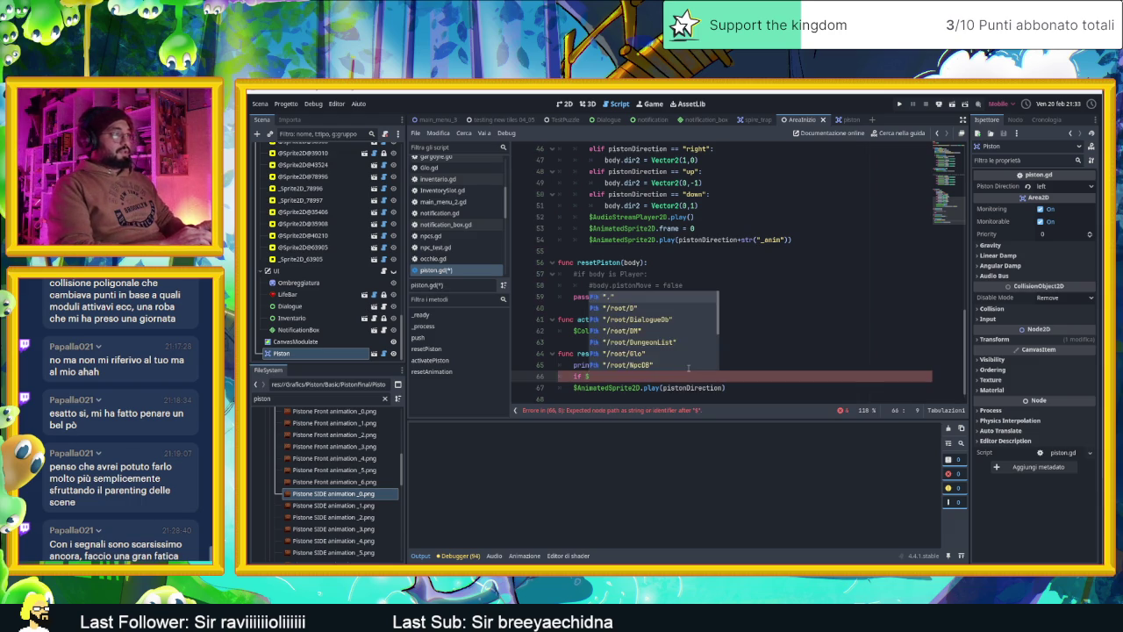
pyautogui.press('Return')
pyautogui.write('.')
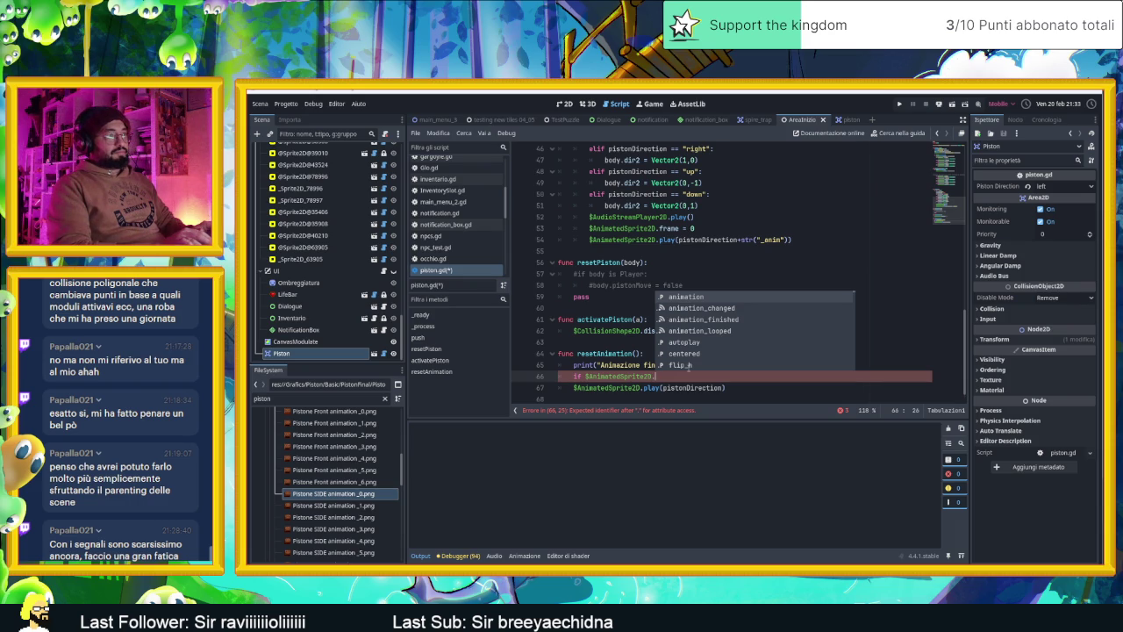
pyautogui.press('Return')
pyautogui.write('!')
pyautogui.press('BackSpace')
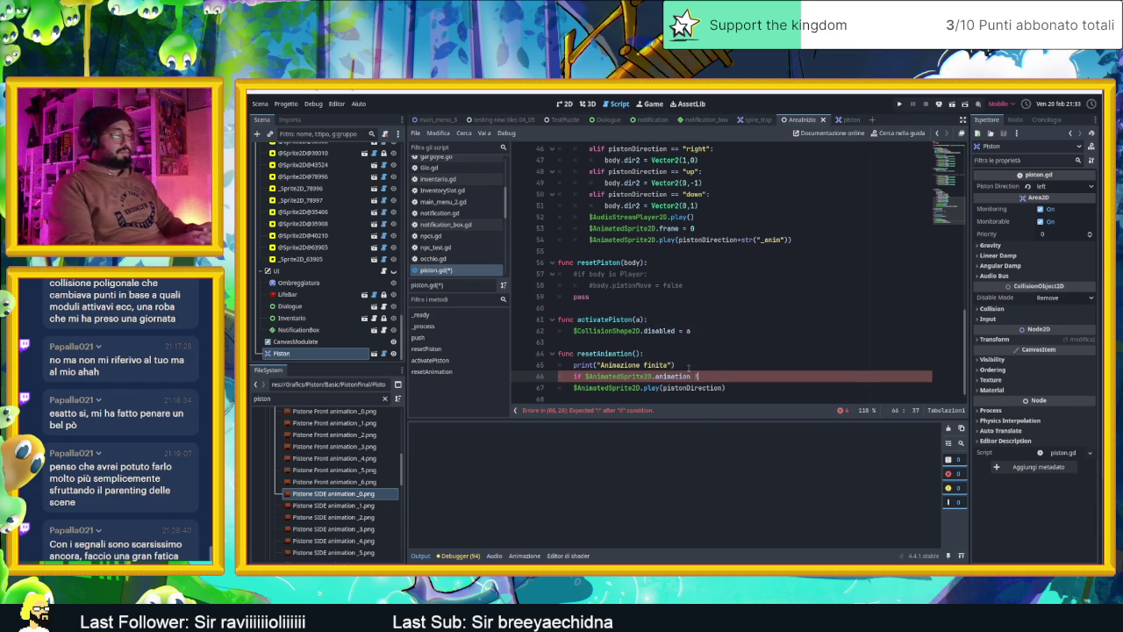
pyautogui.write('pisto')
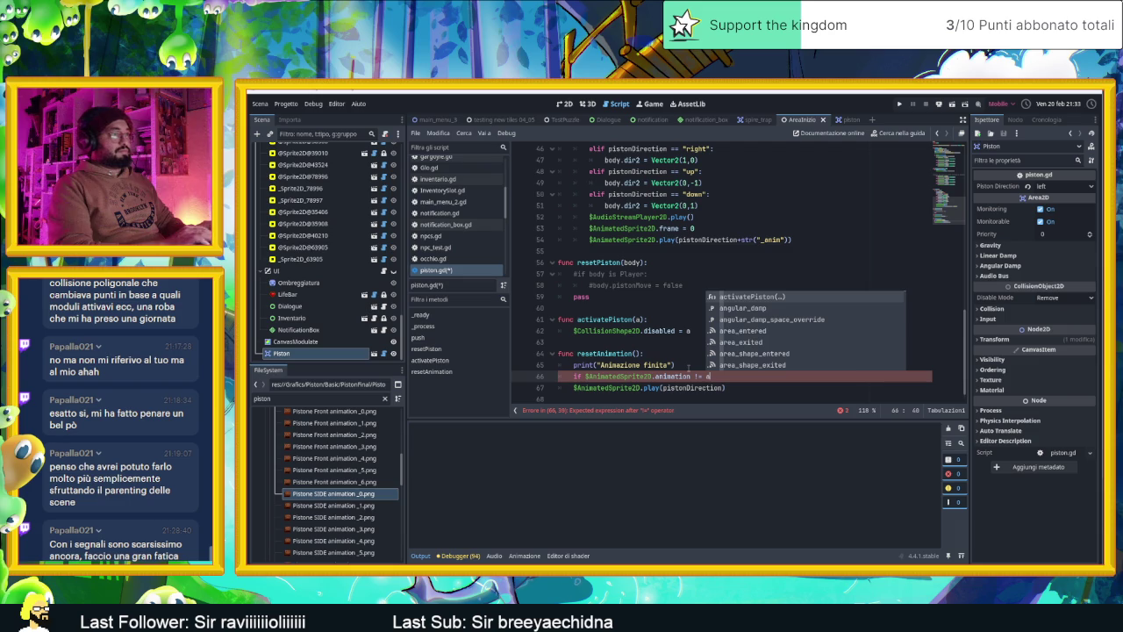
pyautogui.press('Return')
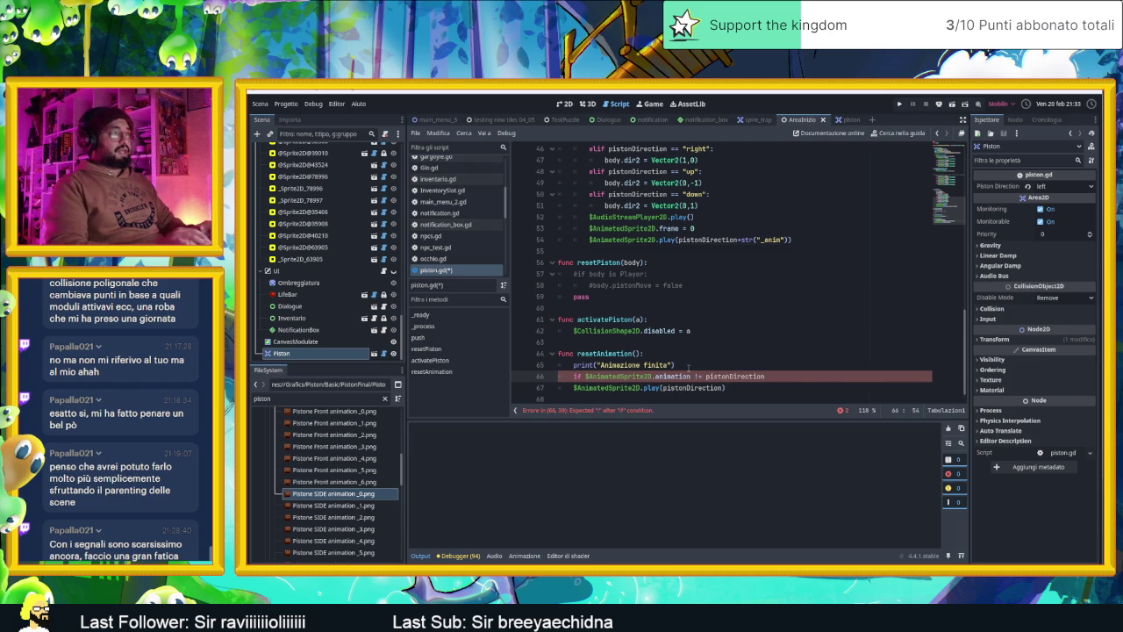
pyautogui.write(':')
# Indent the play call under the condition, delete the debug print line, and save piston.gd.
pyautogui.press('Down')
pyautogui.press('Home')
pyautogui.press('Tab')
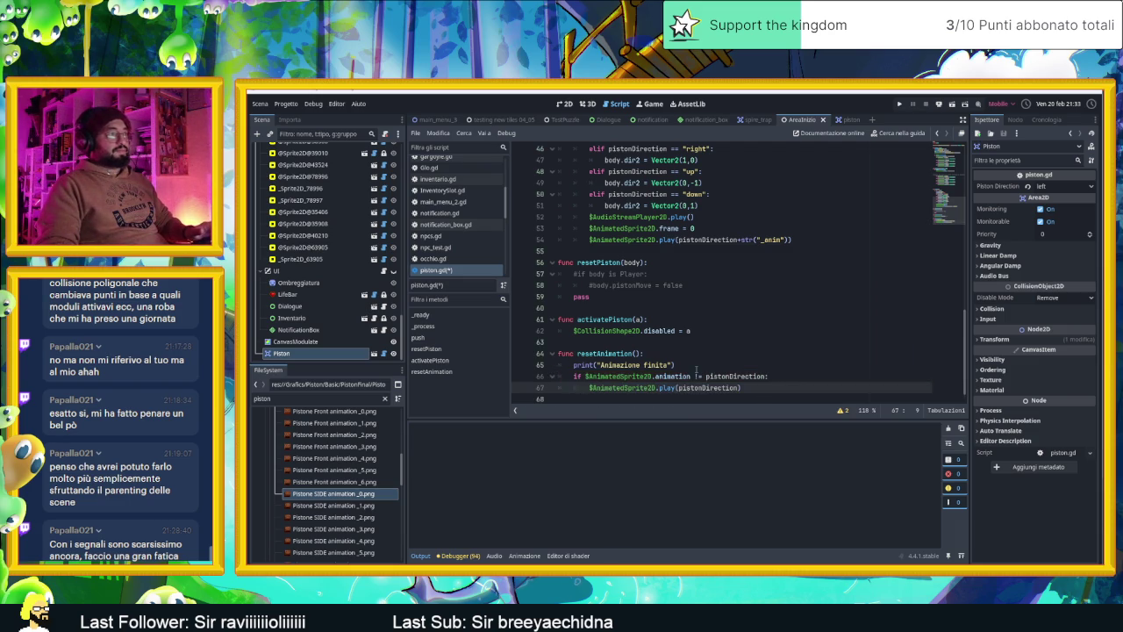
pyautogui.click(697, 370)
pyautogui.hotkey('ctrl', 'shift', 'k')
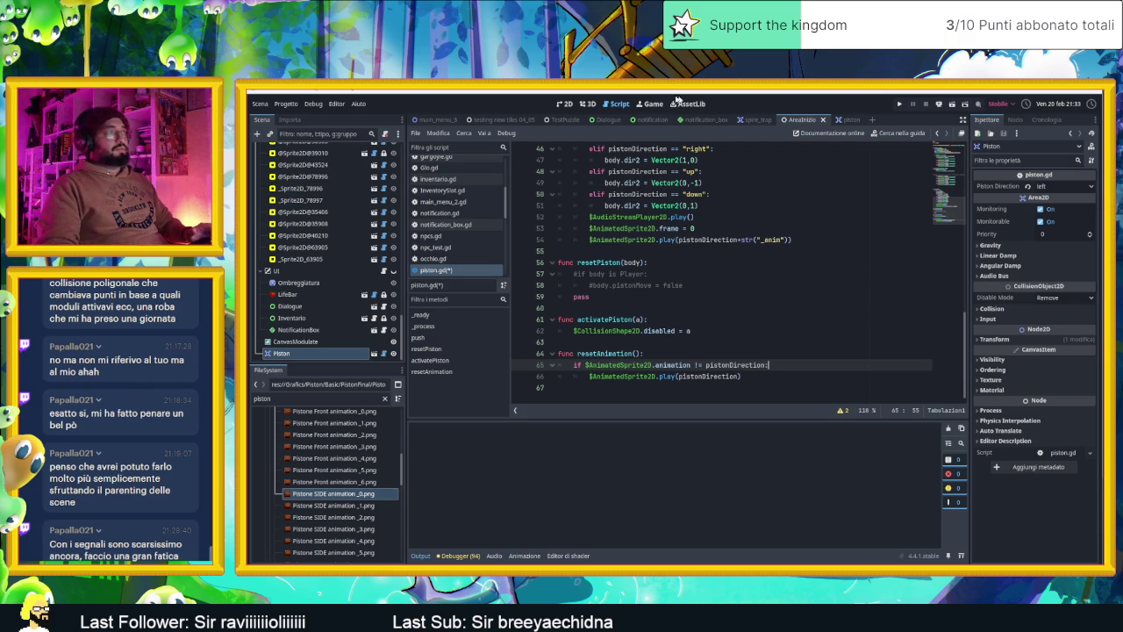
pyautogui.hotkey('ctrl', 's')
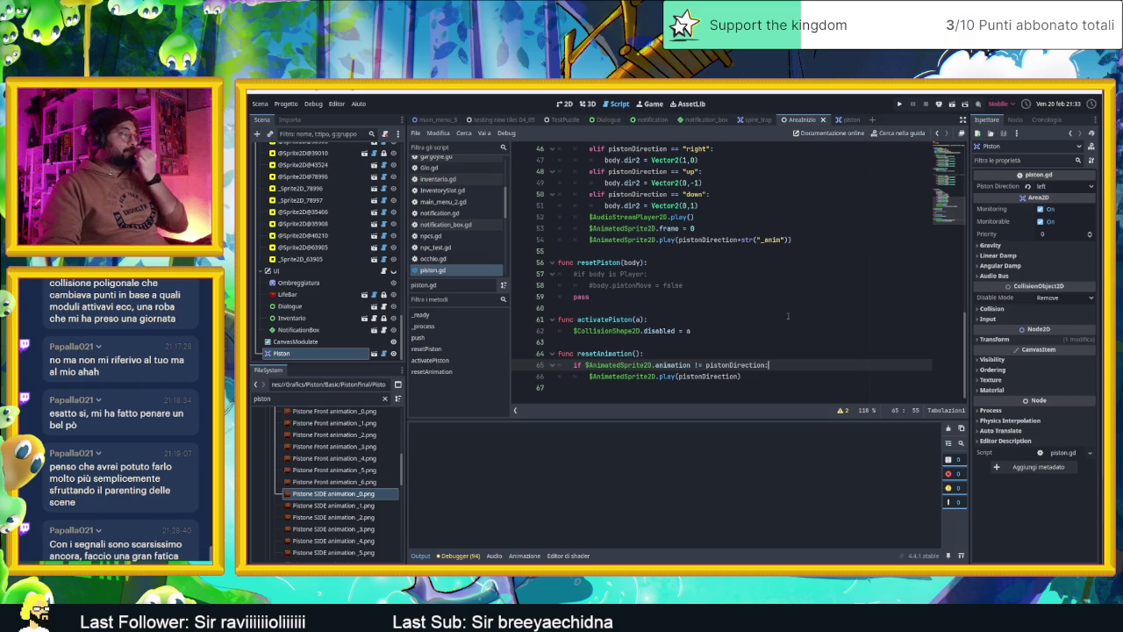
pyautogui.click(736, 389)
pyautogui.press('Return')
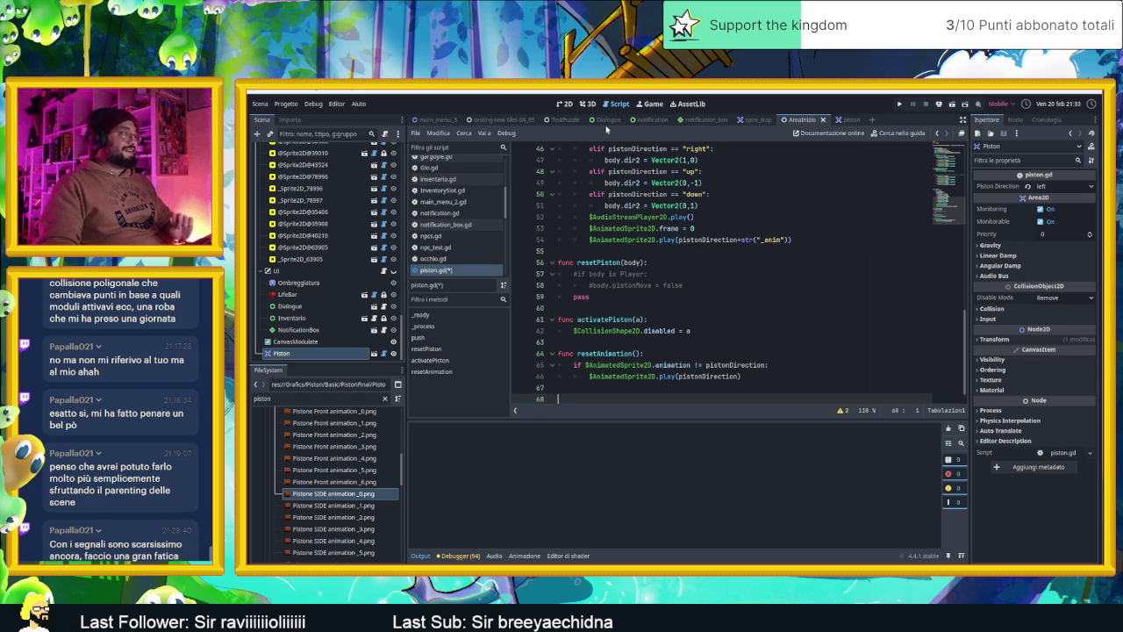
pyautogui.hotkey('ctrl', 's')
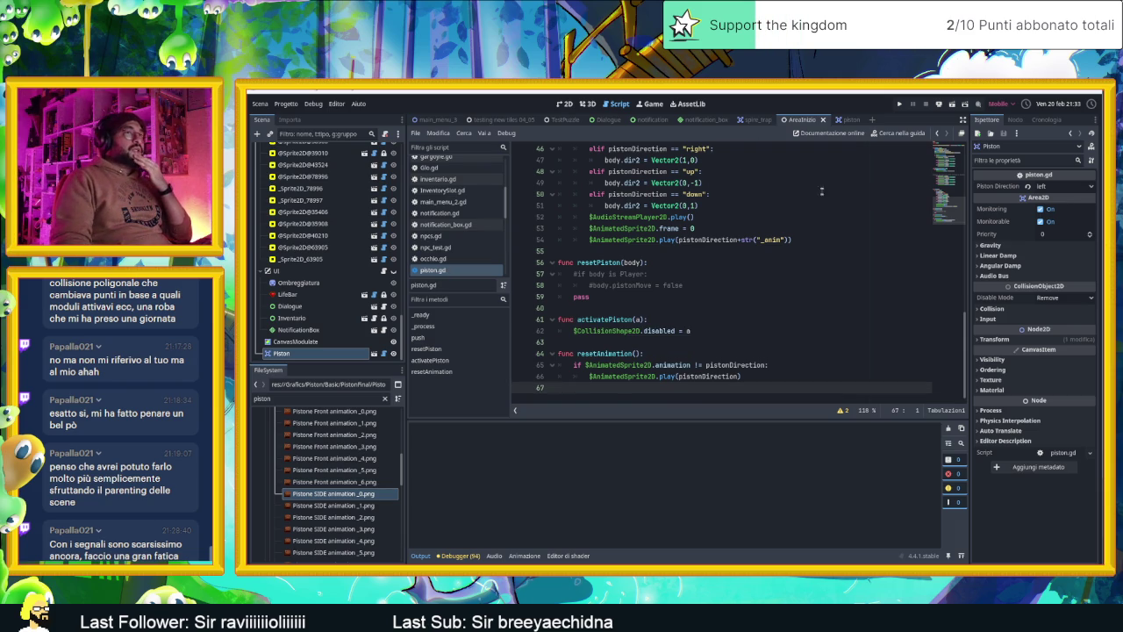
pyautogui.scroll(15, 819, 214)
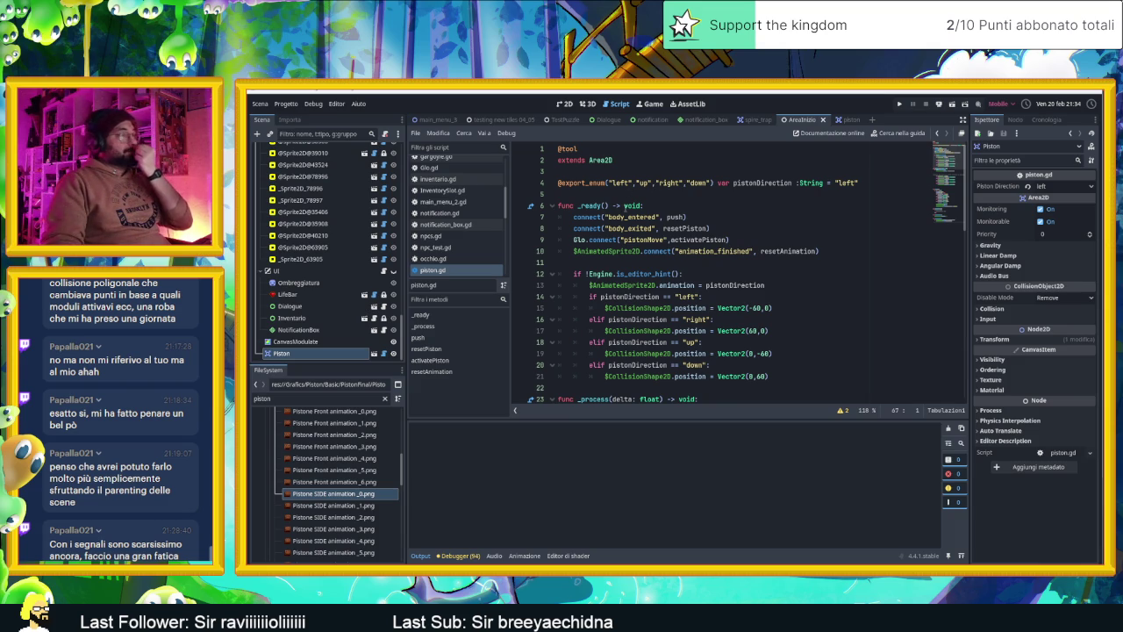
pyautogui.scroll(-3, 715, 251)
pyautogui.scroll(3, 736, 264)
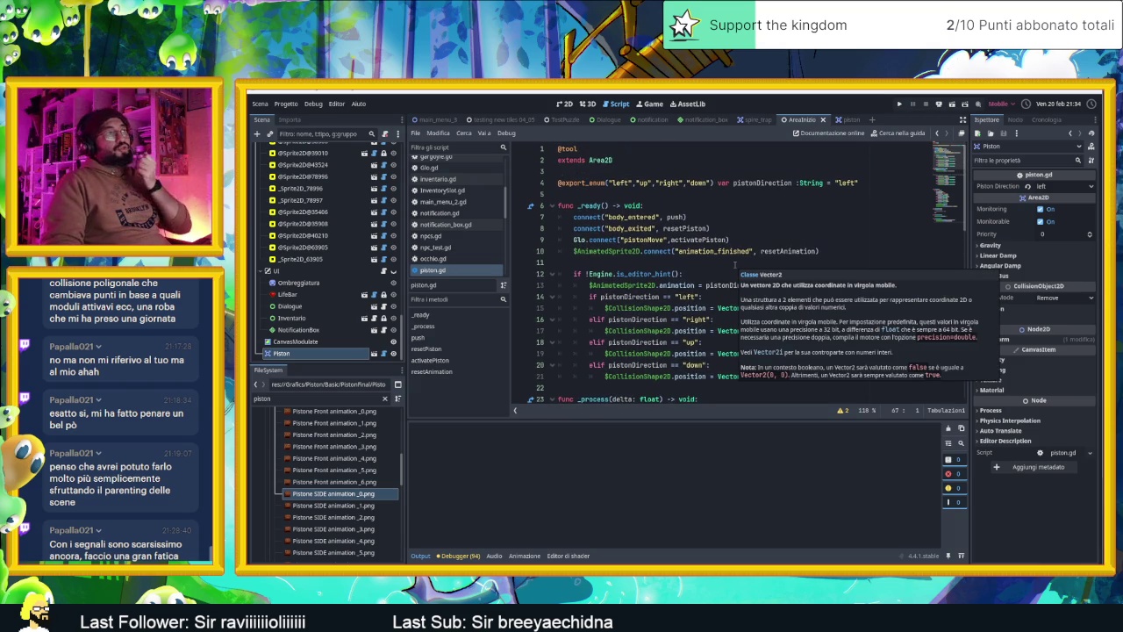
pyautogui.click(630, 193)
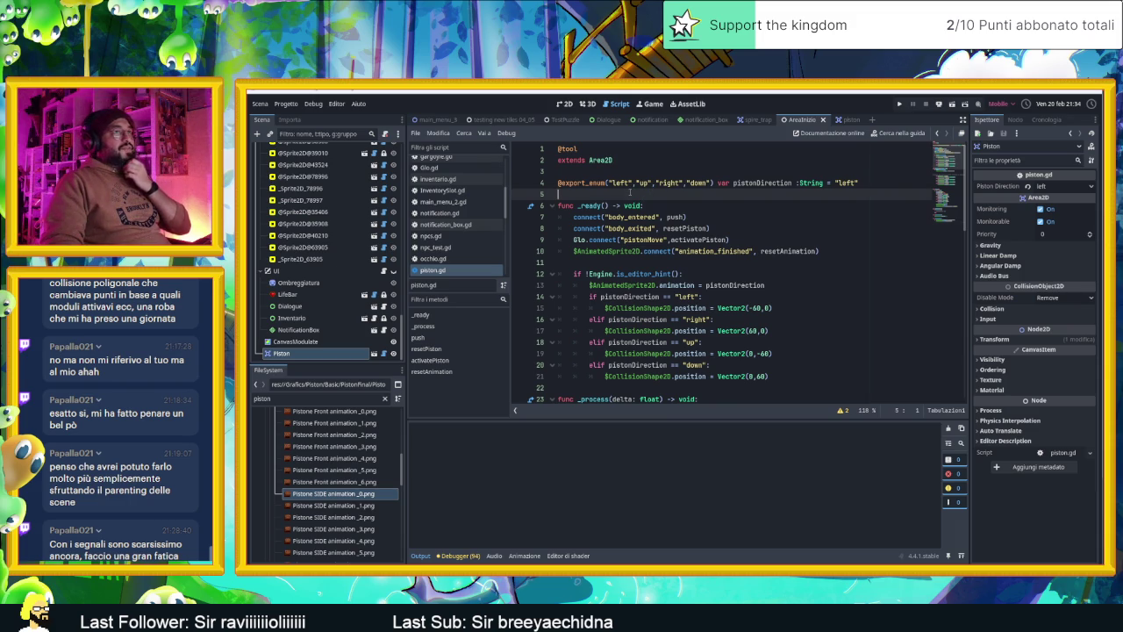
pyautogui.press('Return')
pyautogui.press('Up')
pyautogui.write('@')
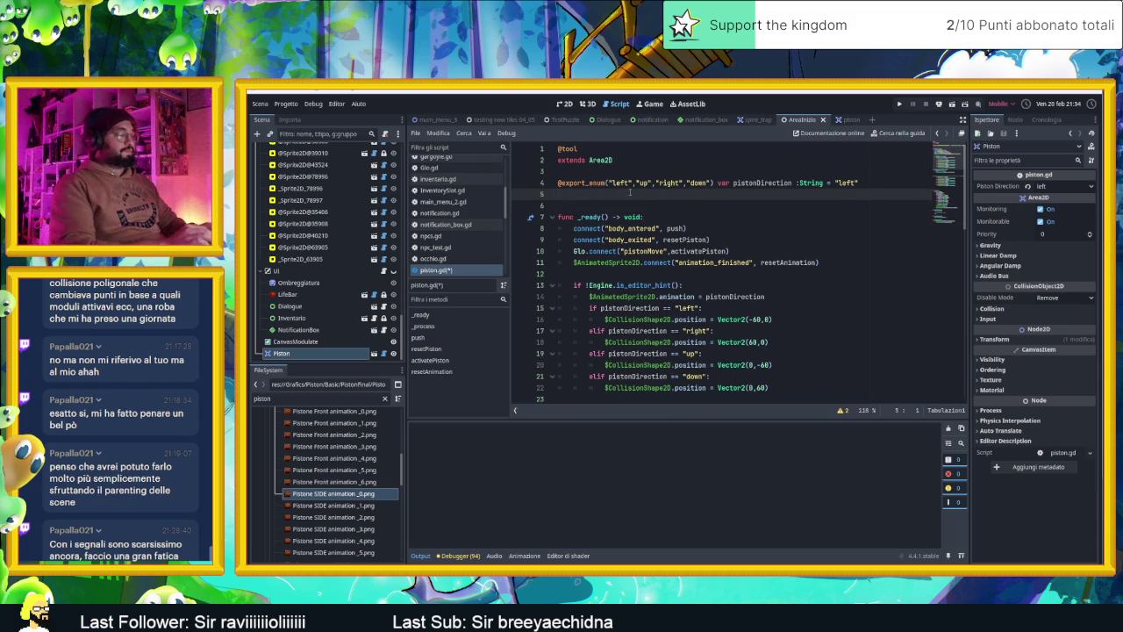
pyautogui.write('export ')
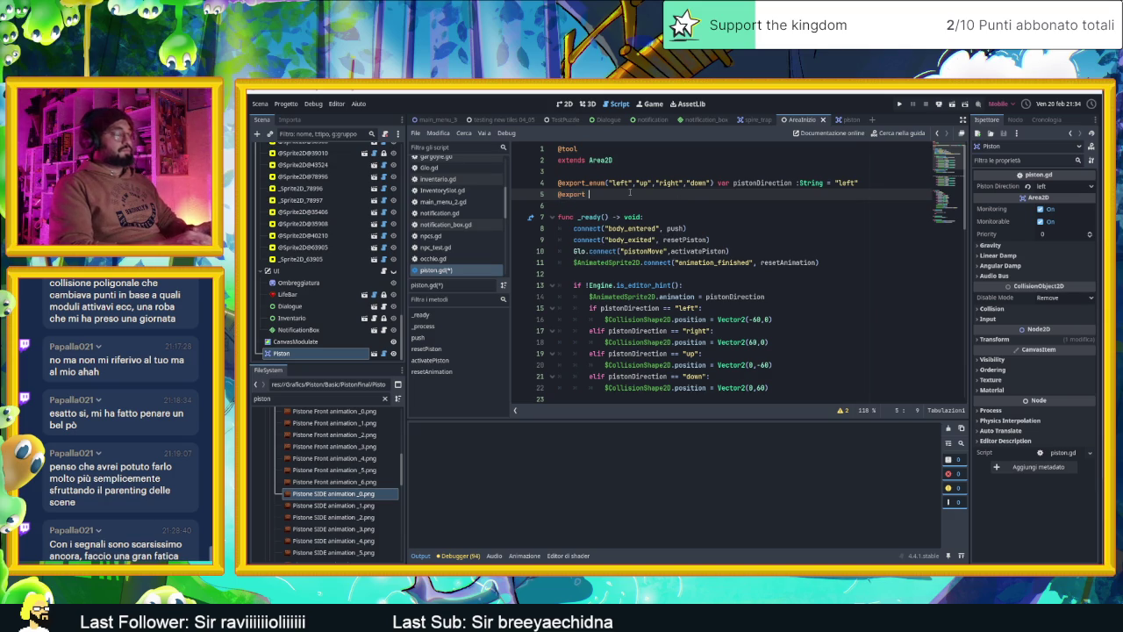
pyautogui.write('var')
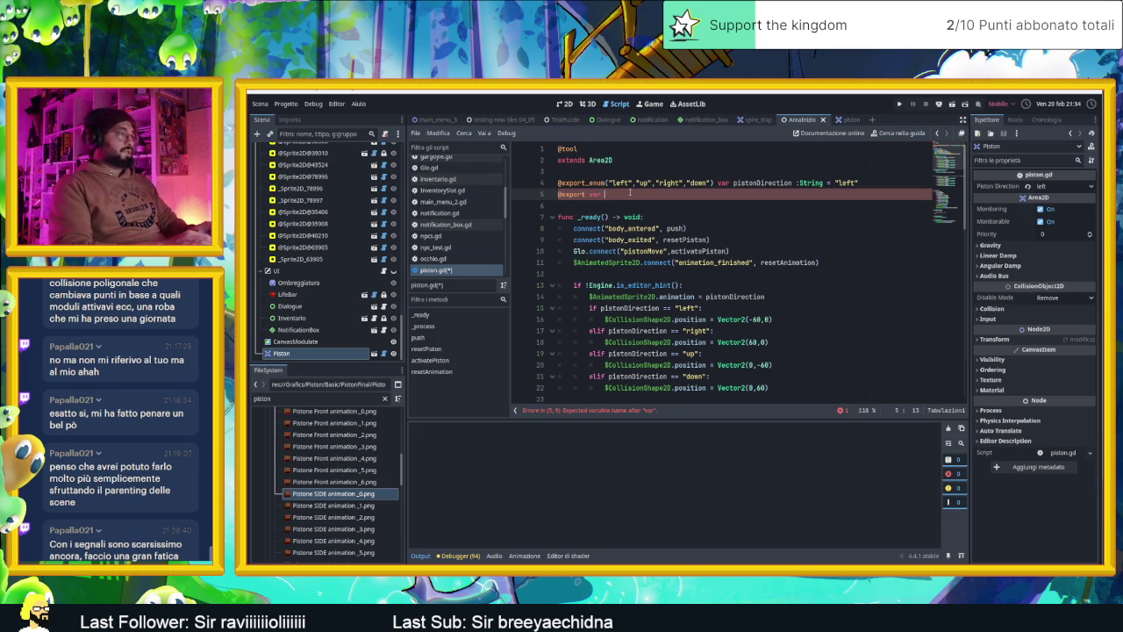
pyautogui.write(' active =')
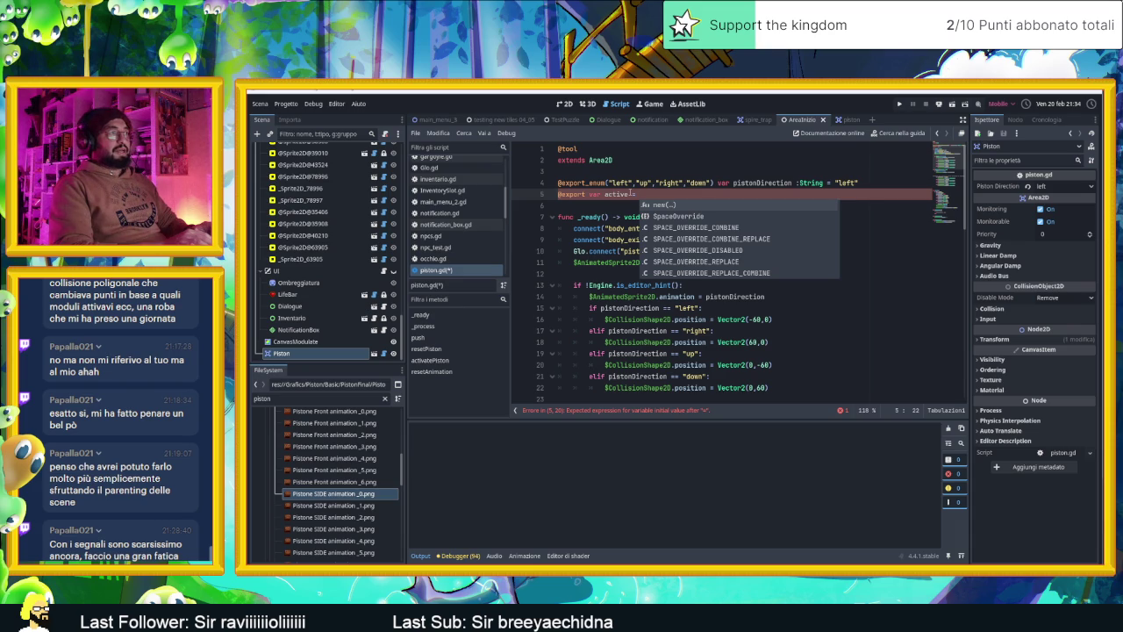
pyautogui.write('true')
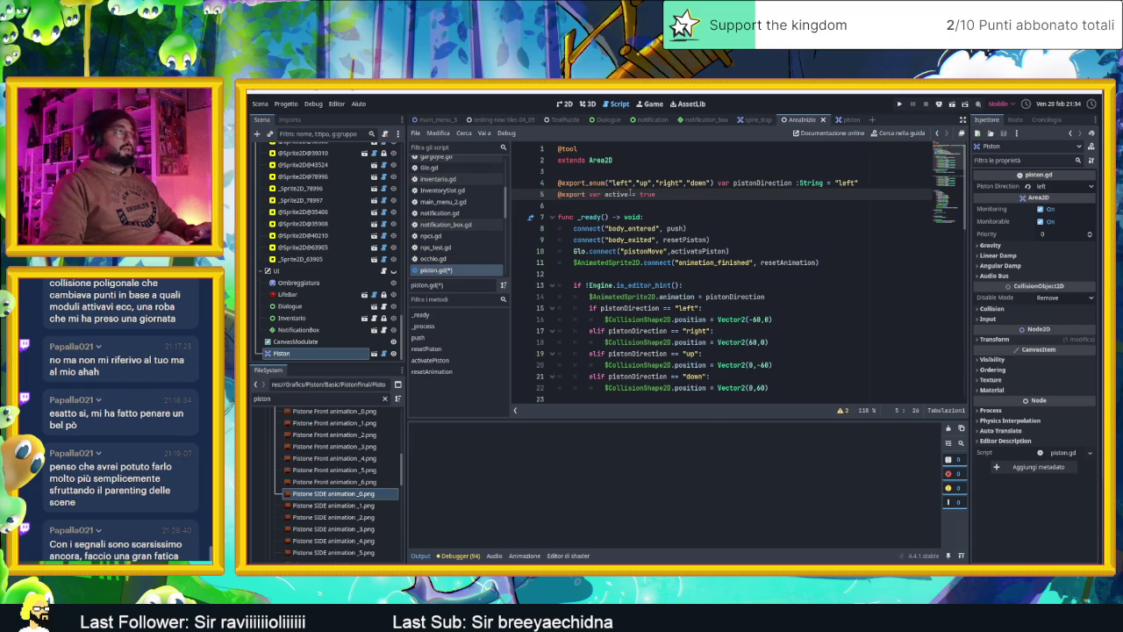
pyautogui.hotkey('ctrl', 's')
pyautogui.click(688, 220)
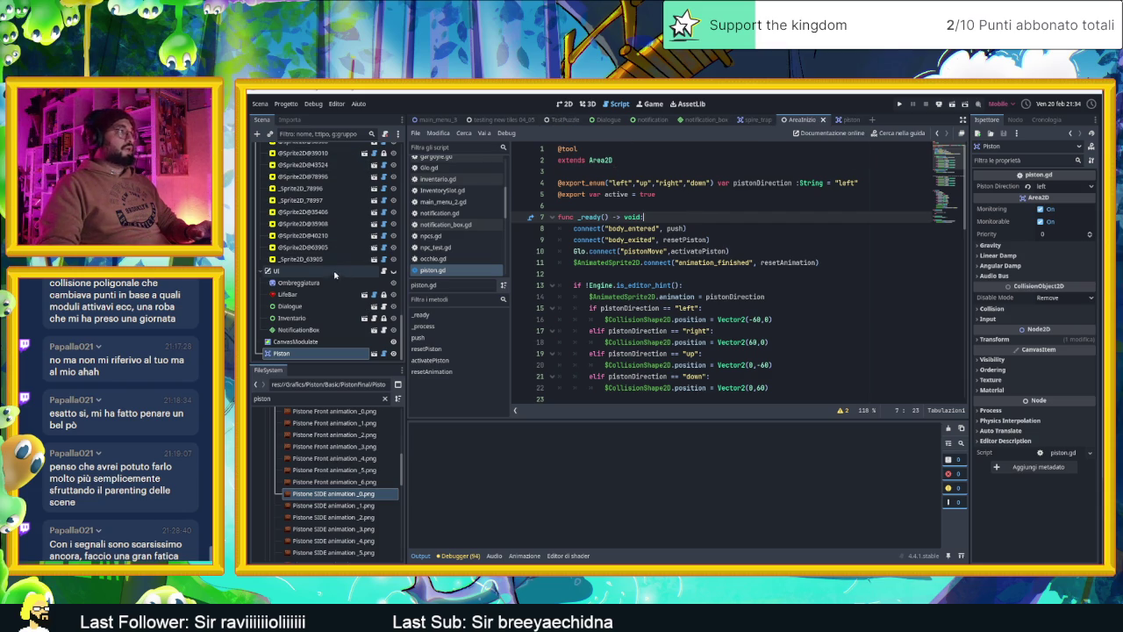
# Tick Active on the Piston in the AreaInizio scene.
pyautogui.click(841, 120)
pyautogui.click(802, 120)
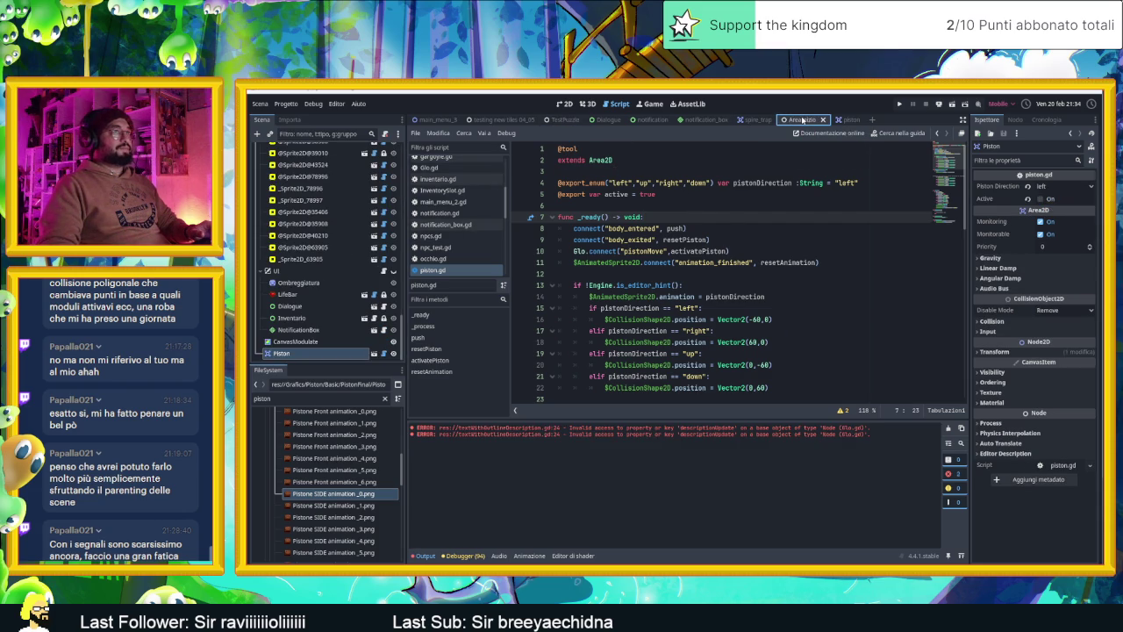
pyautogui.click(1040, 200)
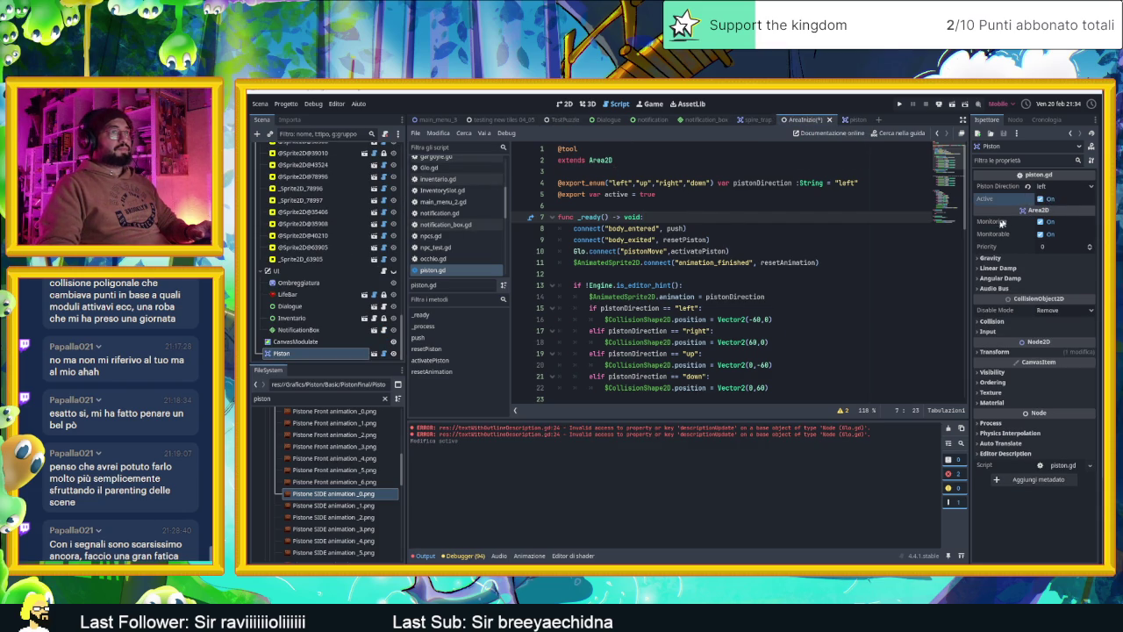
pyautogui.click(847, 120)
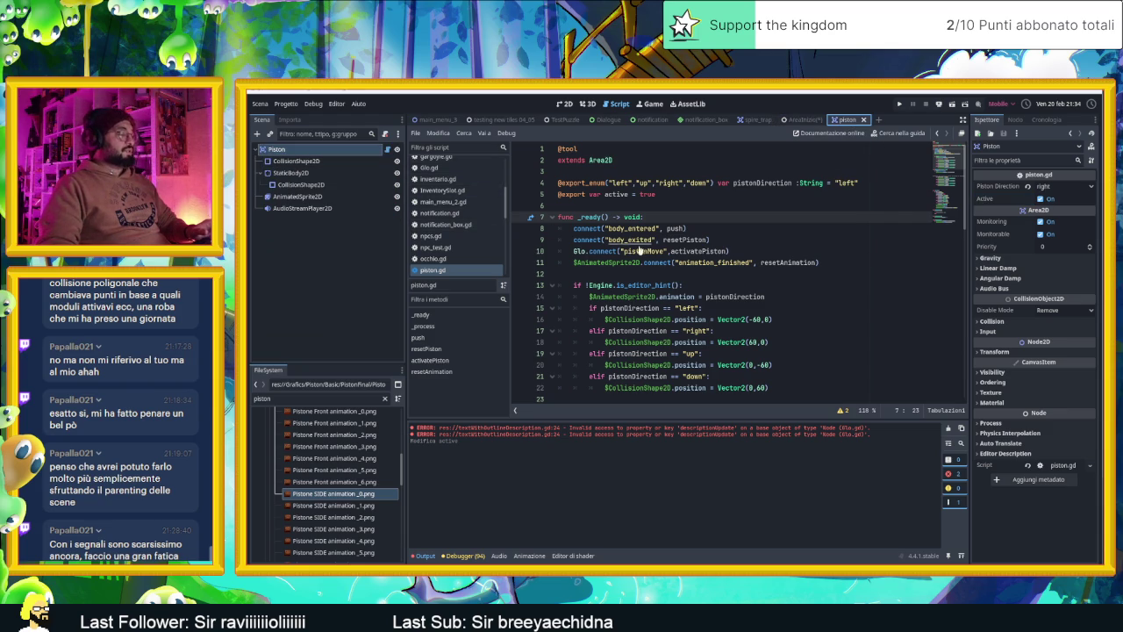
pyautogui.click(798, 120)
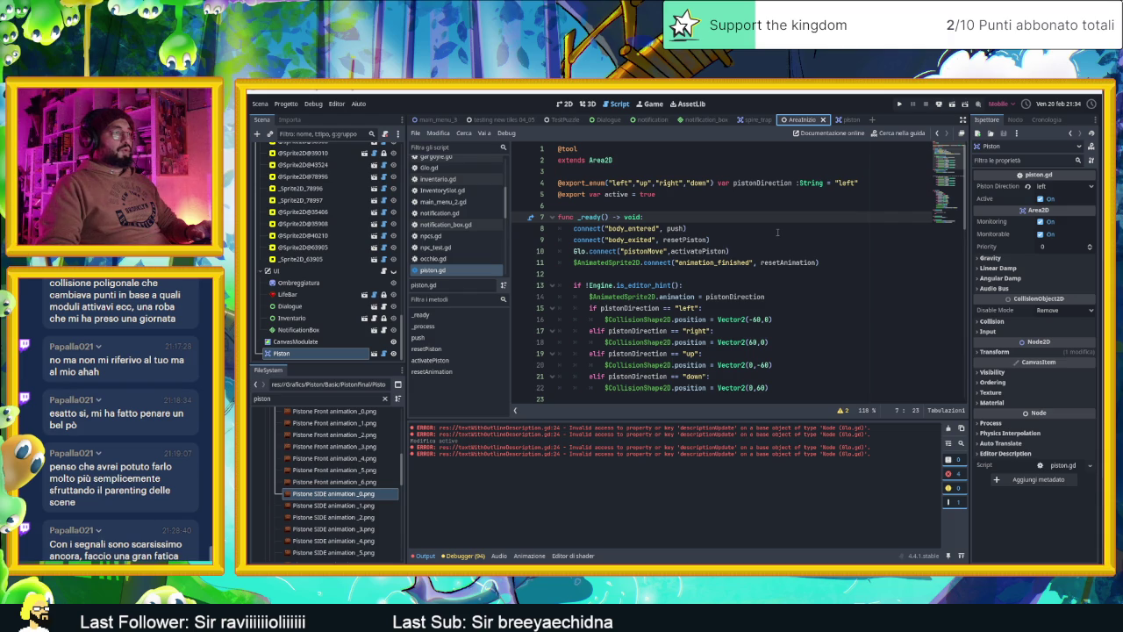
# Change line 42 of piston.gd to 'if body is Player and active:' and save.
pyautogui.scroll(-10, 776, 232)
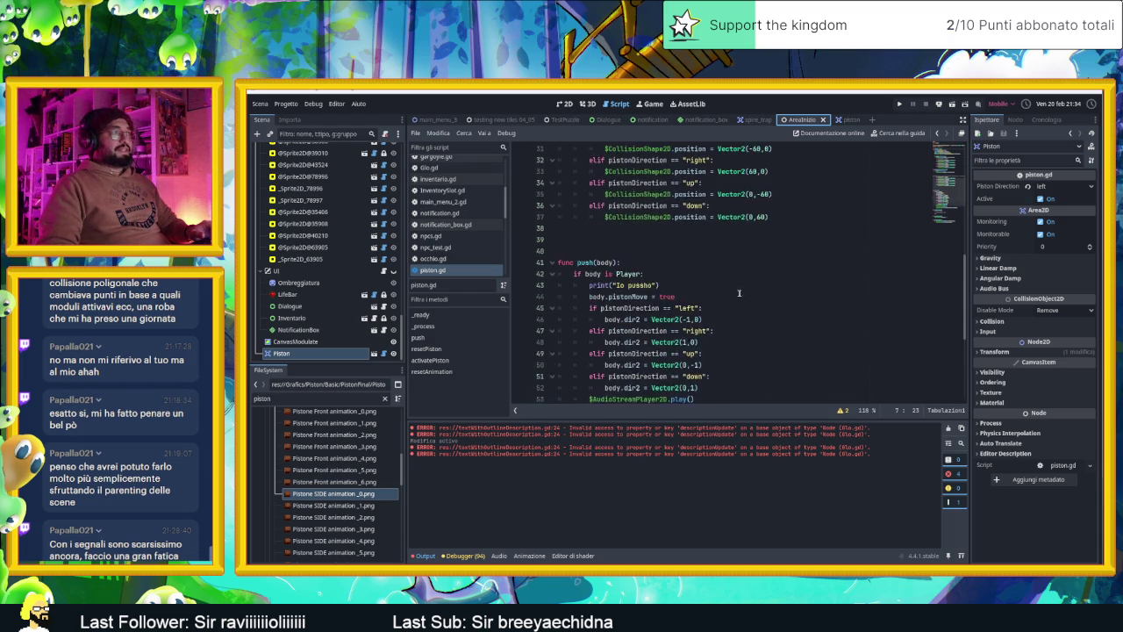
pyautogui.scroll(-1, 743, 293)
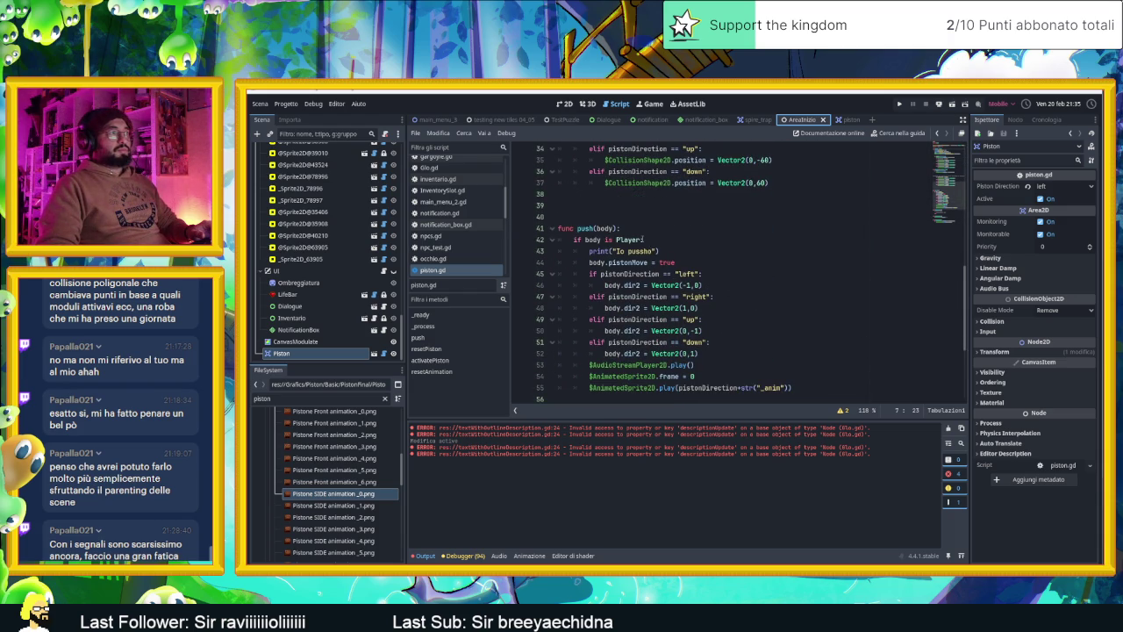
pyautogui.click(643, 239)
pyautogui.write('a')
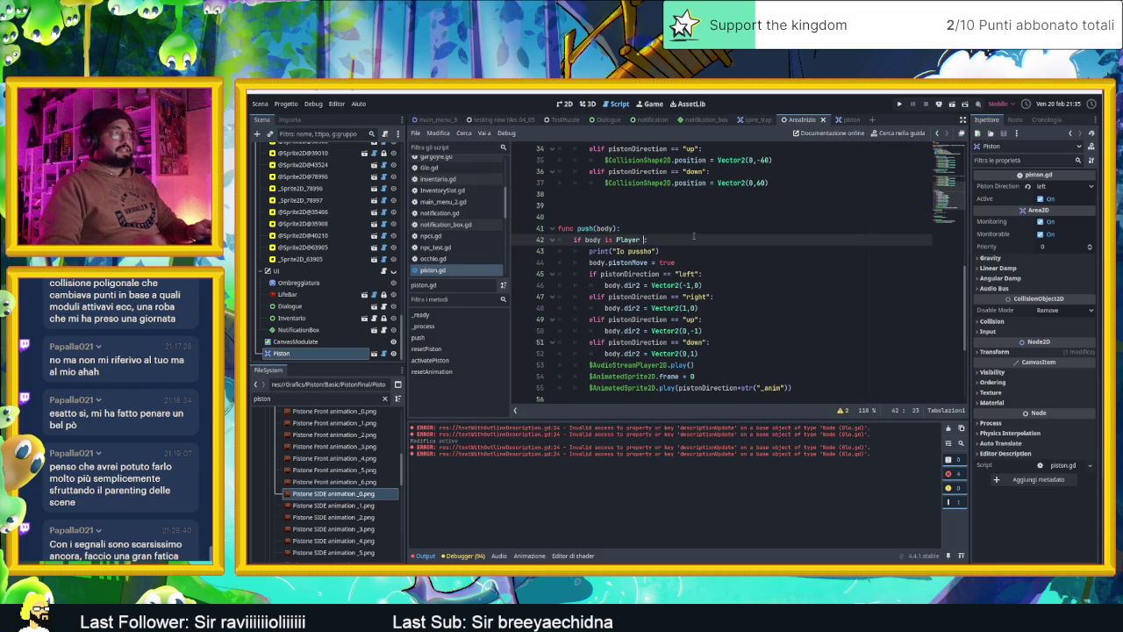
pyautogui.write('nd ')
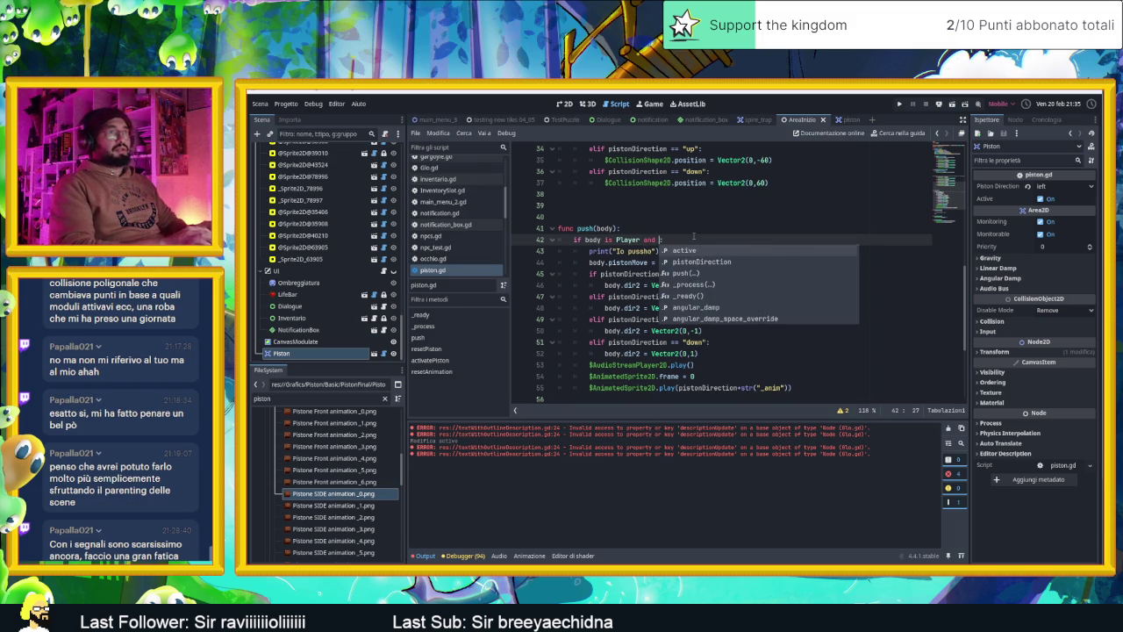
pyautogui.write('act')
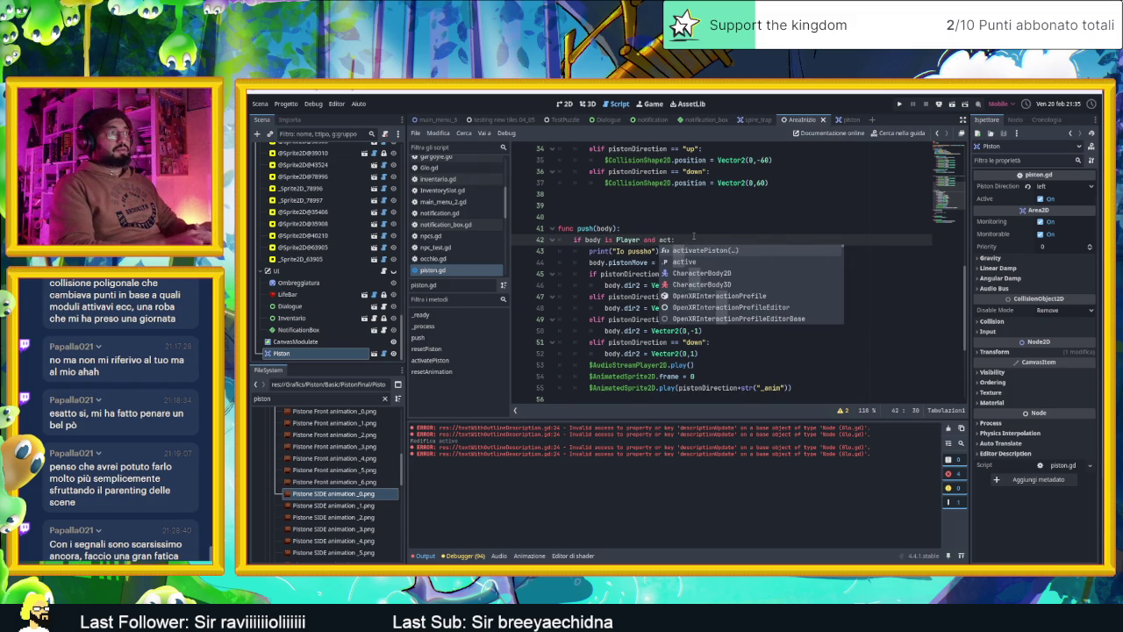
pyautogui.press('Down')
pyautogui.press('Return')
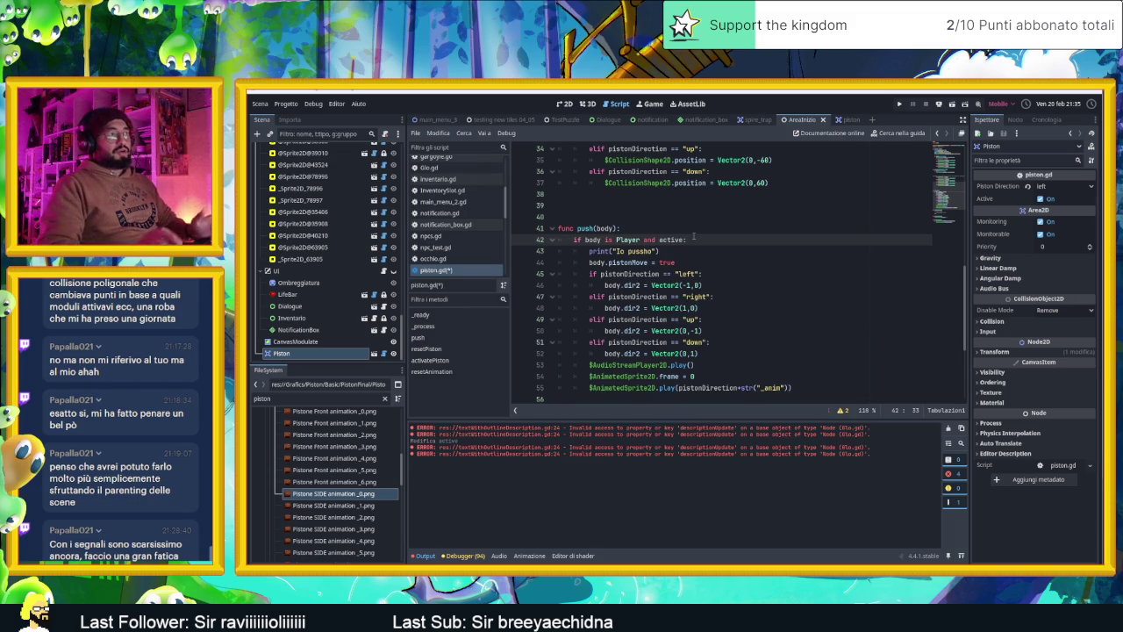
pyautogui.hotkey('ctrl', 's')
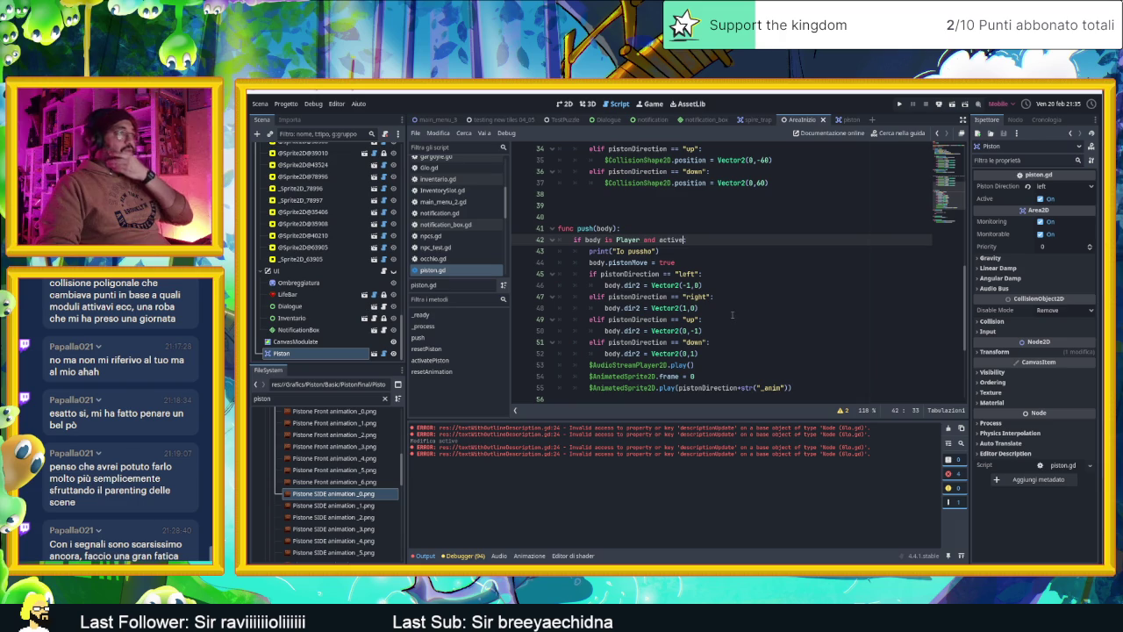
# Look over the rest of piston.gd, then go back to the piston scene.
pyautogui.scroll(-2, 718, 333)
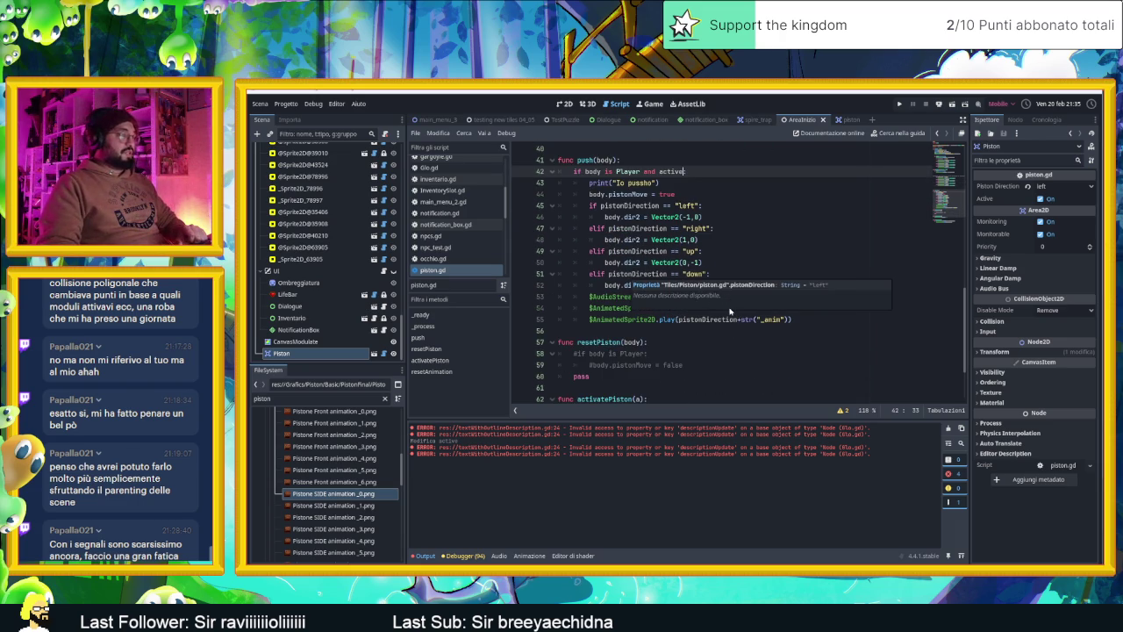
pyautogui.scroll(-1, 729, 310)
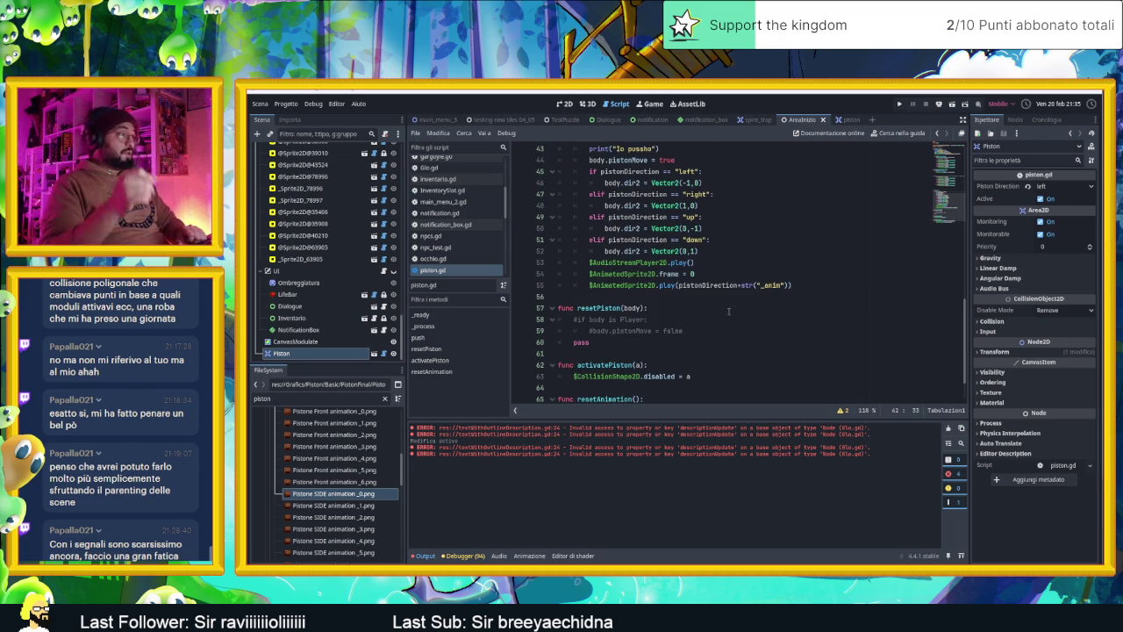
pyautogui.scroll(12, 729, 311)
pyautogui.scroll(2, 727, 308)
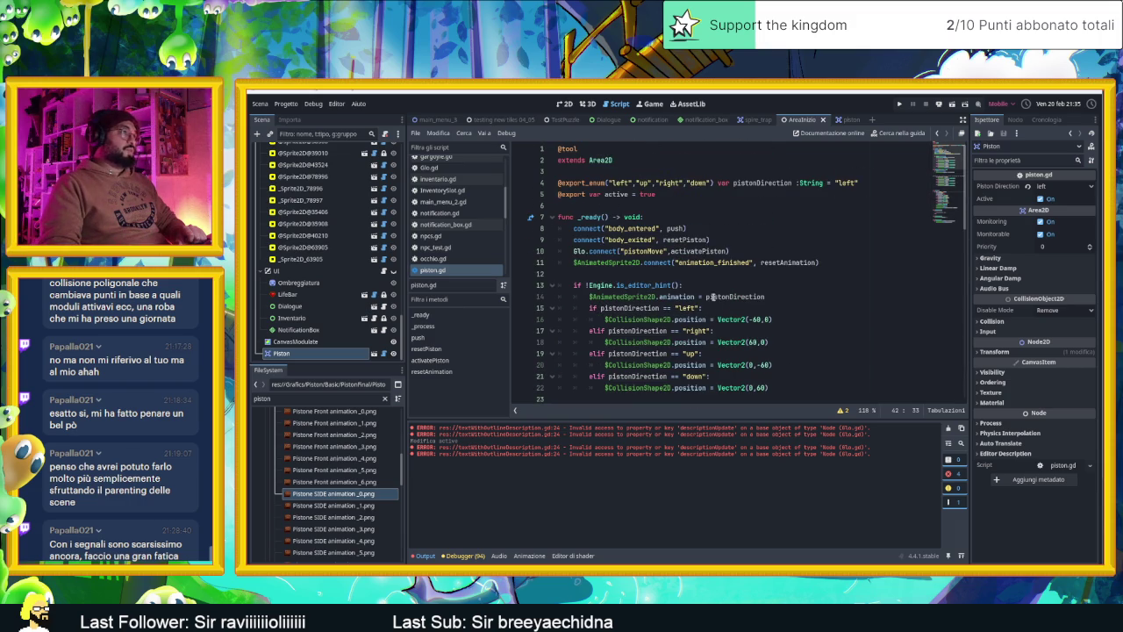
pyautogui.click(604, 207)
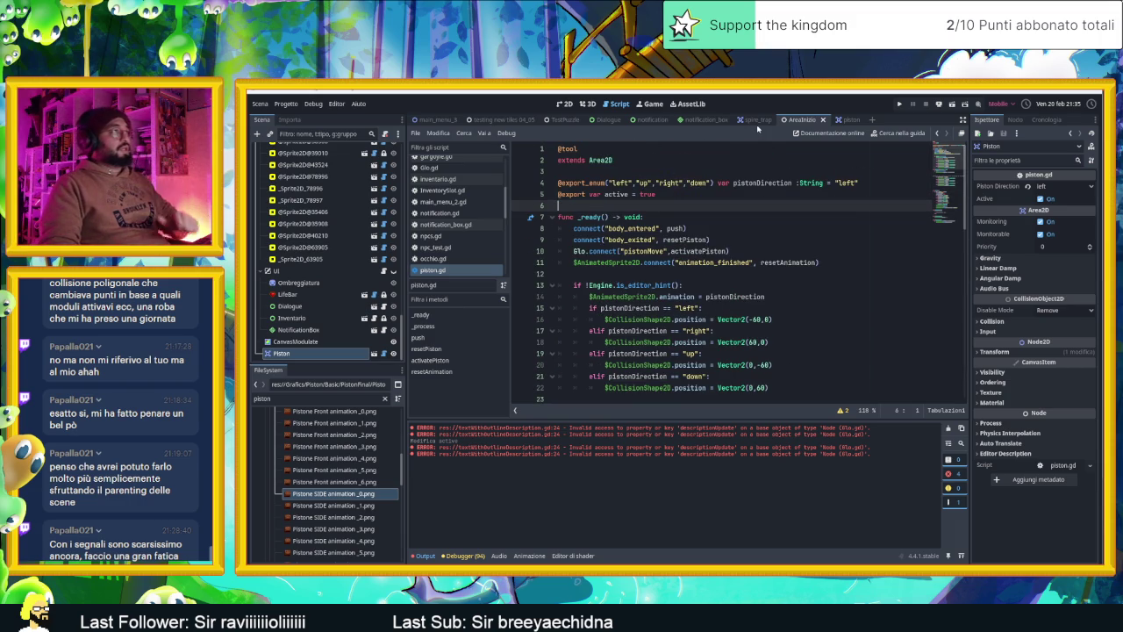
pyautogui.click(839, 120)
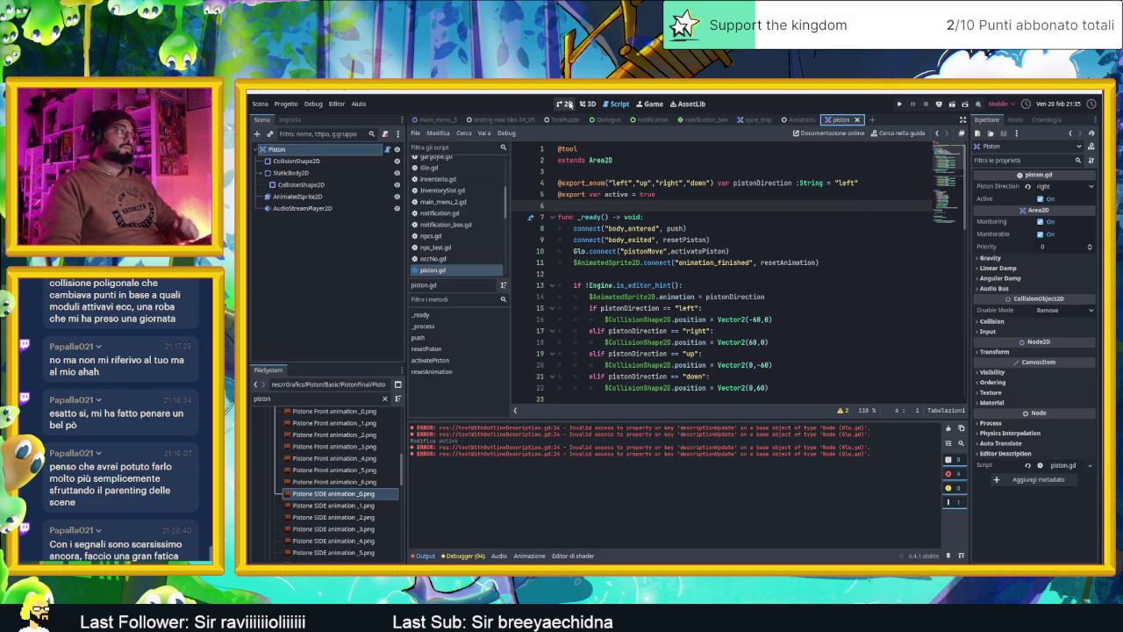
# Select the Door in the AreaInizio level and open its door.gd script.
pyautogui.click(566, 104)
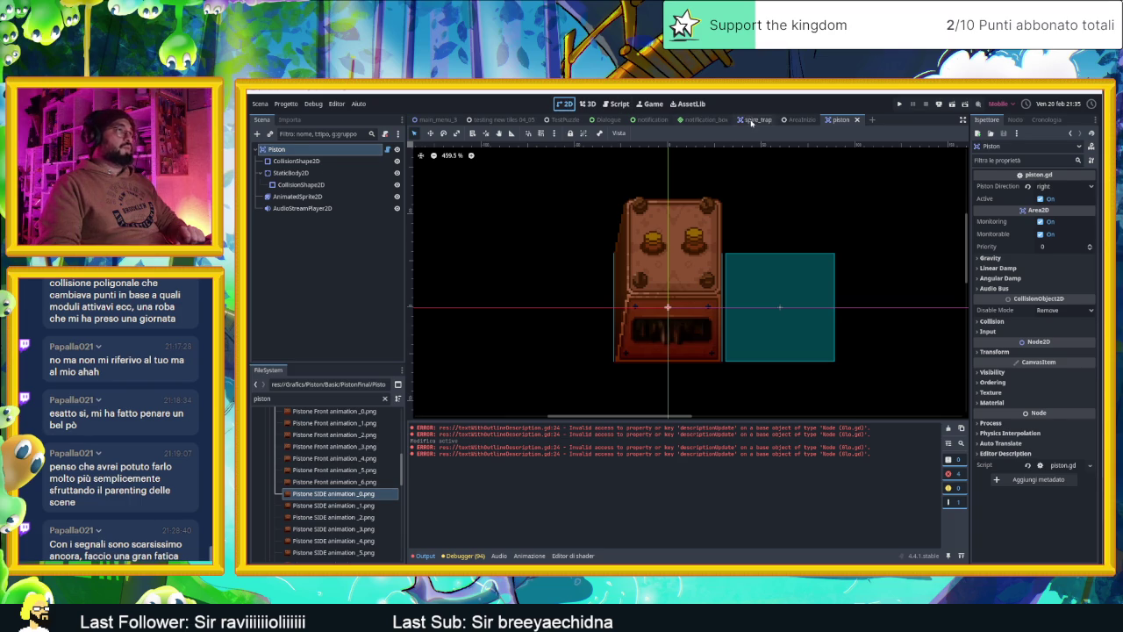
pyautogui.click(759, 120)
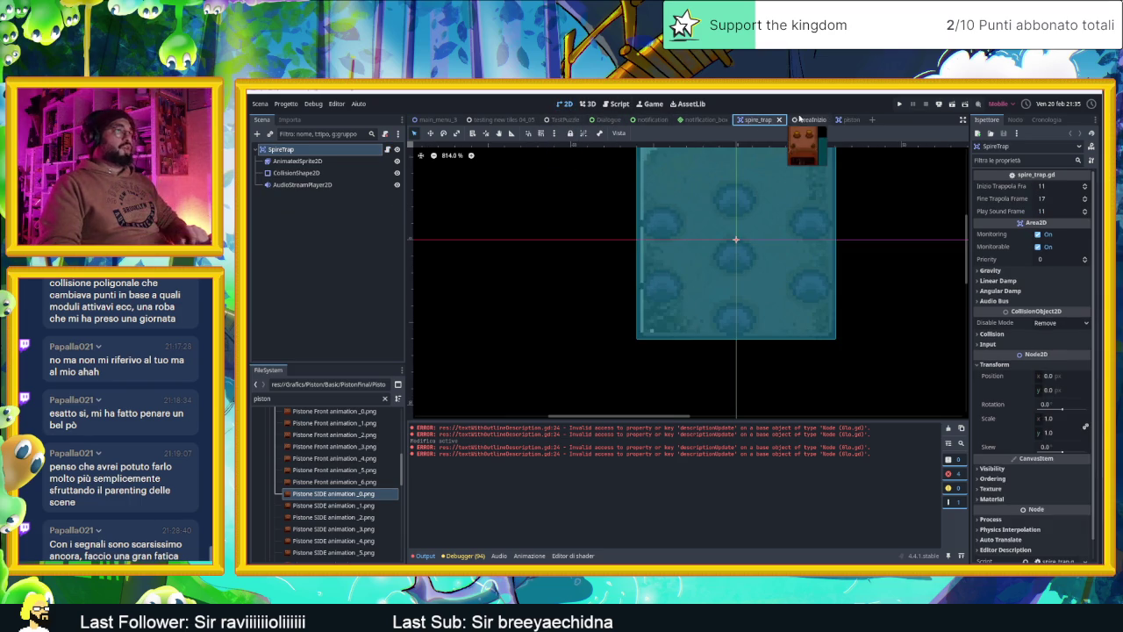
pyautogui.click(803, 119)
pyautogui.scroll(3, 571, 215)
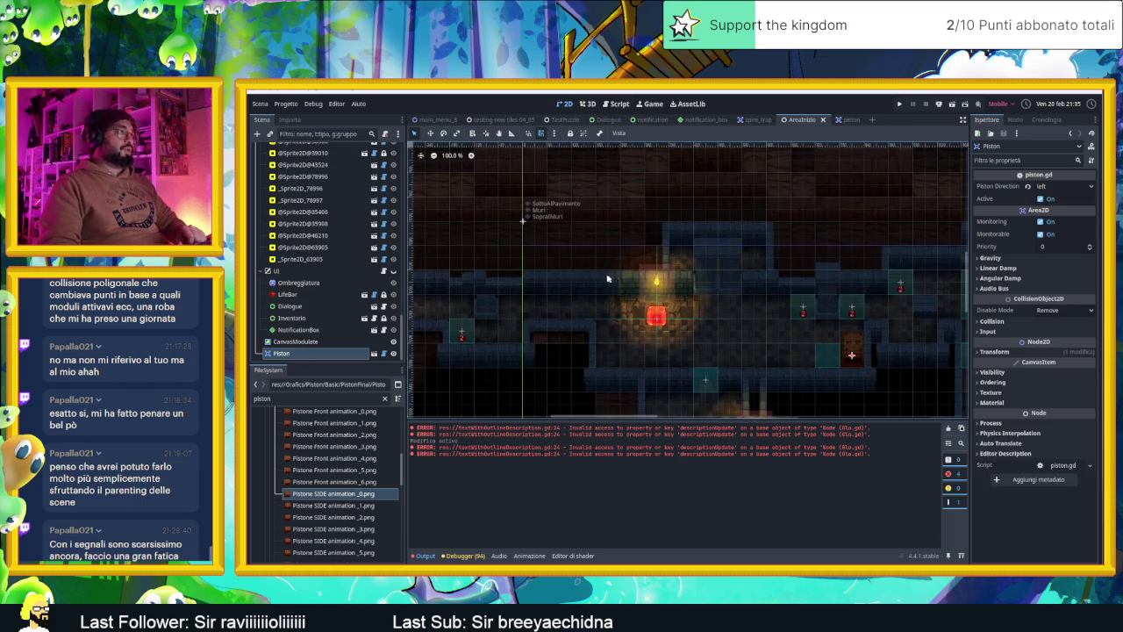
pyautogui.click(640, 222)
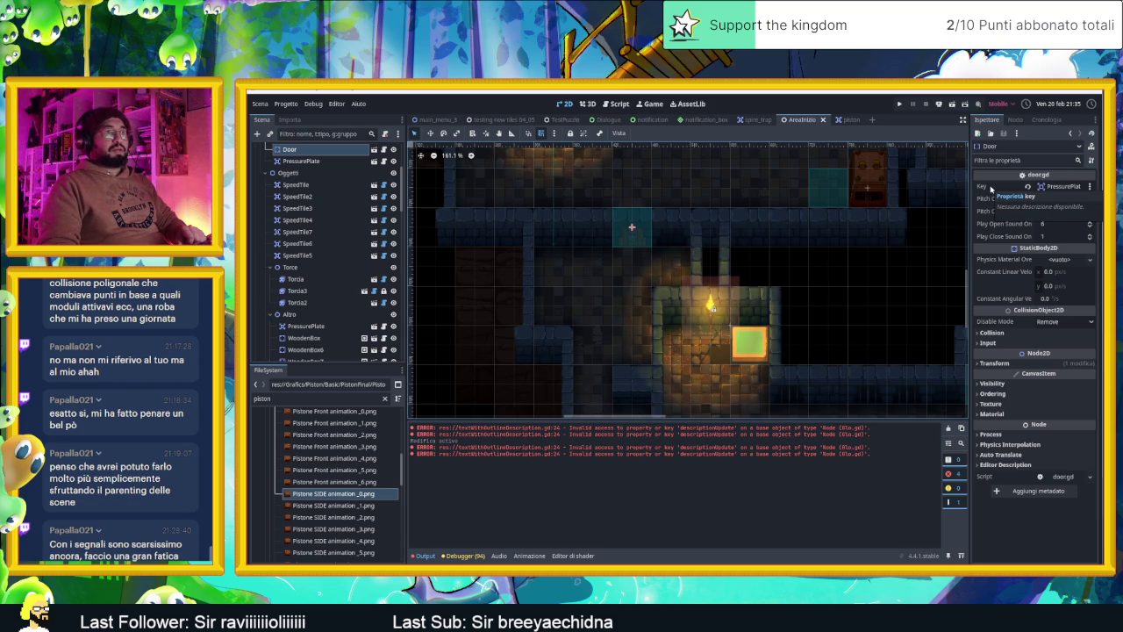
pyautogui.click(383, 150)
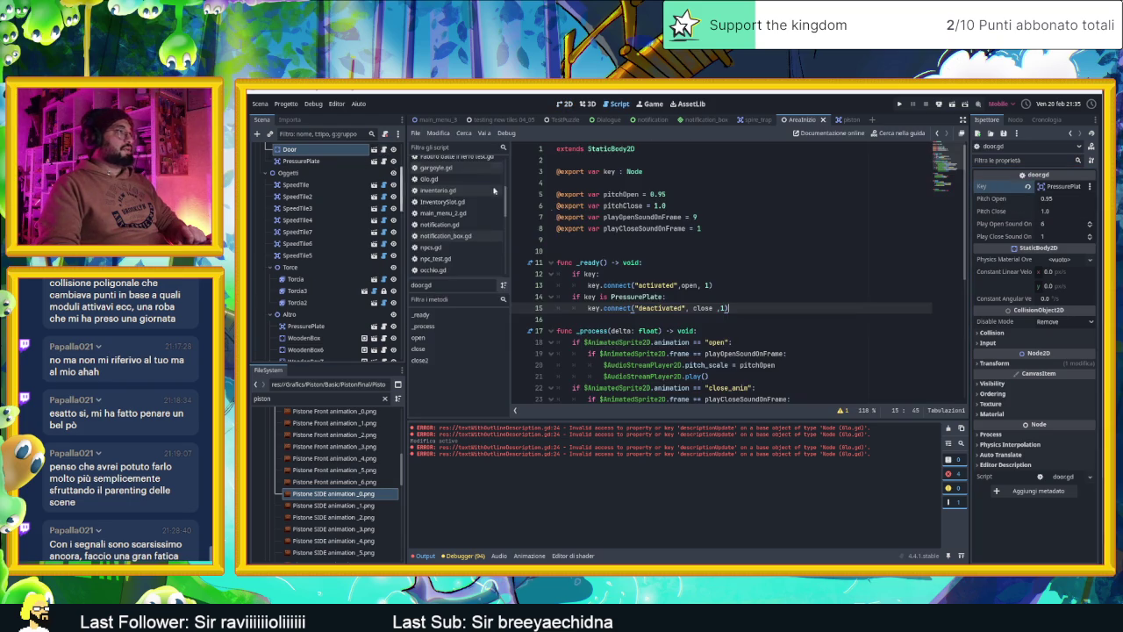
# Read door.gd's key export and its _ready signal connections to open and close.
pyautogui.click(655, 172)
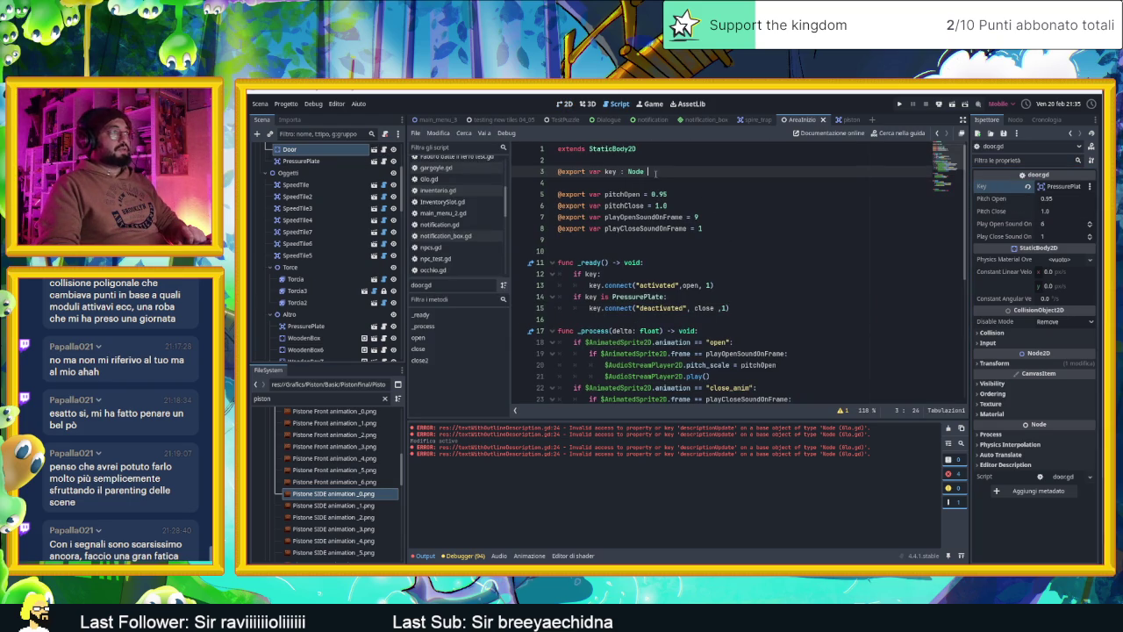
pyautogui.scroll(-2, 796, 295)
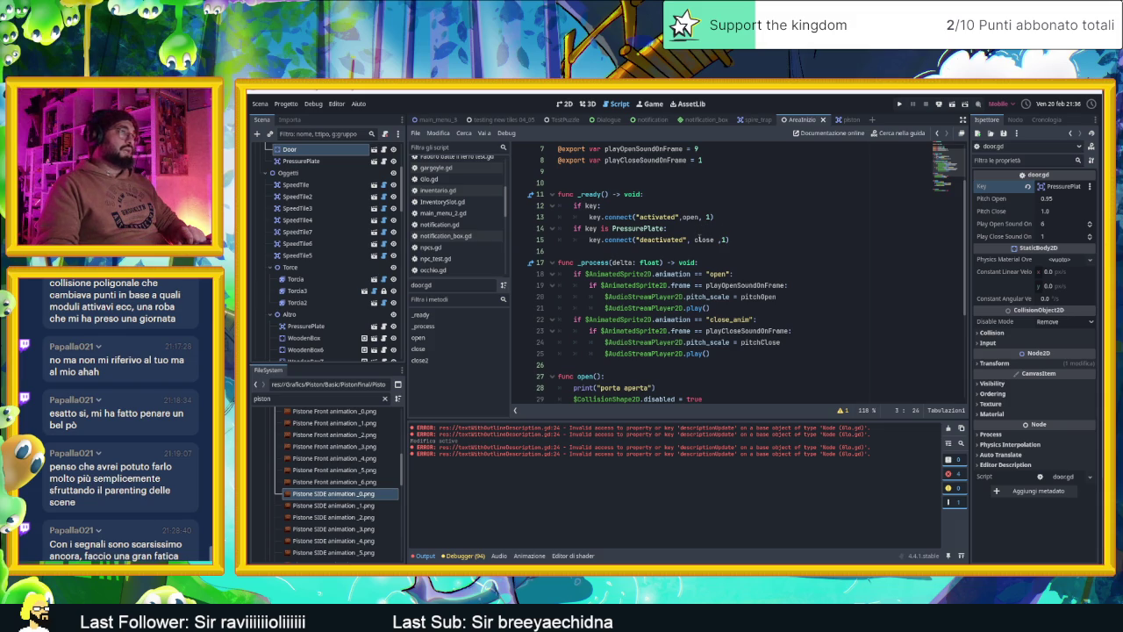
pyautogui.scroll(-2, 707, 237)
pyautogui.scroll(1, 709, 237)
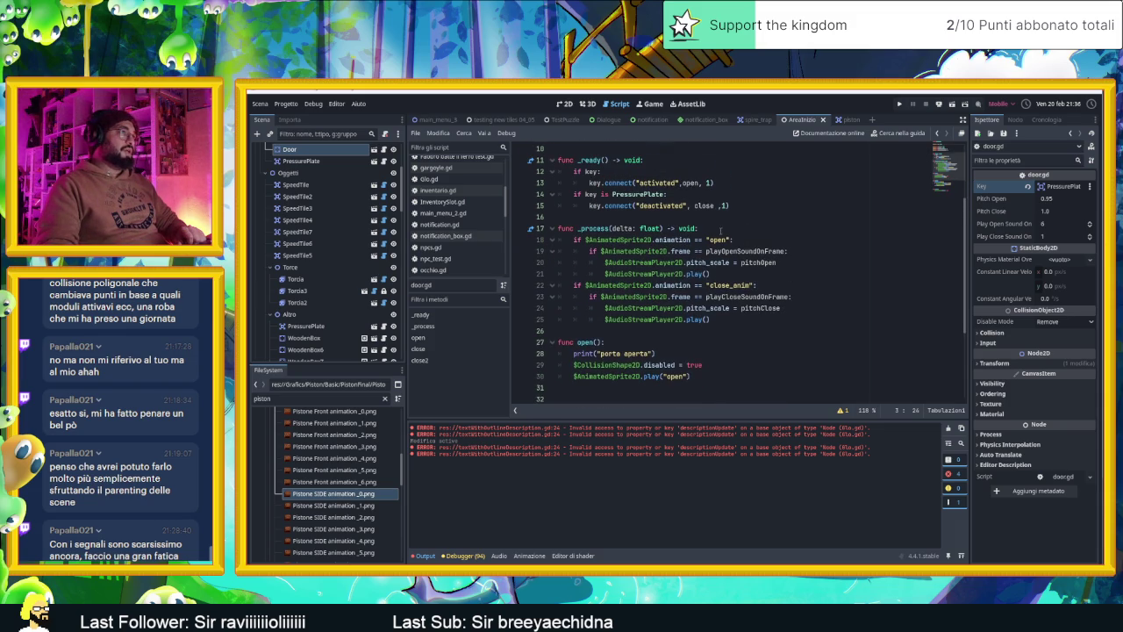
pyautogui.scroll(-4, 726, 220)
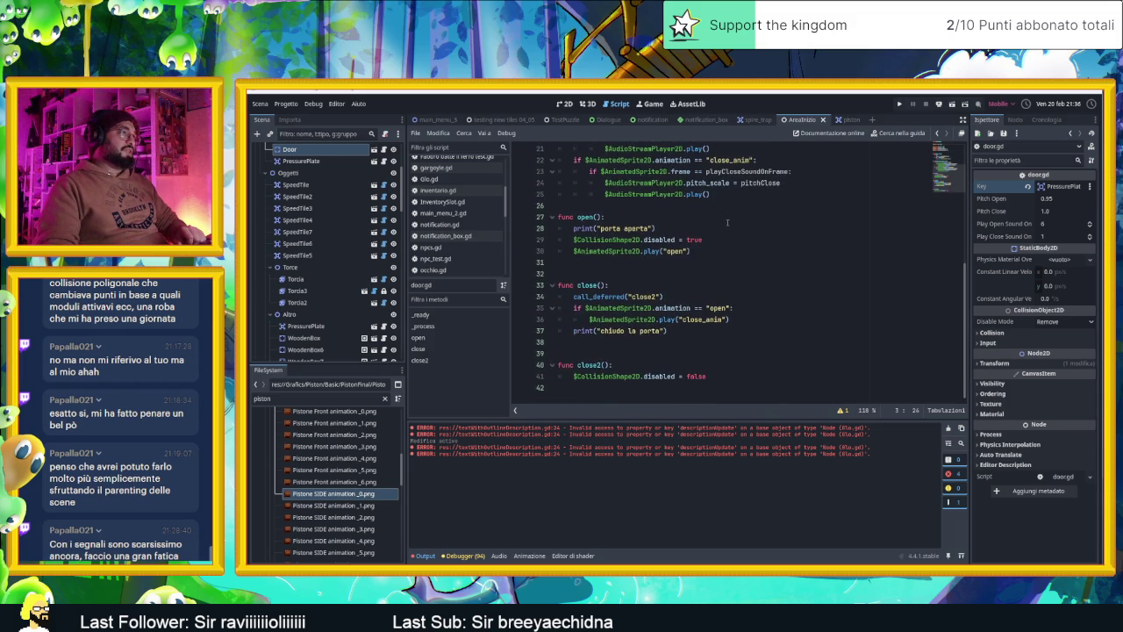
pyautogui.scroll(5, 791, 282)
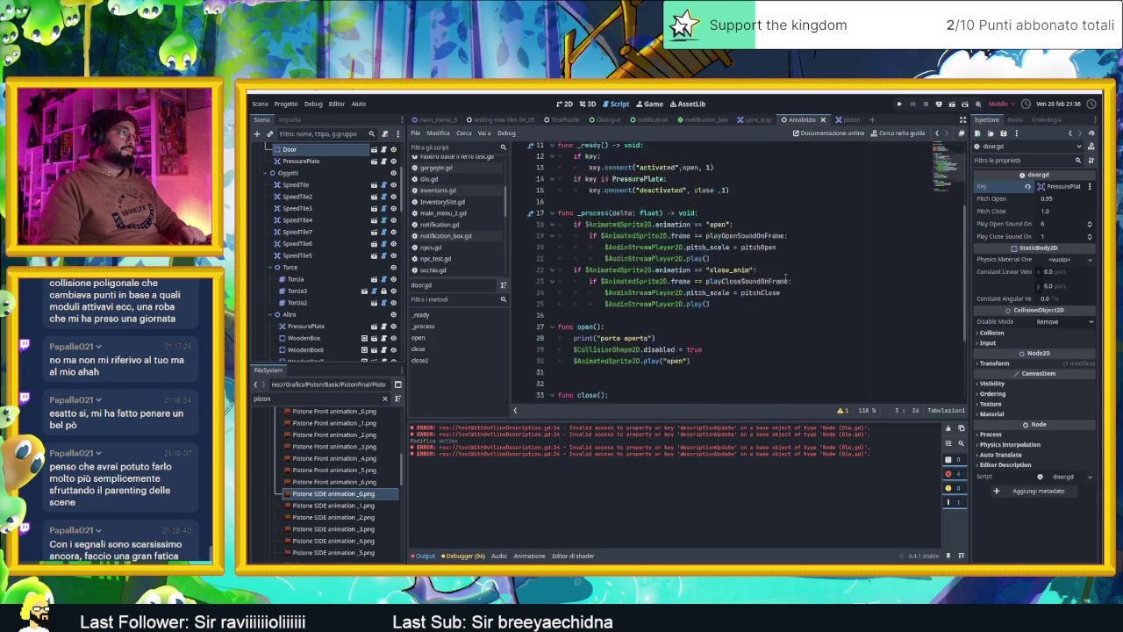
pyautogui.scroll(-1, 707, 249)
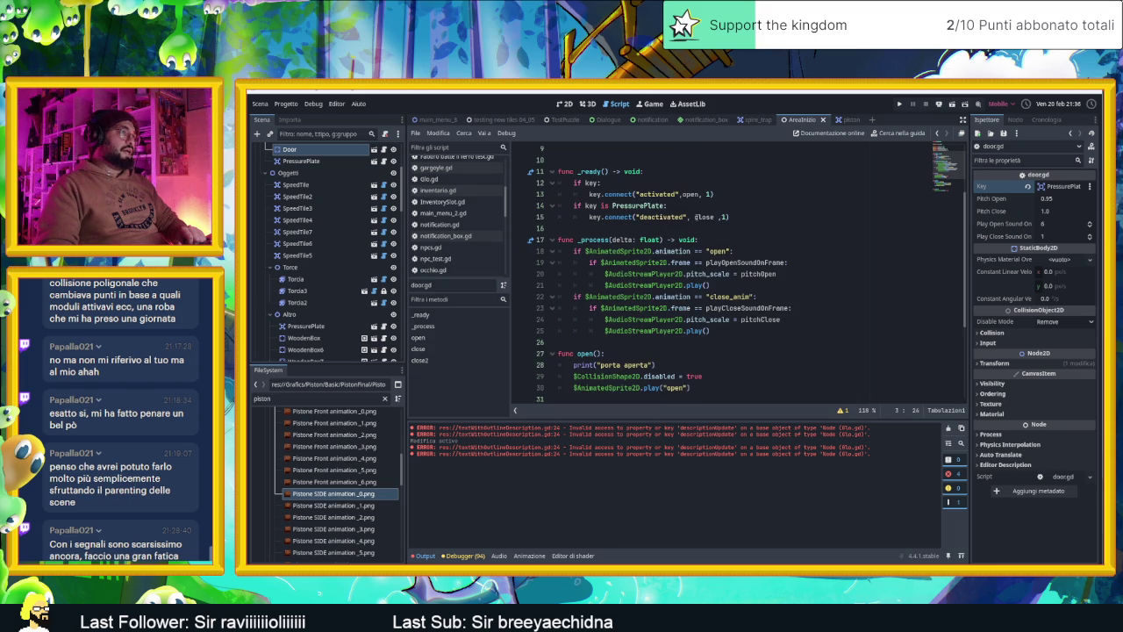
pyautogui.moveTo(707, 220)
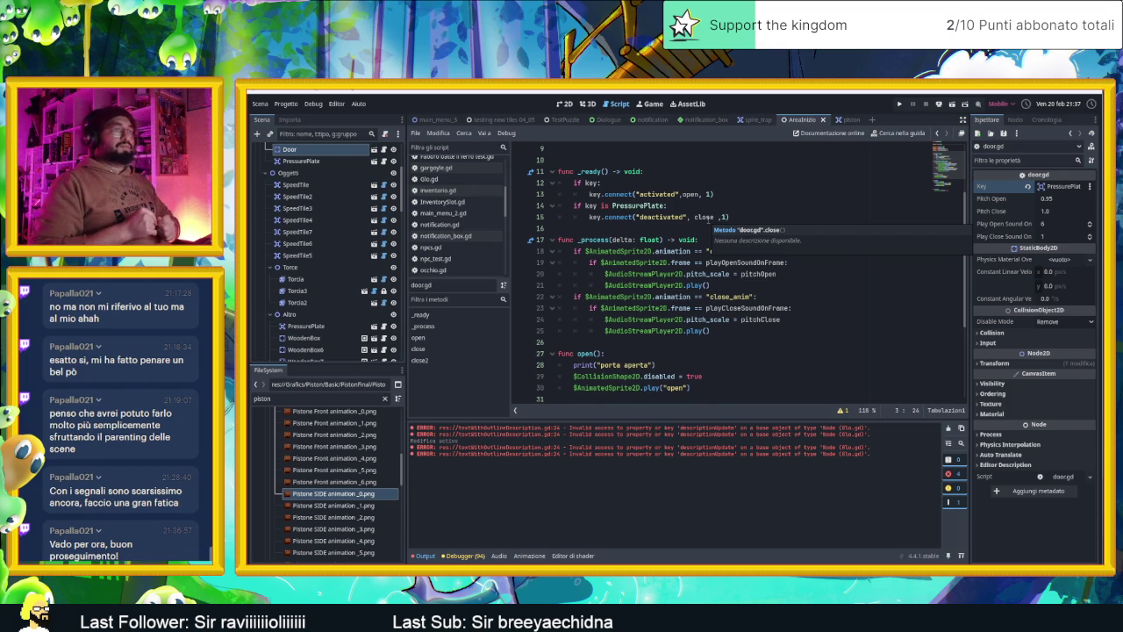
# Remove the red error lines from the Output panel.
pyautogui.click(947, 430)
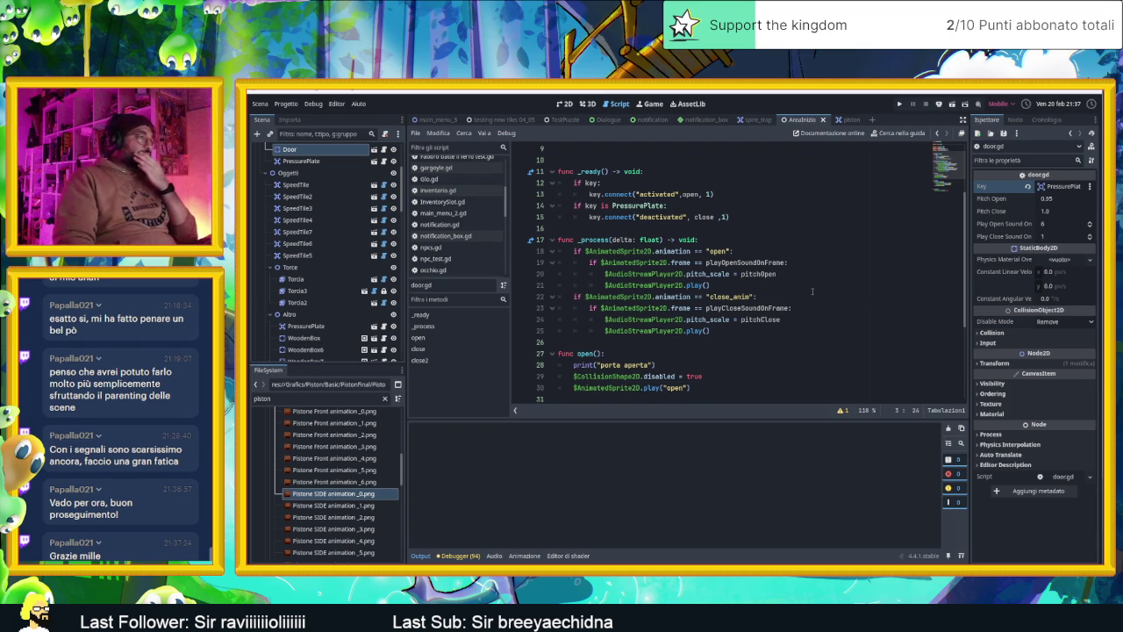
# Close the spire_trap scene and open pressure_plate.gd from the pressure plate in AreaInizio.
pyautogui.scroll(-3, 814, 296)
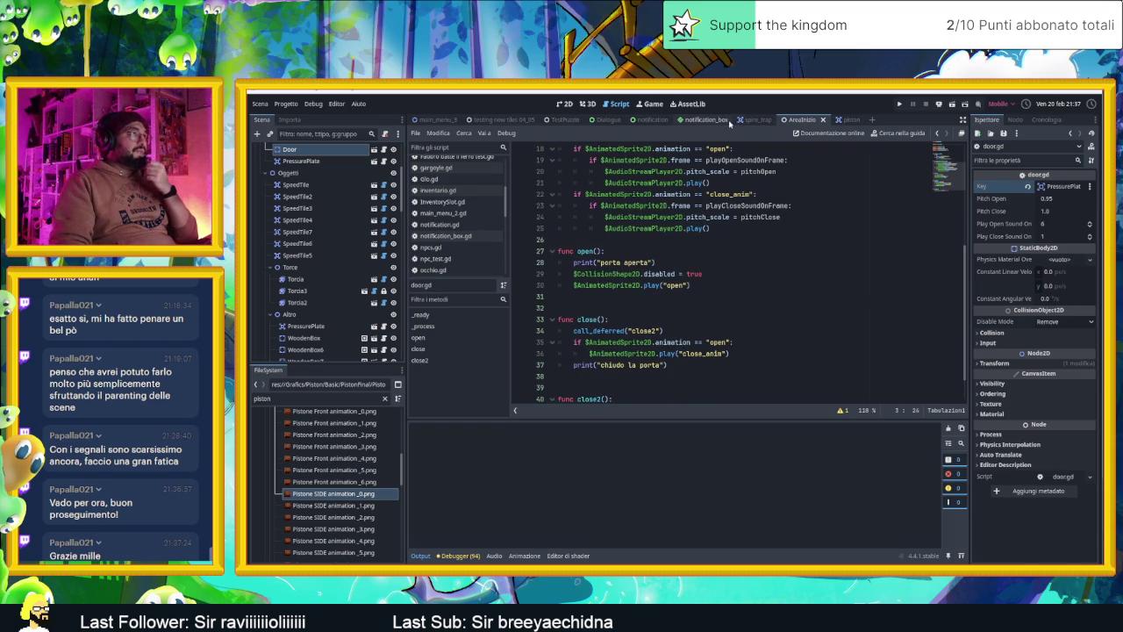
pyautogui.click(756, 120)
pyautogui.click(778, 120)
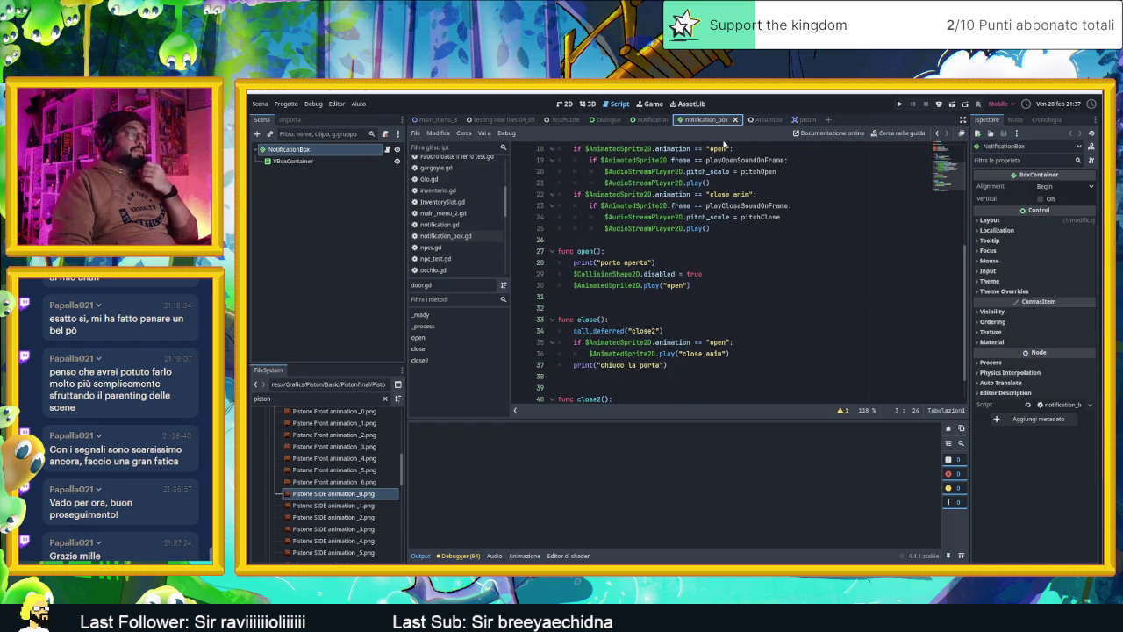
pyautogui.click(763, 121)
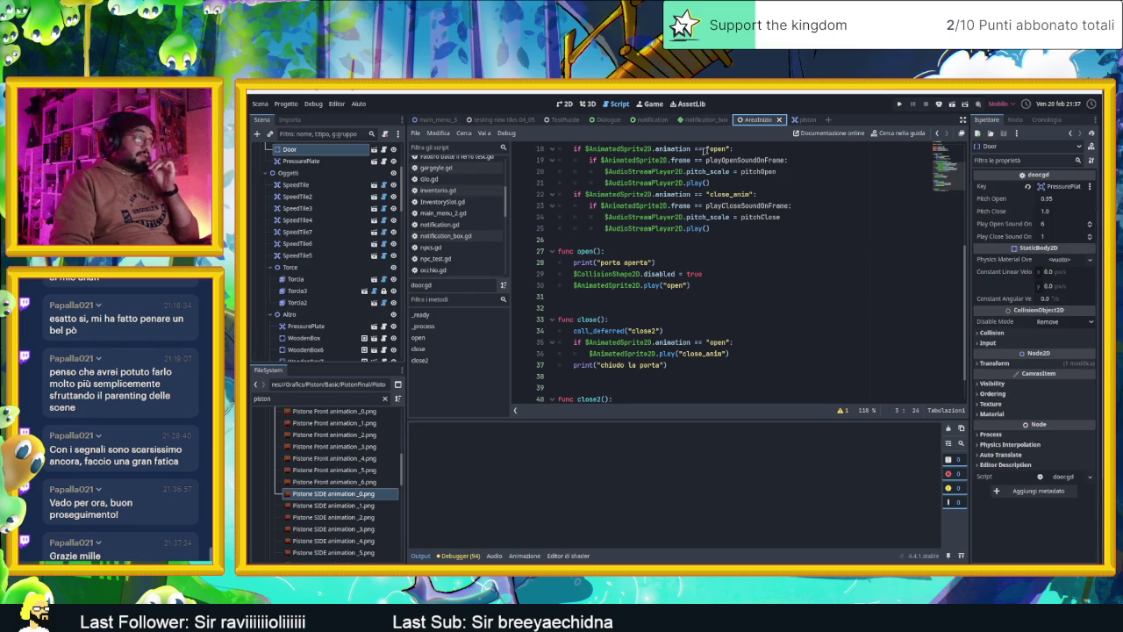
pyautogui.click(566, 104)
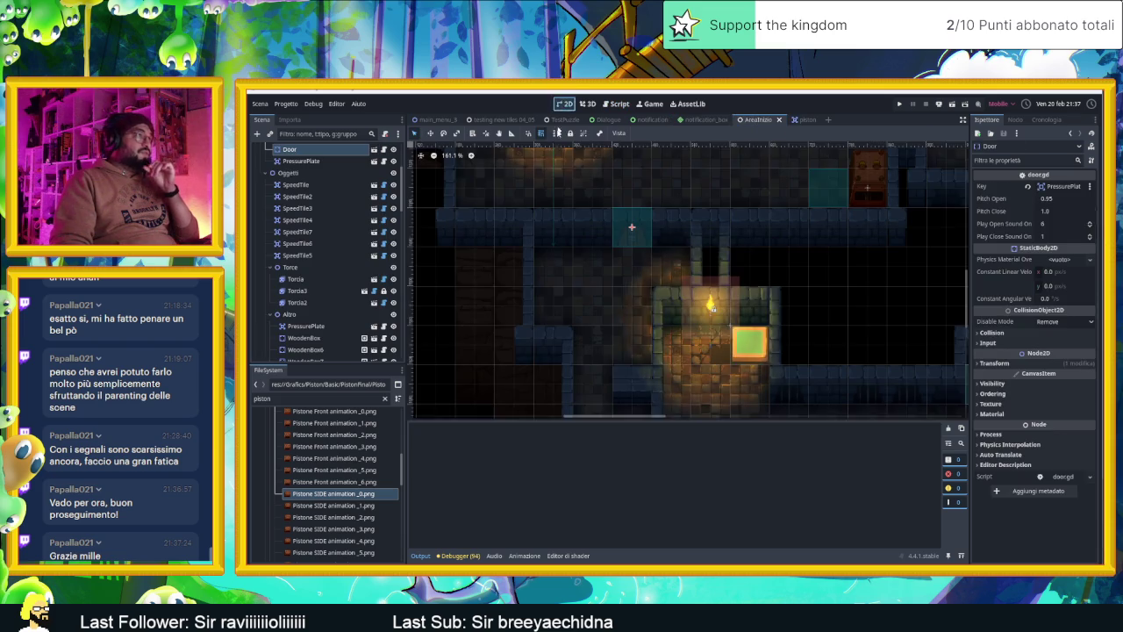
pyautogui.click(752, 344)
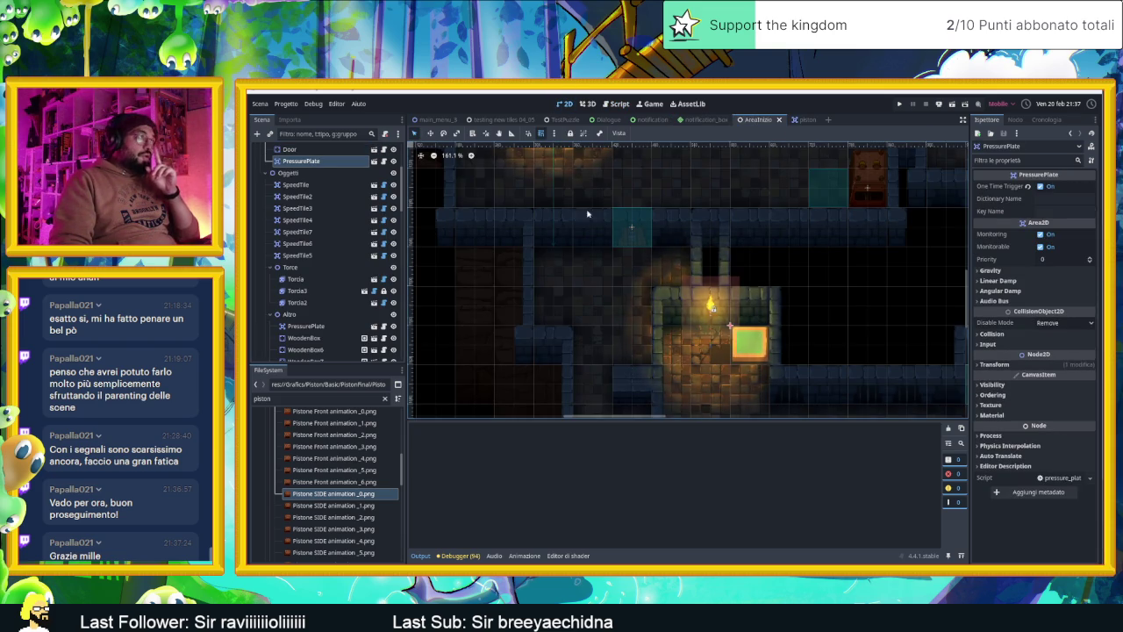
pyautogui.click(386, 161)
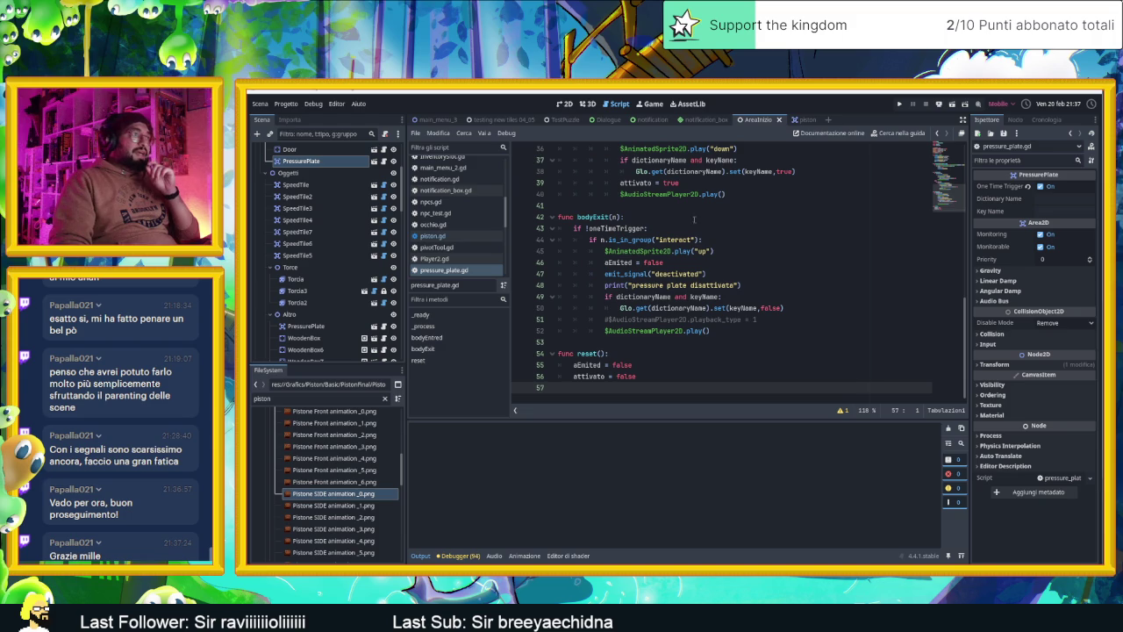
# Review pressure_plate.gd's bodyEntred, bodyExit and reset code, including the deactivated emit line.
pyautogui.scroll(1, 755, 244)
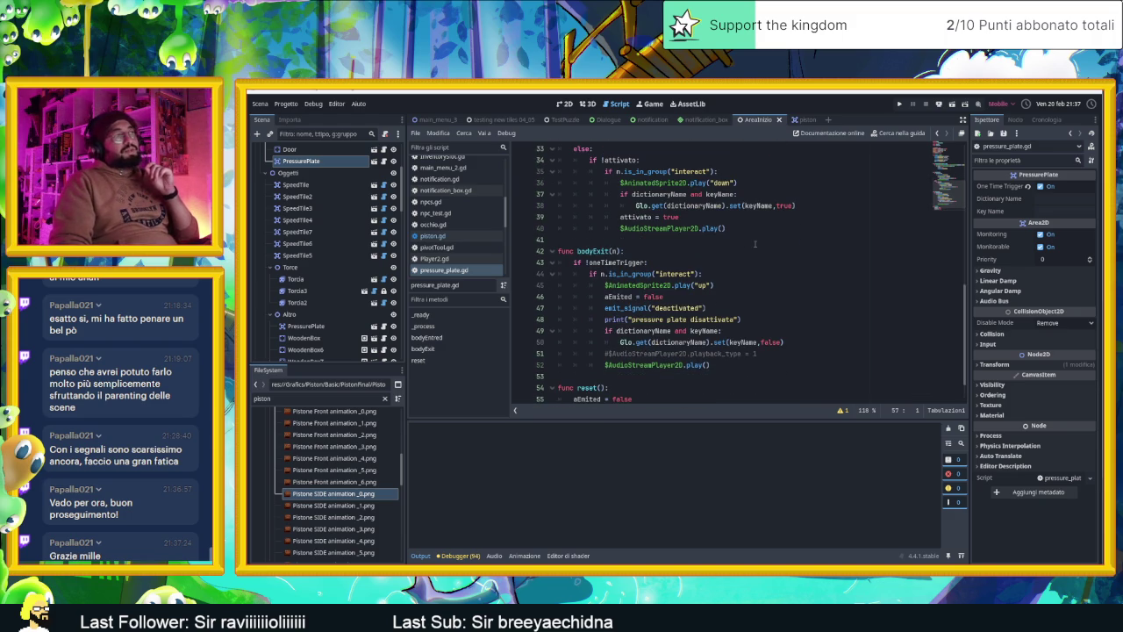
pyautogui.scroll(1, 755, 244)
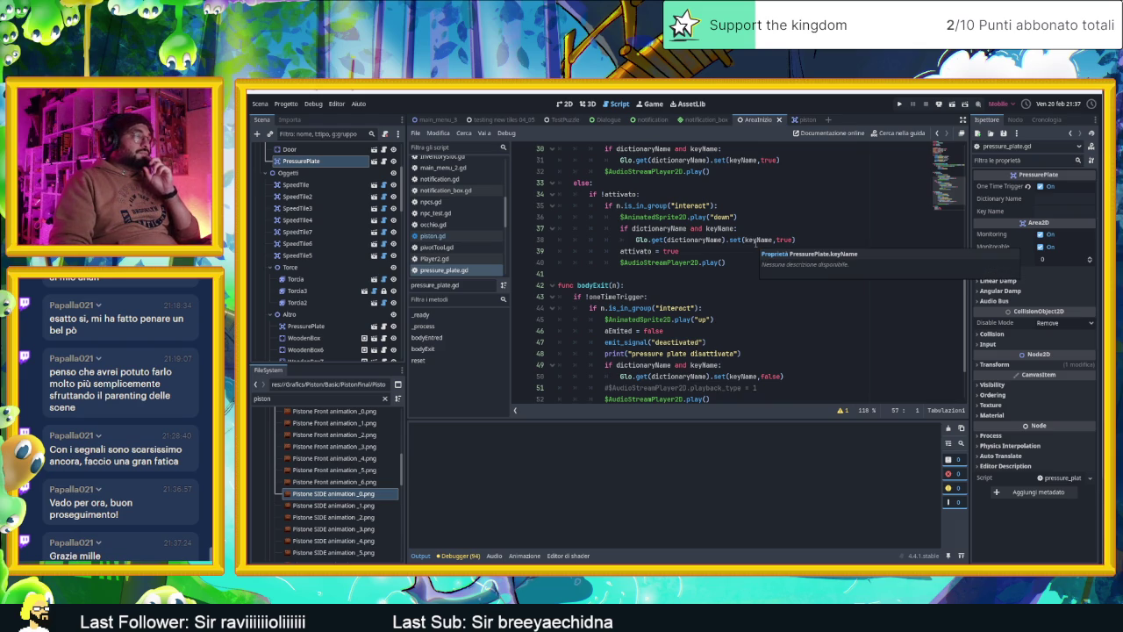
pyautogui.scroll(1, 755, 243)
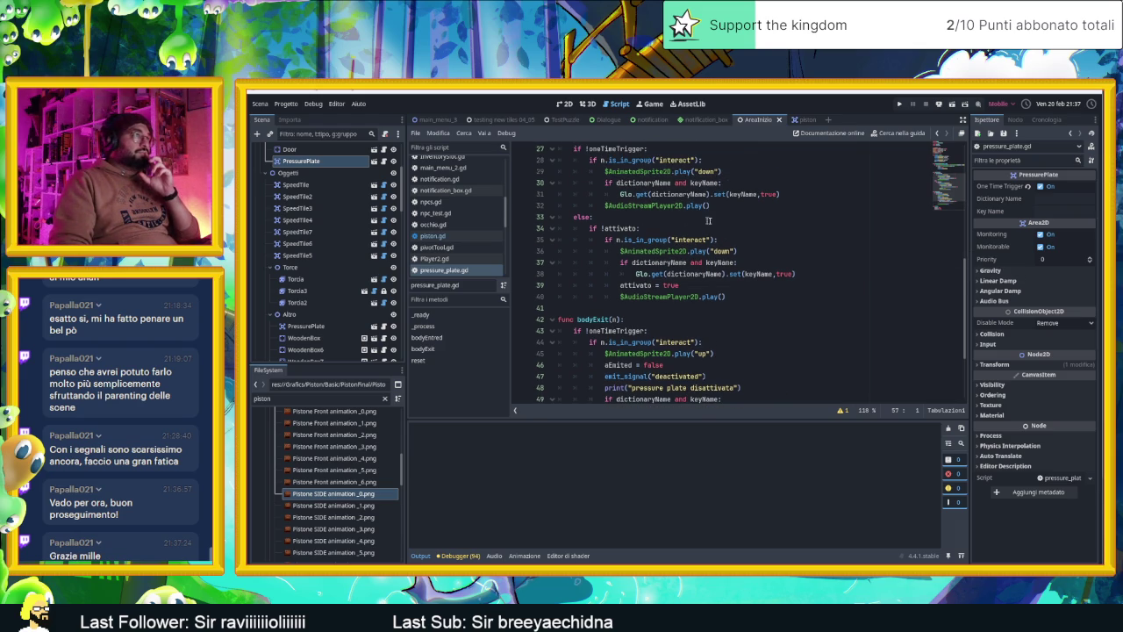
pyautogui.scroll(1, 735, 224)
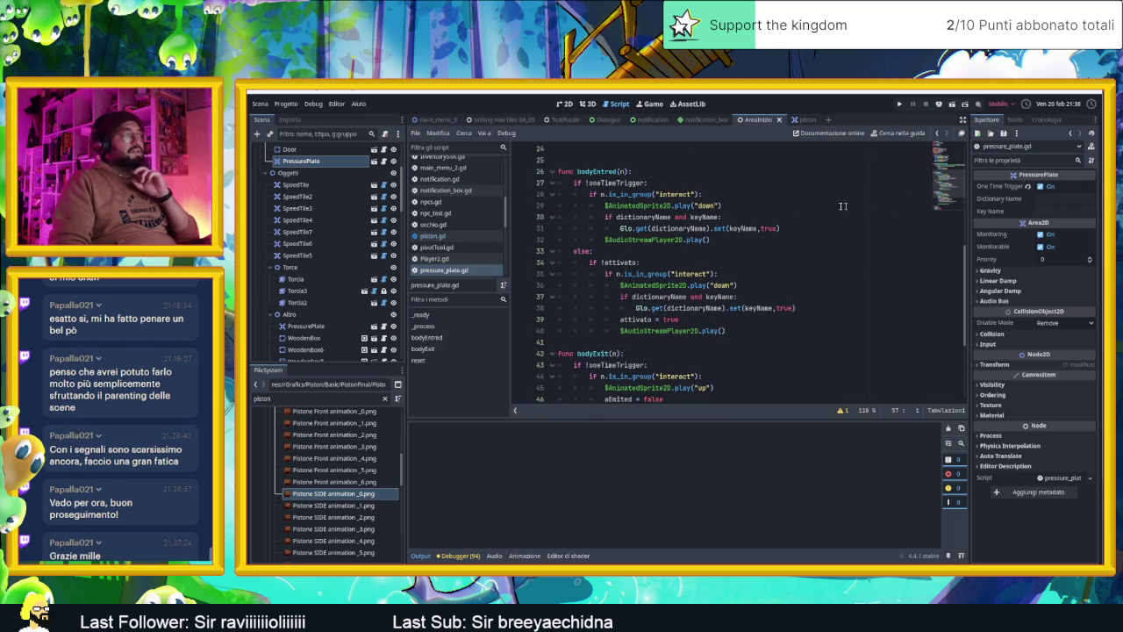
pyautogui.scroll(1, 775, 206)
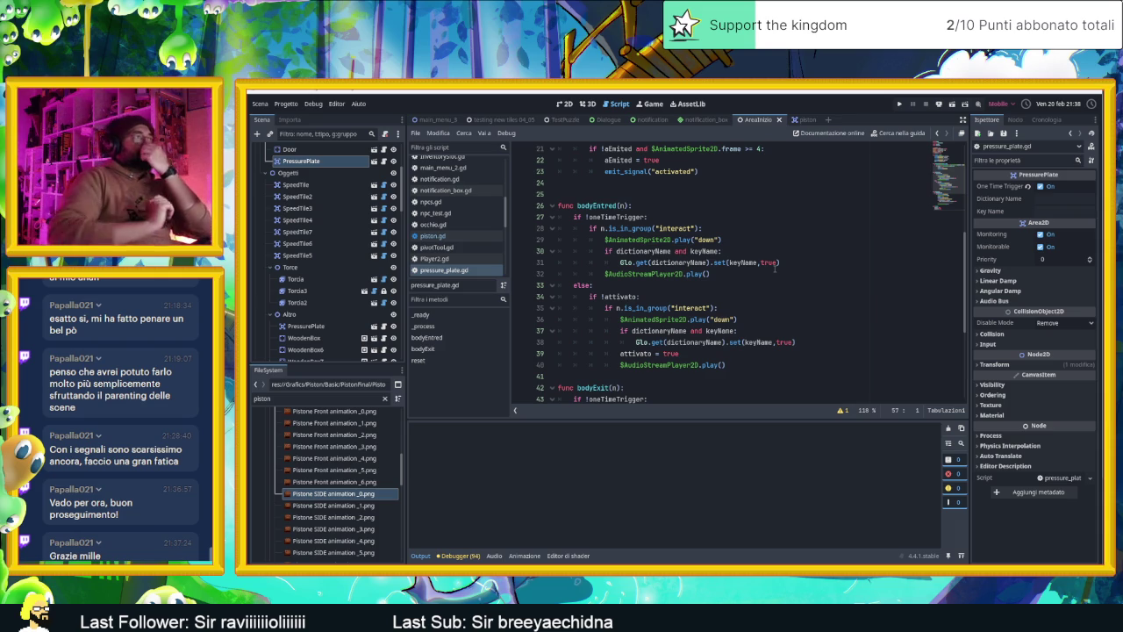
pyautogui.scroll(-3, 775, 270)
pyautogui.scroll(-2, 775, 273)
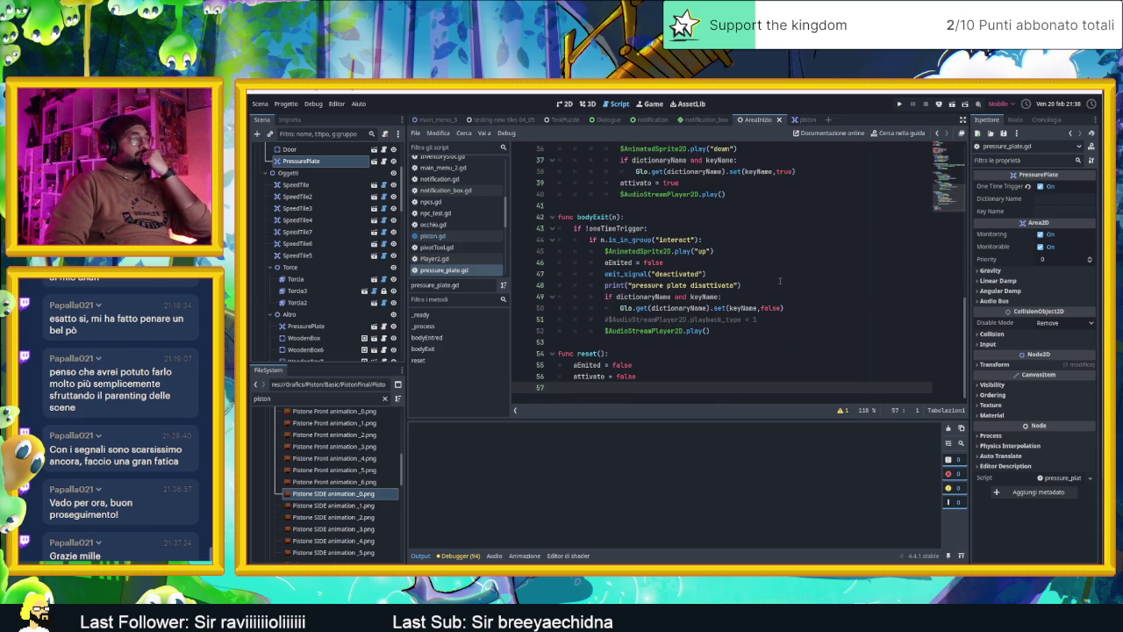
pyautogui.scroll(2, 768, 266)
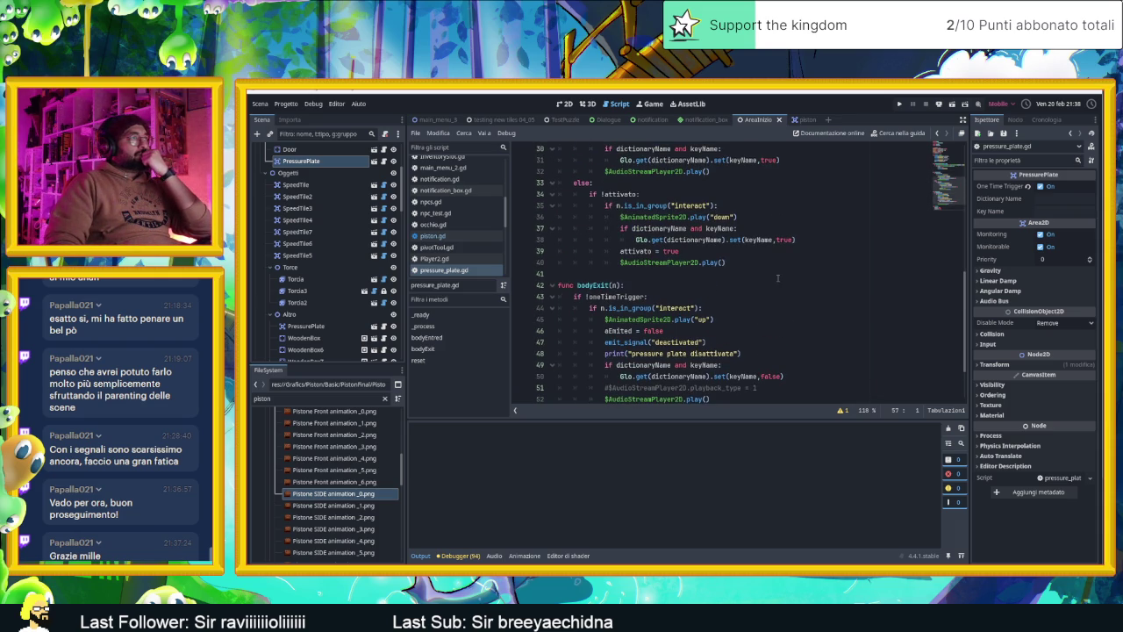
pyautogui.click(730, 342)
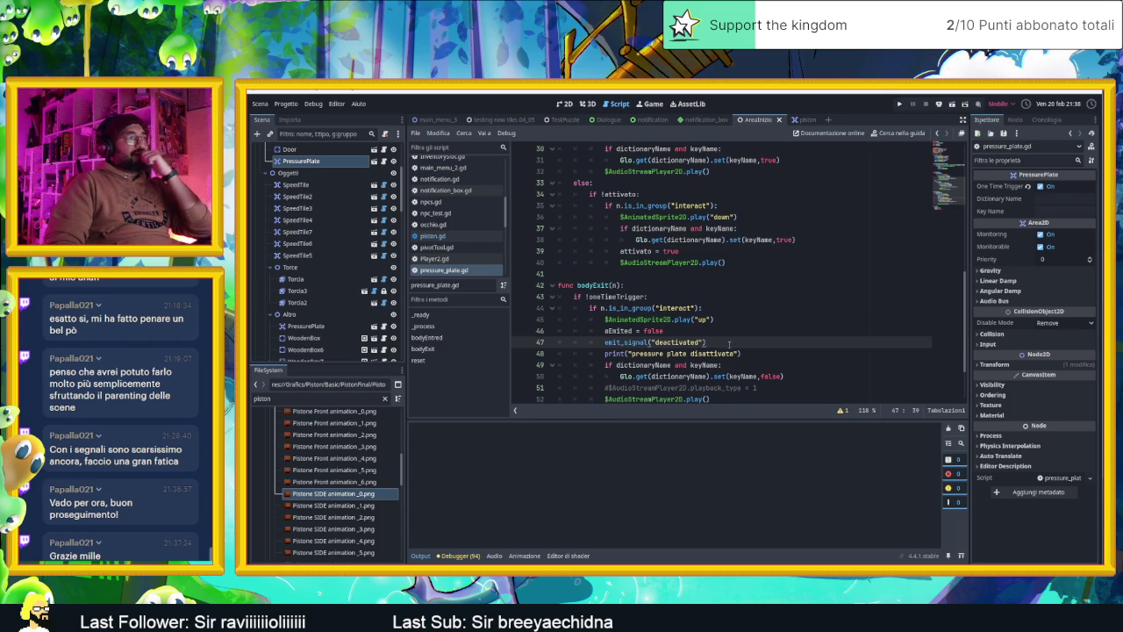
pyautogui.scroll(3, 749, 323)
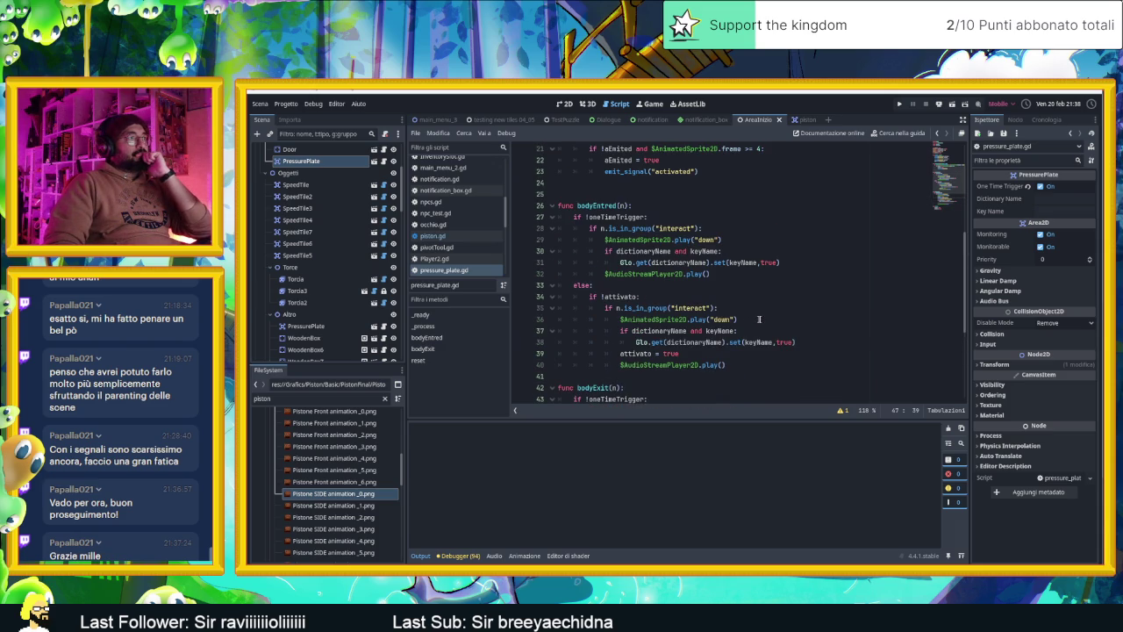
pyautogui.scroll(1, 769, 320)
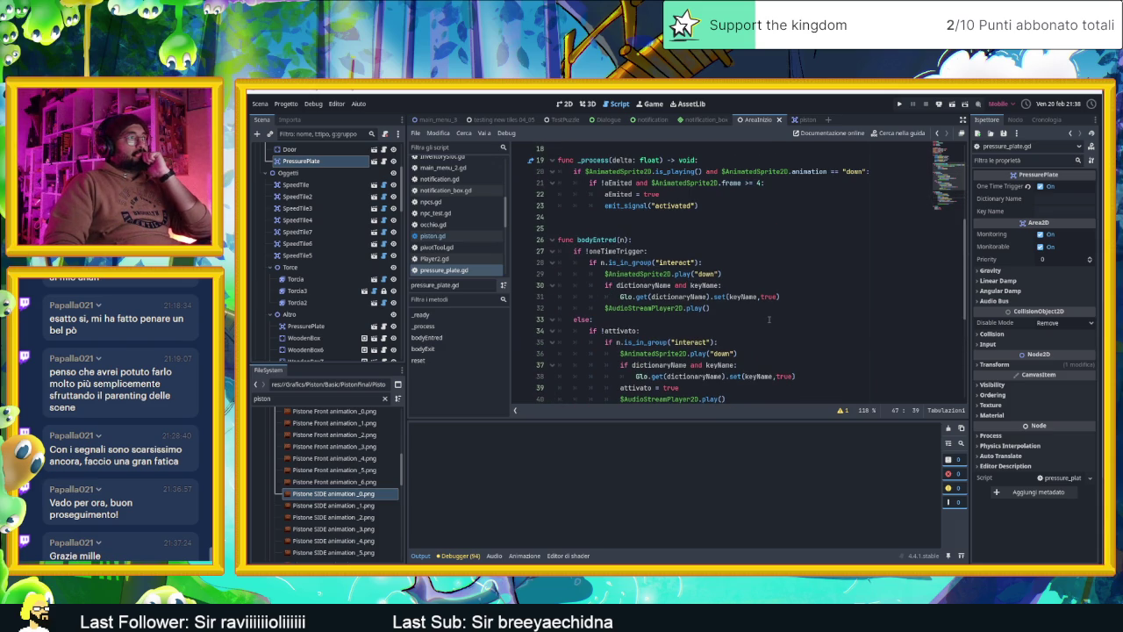
pyautogui.scroll(2, 719, 262)
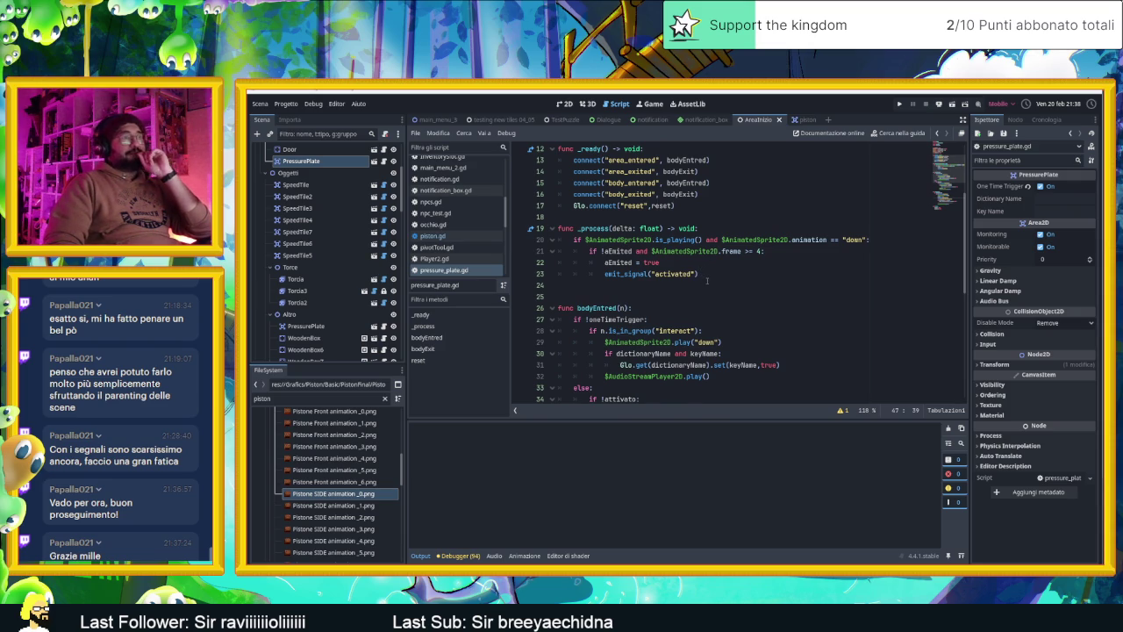
pyautogui.scroll(-1, 707, 281)
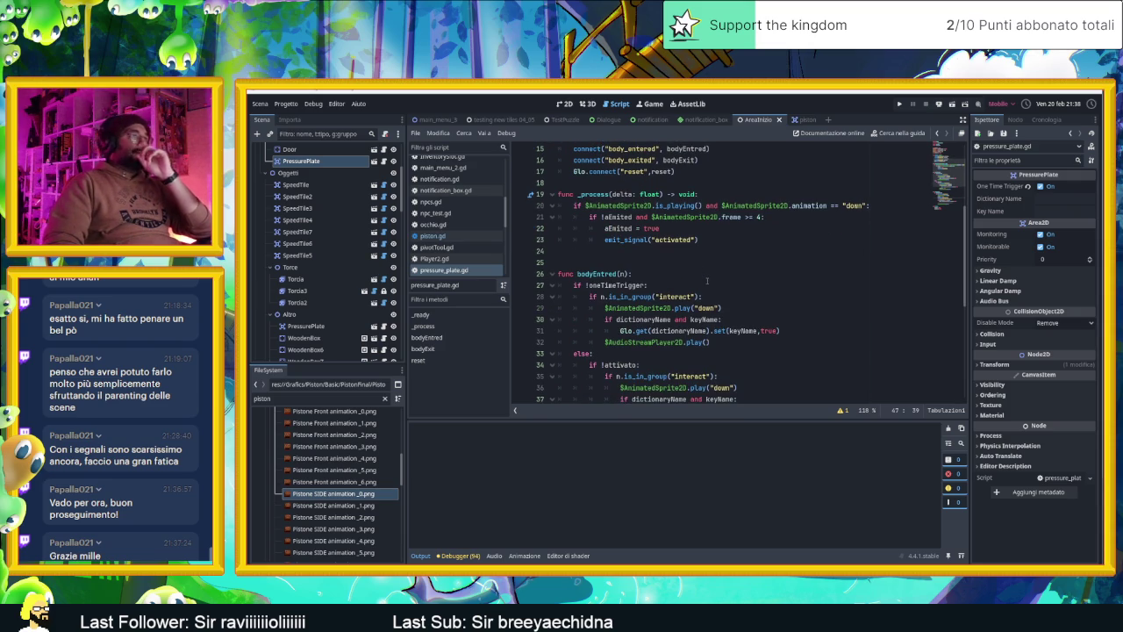
# Open piston.gd from the Piston node in the piston scene's 2D view.
pyautogui.click(797, 120)
pyautogui.click(564, 104)
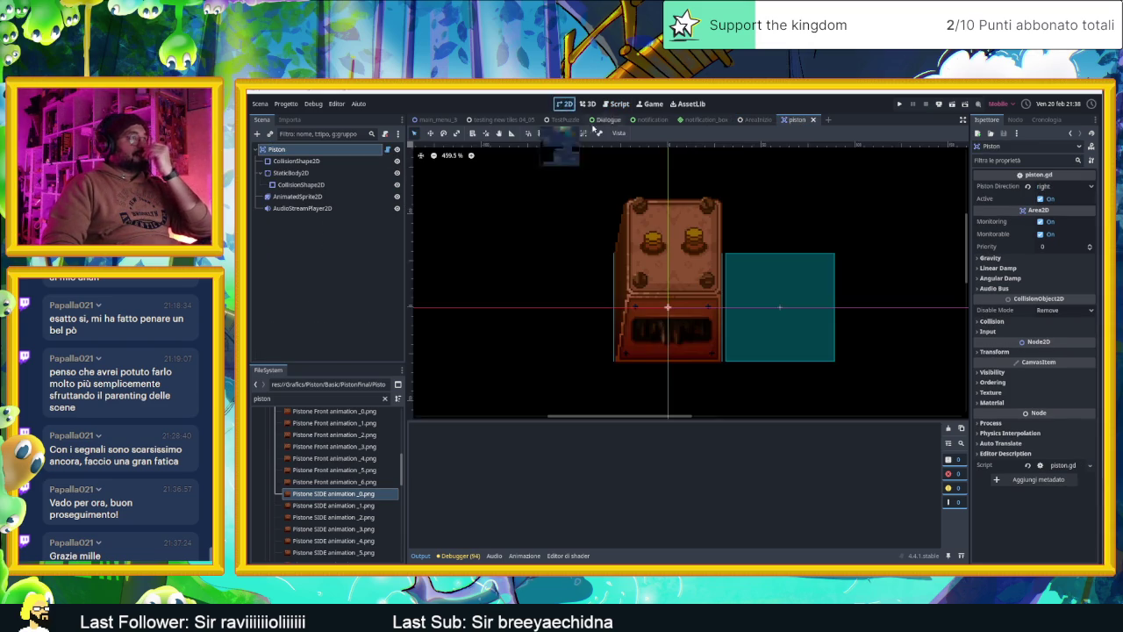
pyautogui.click(392, 150)
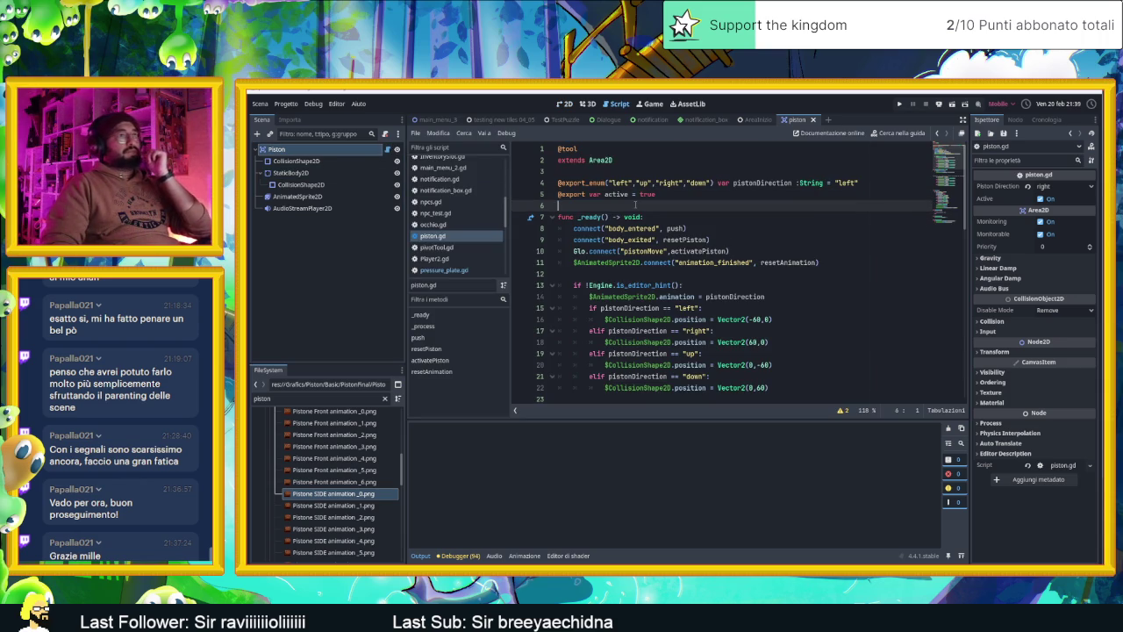
pyautogui.write('@e')
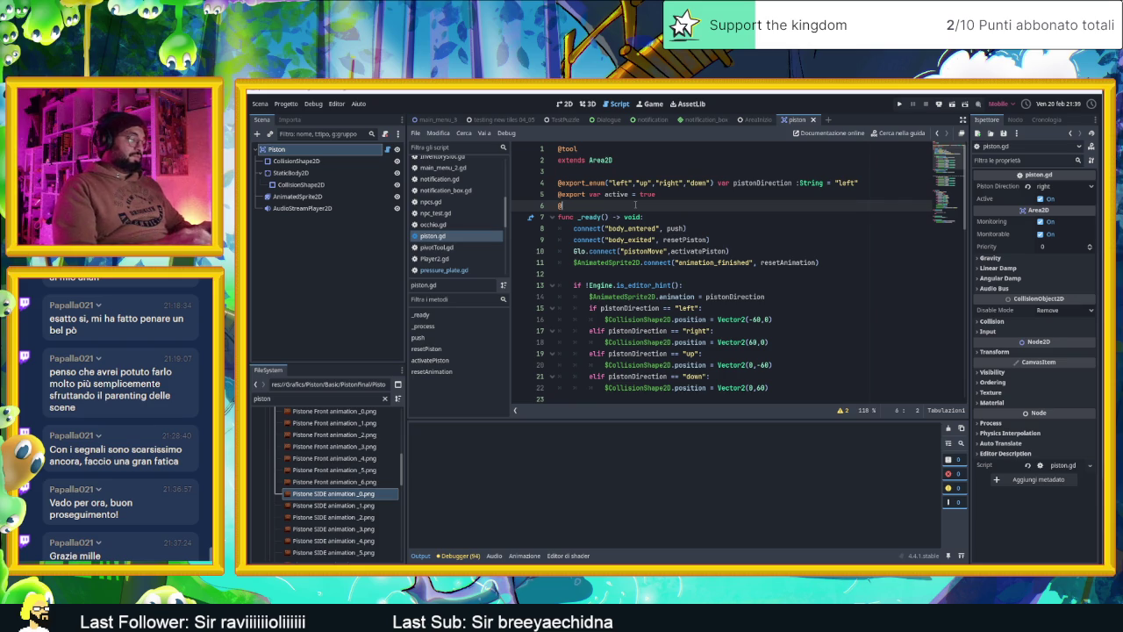
pyautogui.write('xport var key : Node')
pyautogui.press('Return')
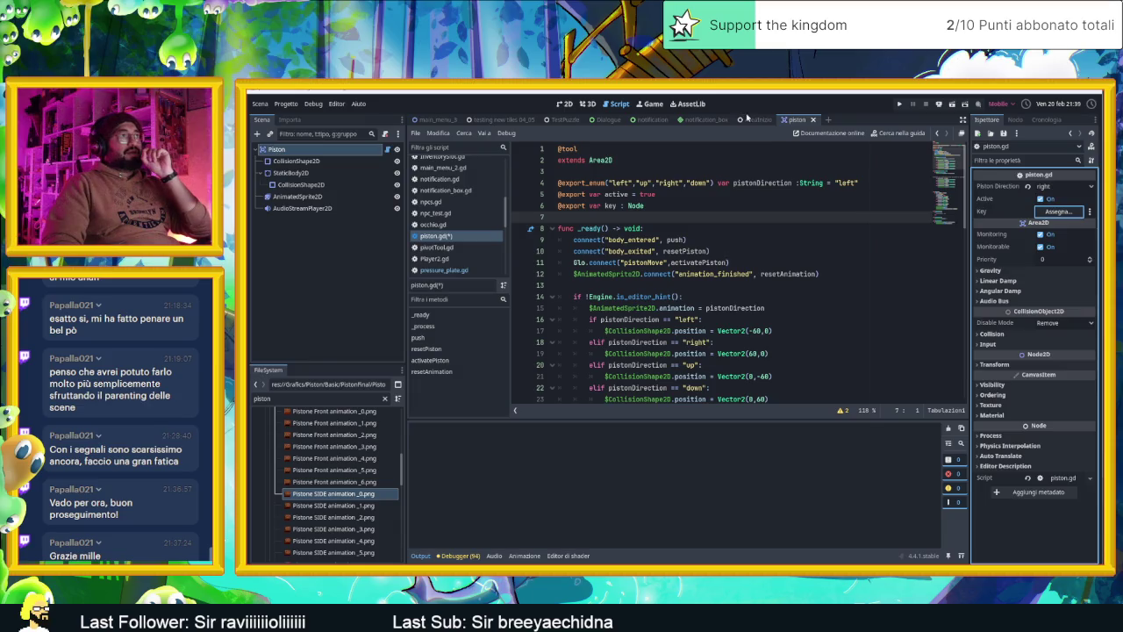
pyautogui.click(748, 120)
pyautogui.click(566, 104)
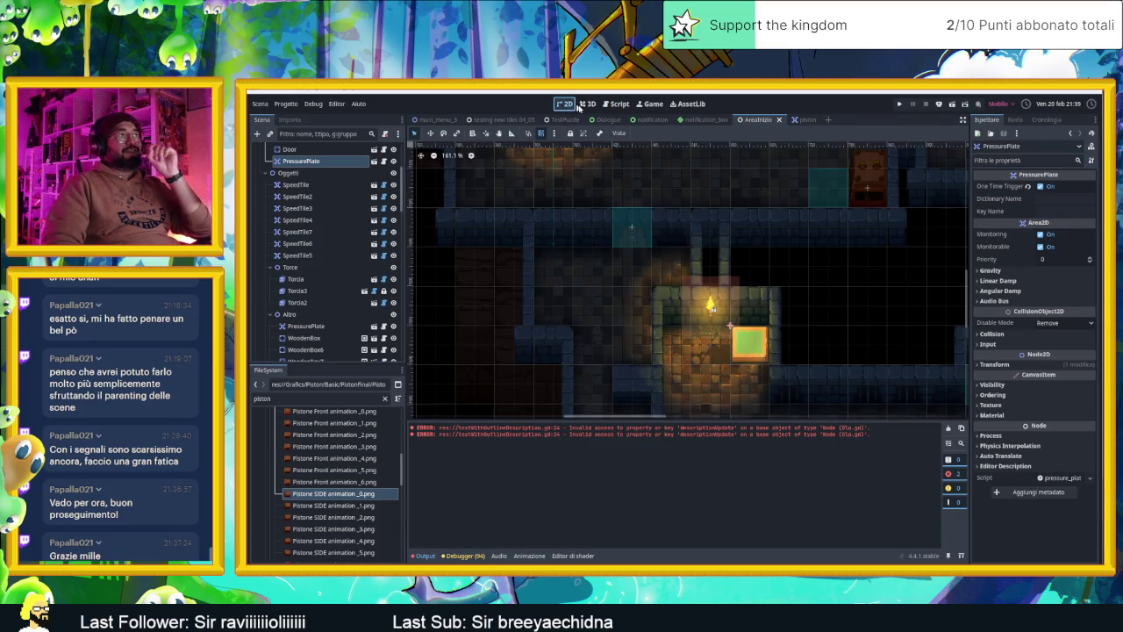
pyautogui.scroll(-3, 843, 242)
pyautogui.click(857, 210)
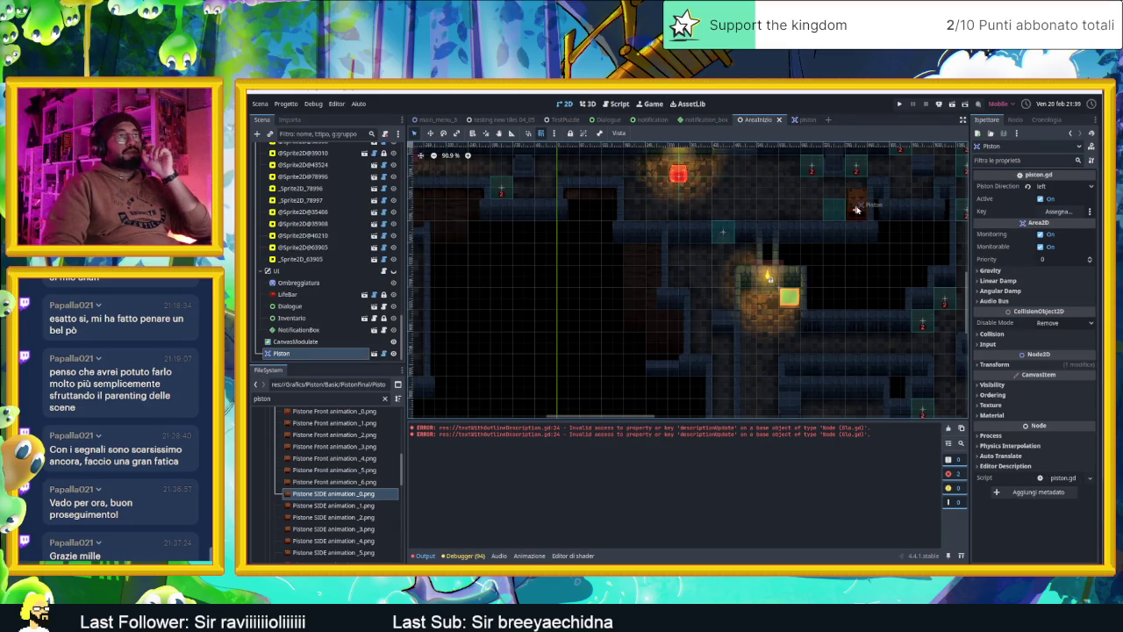
pyautogui.scroll(1, 849, 226)
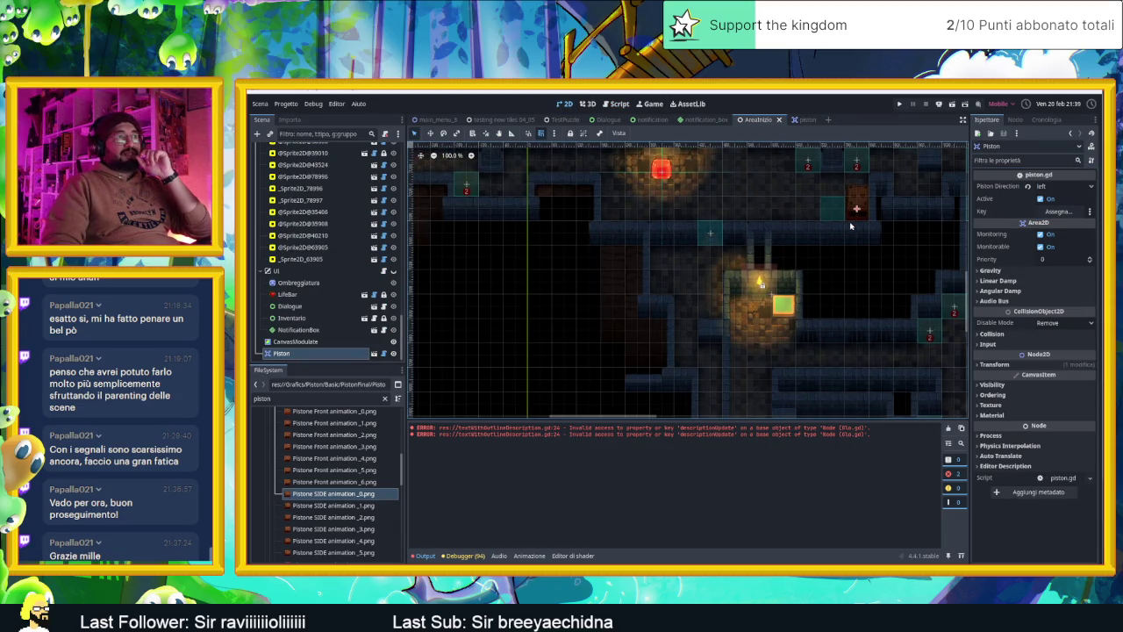
pyautogui.scroll(1, 850, 226)
pyautogui.click(1056, 212)
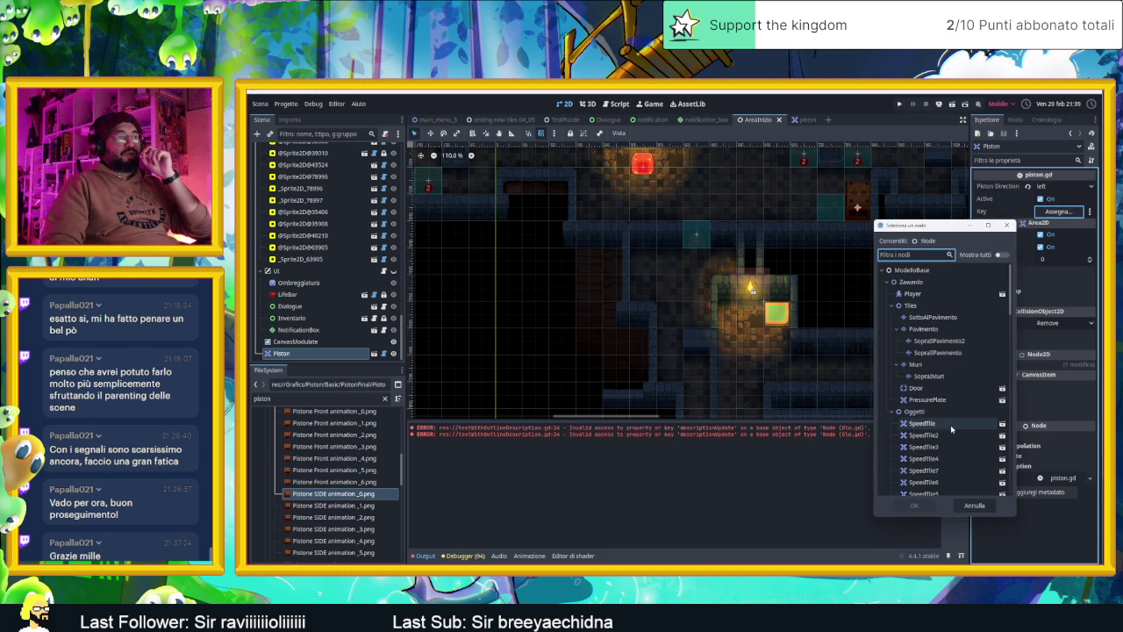
pyautogui.scroll(-2, 947, 421)
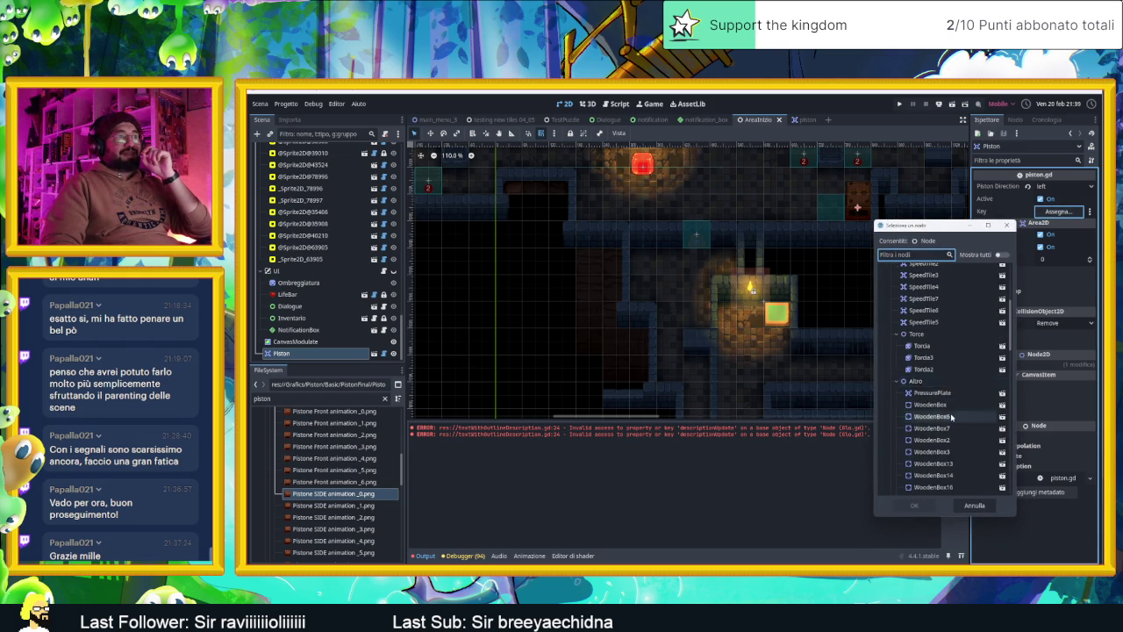
pyautogui.click(975, 504)
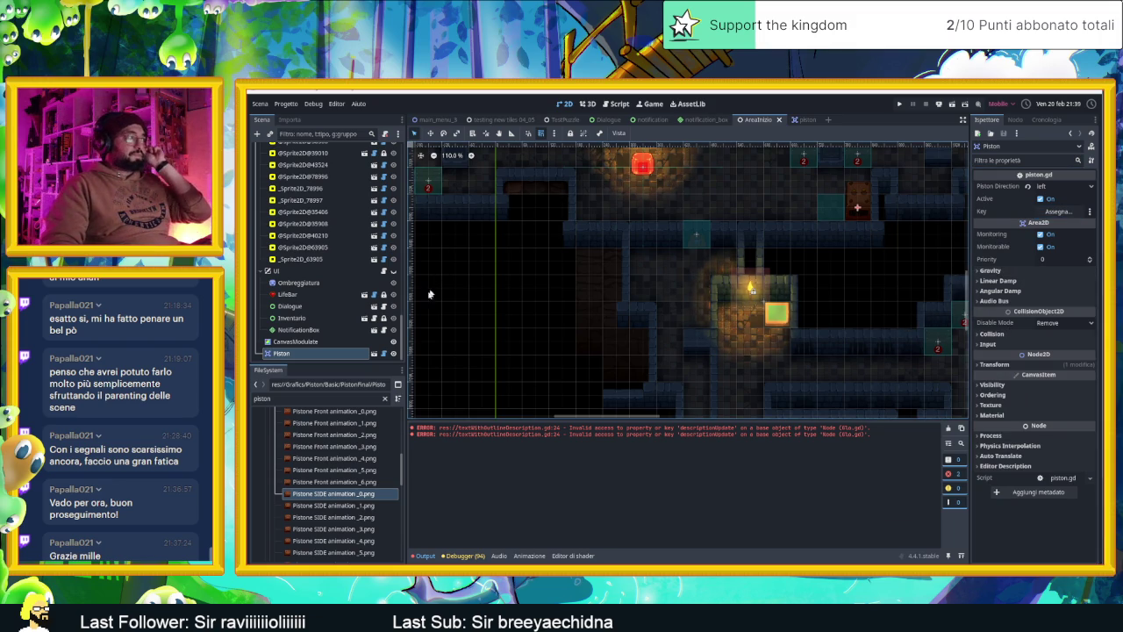
pyautogui.click(383, 354)
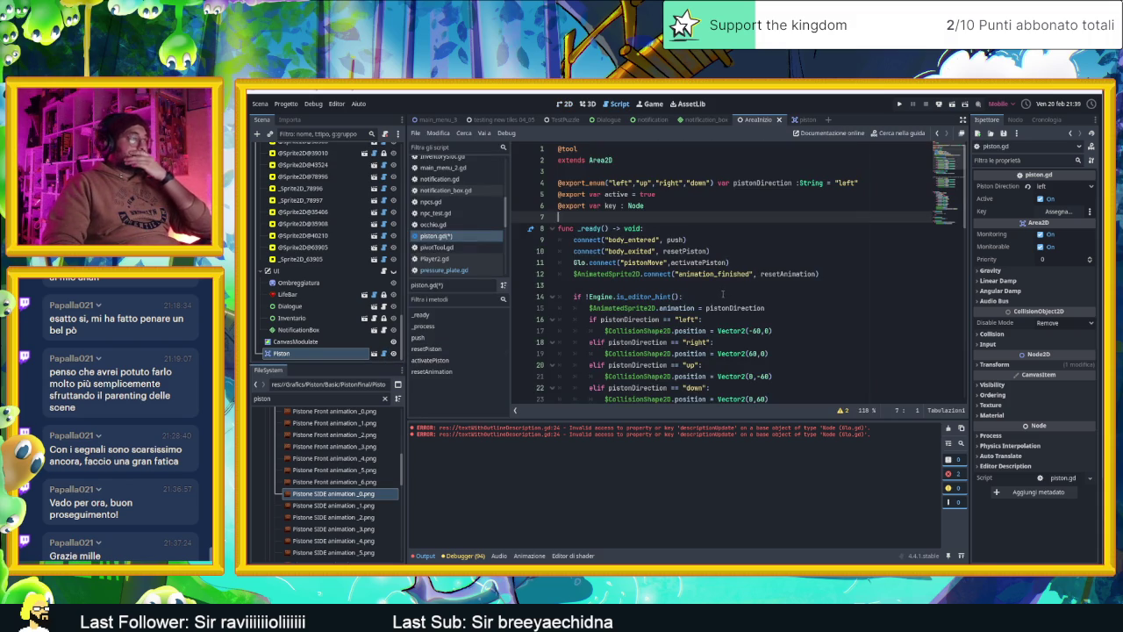
# Read through piston.gd from the piston scene.
pyautogui.scroll(-1, 745, 257)
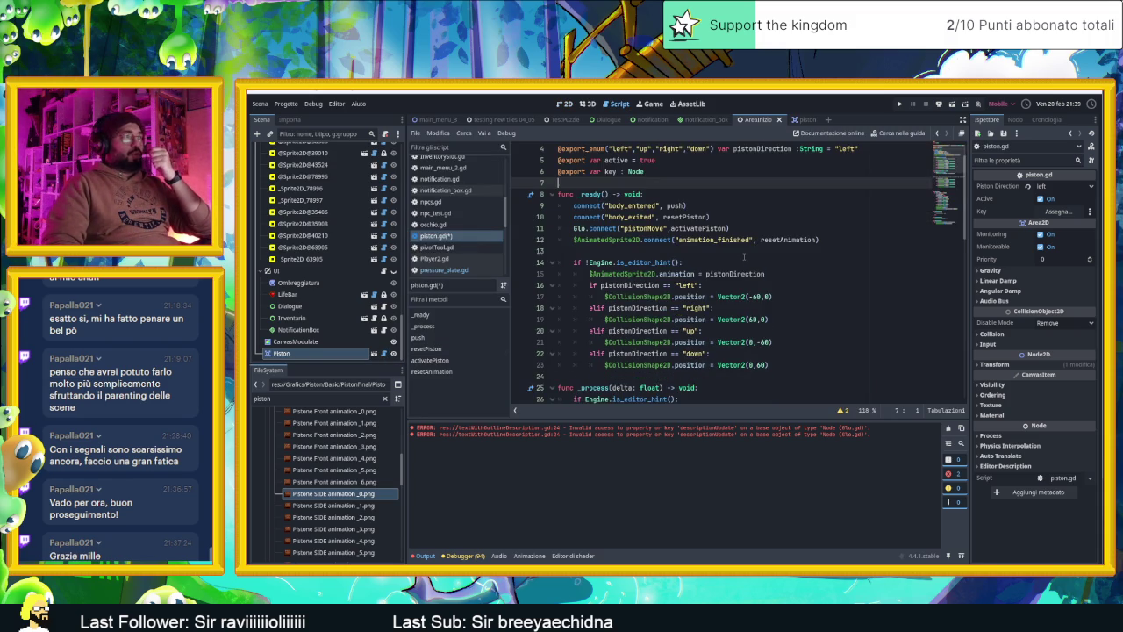
pyautogui.scroll(1, 744, 256)
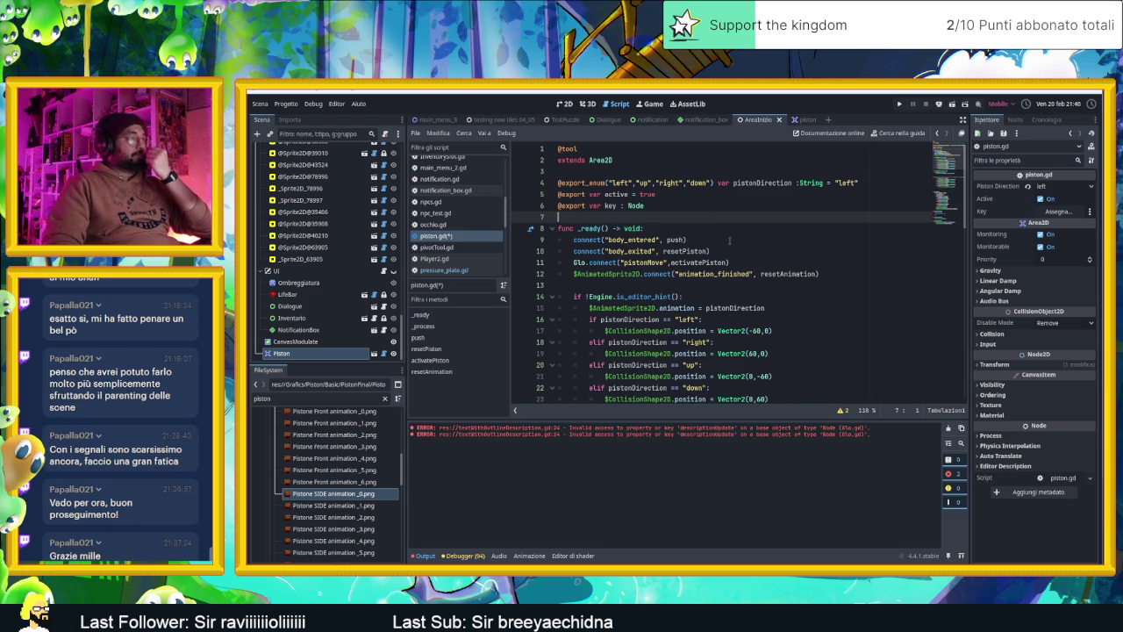
pyautogui.click(797, 120)
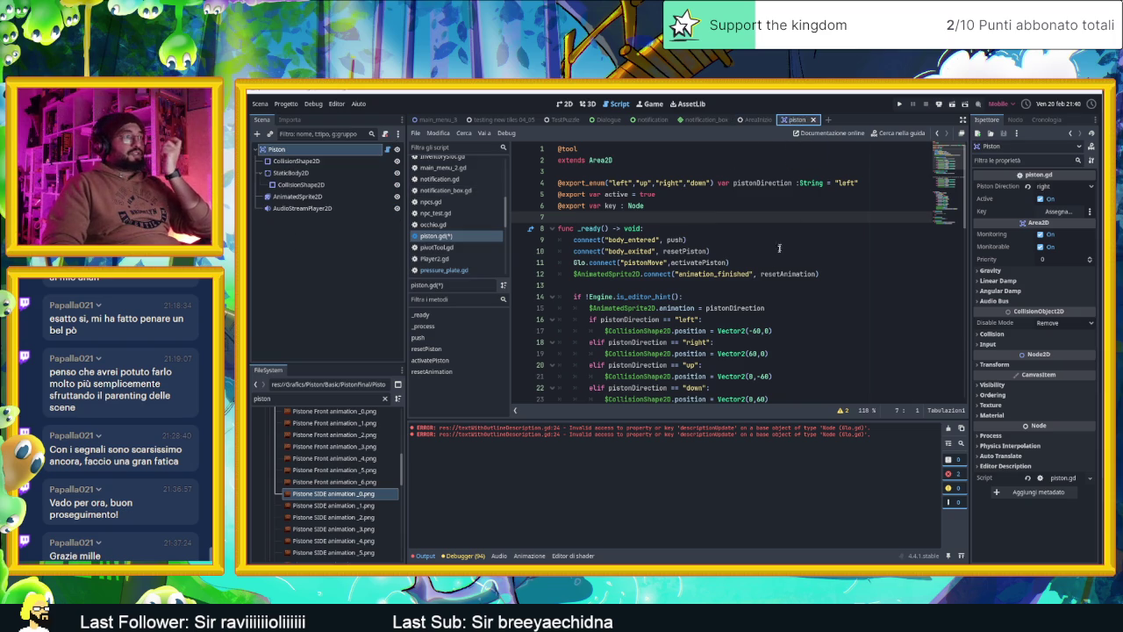
pyautogui.scroll(-8, 782, 239)
pyautogui.scroll(6, 775, 285)
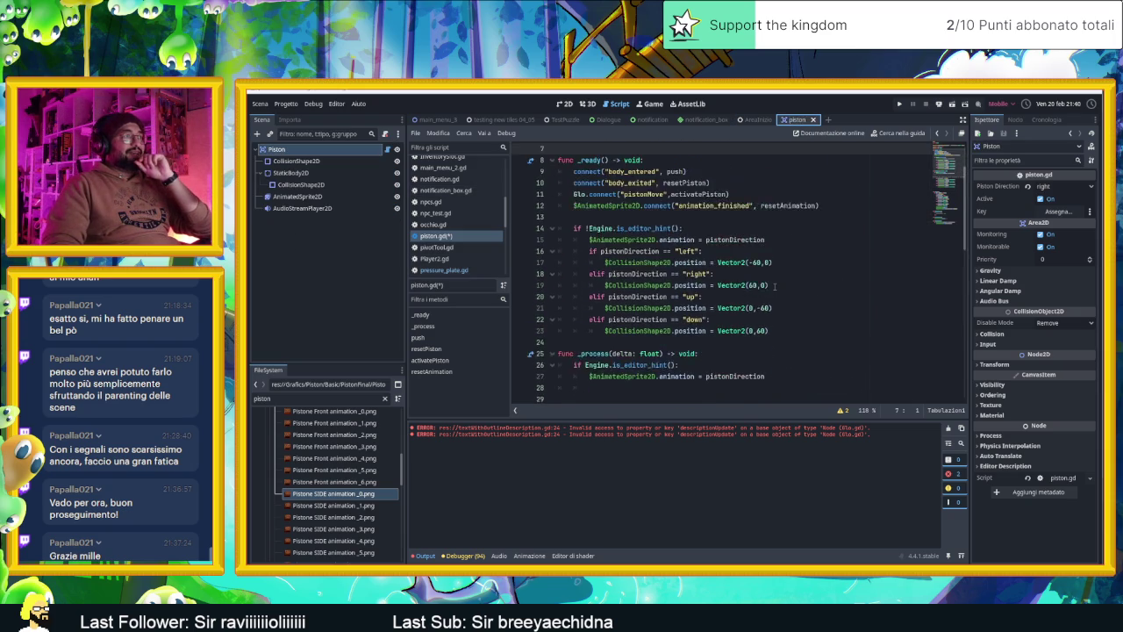
pyautogui.scroll(2, 775, 286)
pyautogui.scroll(-2, 748, 279)
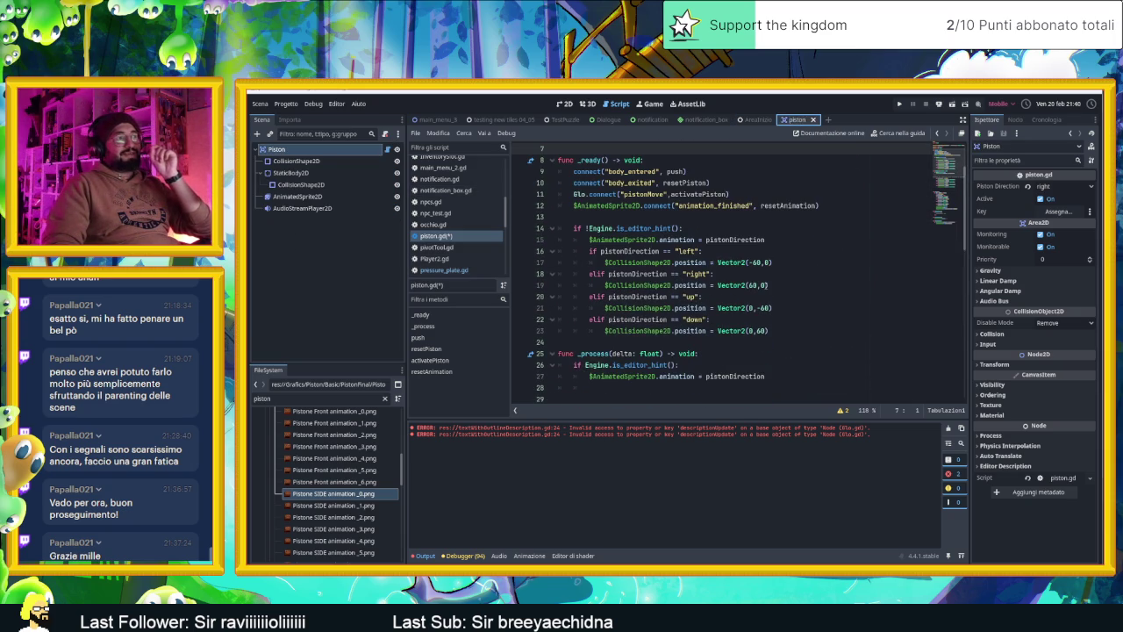
pyautogui.scroll(-9, 768, 293)
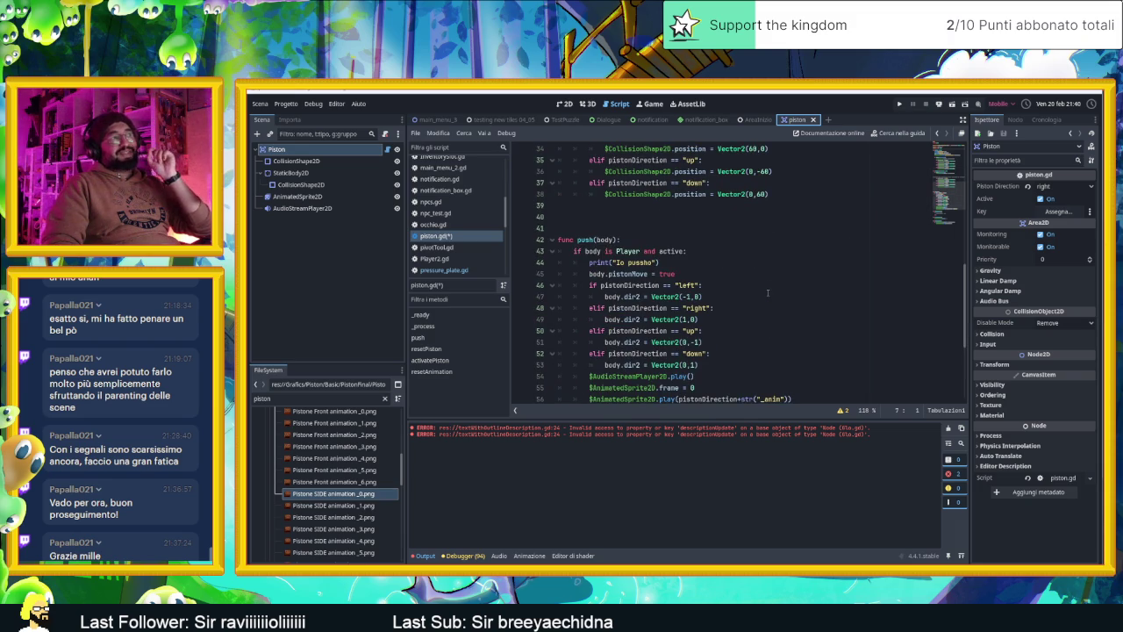
pyautogui.scroll(-2, 768, 292)
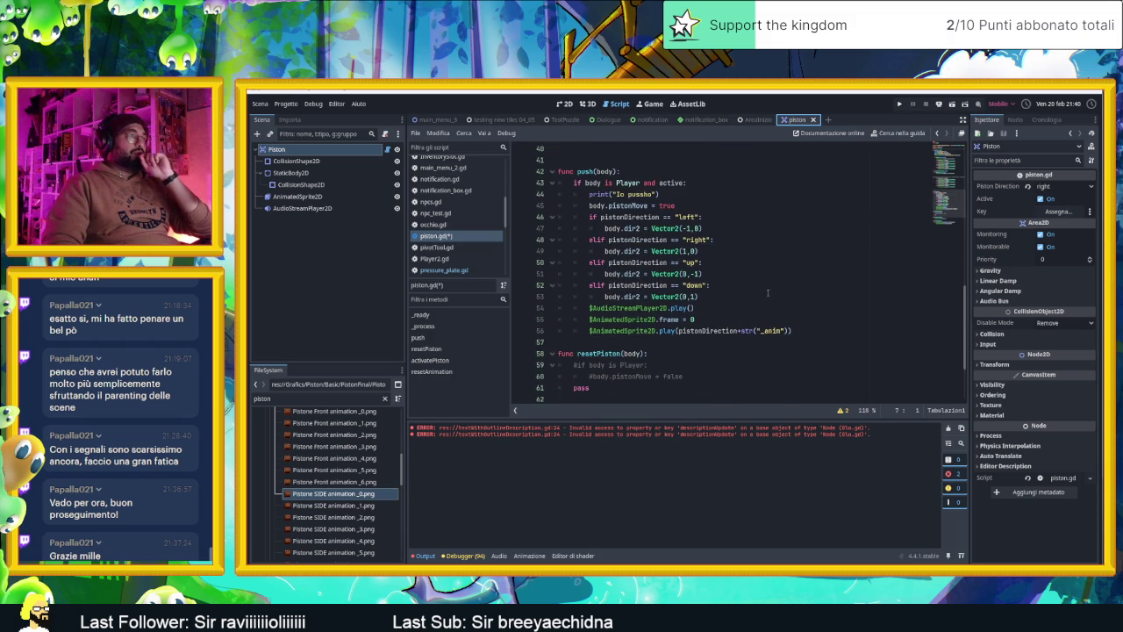
pyautogui.scroll(-3, 768, 292)
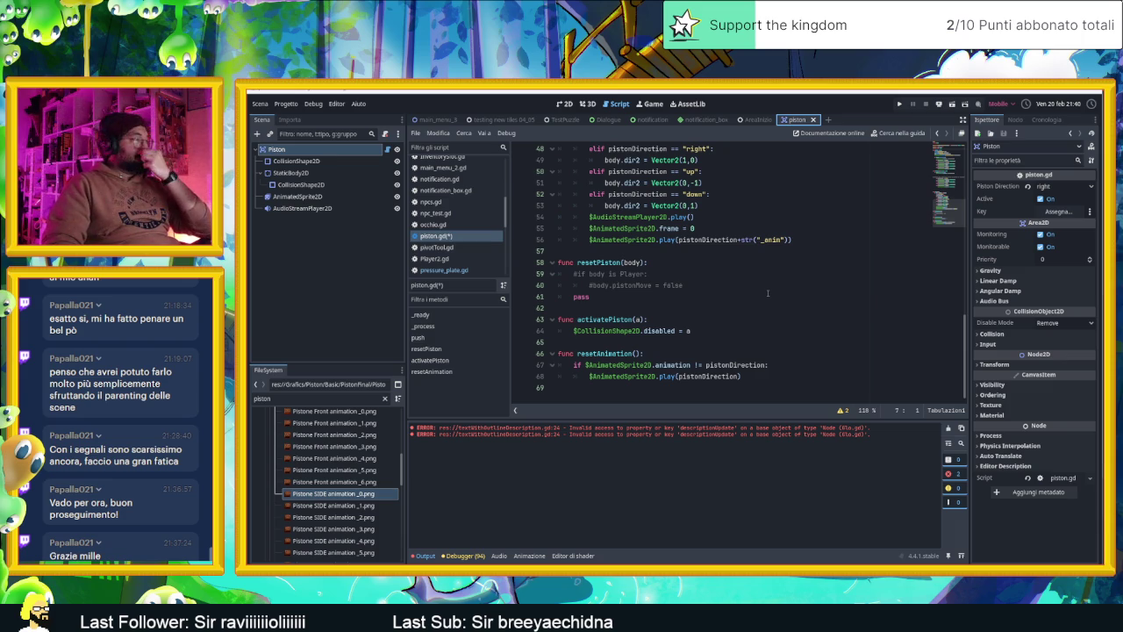
pyautogui.scroll(8, 768, 293)
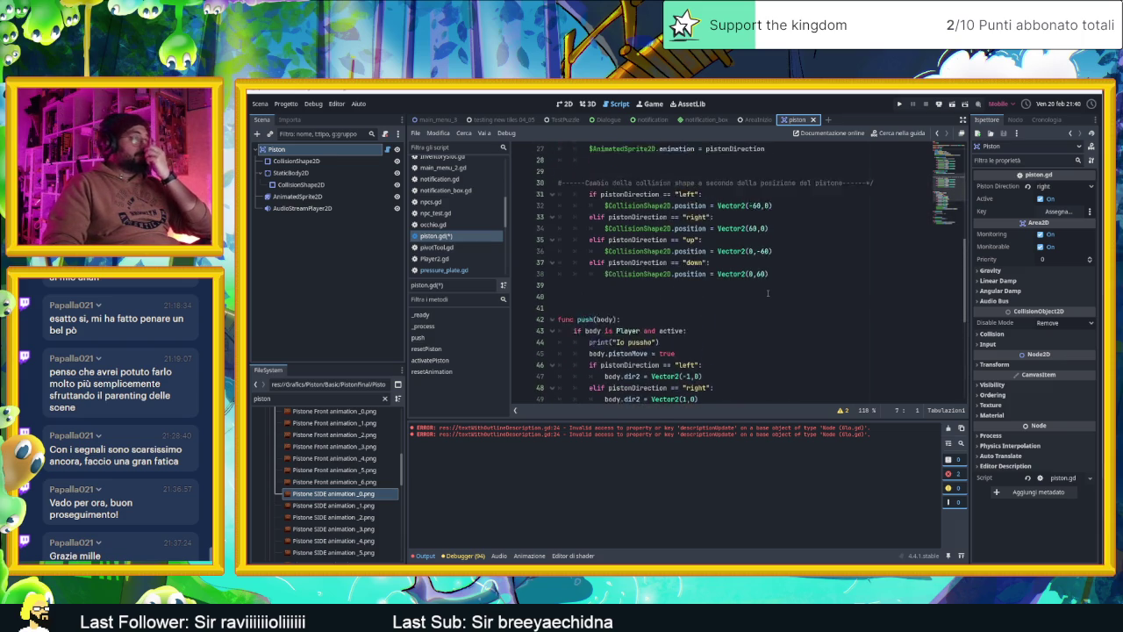
pyautogui.scroll(4, 768, 293)
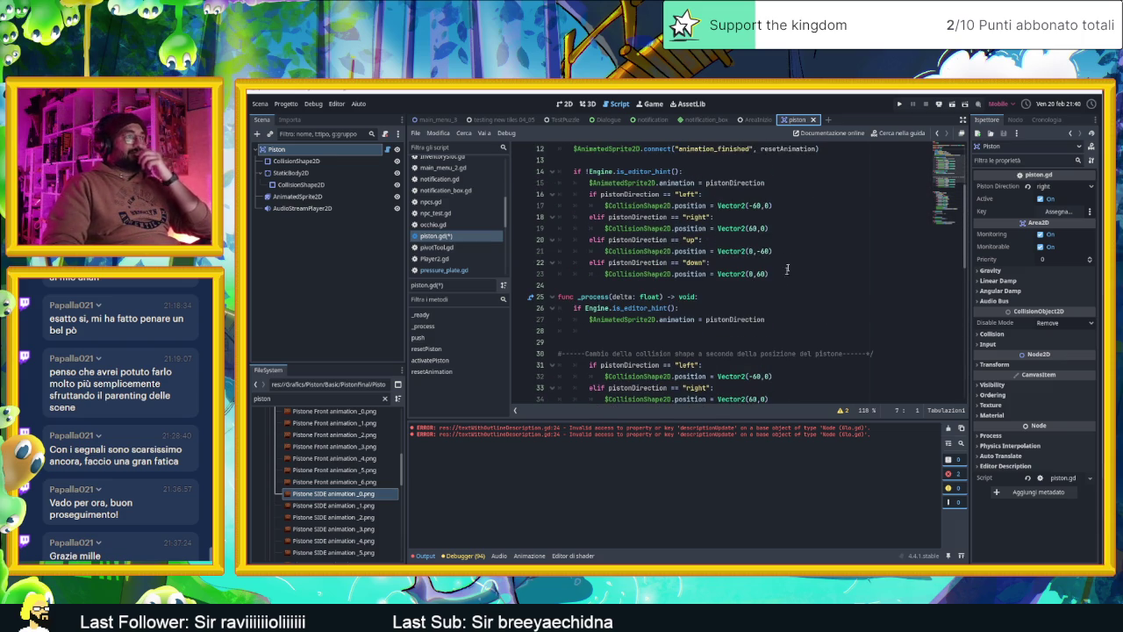
# Switch to AreaInizio and place the cursor after _ready's body_exited connection in piston.gd.
pyautogui.click(755, 120)
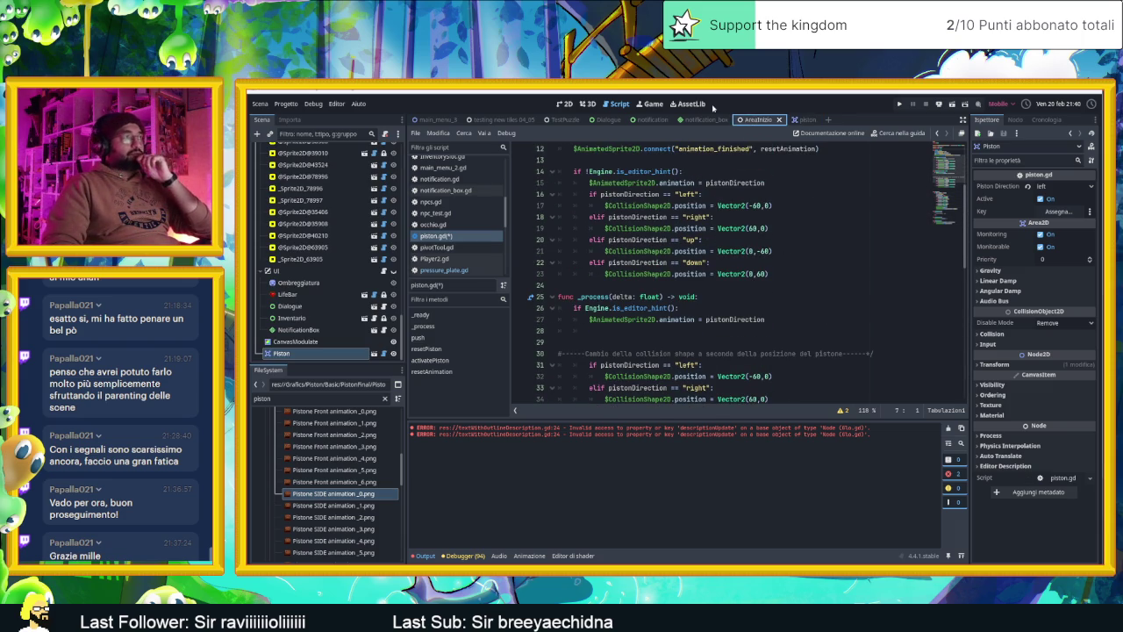
pyautogui.click(564, 104)
pyautogui.click(617, 103)
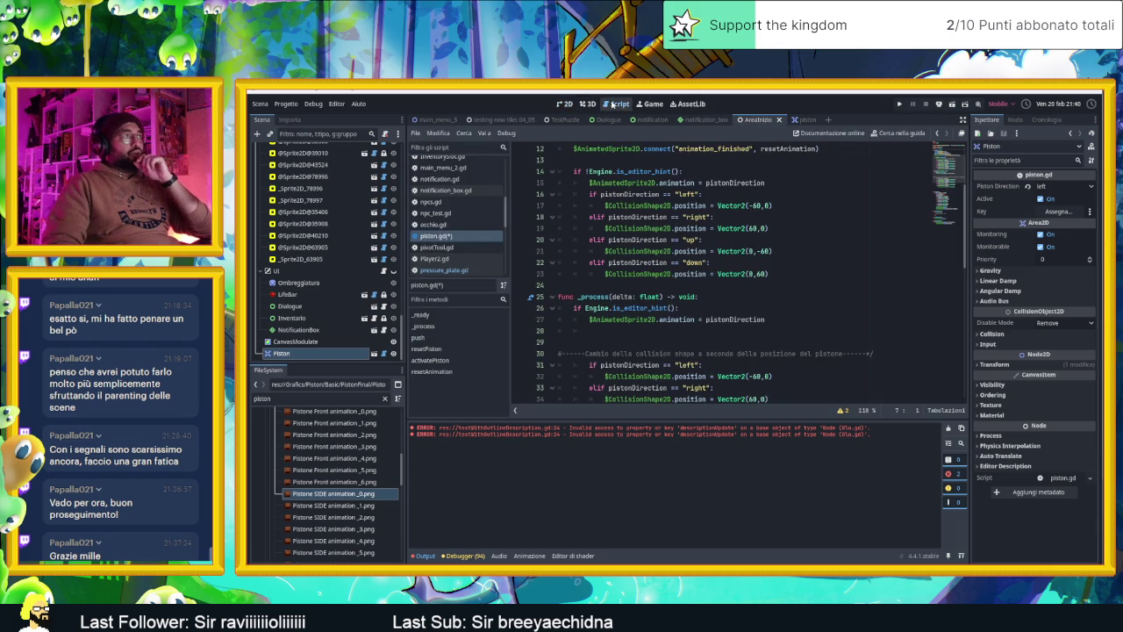
pyautogui.scroll(-3, 783, 270)
pyautogui.scroll(7, 783, 269)
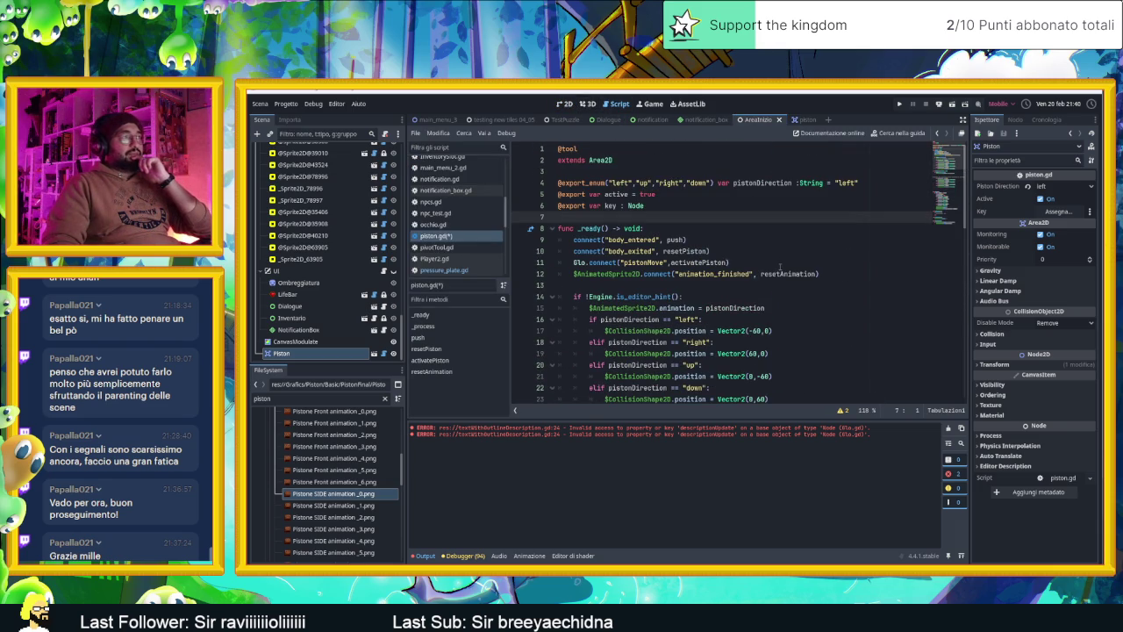
pyautogui.click(713, 252)
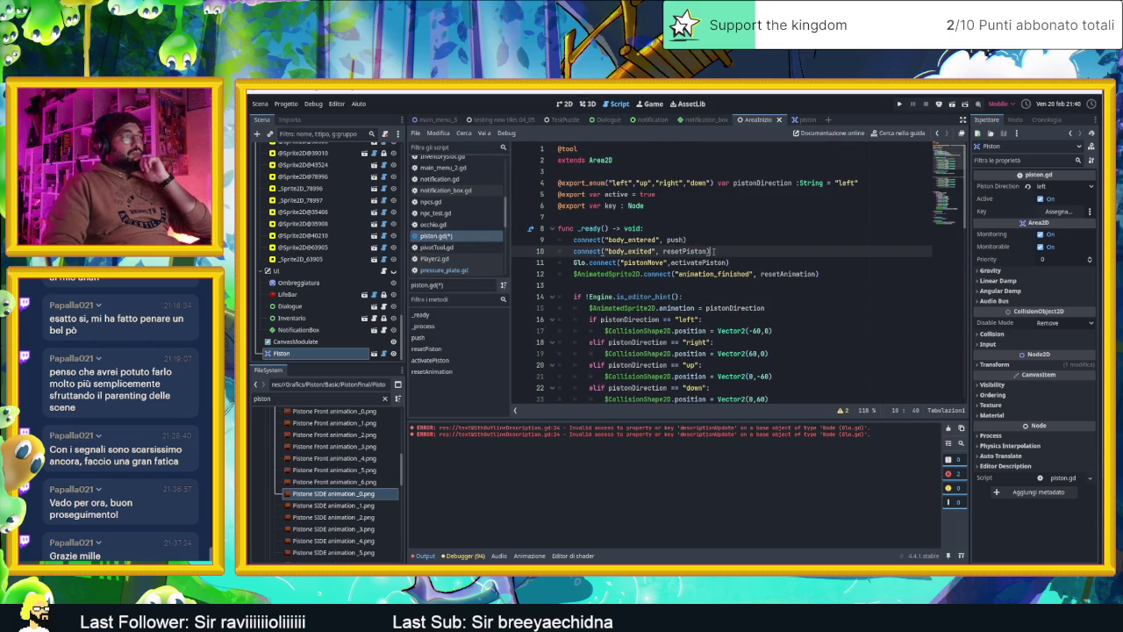
# Add an 'if key:' block in _ready connecting key's "activated" signal to fActivate.
pyautogui.press('Return')
pyautogui.press('Return')
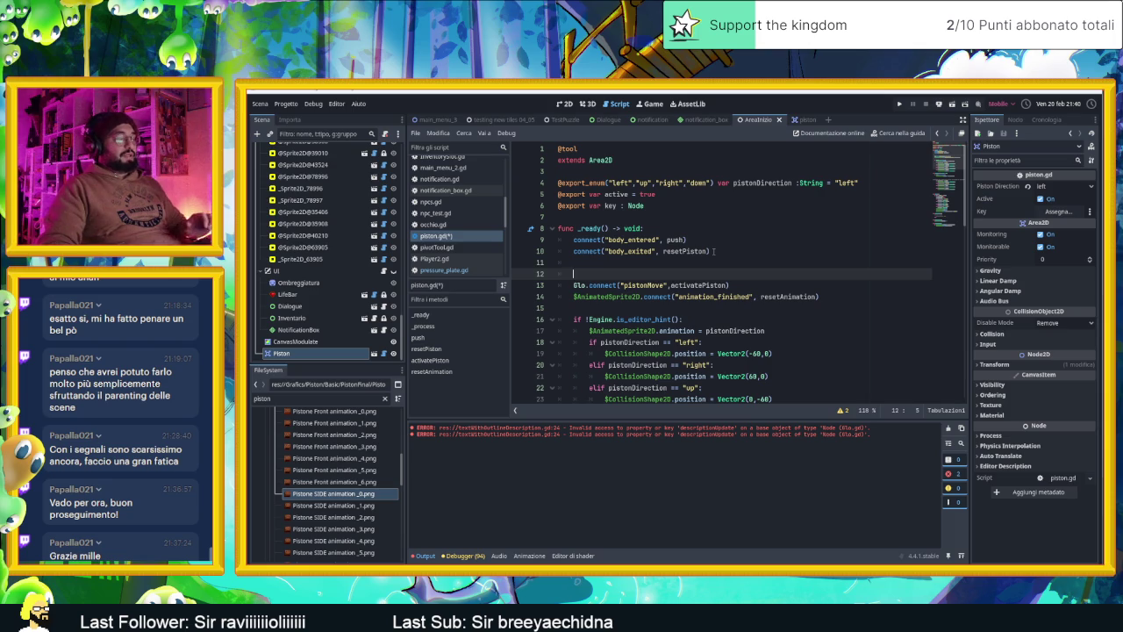
pyautogui.press('BackSpace')
pyautogui.press('BackSpace')
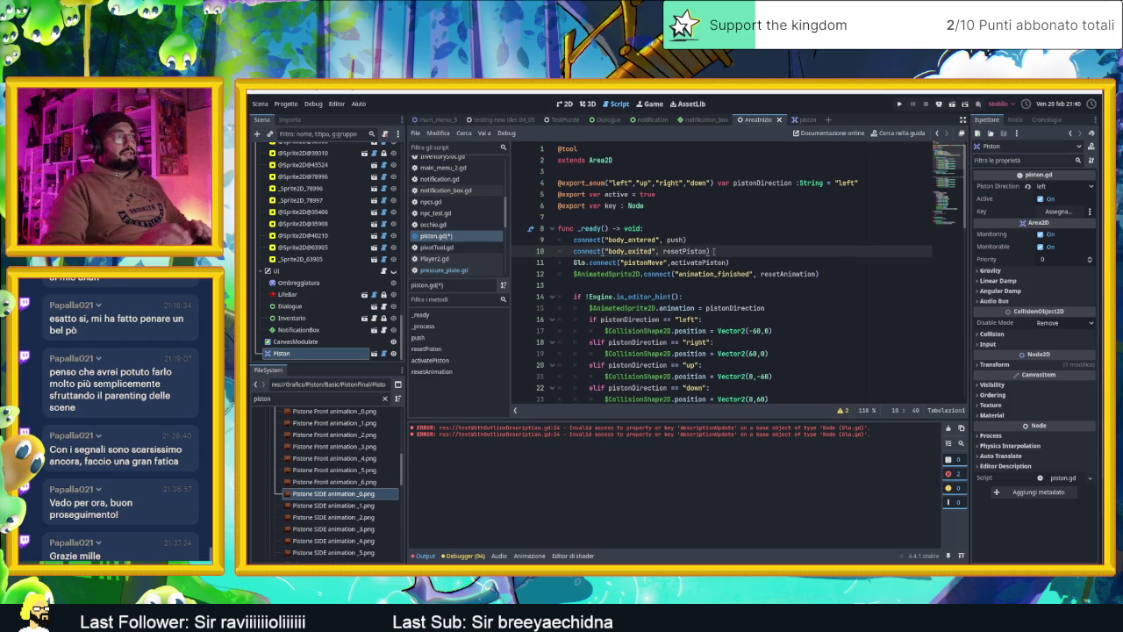
pyautogui.click(734, 262)
pyautogui.press('Return')
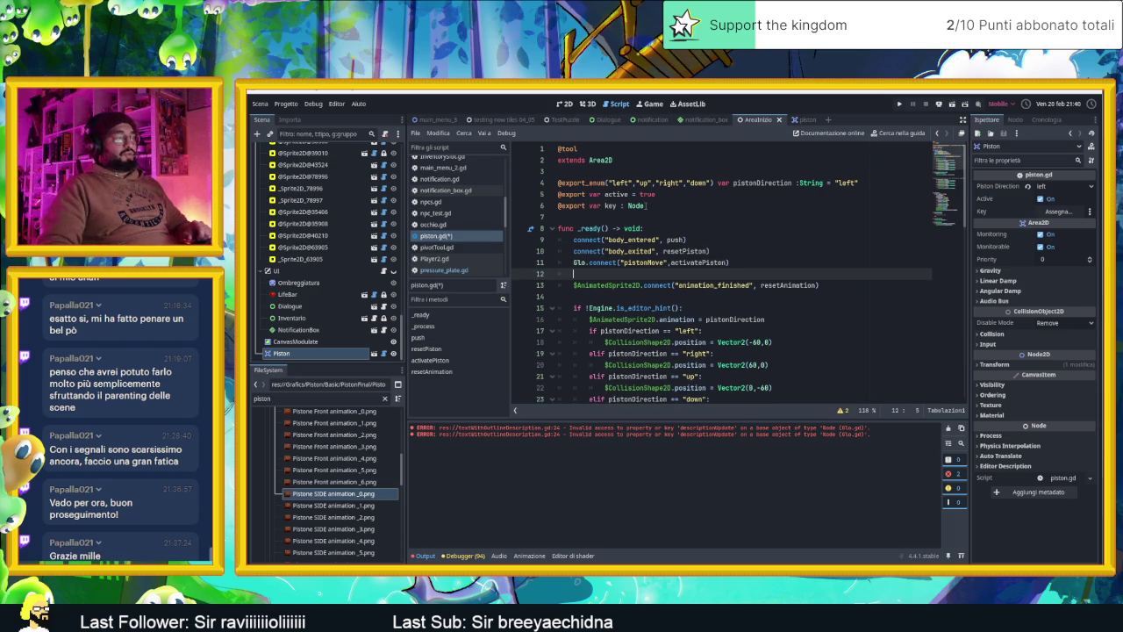
pyautogui.write('if key:')
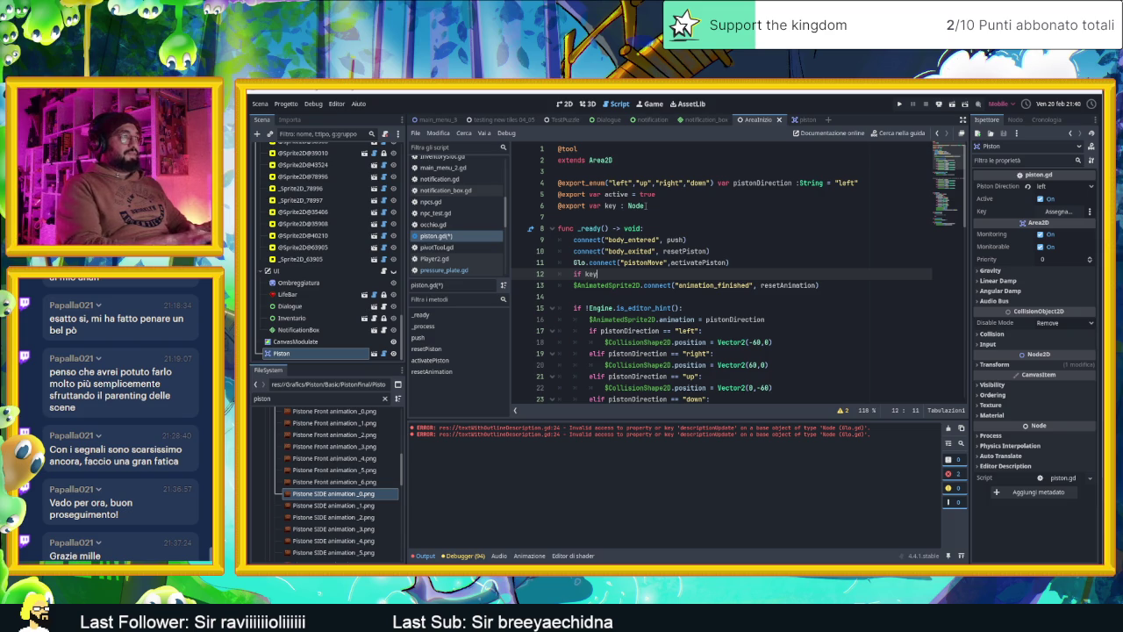
pyautogui.press('Return')
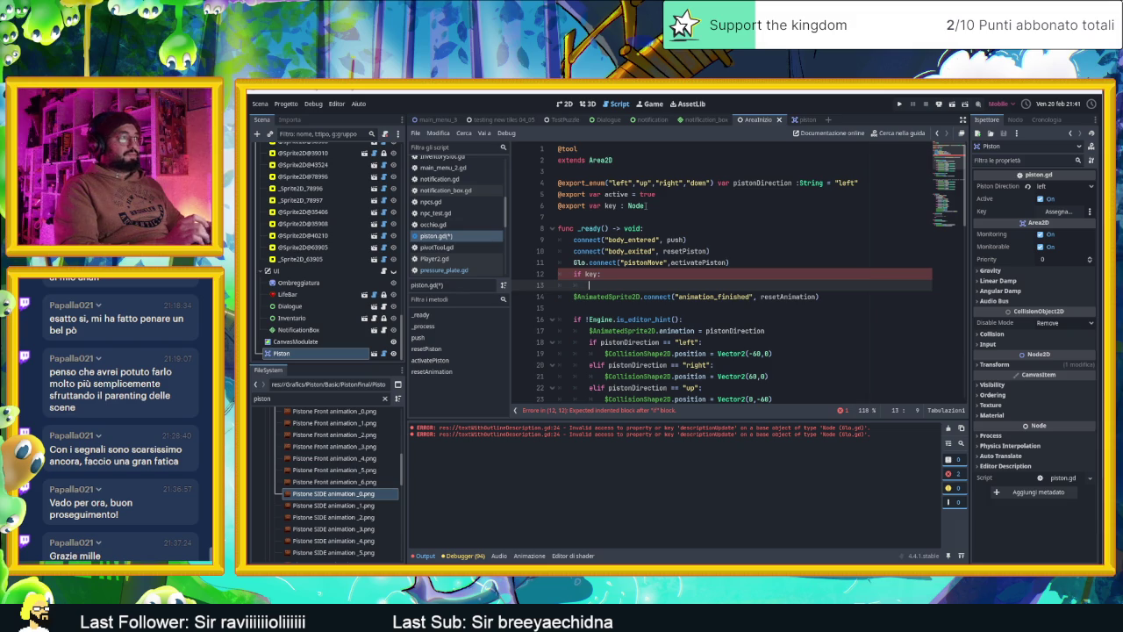
pyautogui.write('key.conne')
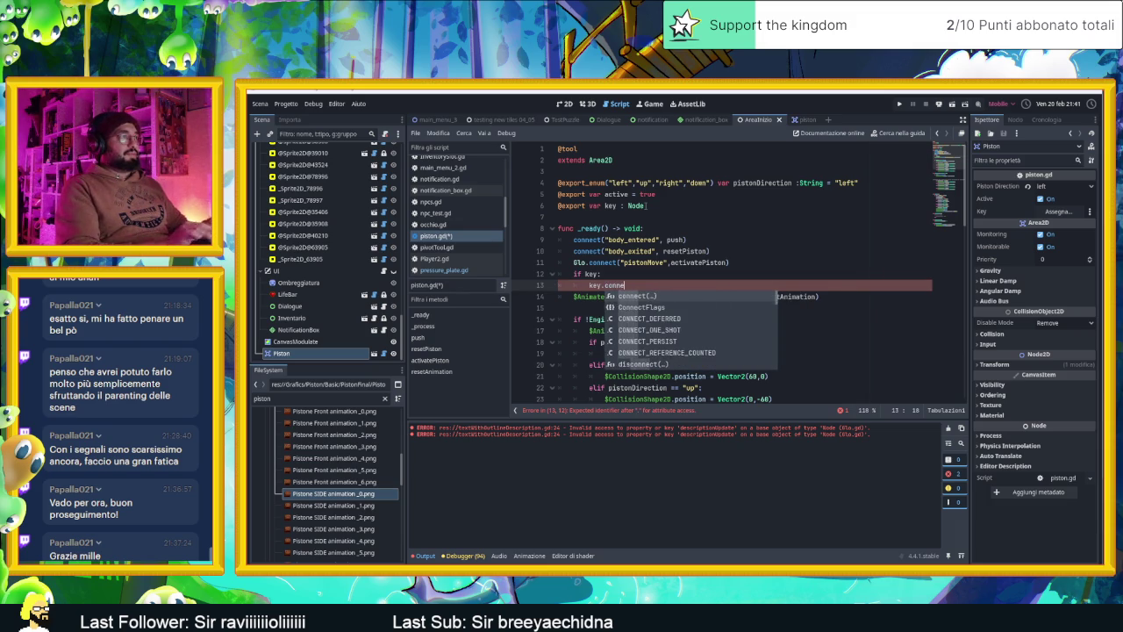
pyautogui.press('Return')
pyautogui.write('"activated"')
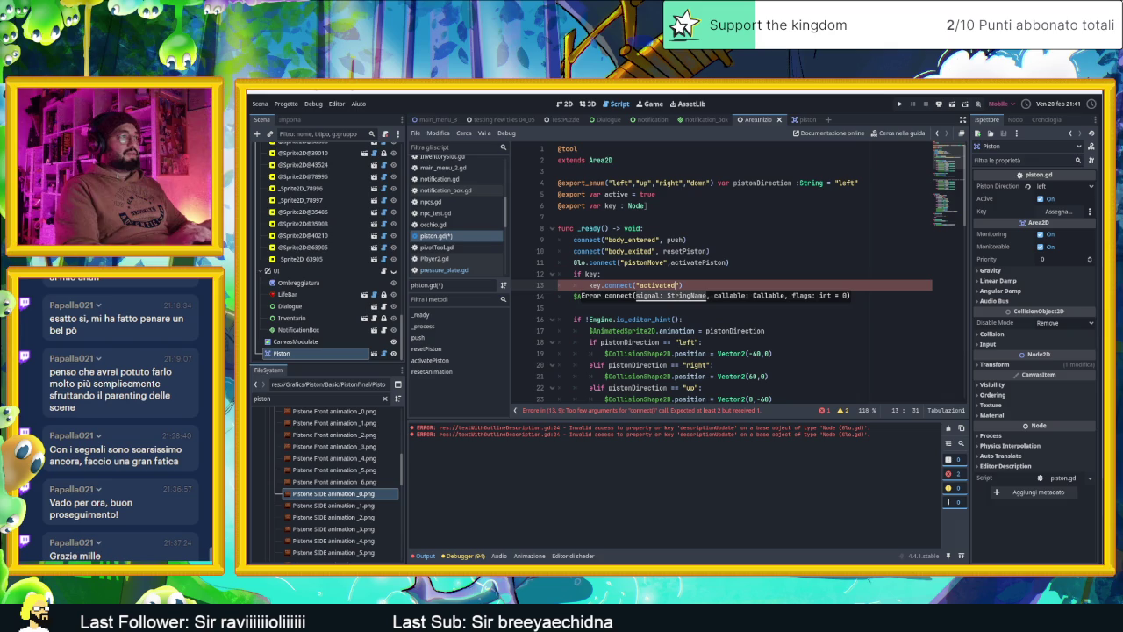
pyautogui.write(', fu')
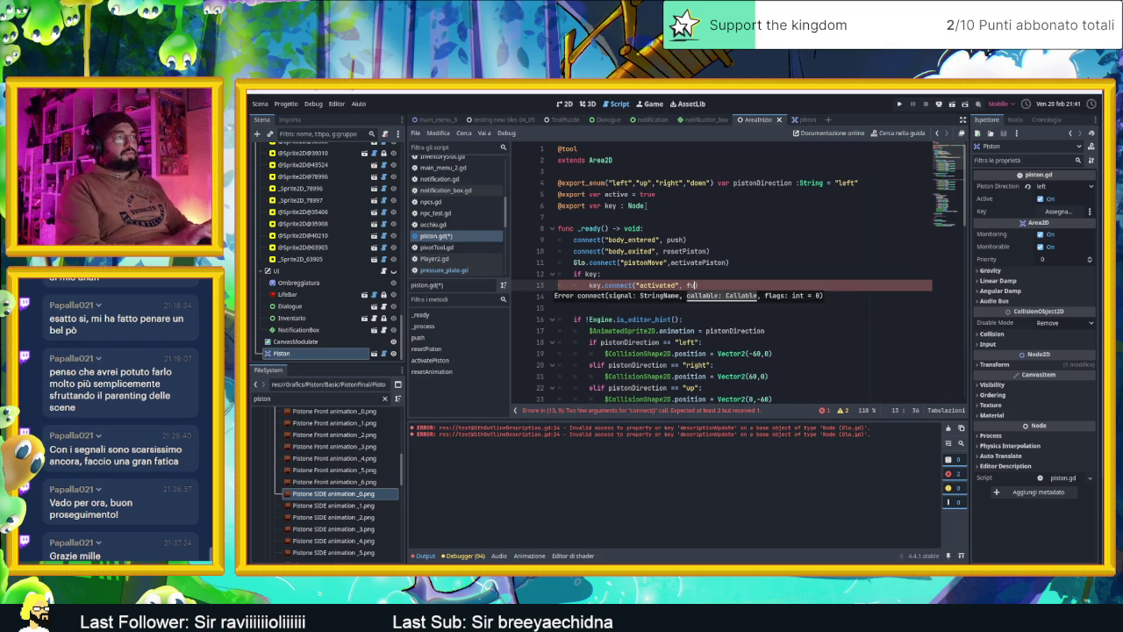
pyautogui.hotkey('ctrl', 'space')
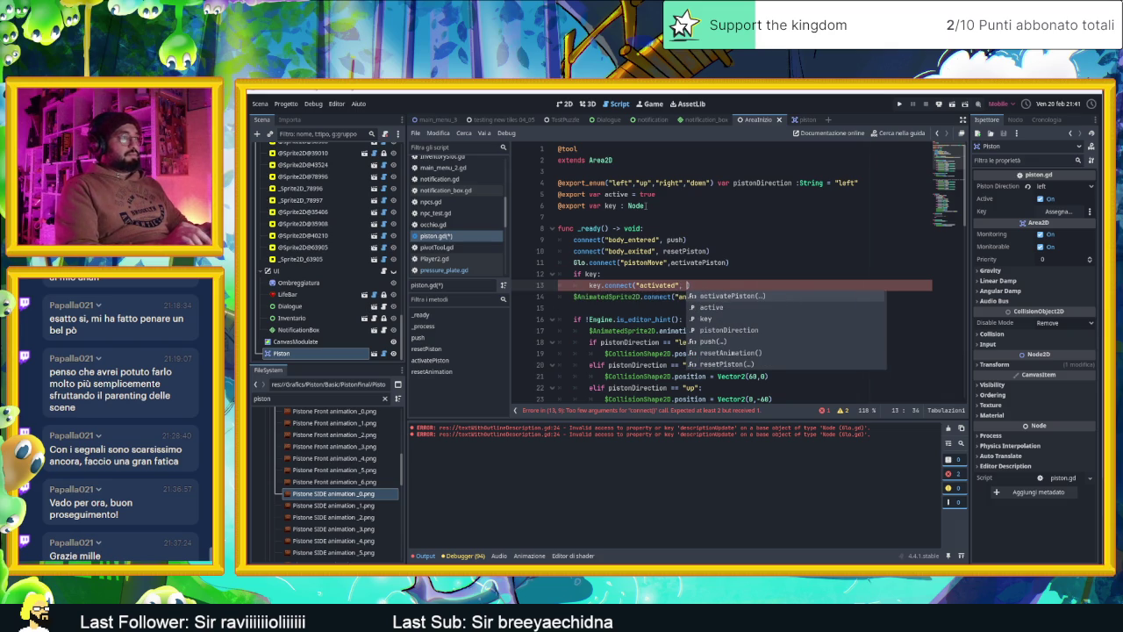
pyautogui.write('fAct')
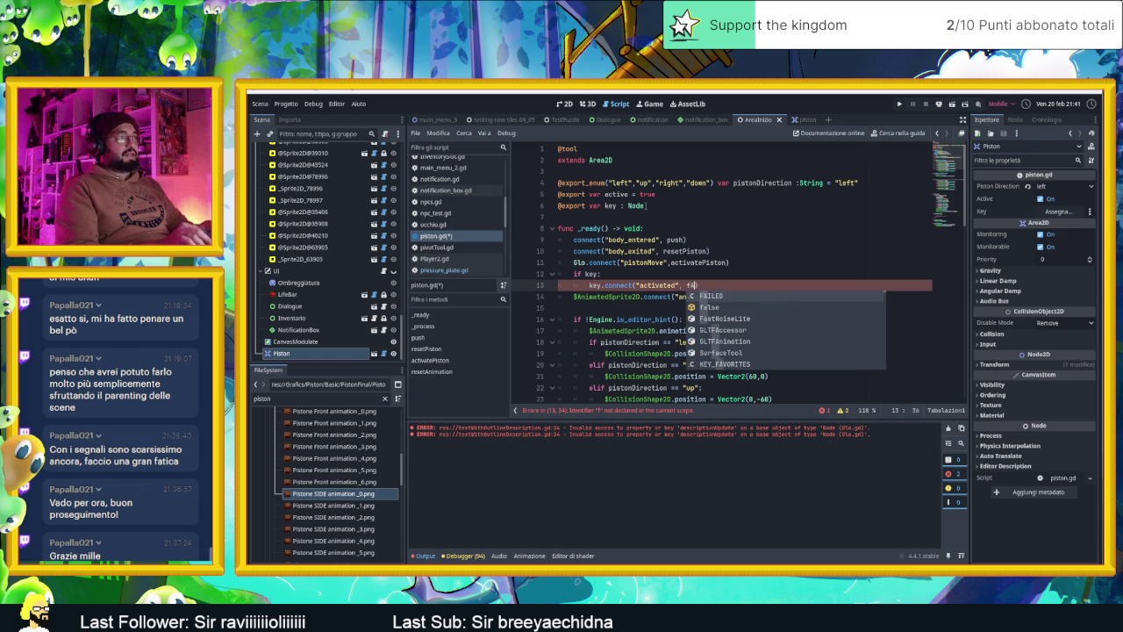
pyautogui.write('ivate')
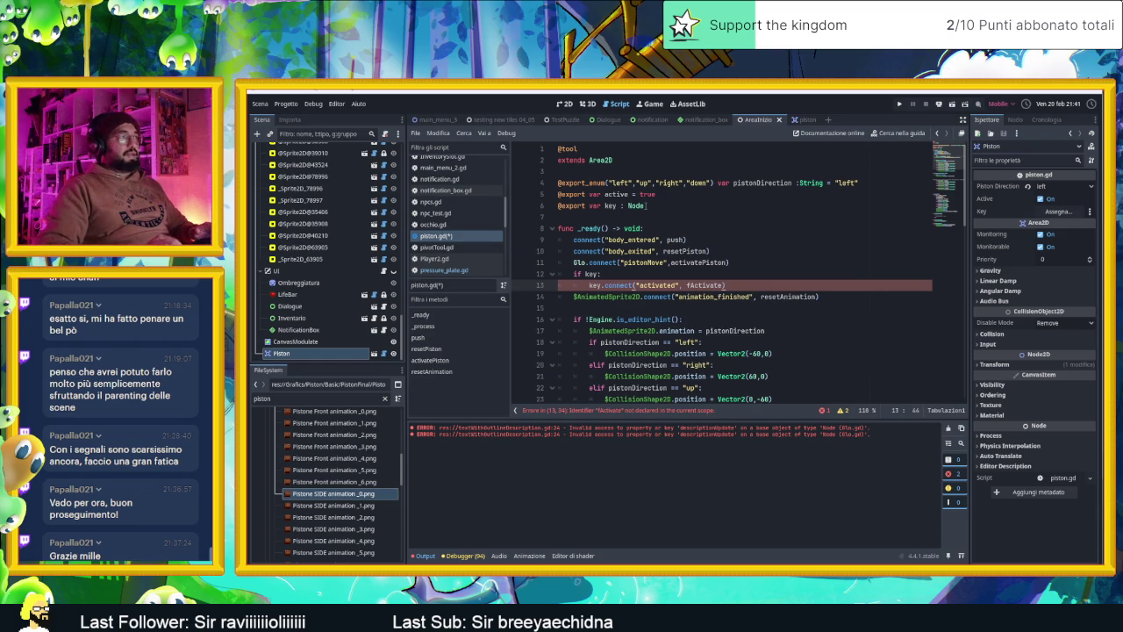
# Connect key's "deactivated" signal to fDeactivated inside the same block.
pyautogui.press('Return')
pyautogui.press('BackSpace')
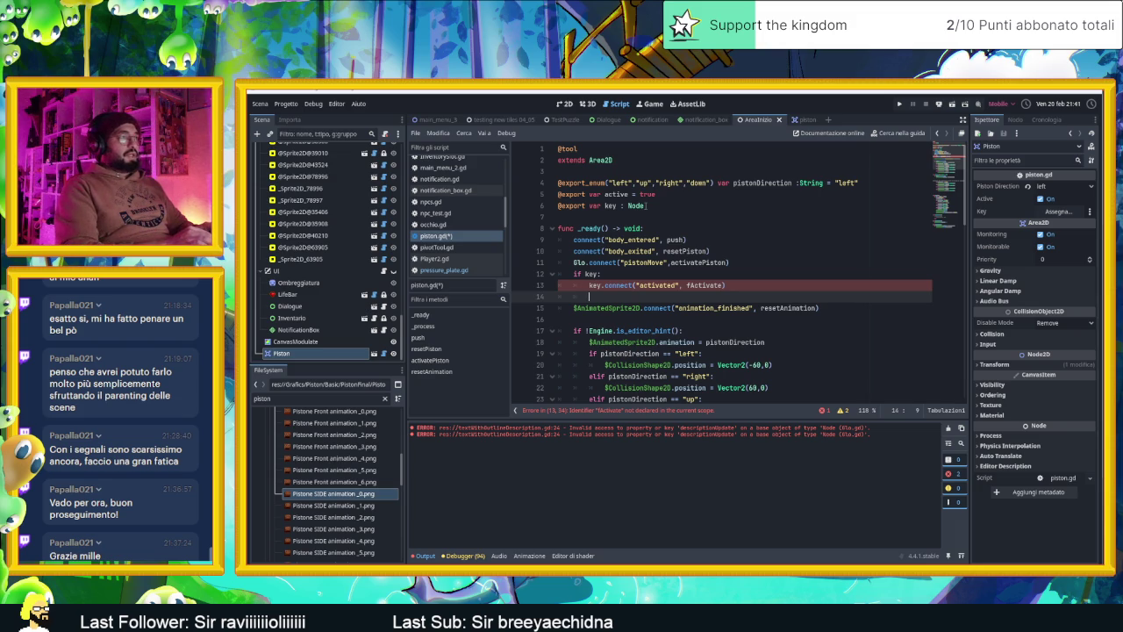
pyautogui.write('key')
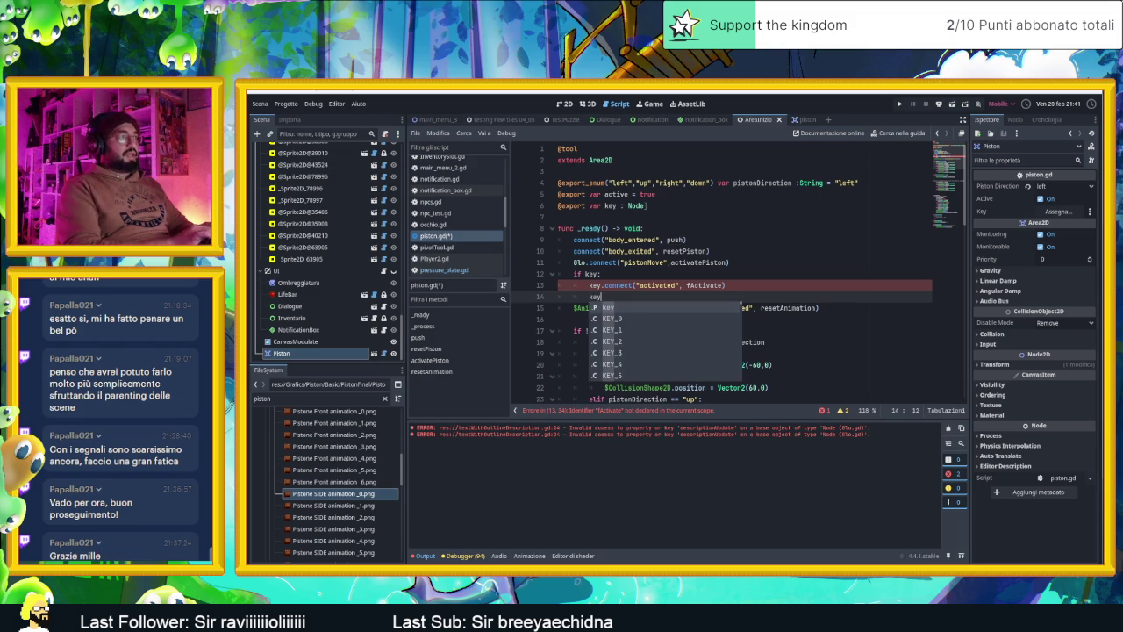
pyautogui.write('.con')
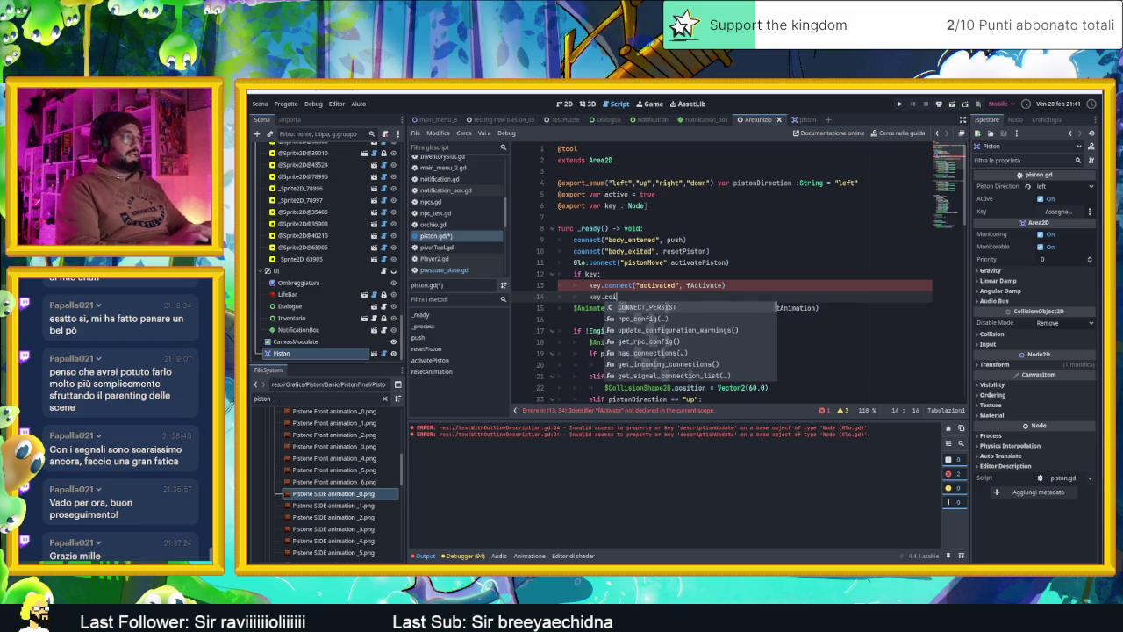
pyautogui.press('Return')
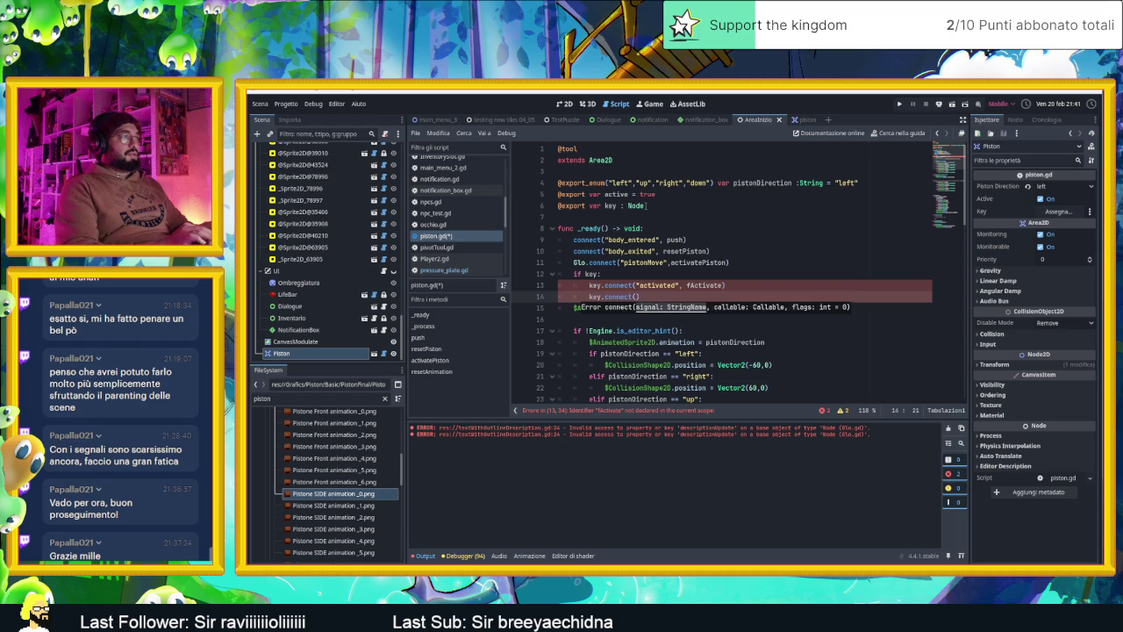
pyautogui.write('"deact')
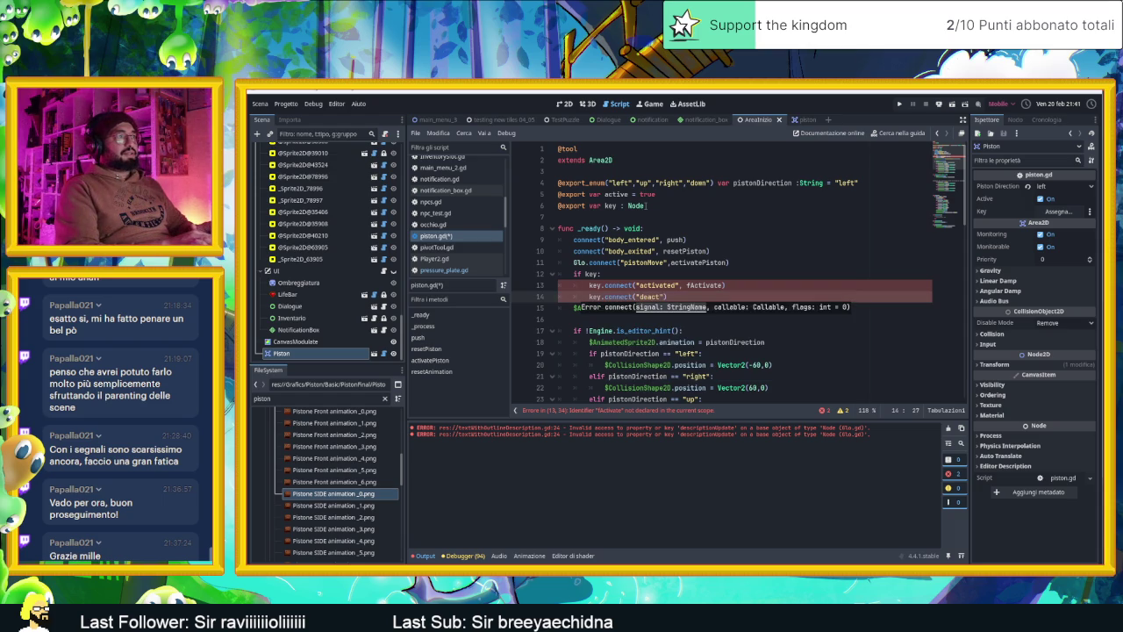
pyautogui.write('ivate')
pyautogui.write('d')
pyautogui.press('Right')
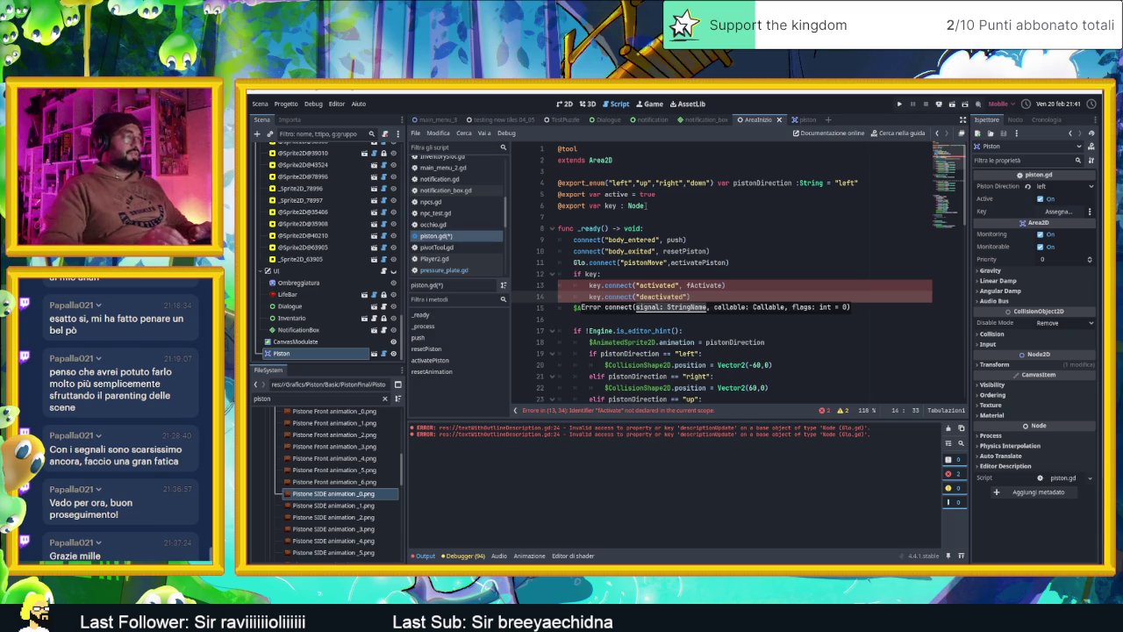
pyautogui.write(', f')
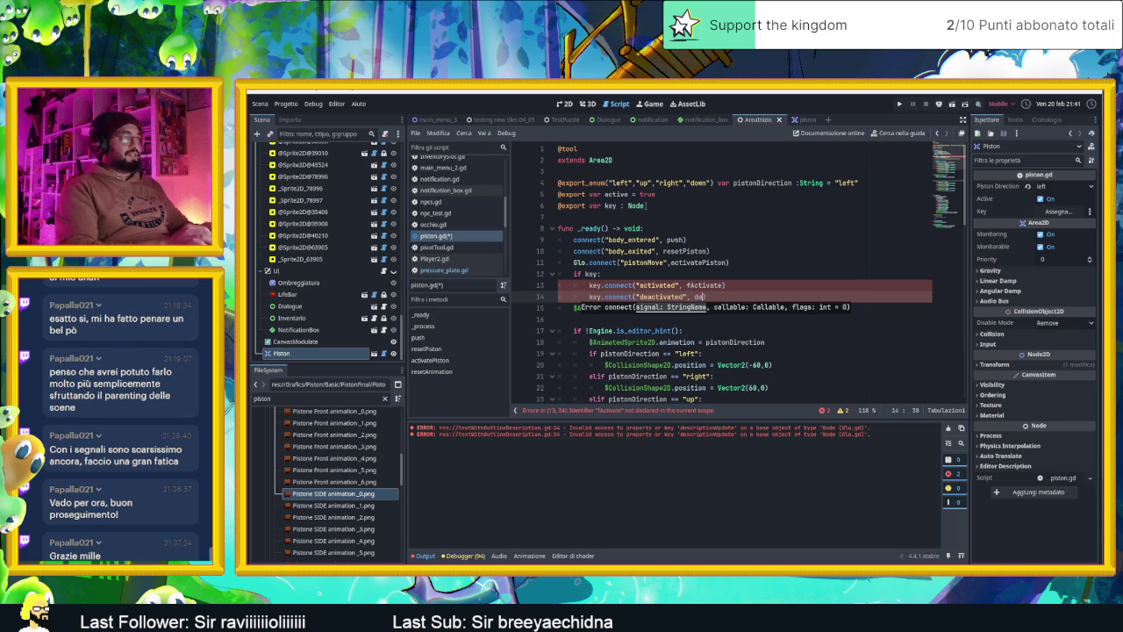
pyautogui.write('Deactiva')
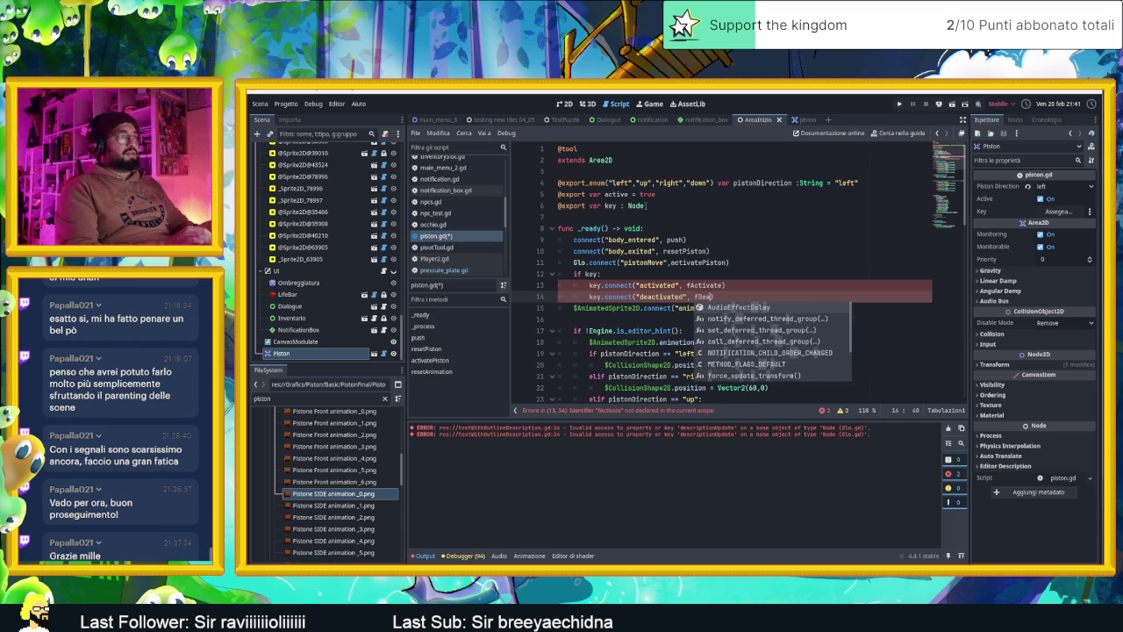
pyautogui.write('ted')
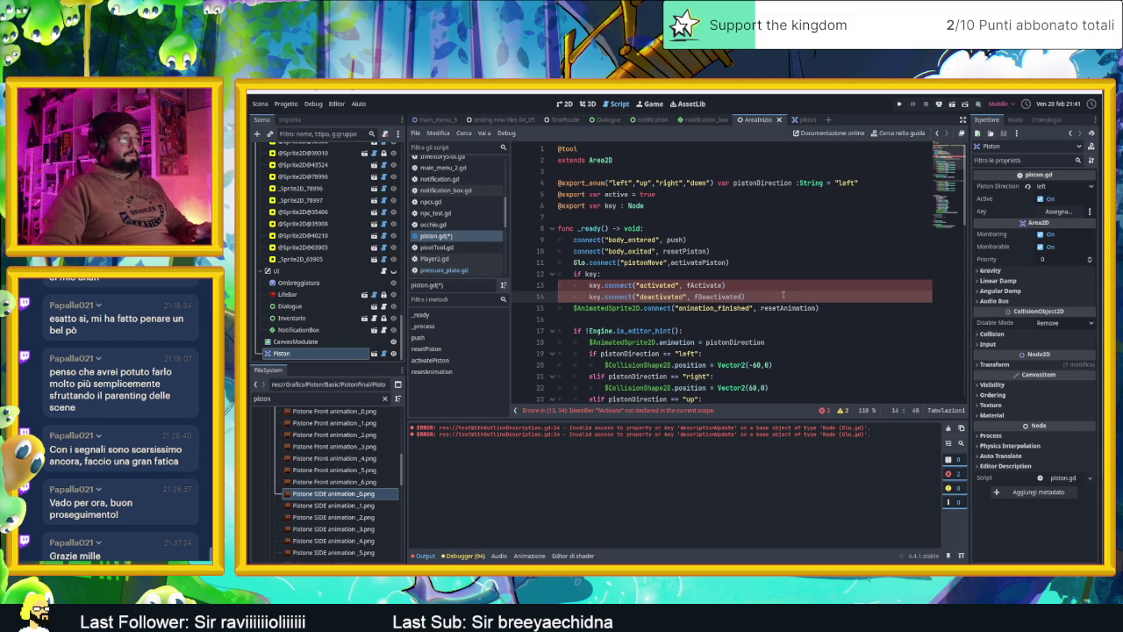
pyautogui.scroll(-15, 726, 296)
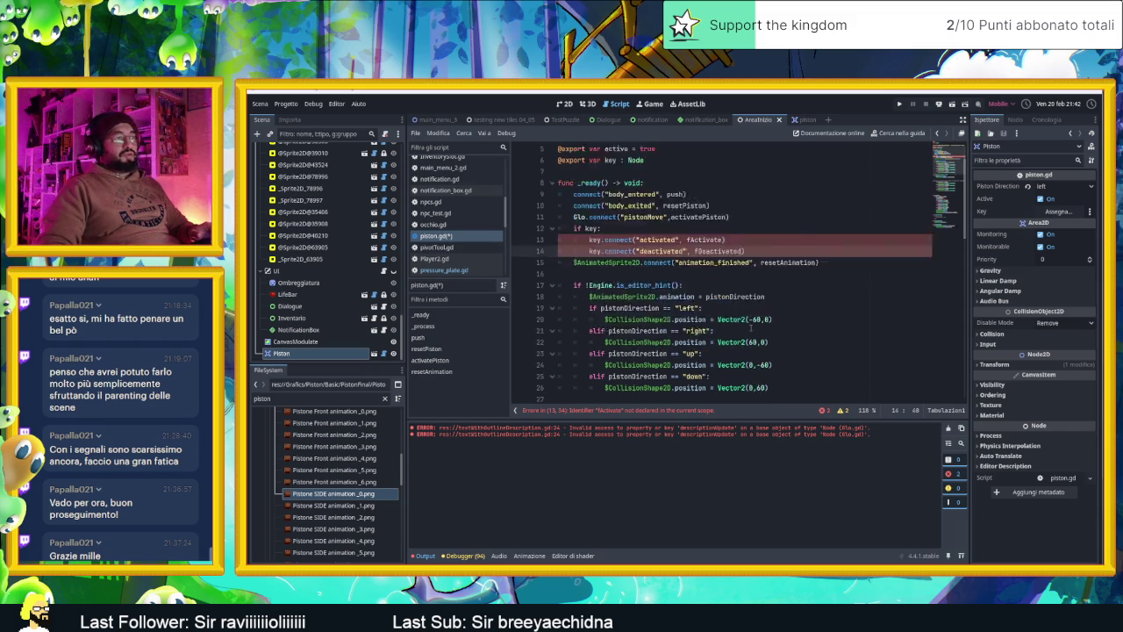
# Add a dashed section comment header at the end of piston.gd.
pyautogui.click(598, 391)
pyautogui.press('Return')
pyautogui.write('# ')
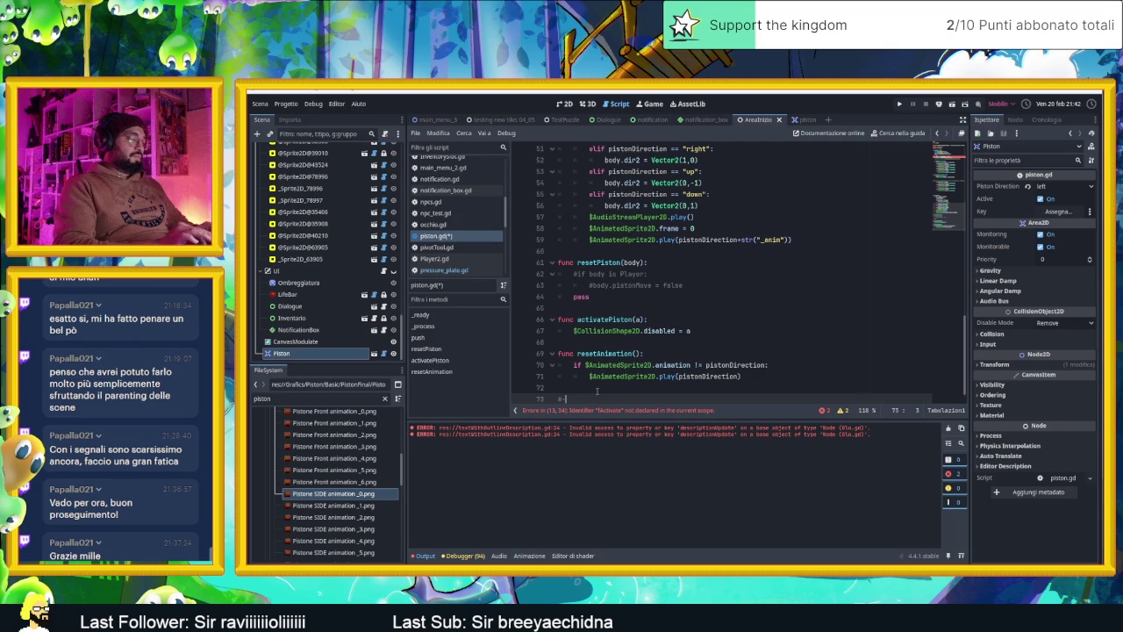
pyautogui.write('Signals d')
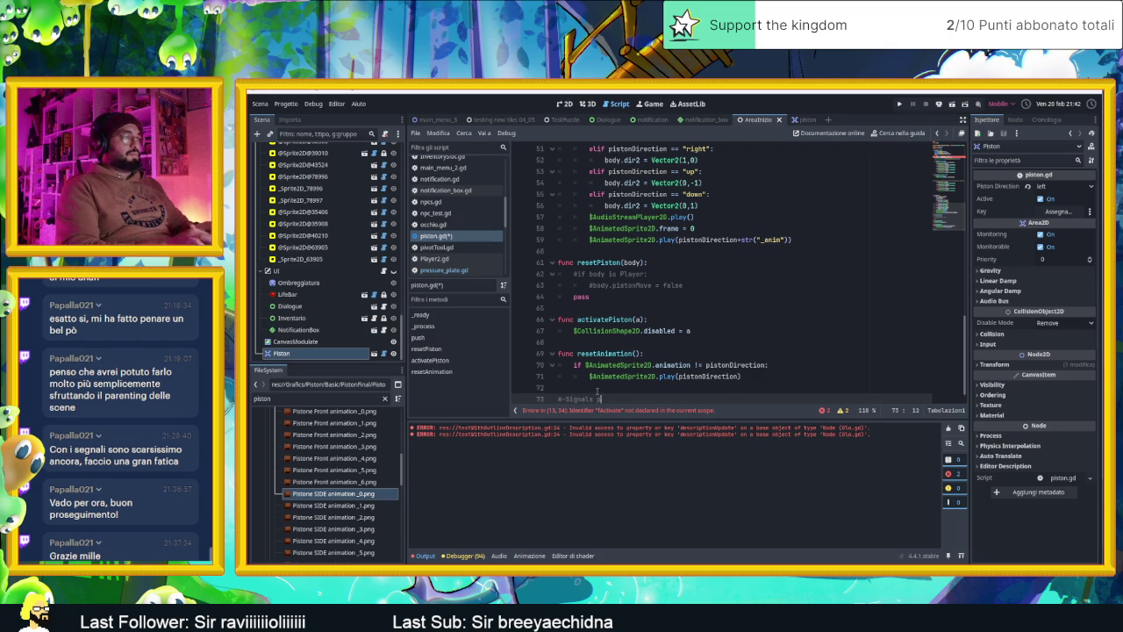
pyautogui.press('BackSpace')
pyautogui.press('BackSpace')
pyautogui.press('BackSpace')
pyautogui.write('estione ')
pyautogui.write(' attivo')
pyautogui.write('zione trig')
pyautogui.press('BackSpace')
pyautogui.press('BackSpace')
pyautogui.write('amite s')
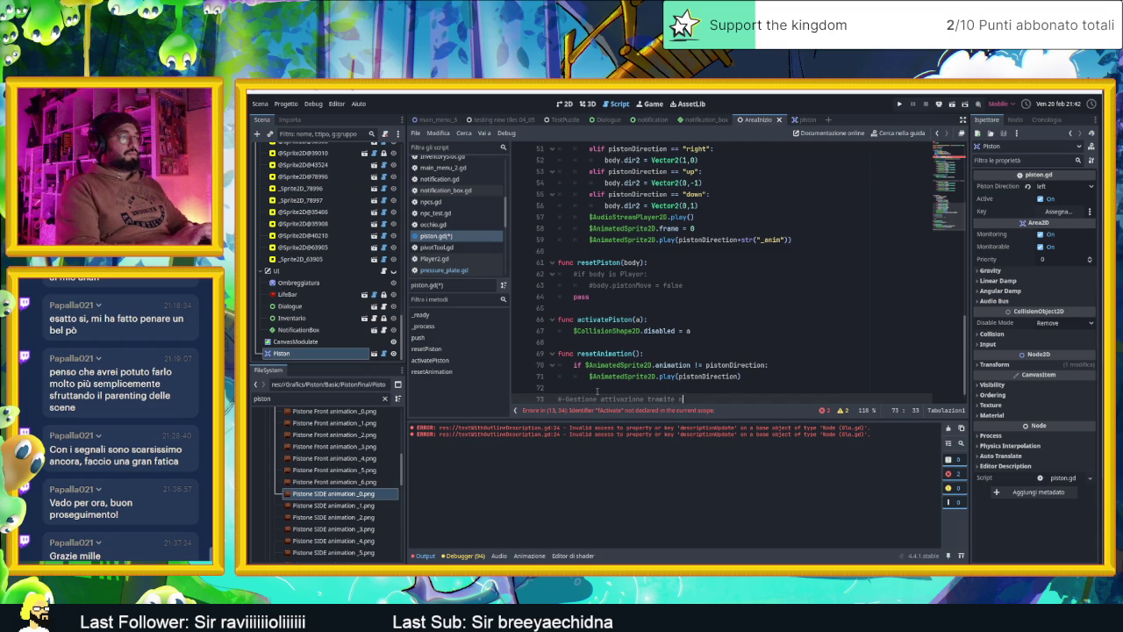
pyautogui.write('i esterni')
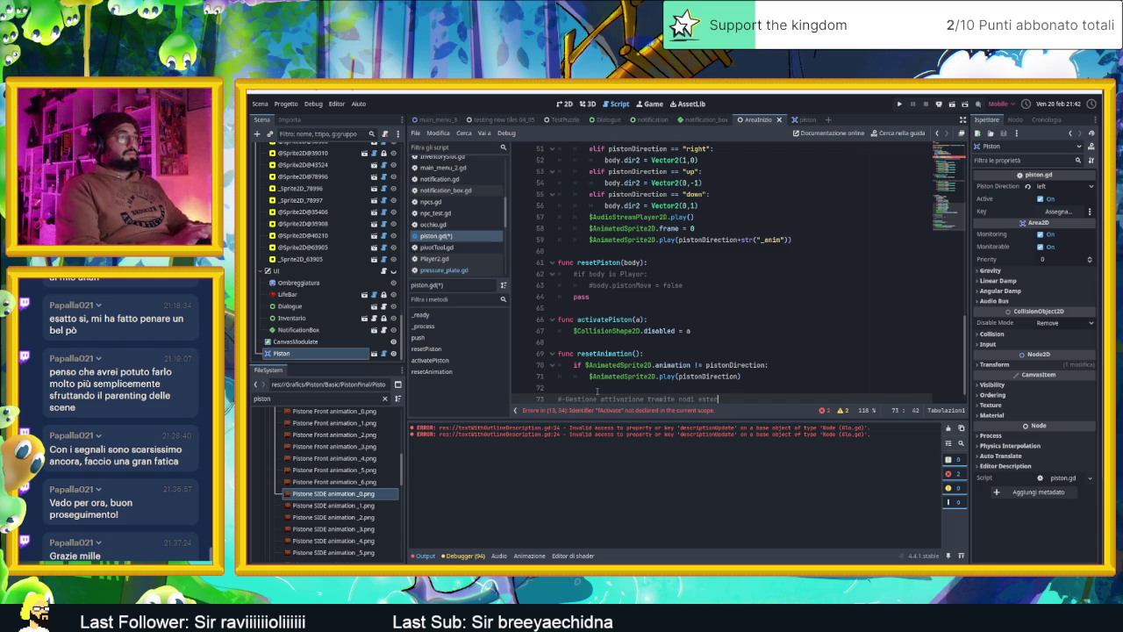
pyautogui.write('------------------#')
pyautogui.press('Home')
pyautogui.press('Right')
pyautogui.write('-----------------')
pyautogui.press('End')
pyautogui.press('Return')
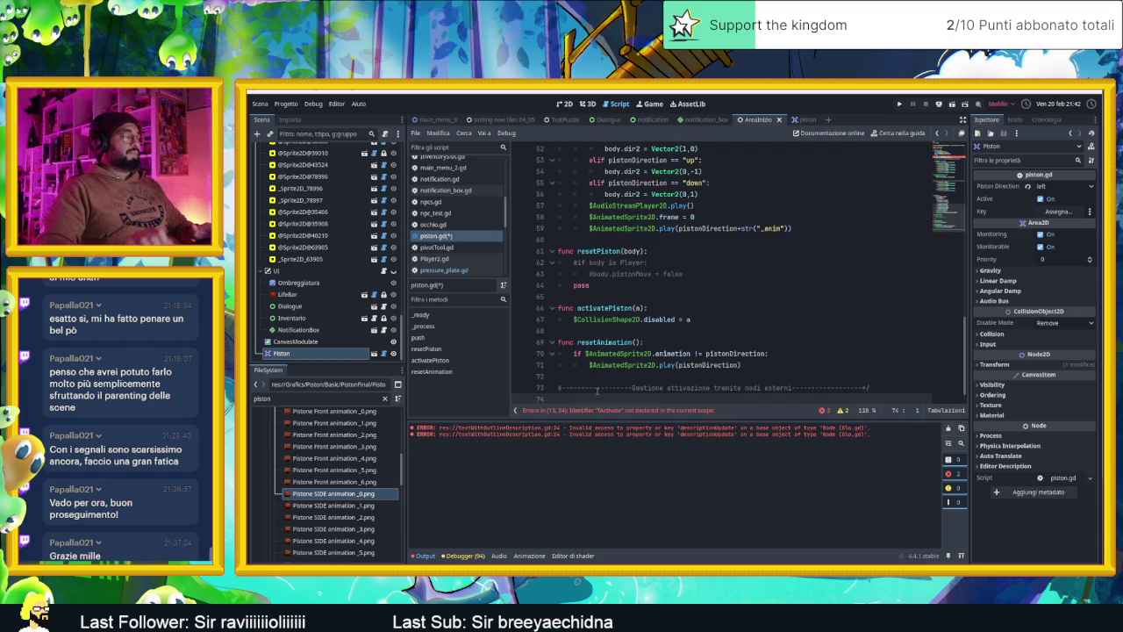
# Write func fActivated() that sets active to true, removing the placeholder pass.
pyautogui.write('func')
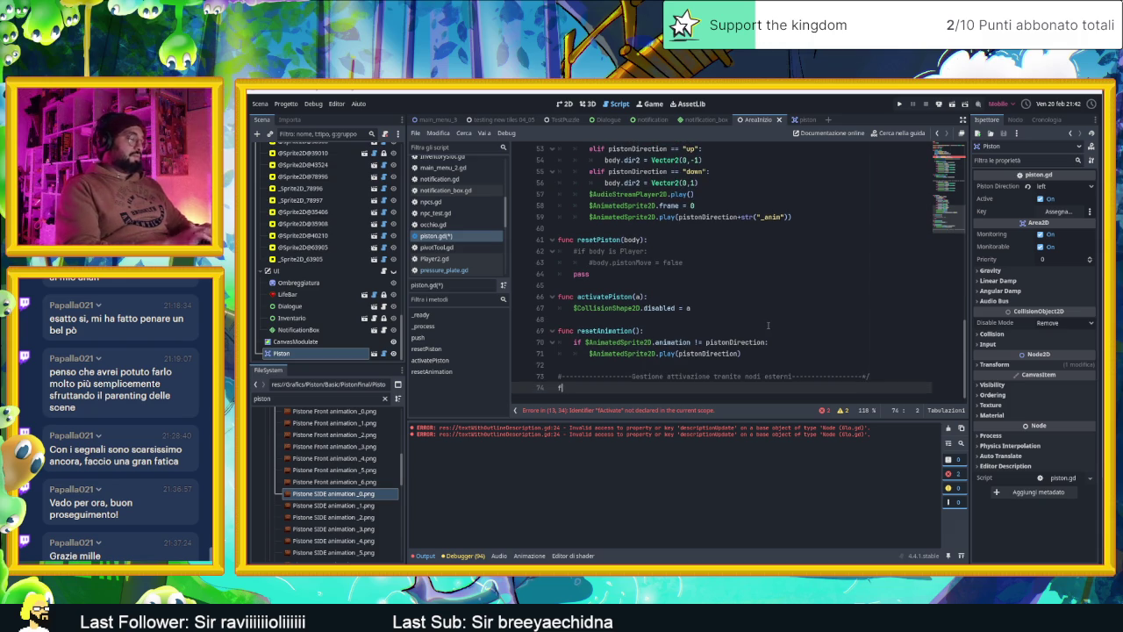
pyautogui.write(' f')
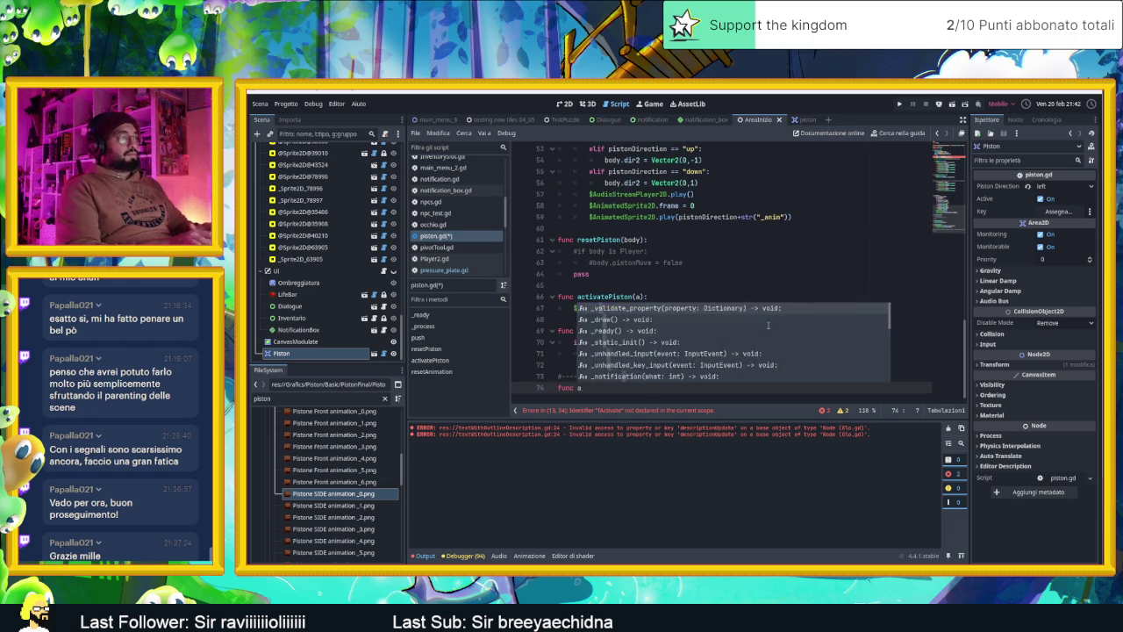
pyautogui.write('Activate')
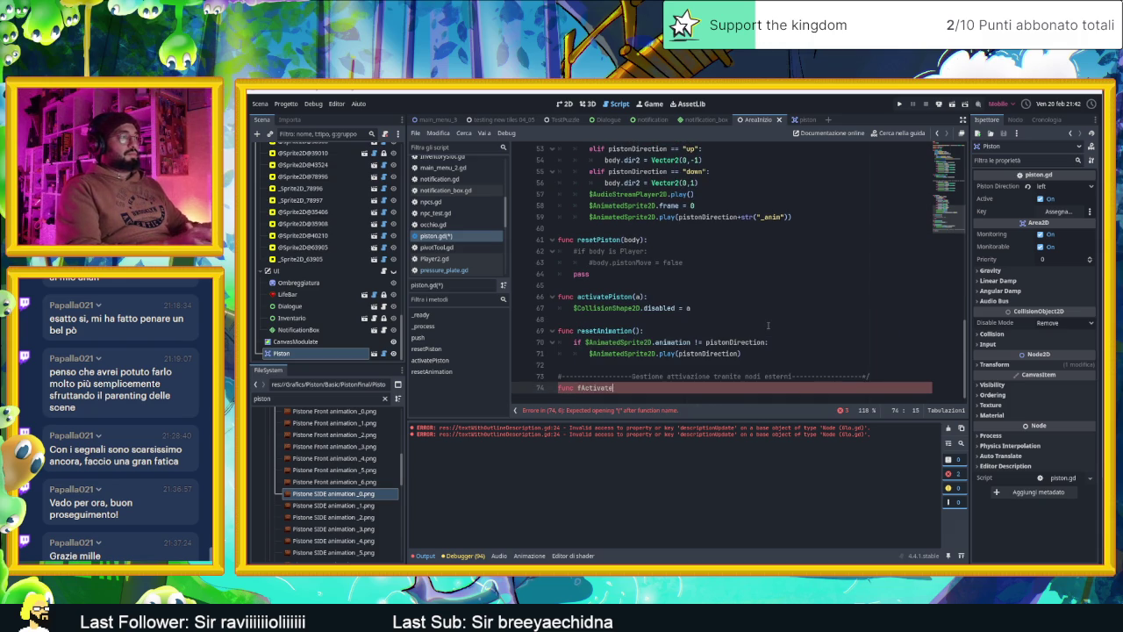
pyautogui.write(':')
pyautogui.press('Return')
pyautogui.press('Return')
pyautogui.press('Return')
pyautogui.press('Up')
pyautogui.press('Up')
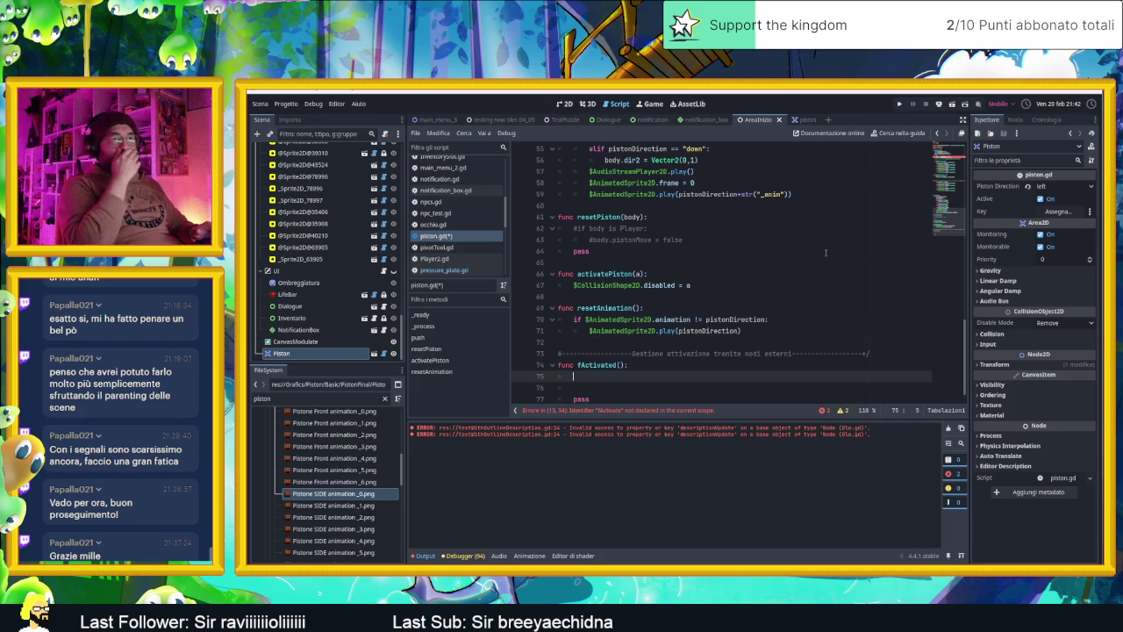
pyautogui.write('ti')
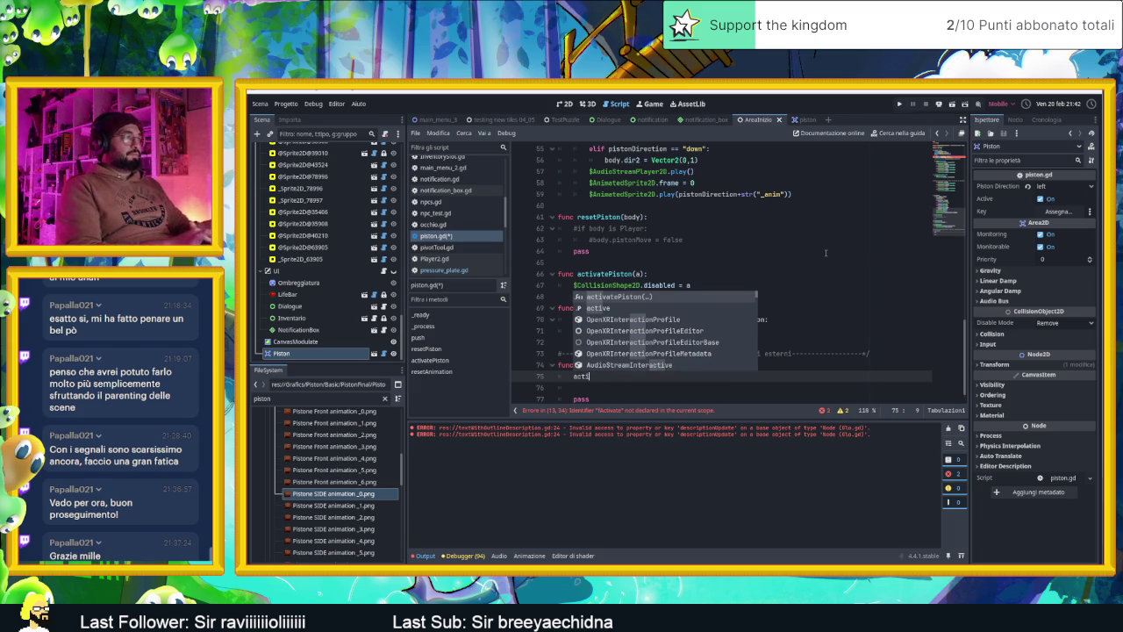
pyautogui.press('Down')
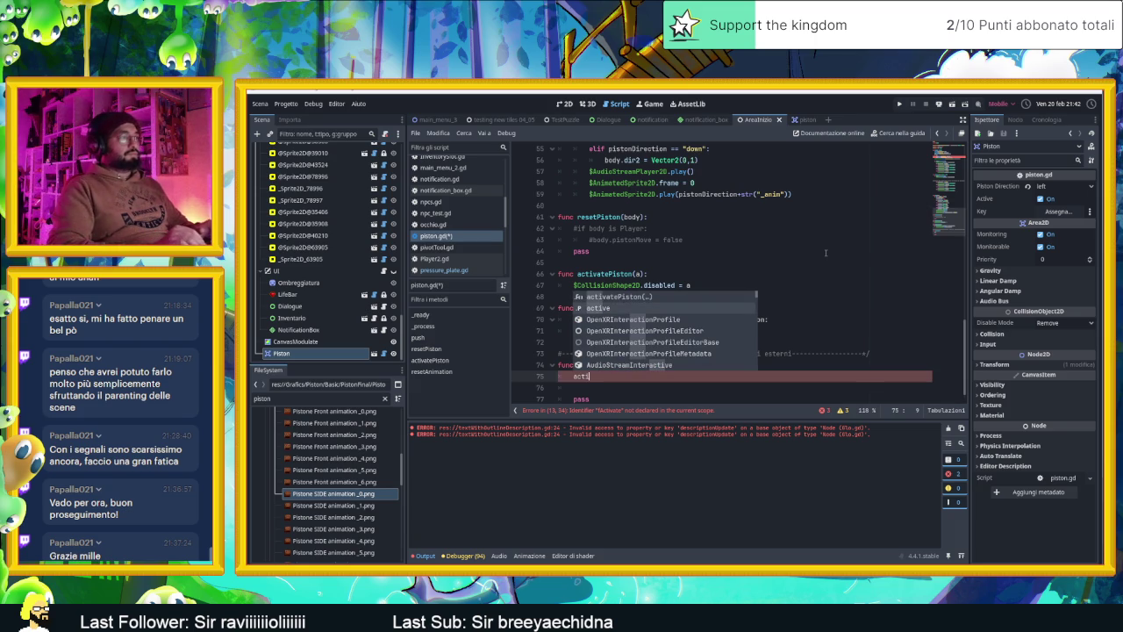
pyautogui.press('Return')
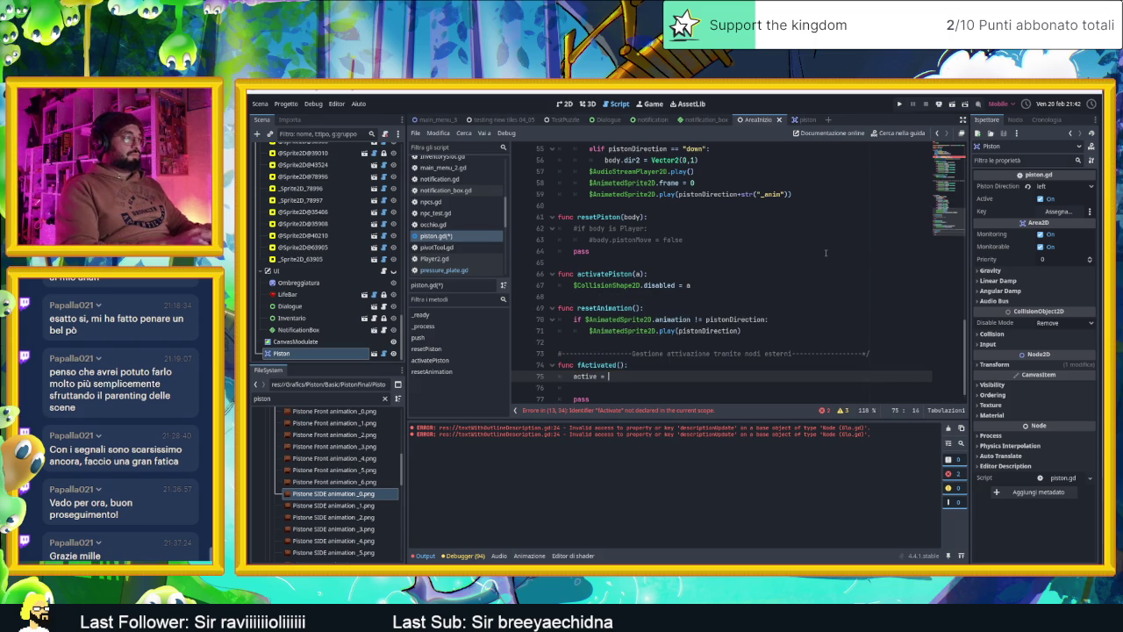
pyautogui.click(600, 397)
pyautogui.press('BackSpace')
pyautogui.press('BackSpace')
pyautogui.press('BackSpace')
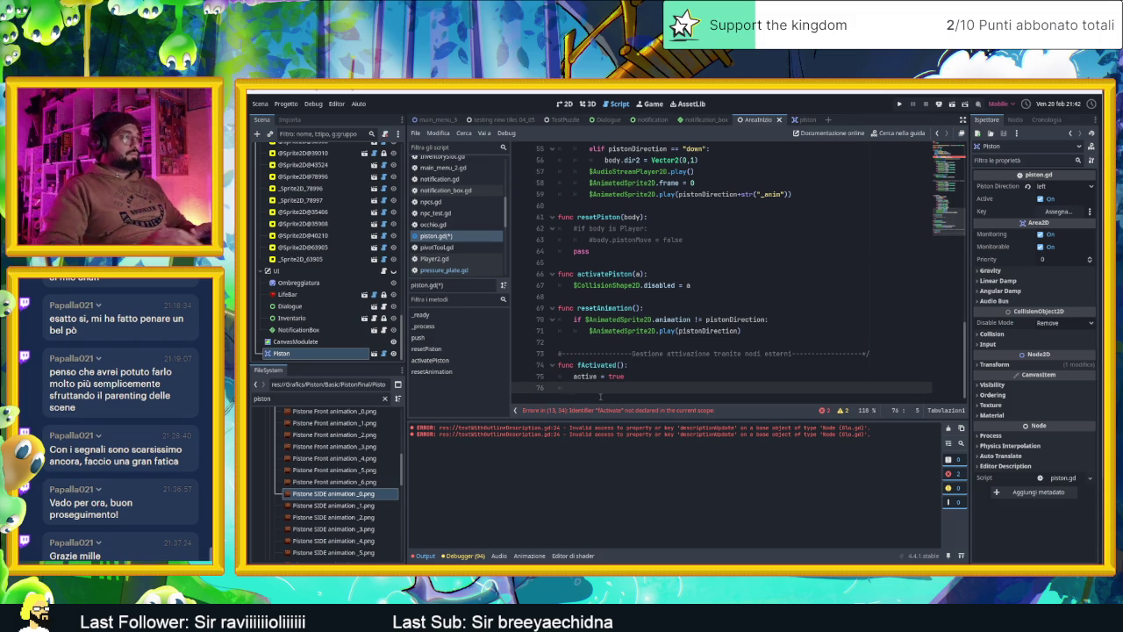
# Write func fDeactivated() setting active to false, save, and locate the parse error.
pyautogui.press('Return')
pyautogui.write('func fDeactivated()')
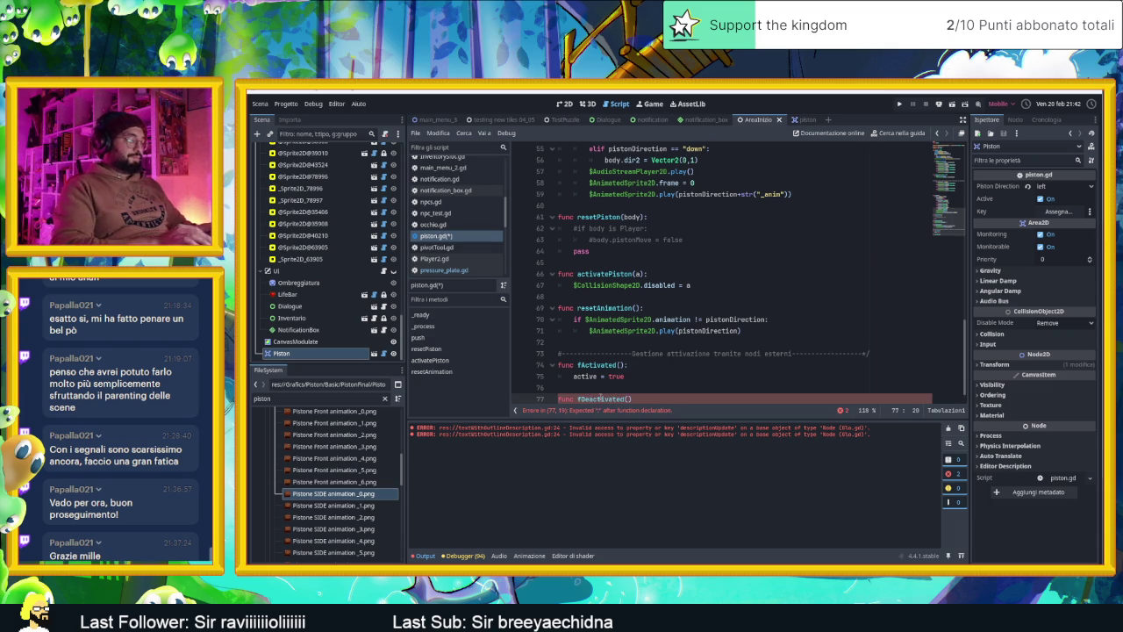
pyautogui.press('BackSpace')
pyautogui.write(':')
pyautogui.press('Return')
pyautogui.write('active =')
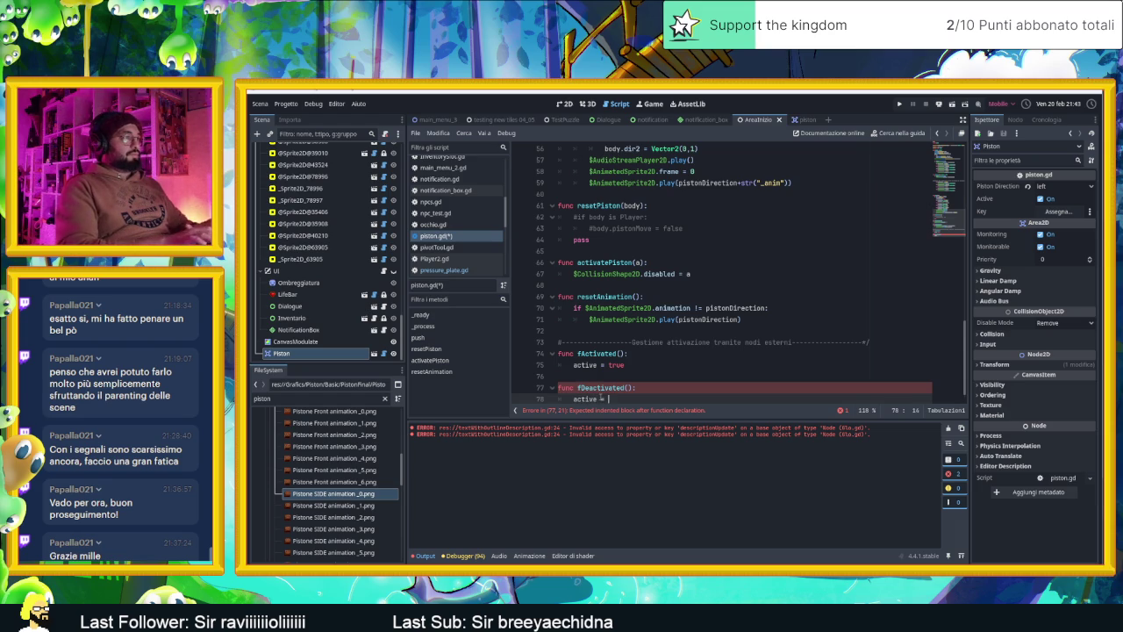
pyautogui.write('false')
pyautogui.hotkey('ctrl', 's')
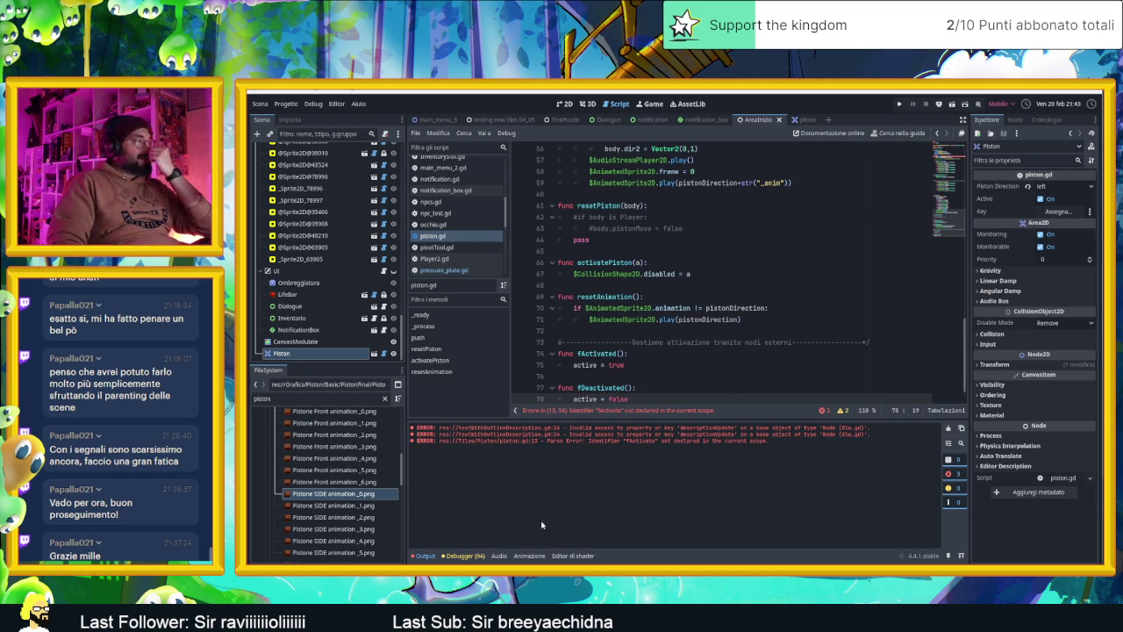
pyautogui.scroll(-1, 658, 361)
pyautogui.click(690, 360)
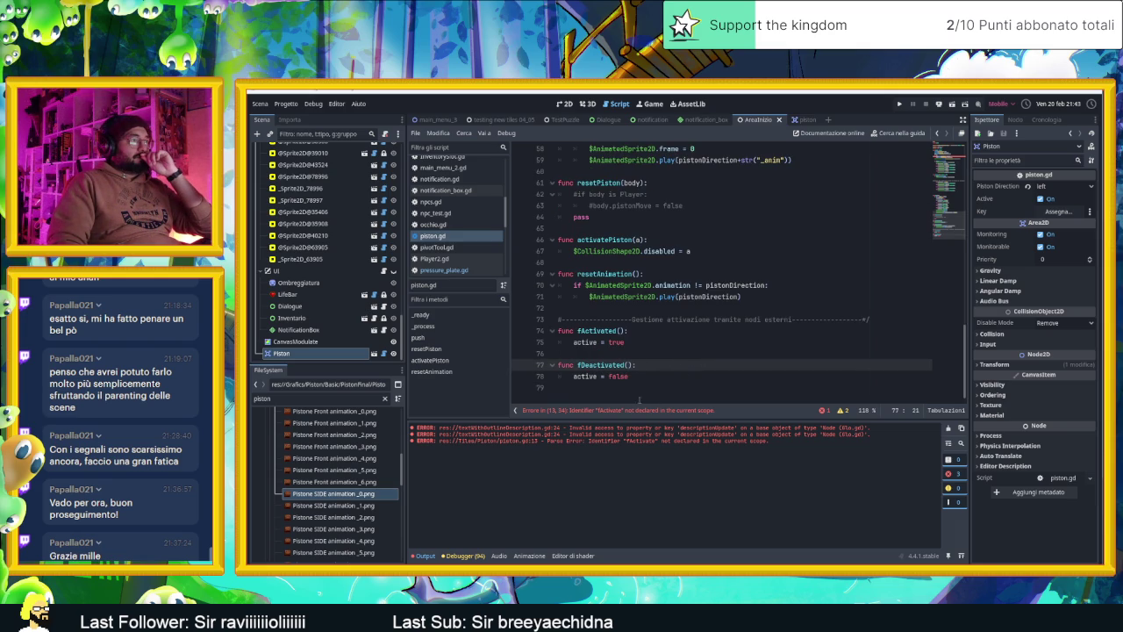
pyautogui.click(614, 411)
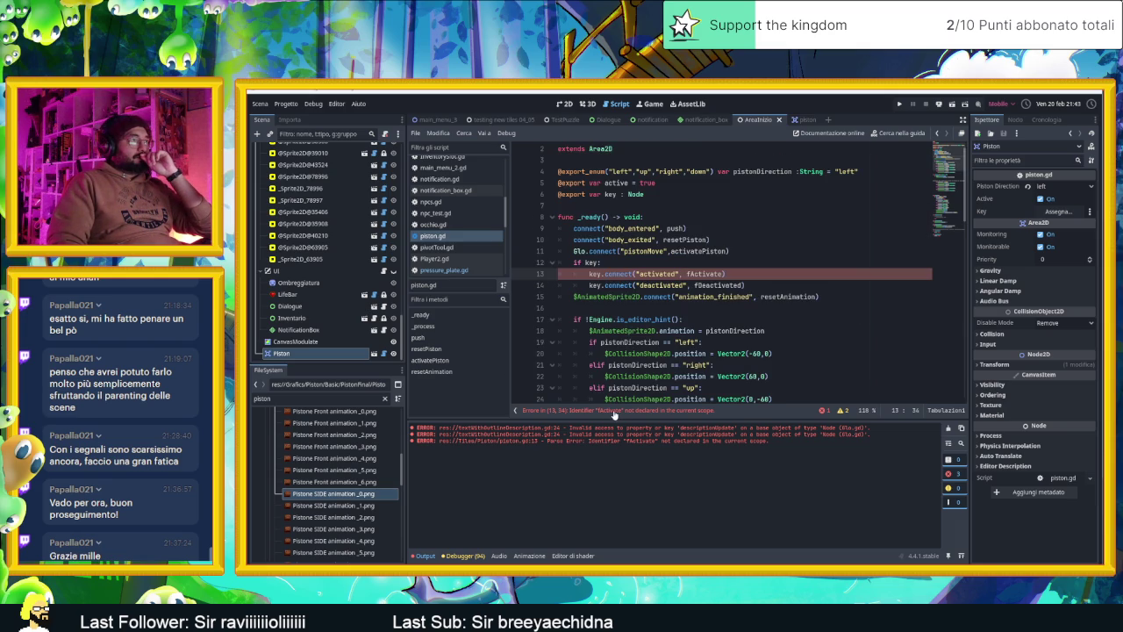
# Change the function name fActivated to fActivate and save piston.gd.
pyautogui.scroll(-15, 660, 365)
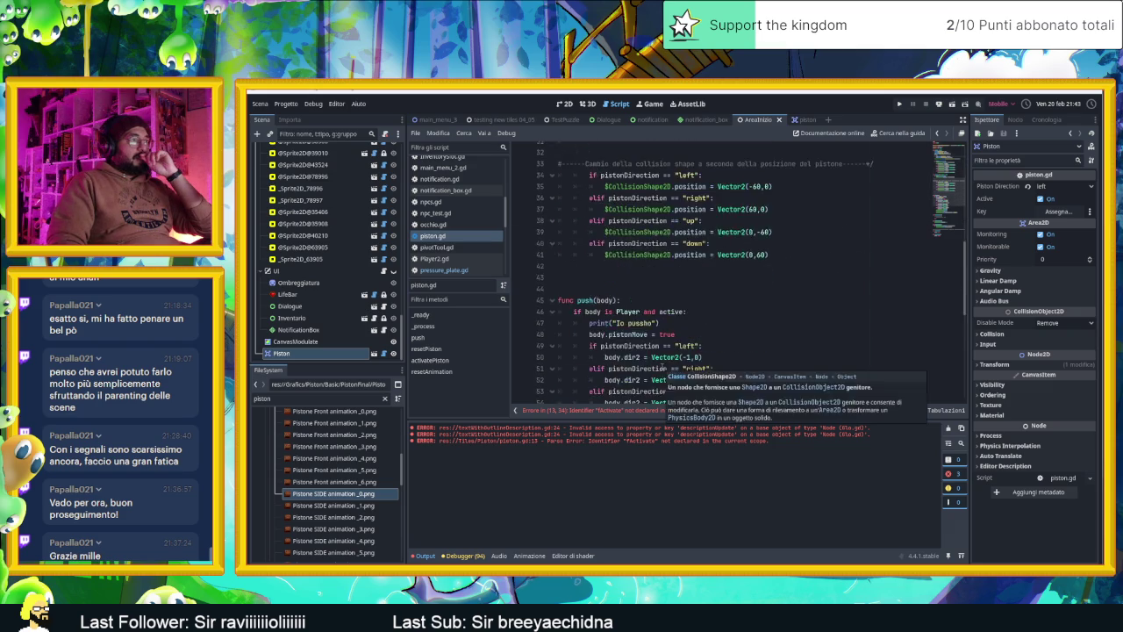
pyautogui.click(618, 331)
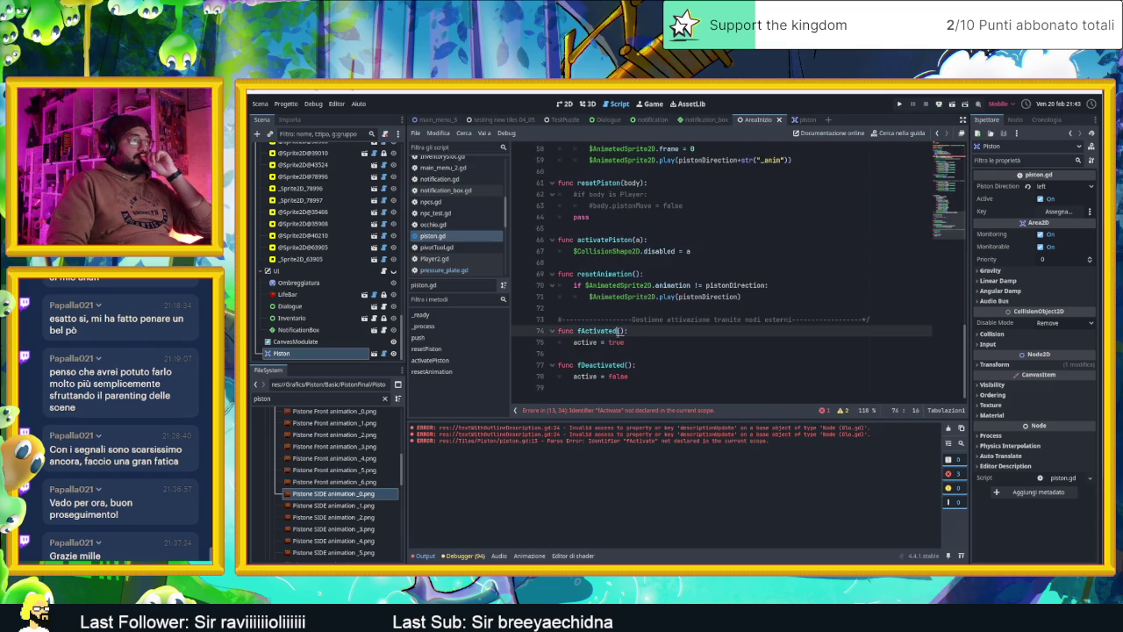
pyautogui.press('BackSpace')
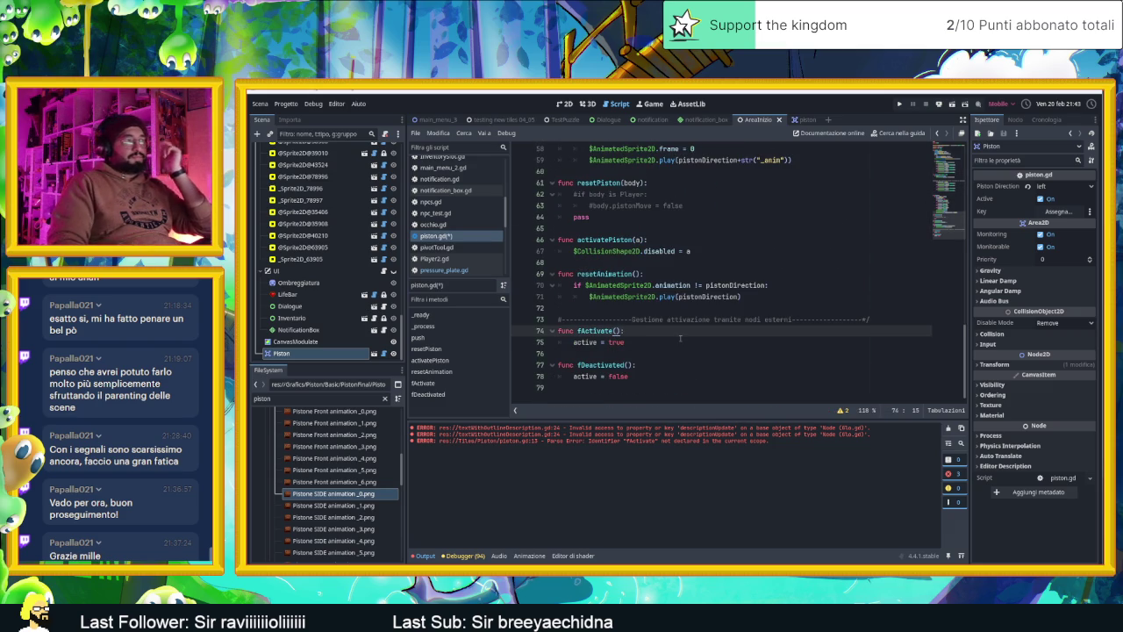
pyautogui.hotkey('ctrl', 's')
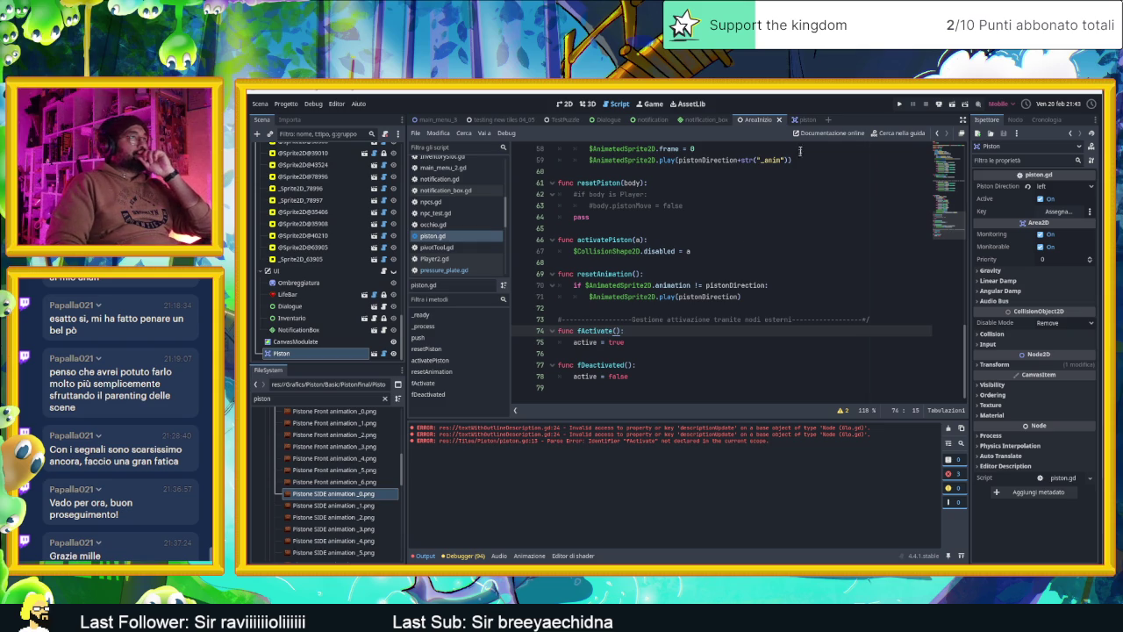
pyautogui.click(803, 121)
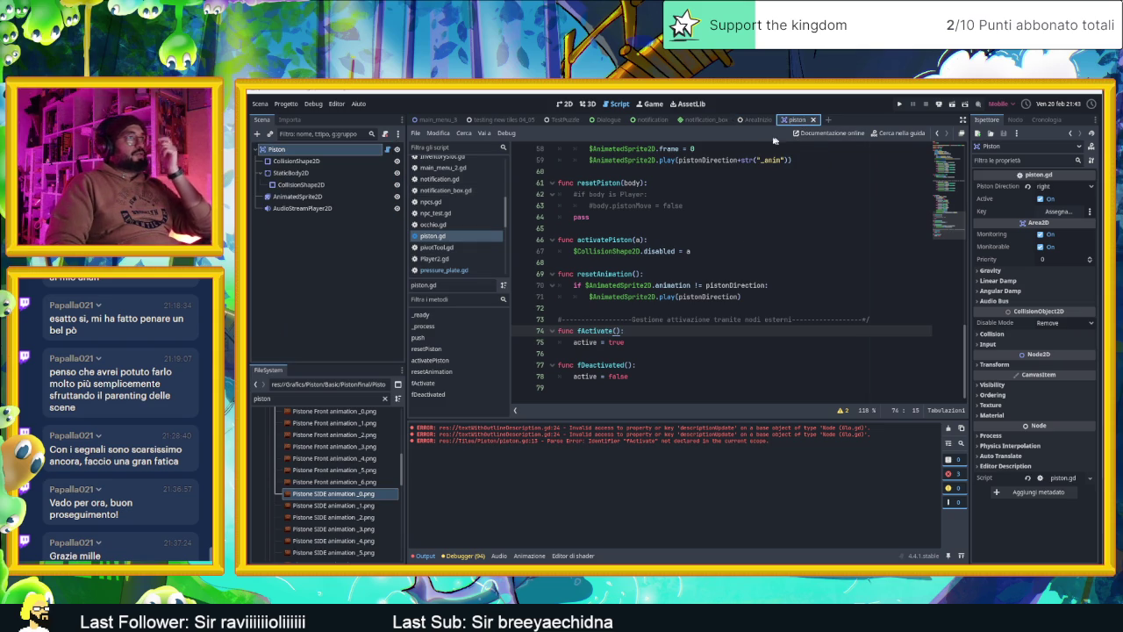
# Select PressurePlate in the AreaInizio scene and review pressure_plate.gd's activated/deactivated signals.
pyautogui.click(751, 121)
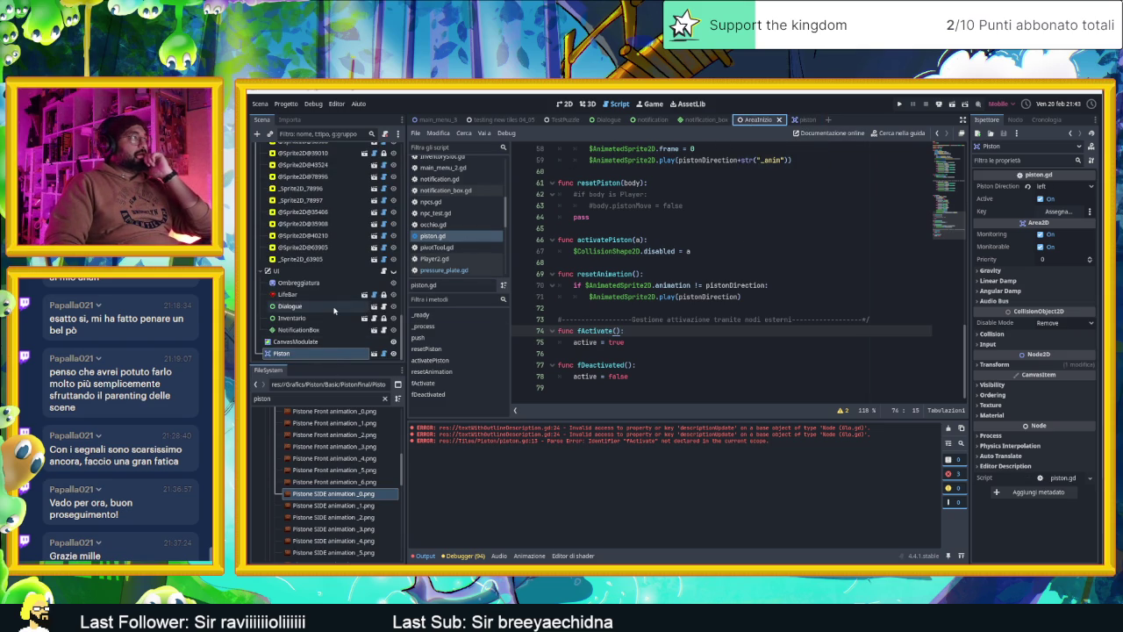
pyautogui.scroll(10, 334, 310)
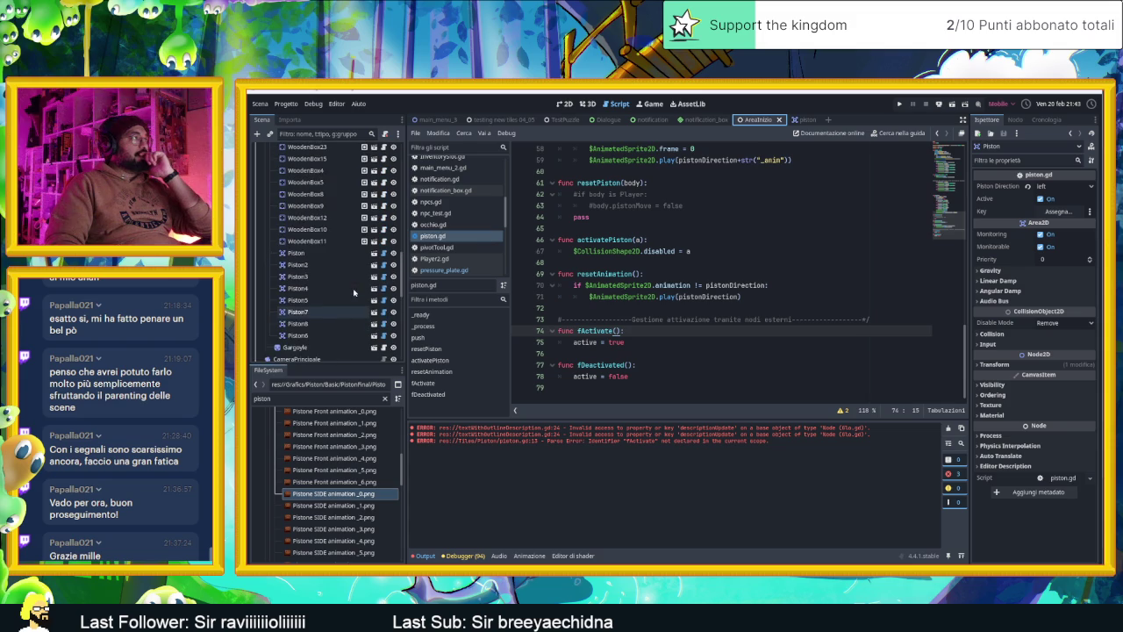
pyautogui.scroll(10, 351, 244)
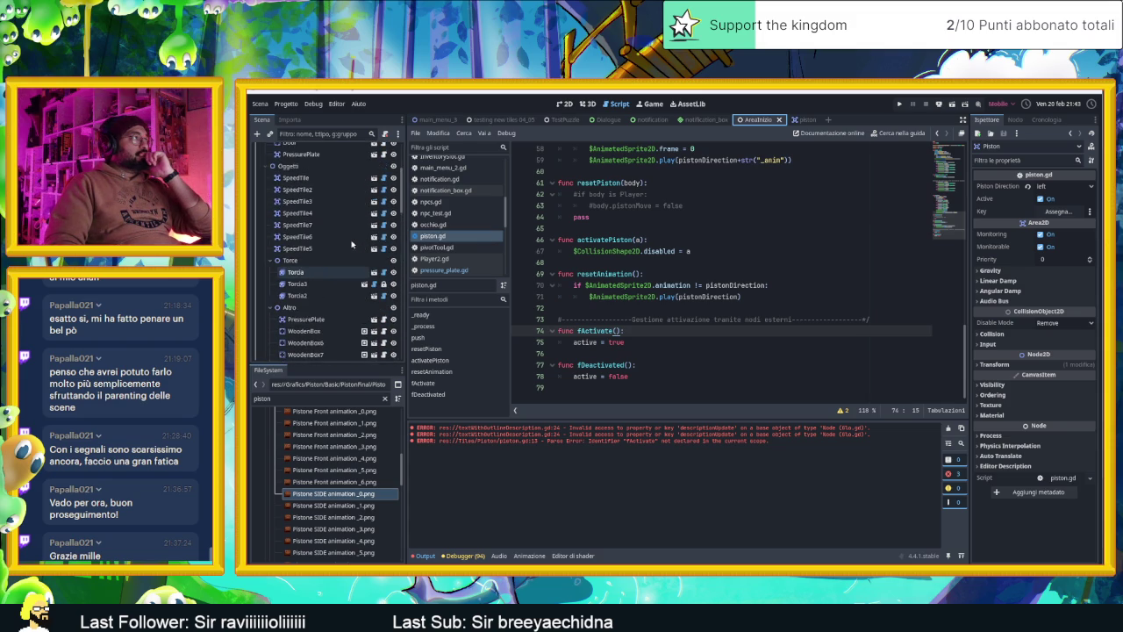
pyautogui.scroll(3, 343, 242)
pyautogui.click(327, 236)
pyautogui.click(383, 235)
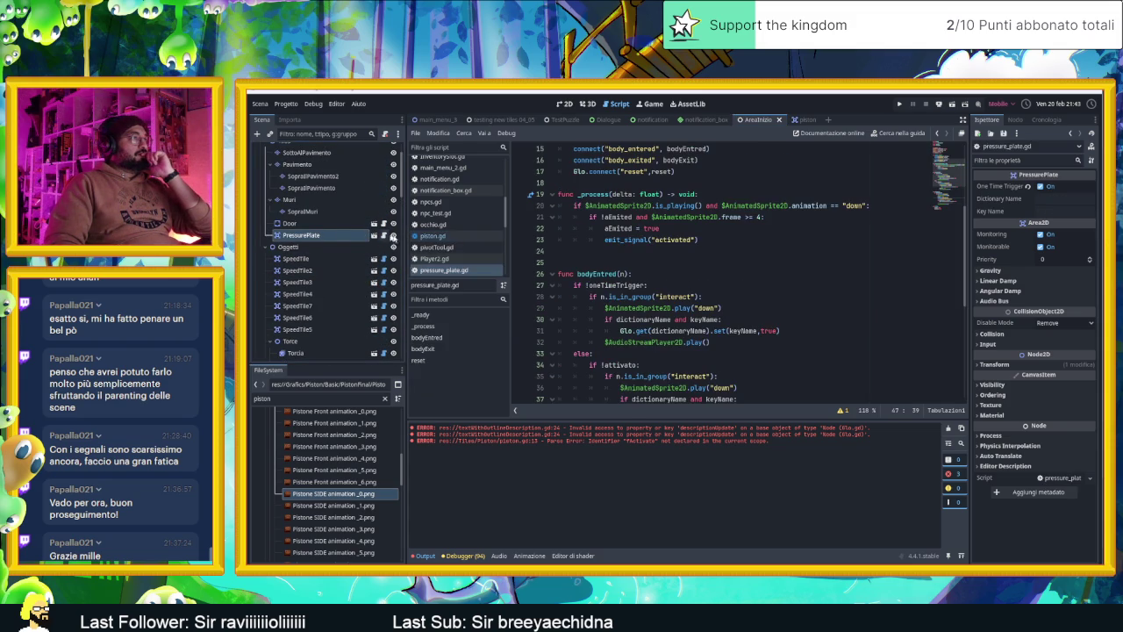
pyautogui.scroll(5, 751, 323)
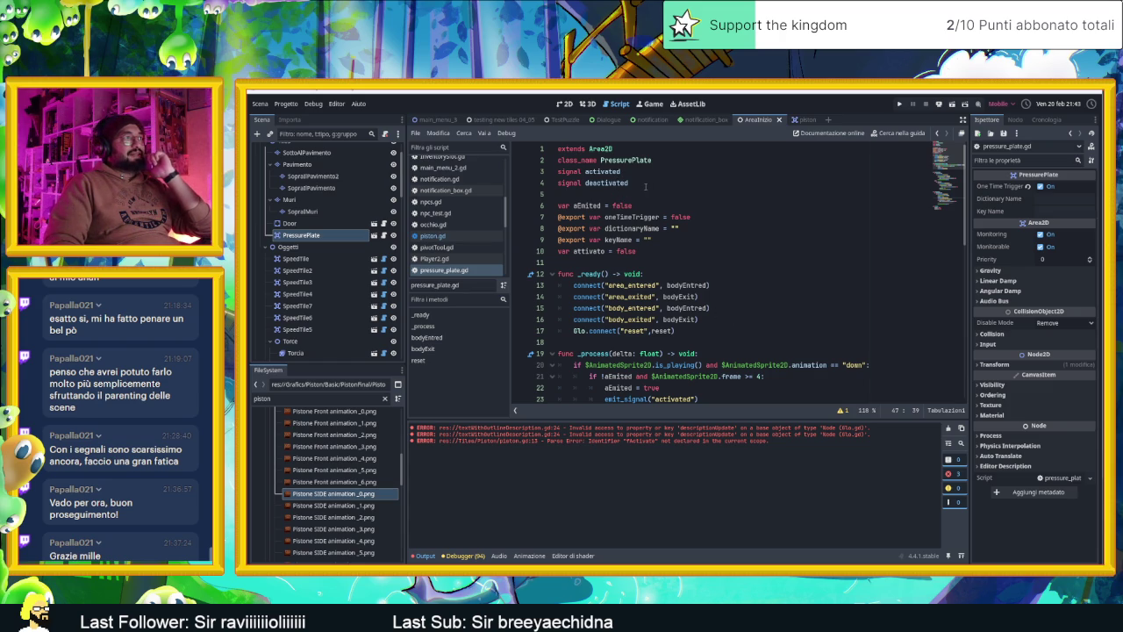
pyautogui.scroll(-3, 731, 275)
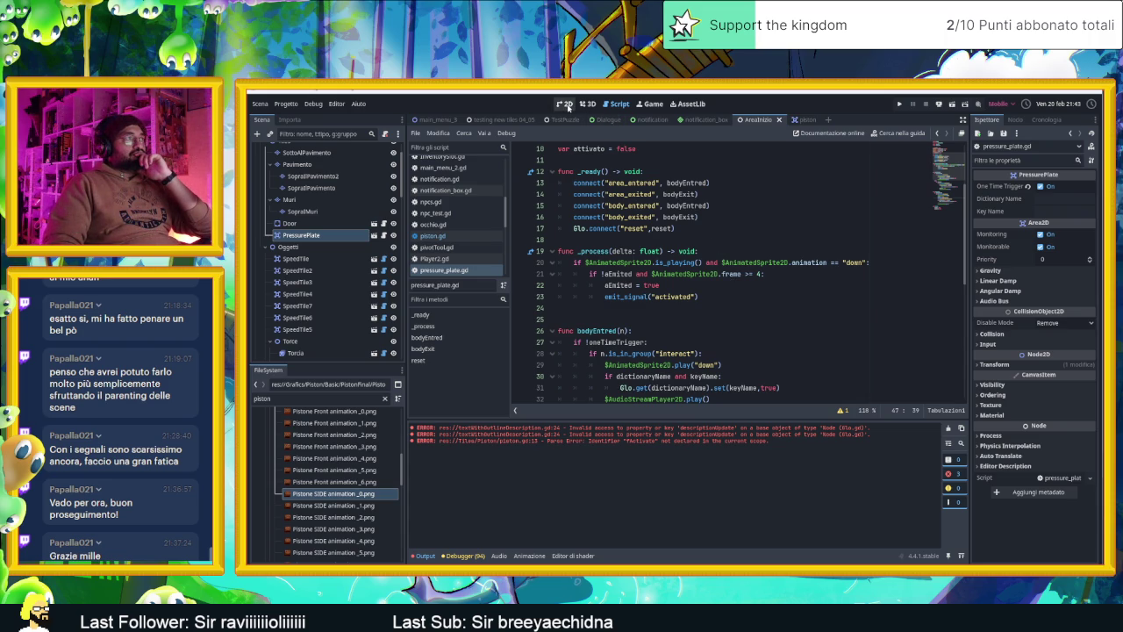
pyautogui.click(567, 107)
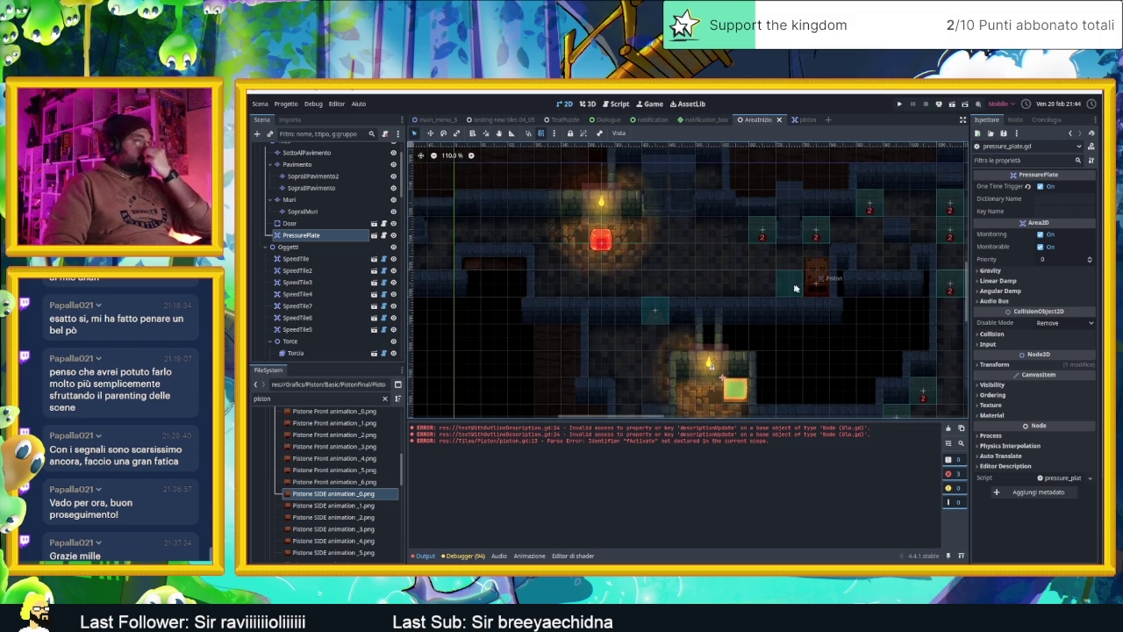
# Launch the level with F5 and move the game window into view.
pyautogui.click(816, 284)
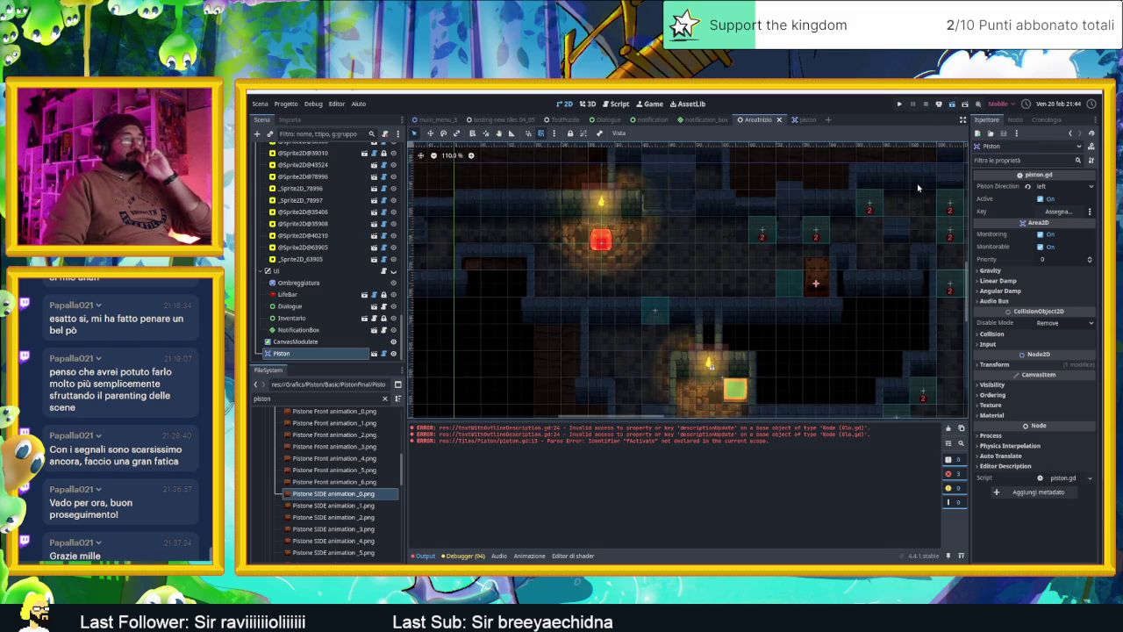
pyautogui.press('F5')
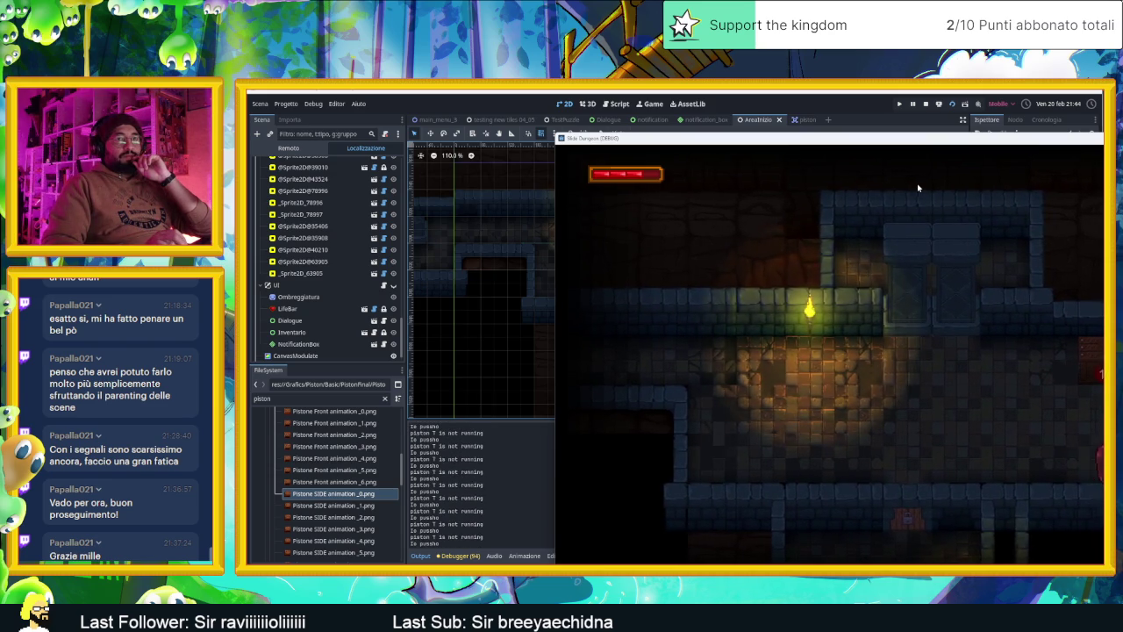
pyautogui.moveTo(914, 139); pyautogui.dragTo(657, 100)
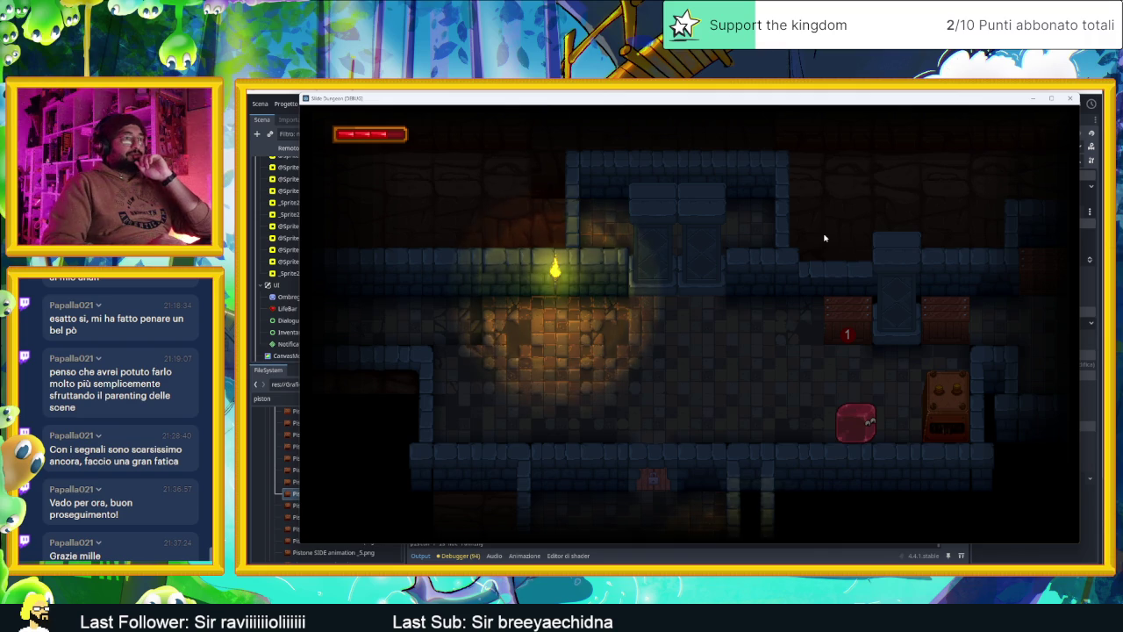
# Slide the slime across the floors and ledges near the piston with the arrow keys.
pyautogui.press('Up')
pyautogui.press('Down')
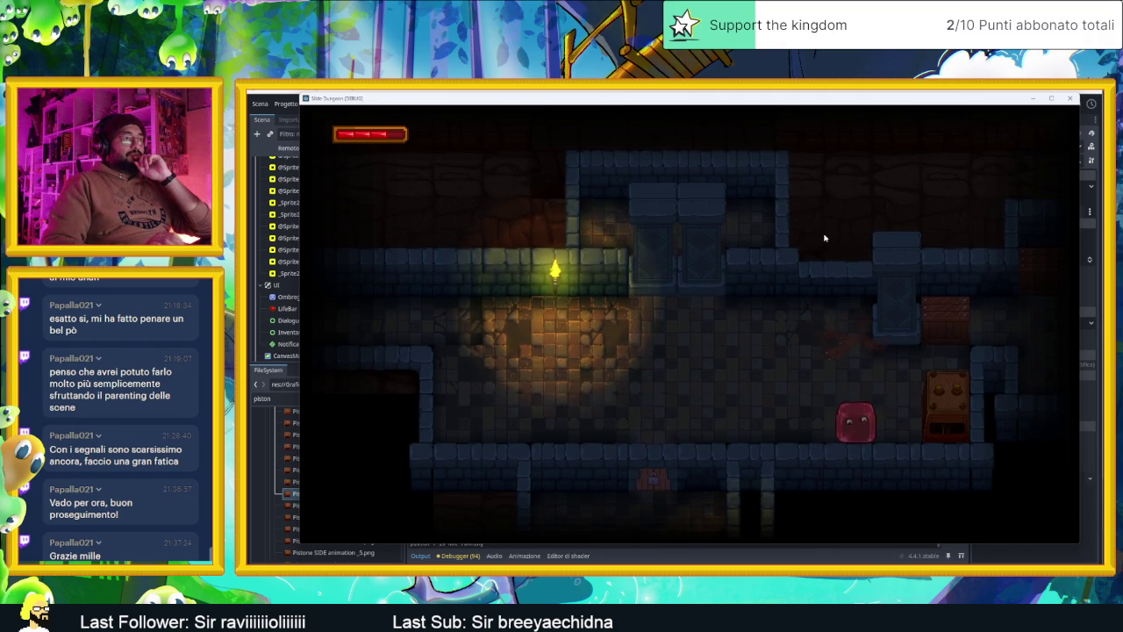
pyautogui.press('Left')
pyautogui.press('Up')
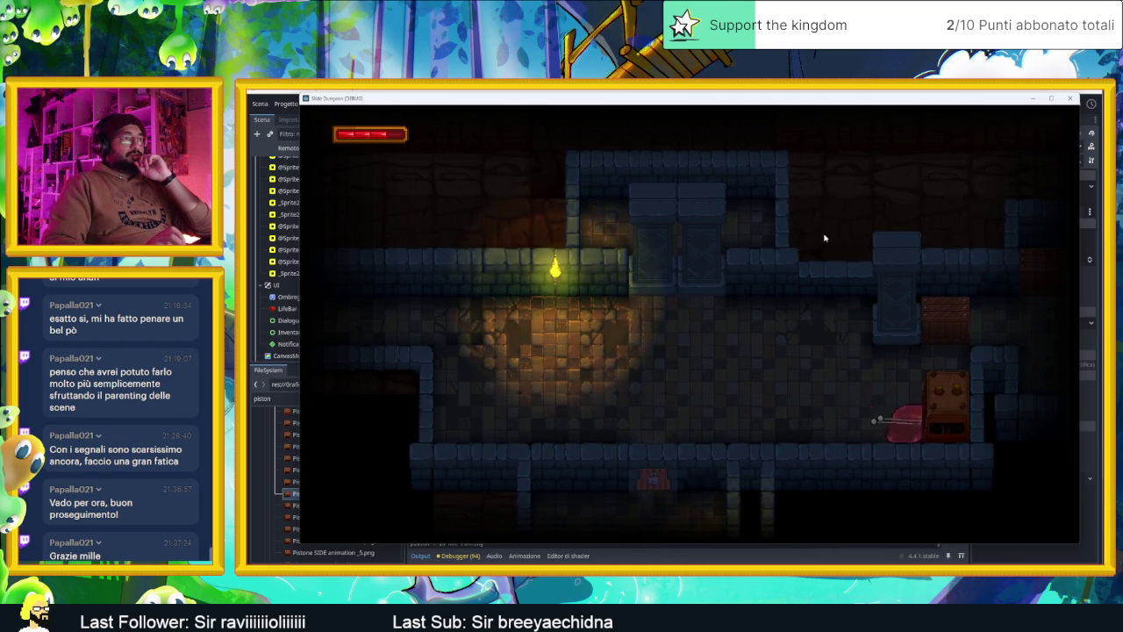
pyautogui.press('Up')
pyautogui.press('Down')
pyautogui.press('Up')
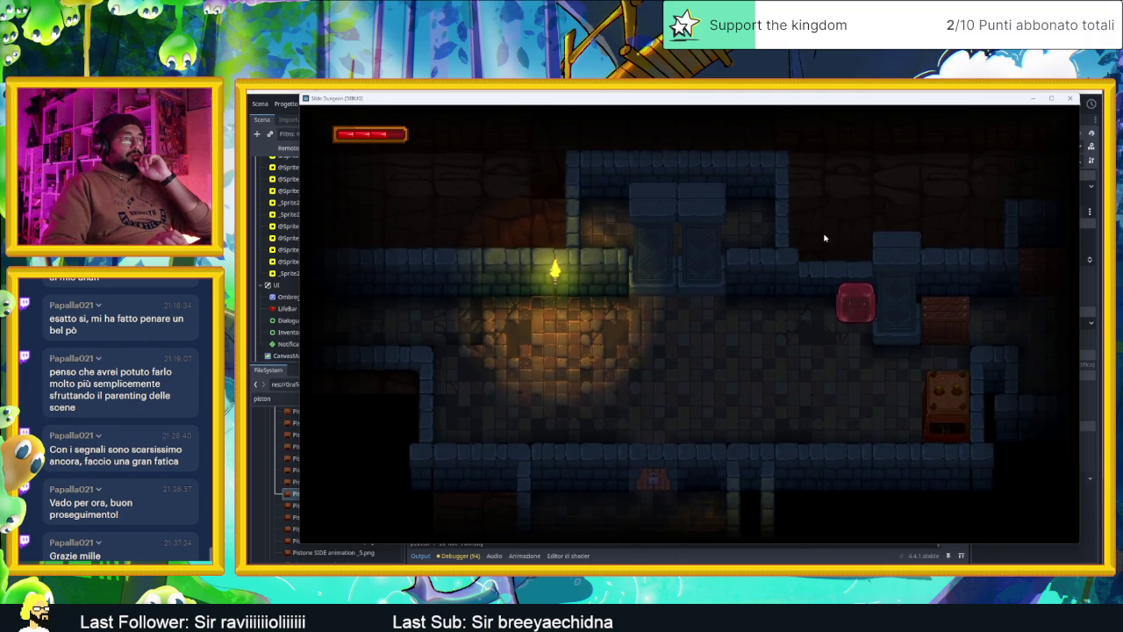
pyautogui.press('Left')
pyautogui.press('Down')
pyautogui.press('Up')
pyautogui.press('Right')
pyautogui.press('Down')
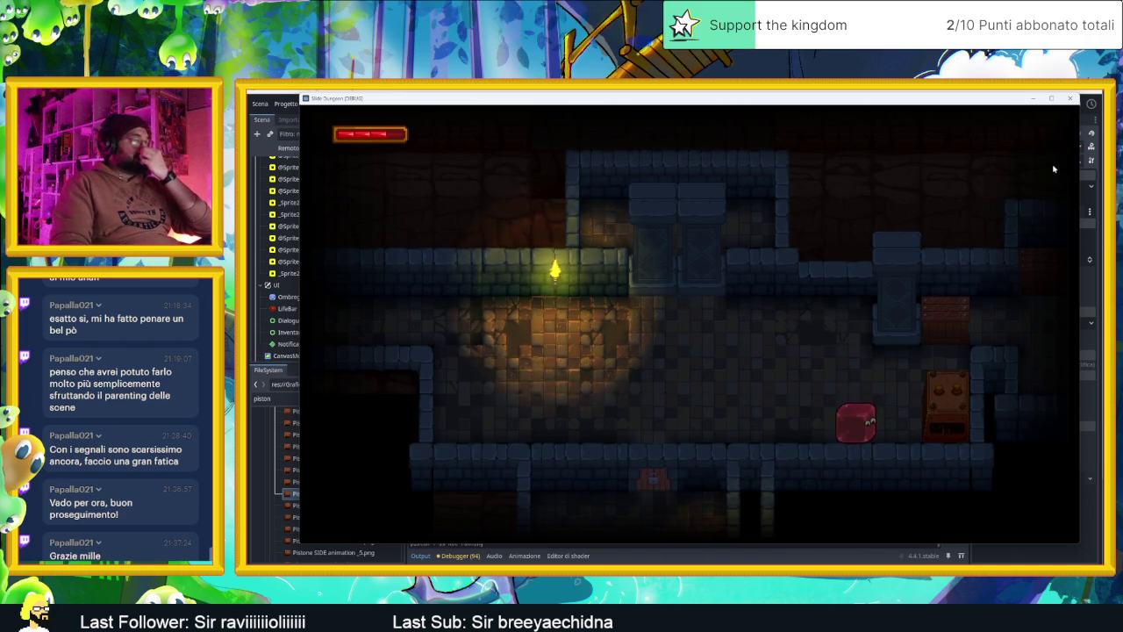
# Close the game and drag a ResetPressurePlate.tscn instance into the level.
pyautogui.click(1070, 99)
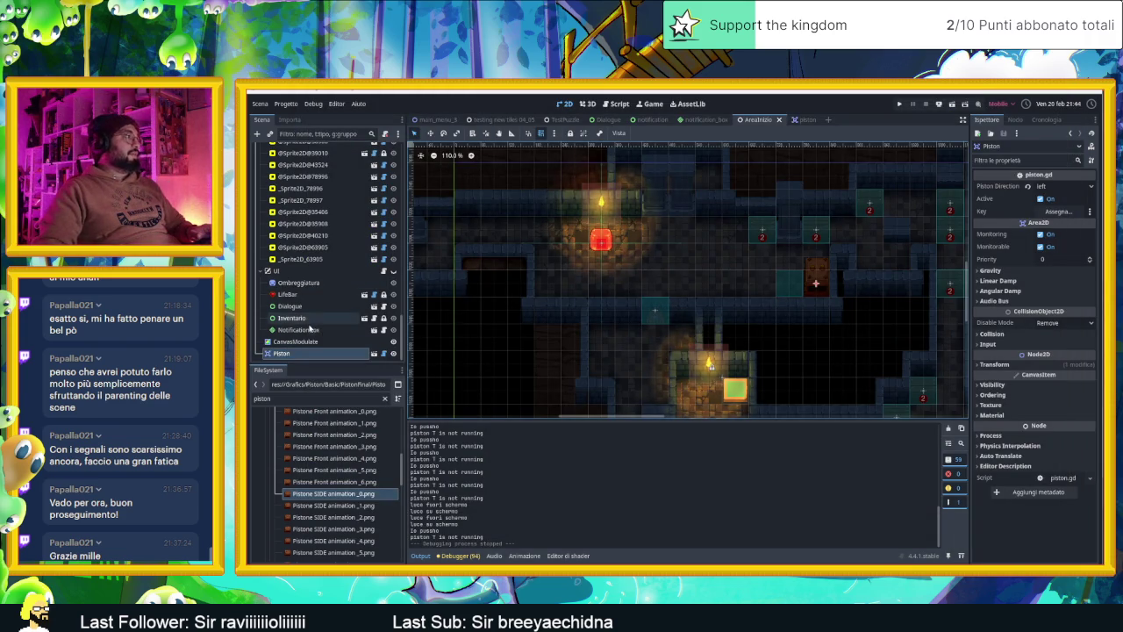
pyautogui.scroll(5, 316, 329)
pyautogui.scroll(10, 316, 325)
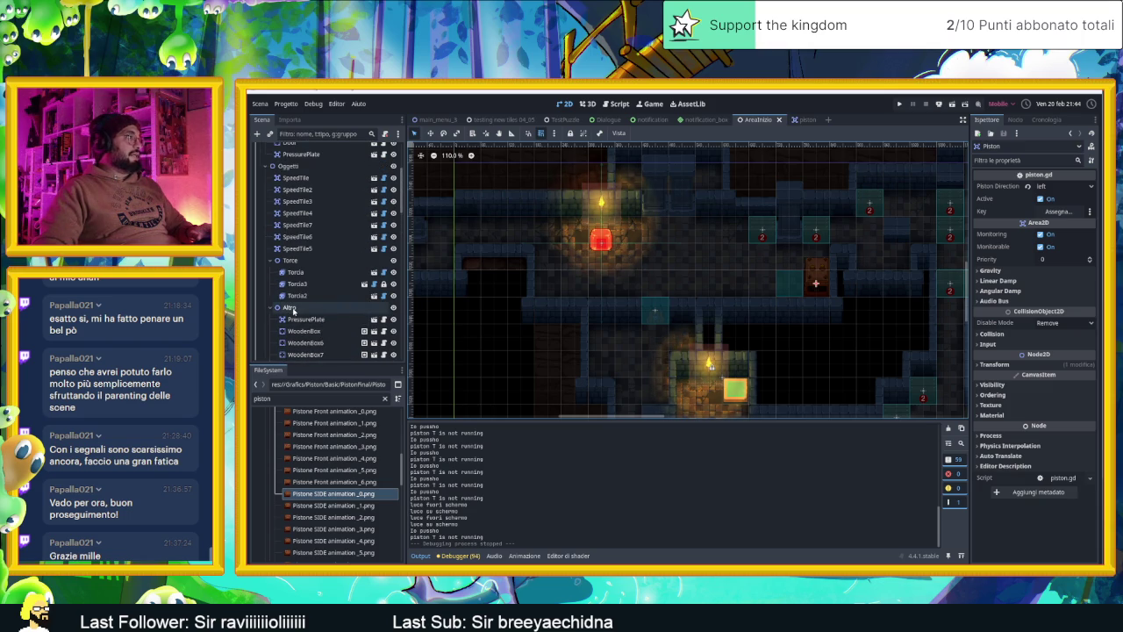
pyautogui.click(289, 308)
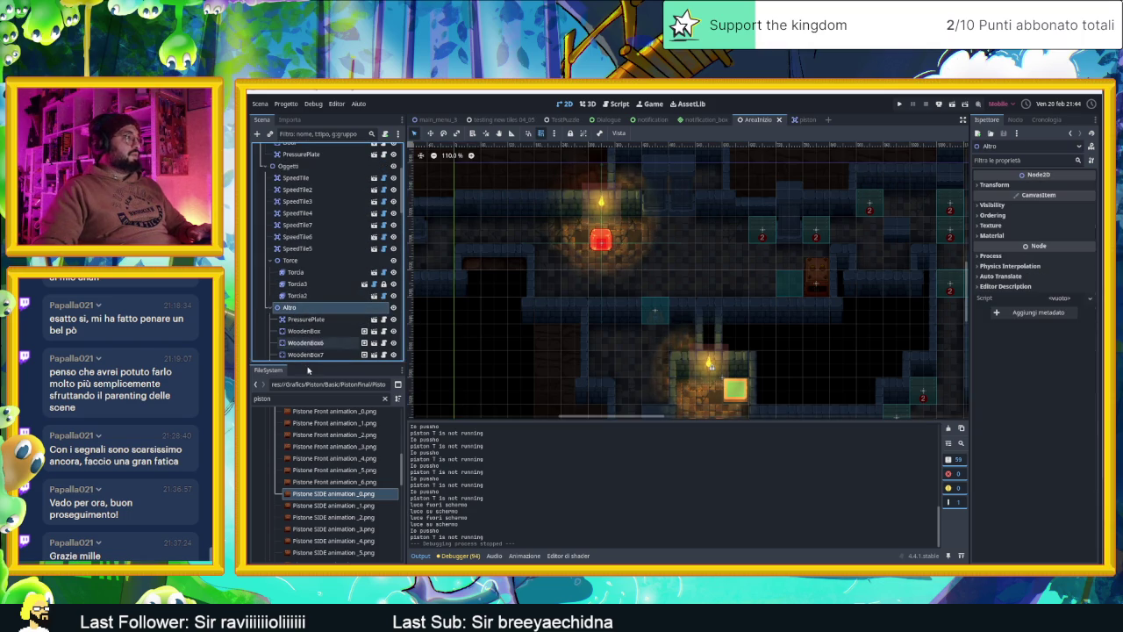
pyautogui.click(310, 396)
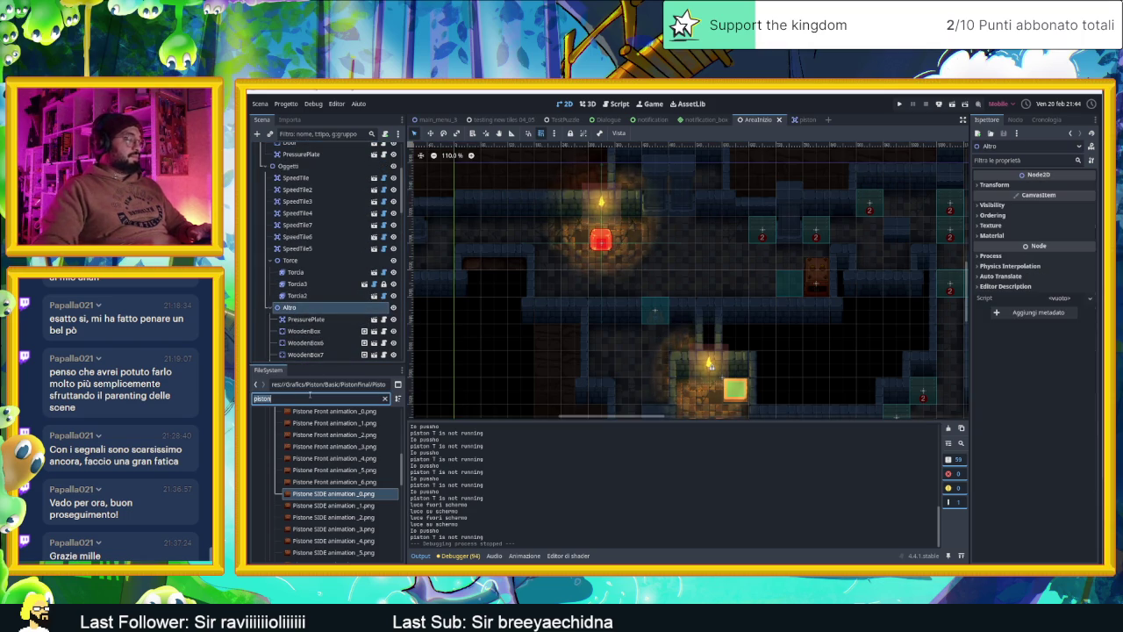
pyautogui.write('pressure')
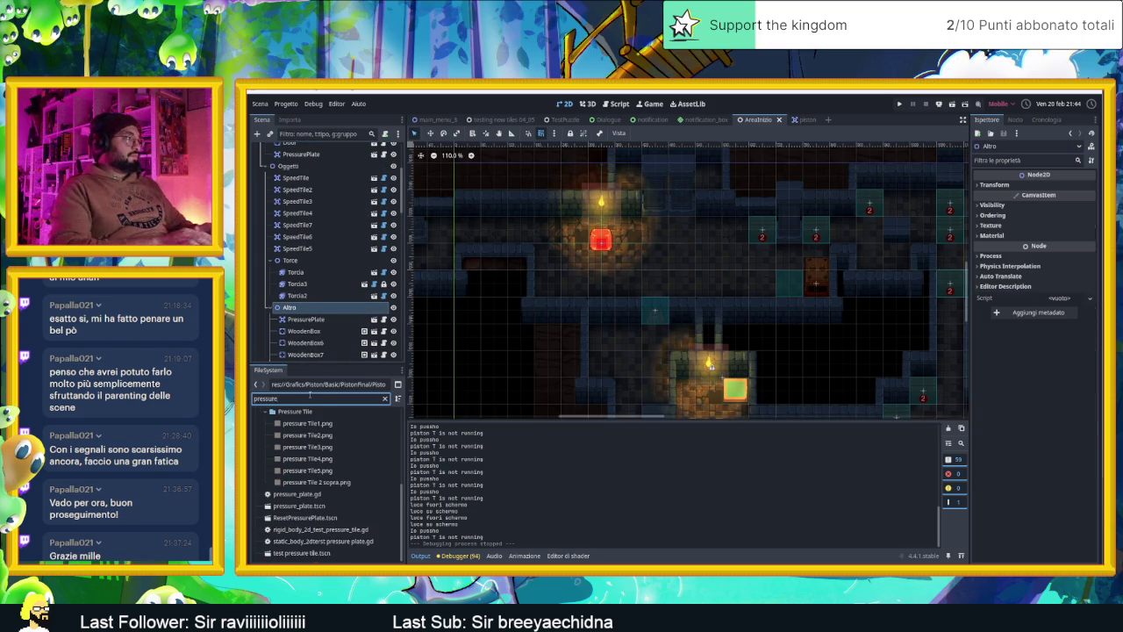
pyautogui.write('pla')
pyautogui.click(329, 478)
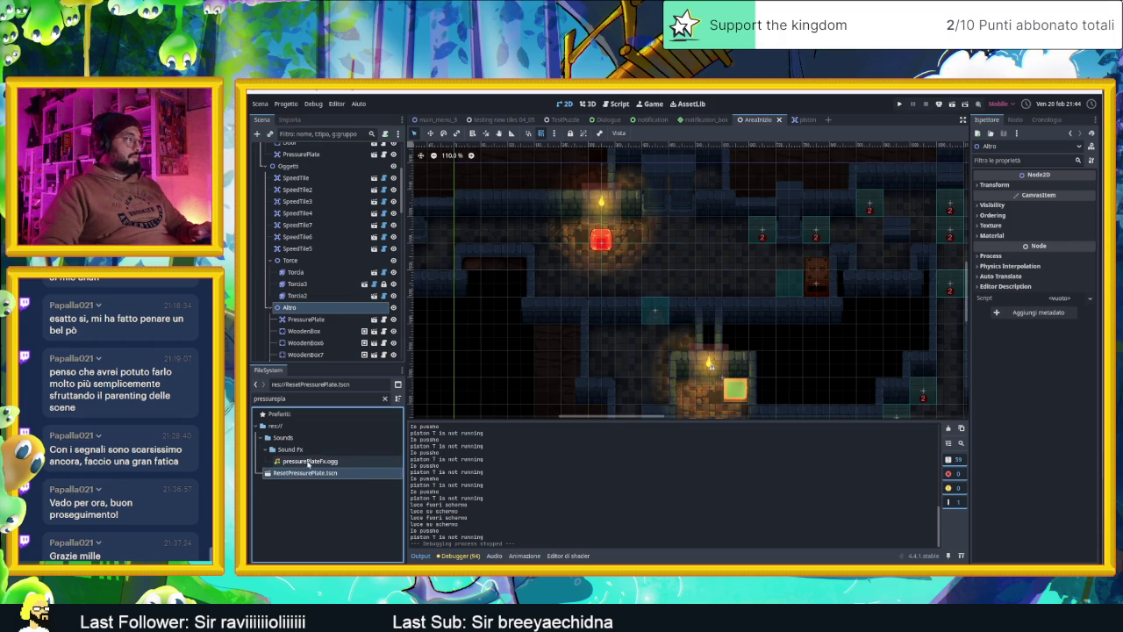
pyautogui.click(282, 399)
pyautogui.doubleClick(283, 399)
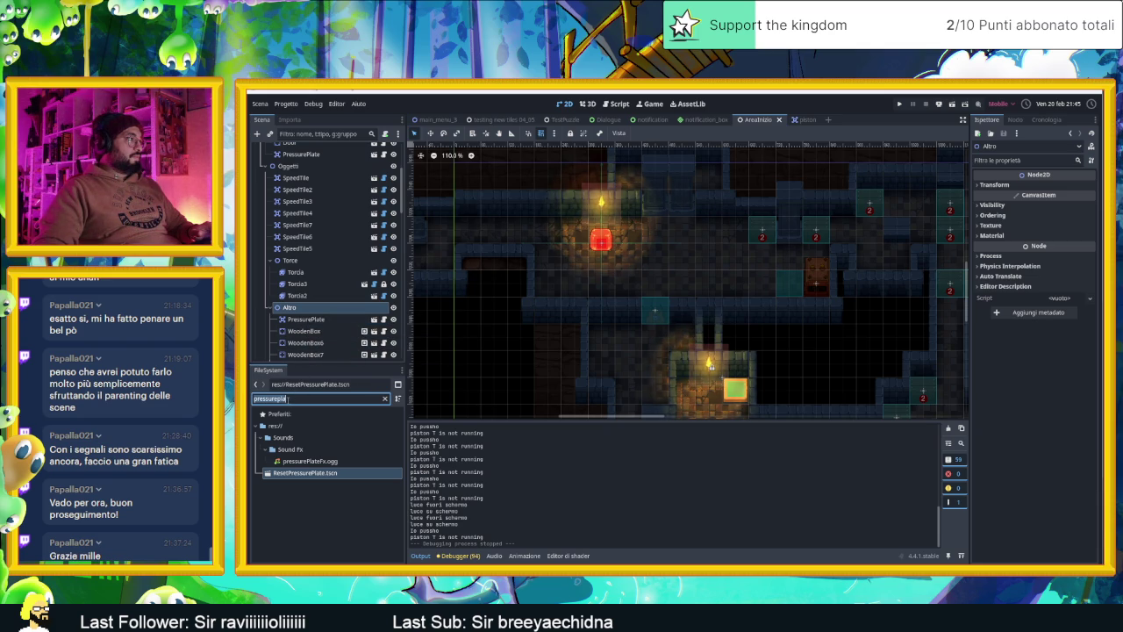
pyautogui.write('Pres')
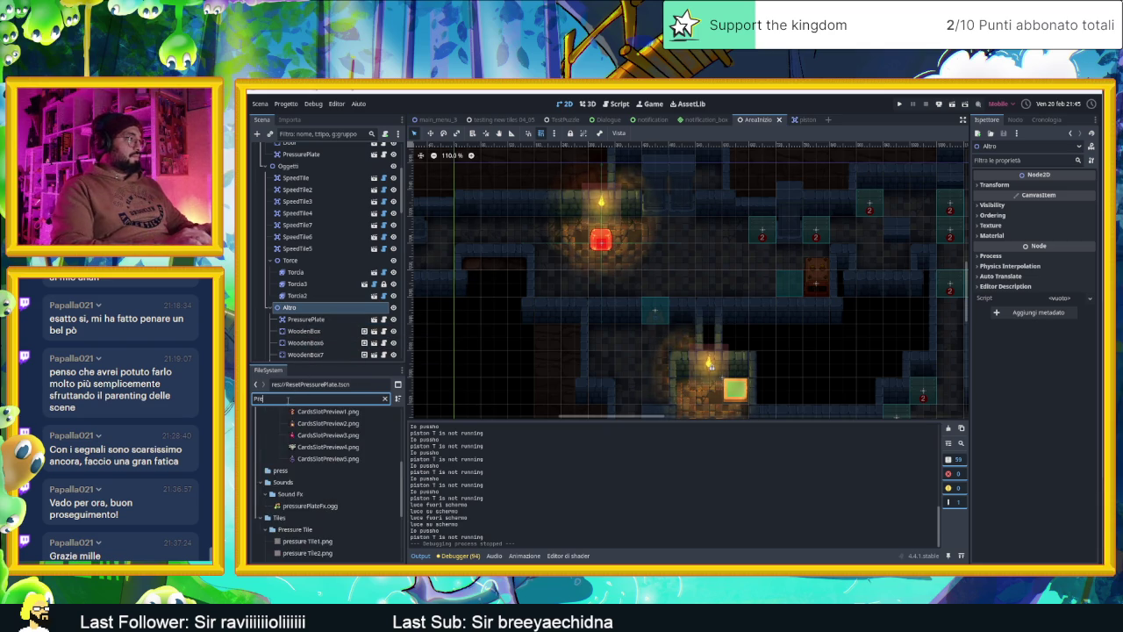
pyautogui.write('s')
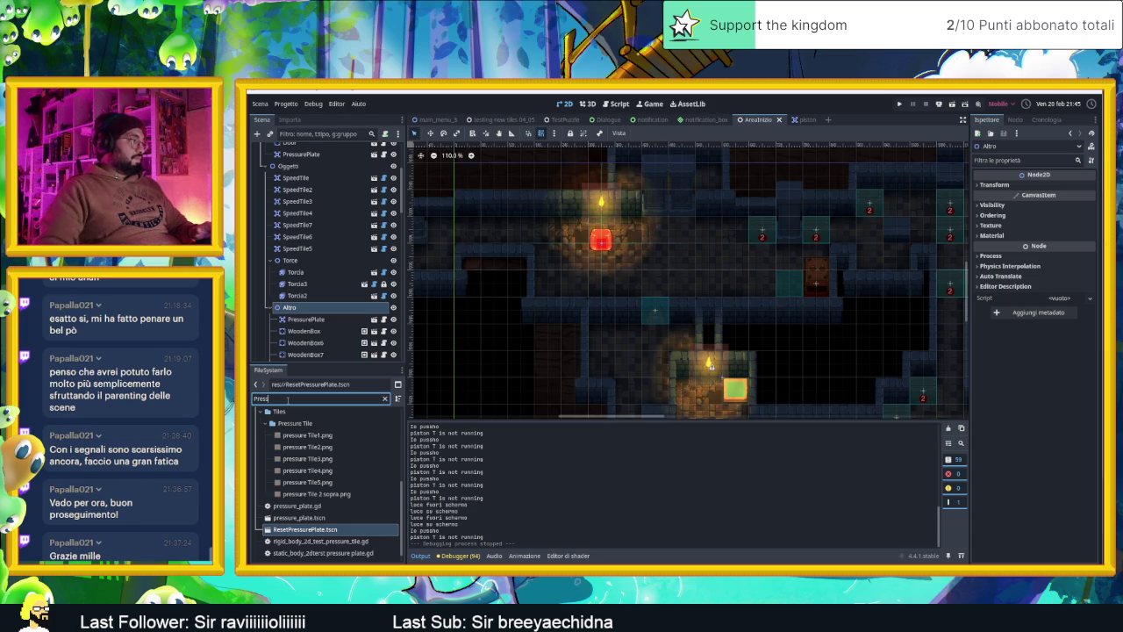
pyautogui.moveTo(303, 527)
pyautogui.mouseDown()
pyautogui.moveTo(485, 409)
pyautogui.moveTo(574, 301)
pyautogui.moveTo(572, 280)
pyautogui.moveTo(586, 283)
pyautogui.moveTo(559, 282)
pyautogui.mouseUp()
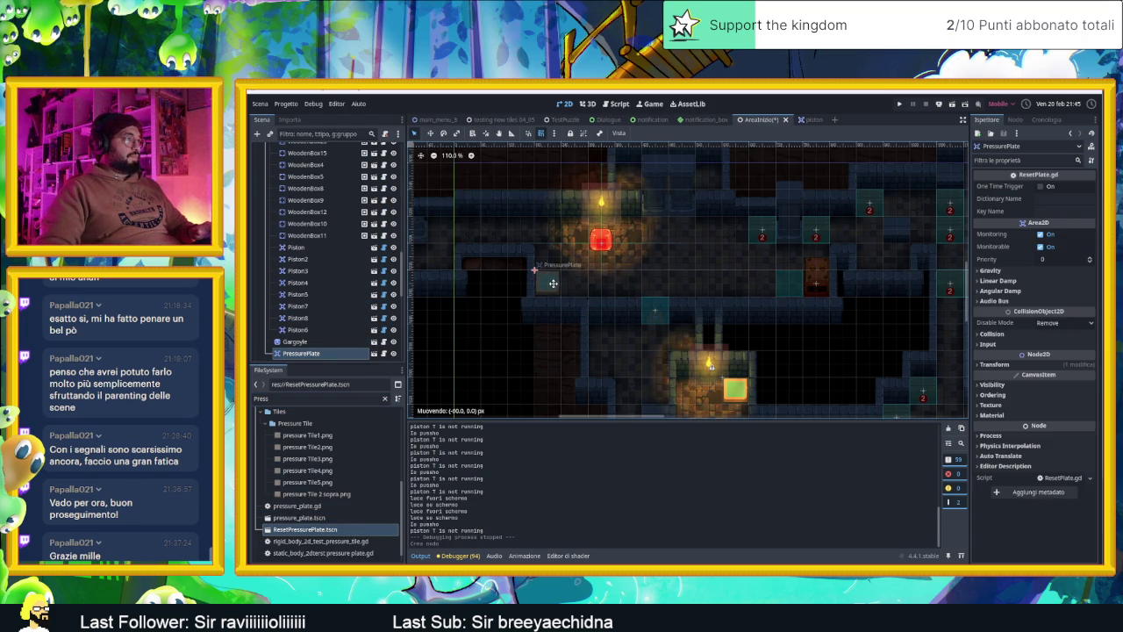
# Uncheck the Piston's Active setting, then save and run the scene.
pyautogui.scroll(3, 605, 286)
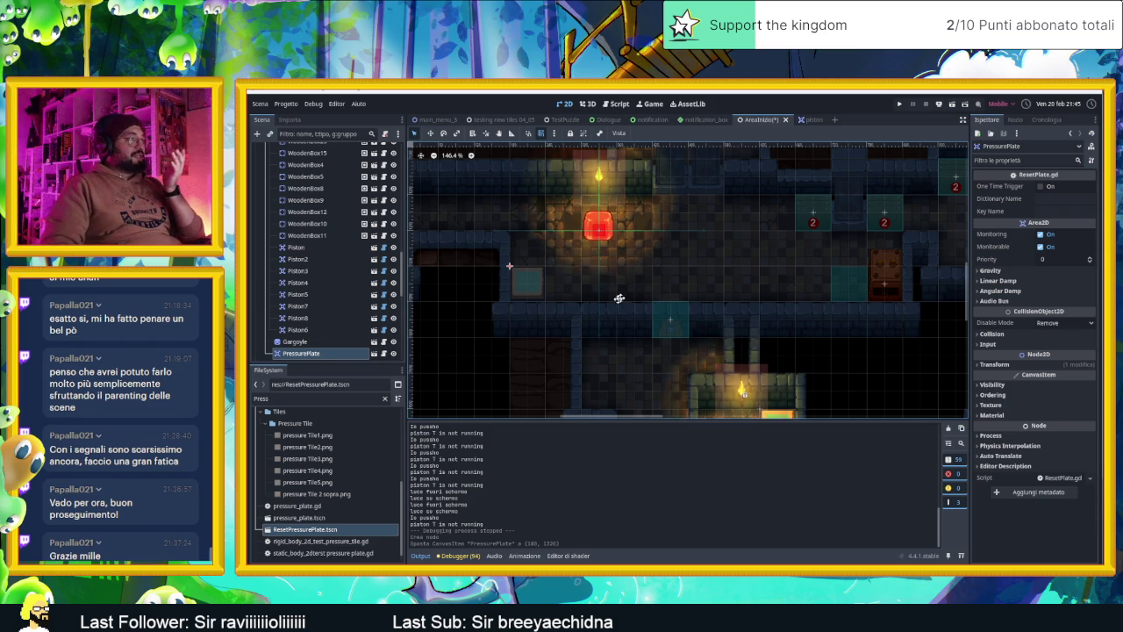
pyautogui.moveTo(610, 289); pyautogui.dragTo(563, 326)
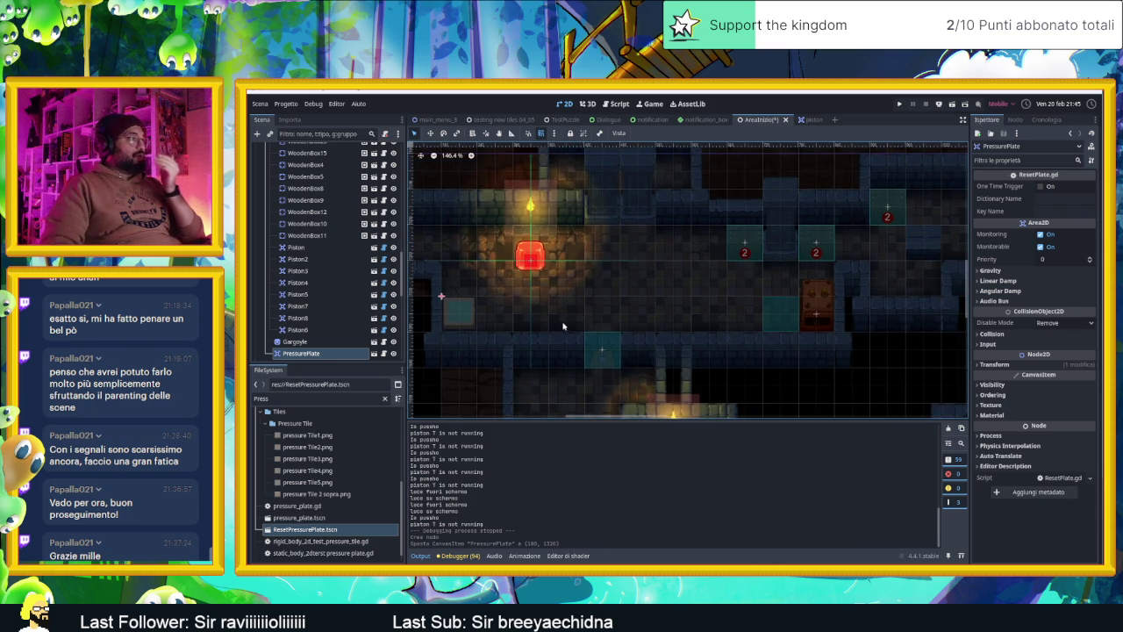
pyautogui.click(816, 298)
pyautogui.click(1045, 200)
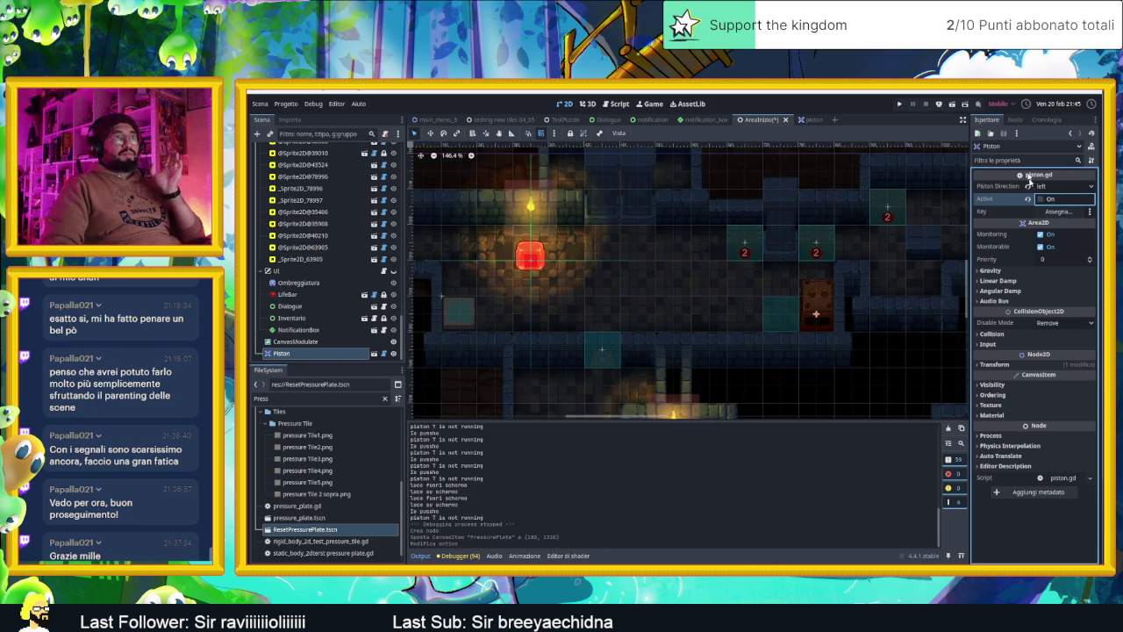
pyautogui.click(955, 104)
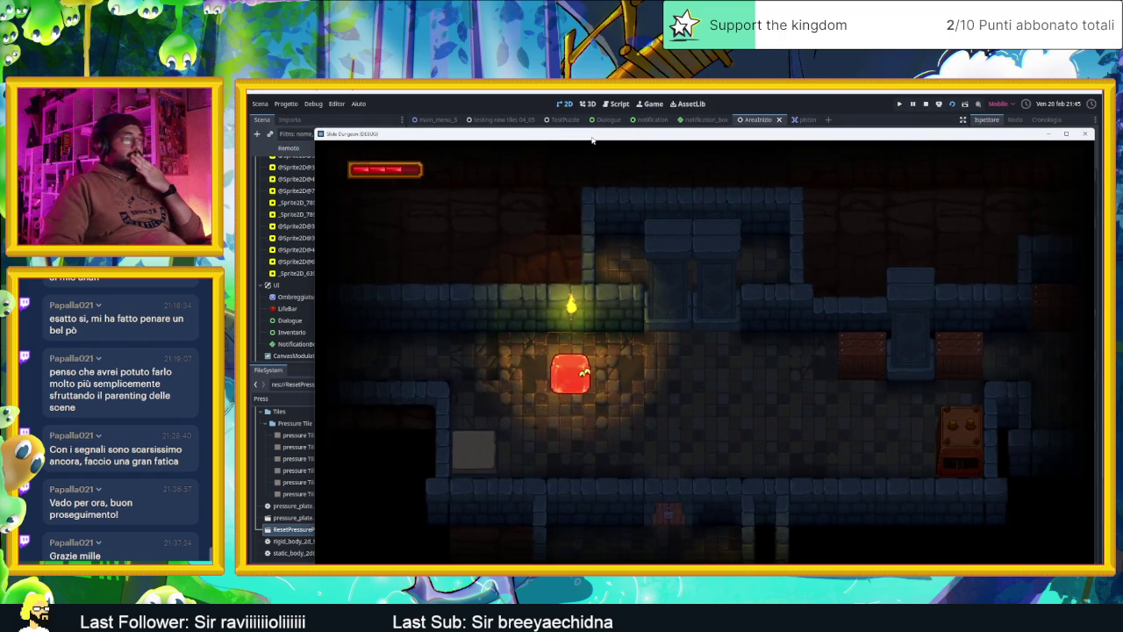
# Slide the slime down and back and forth between the crate and the wall, then quit.
pyautogui.press('Down')
pyautogui.press('Right')
pyautogui.press('Left')
pyautogui.press('Right')
pyautogui.press('Left')
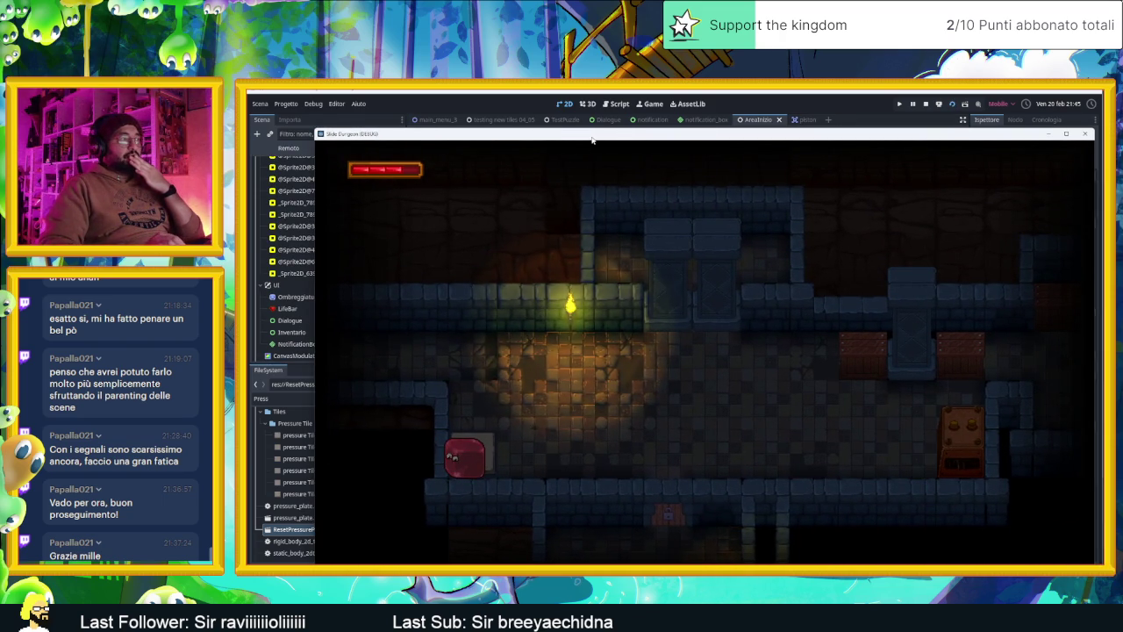
pyautogui.press('Right')
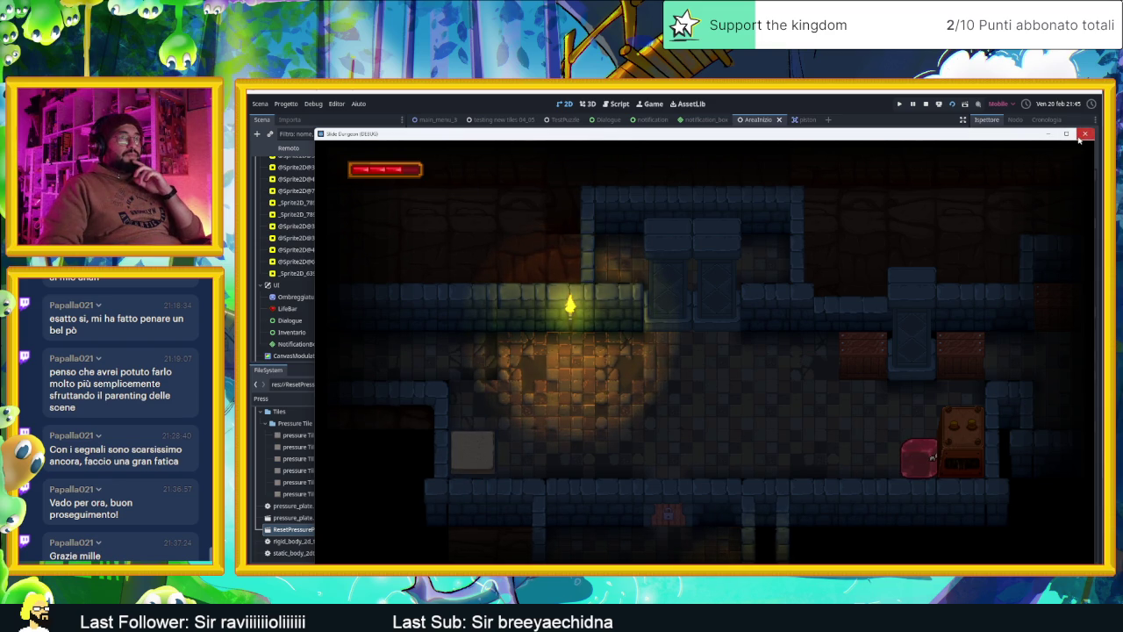
pyautogui.click(1085, 134)
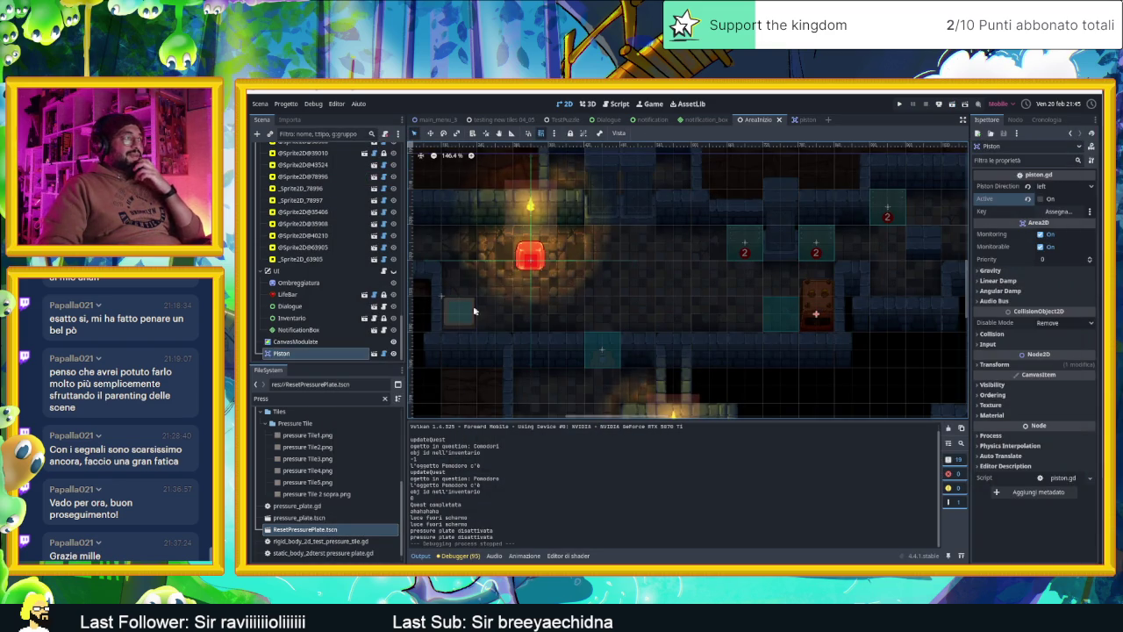
# Enable One Time Trigger on the pressure plate and rename it PressurePlateP.
pyautogui.click(474, 309)
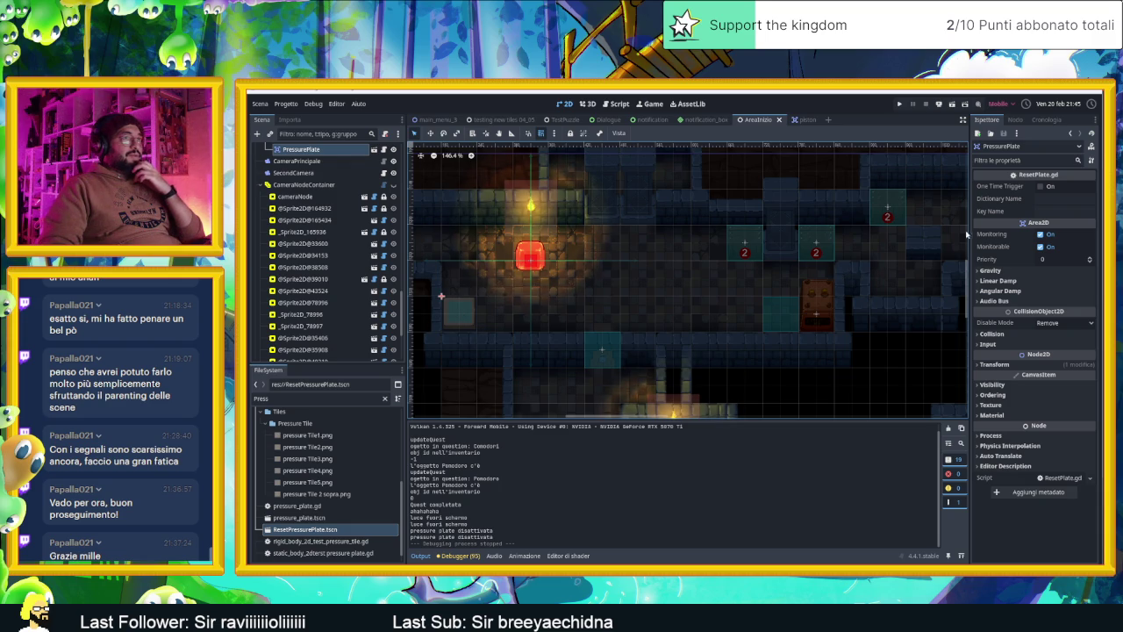
pyautogui.click(1040, 187)
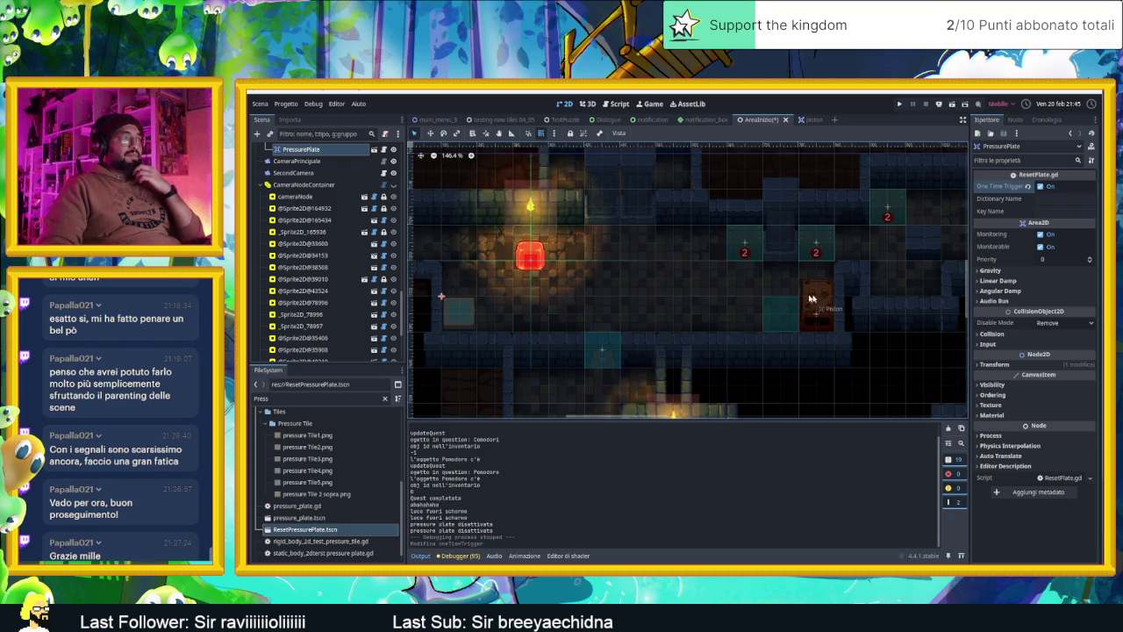
pyautogui.click(329, 155)
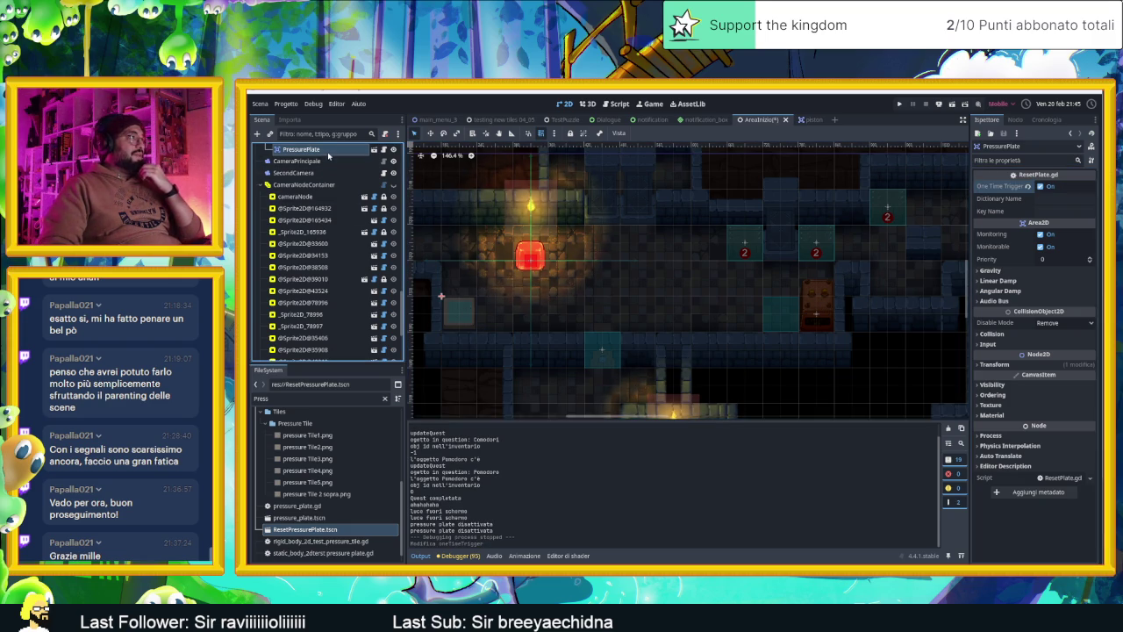
pyautogui.click(331, 151)
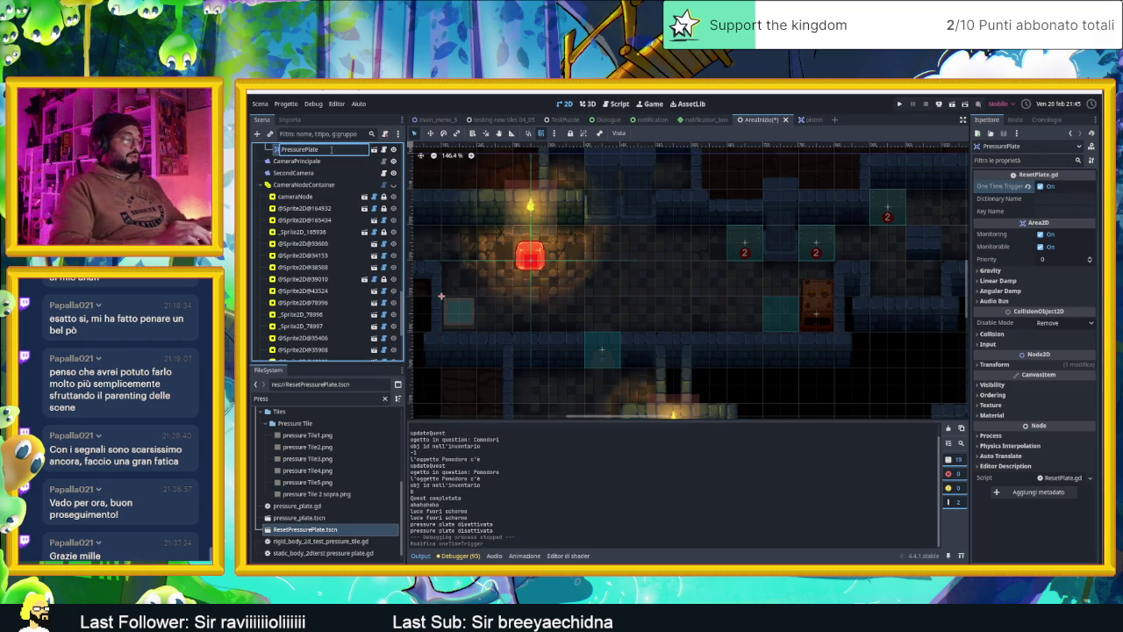
pyautogui.write('P')
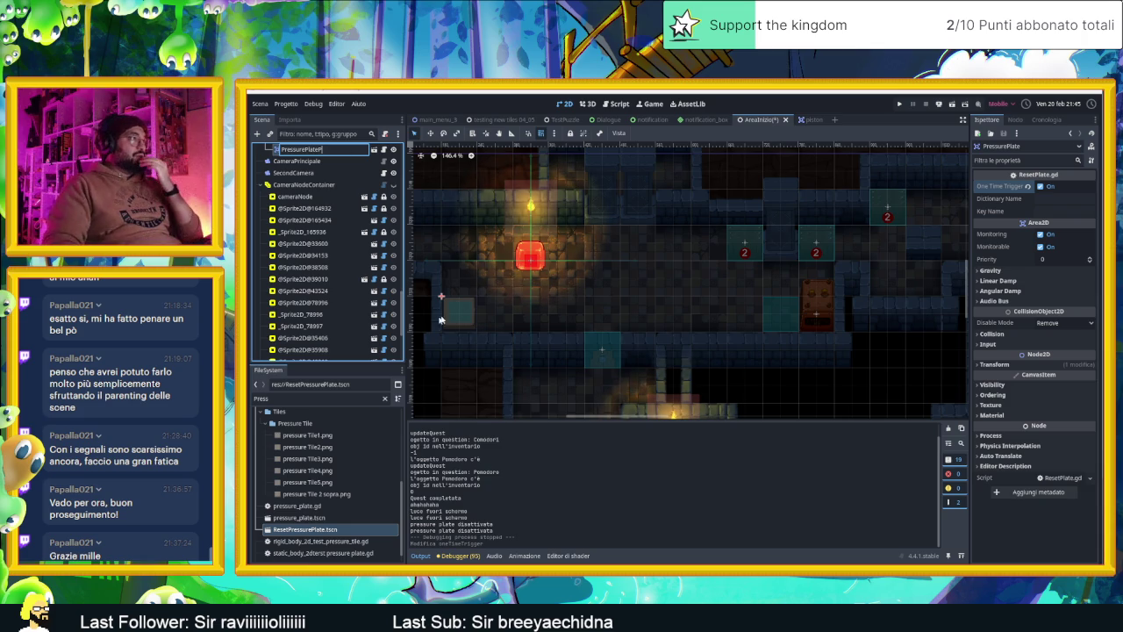
pyautogui.click(464, 316)
# Assign PressurePlateP as the Piston's Key, then save and run.
pyautogui.click(816, 308)
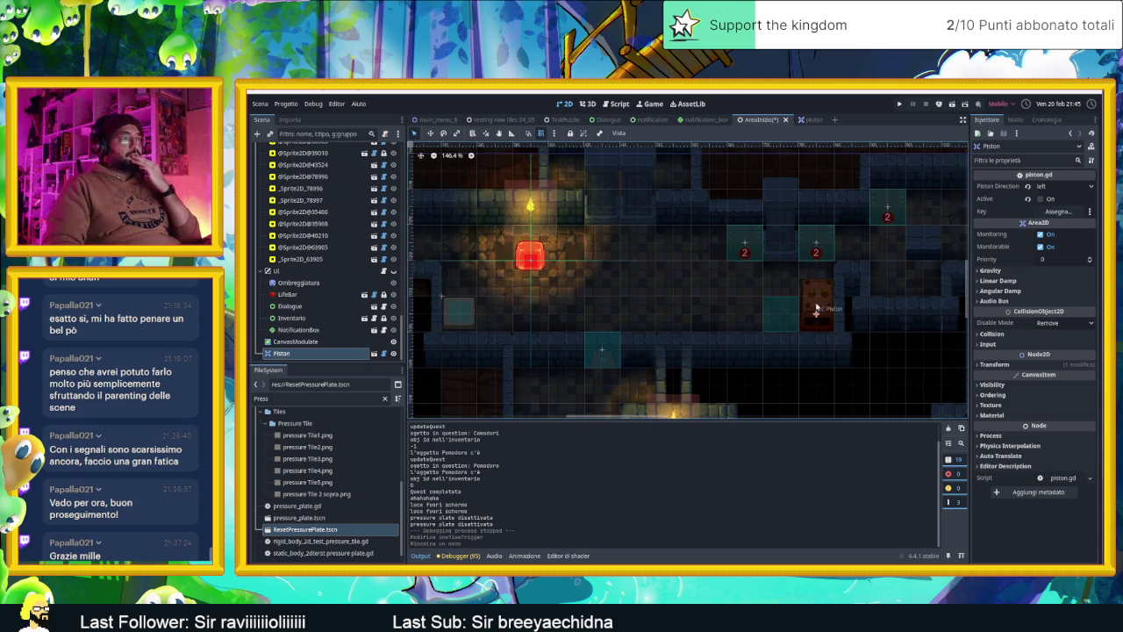
pyautogui.click(1058, 211)
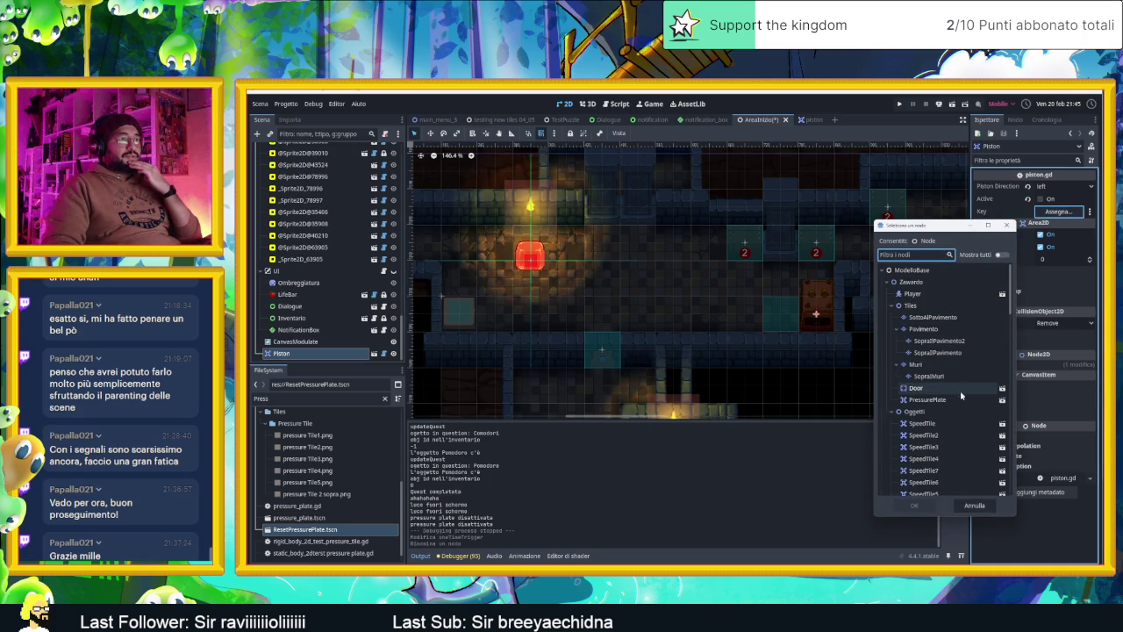
pyautogui.scroll(-5, 959, 402)
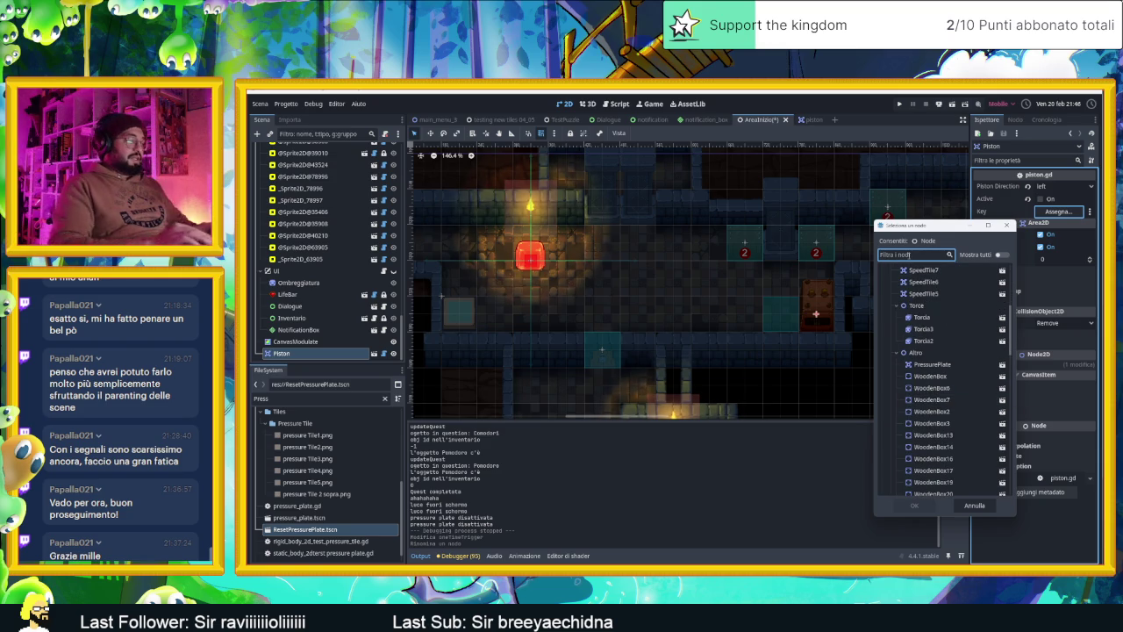
pyautogui.write('press')
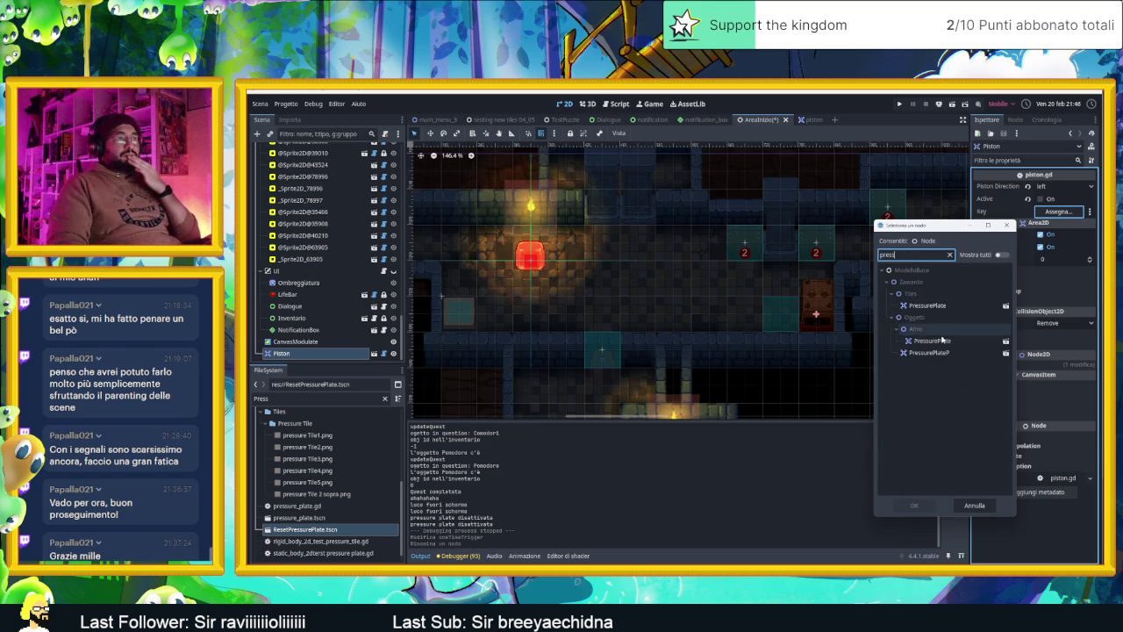
pyautogui.click(944, 353)
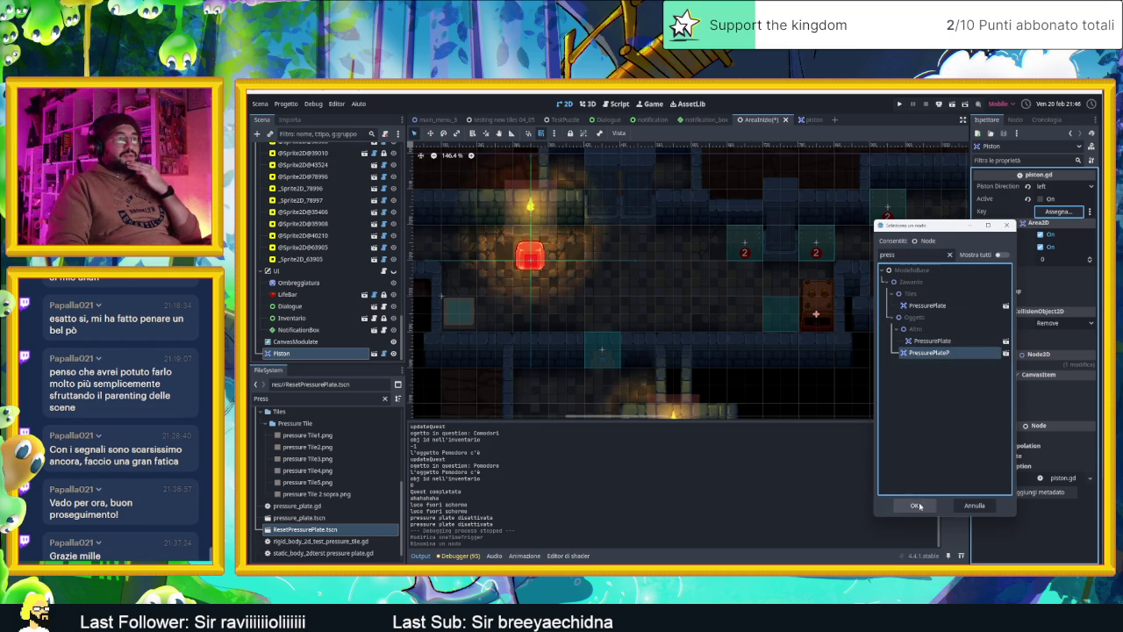
pyautogui.click(916, 505)
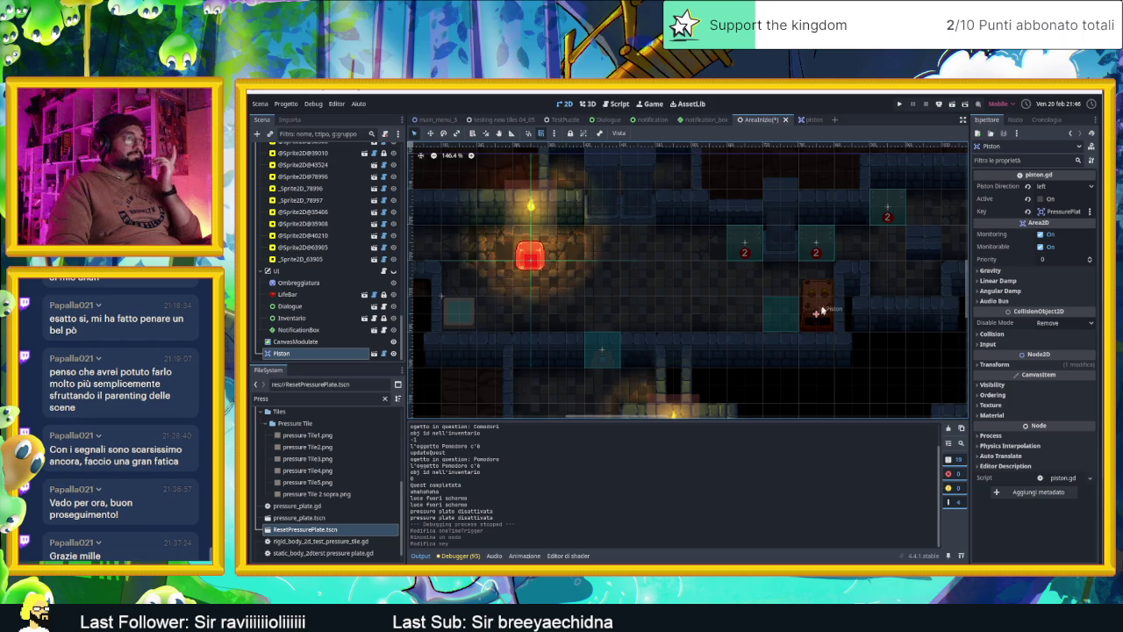
pyautogui.click(951, 106)
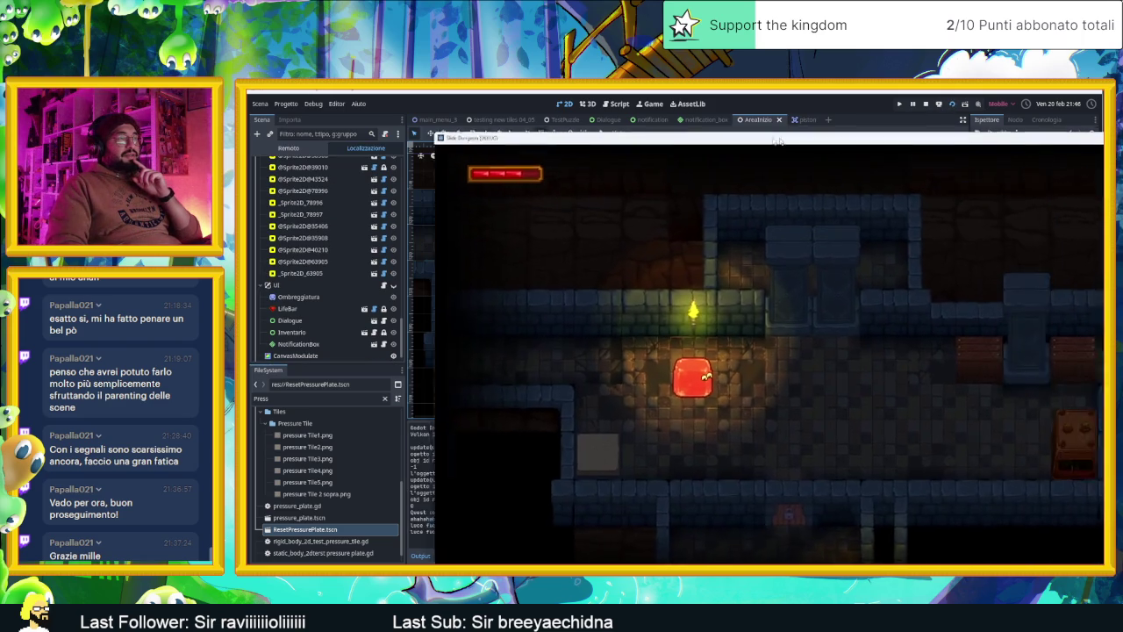
# Slide the slime left and right across the room, then stop the game with F8.
pyautogui.moveTo(808, 141); pyautogui.dragTo(648, 119)
pyautogui.press('Down')
pyautogui.press('Right')
pyautogui.press('Left')
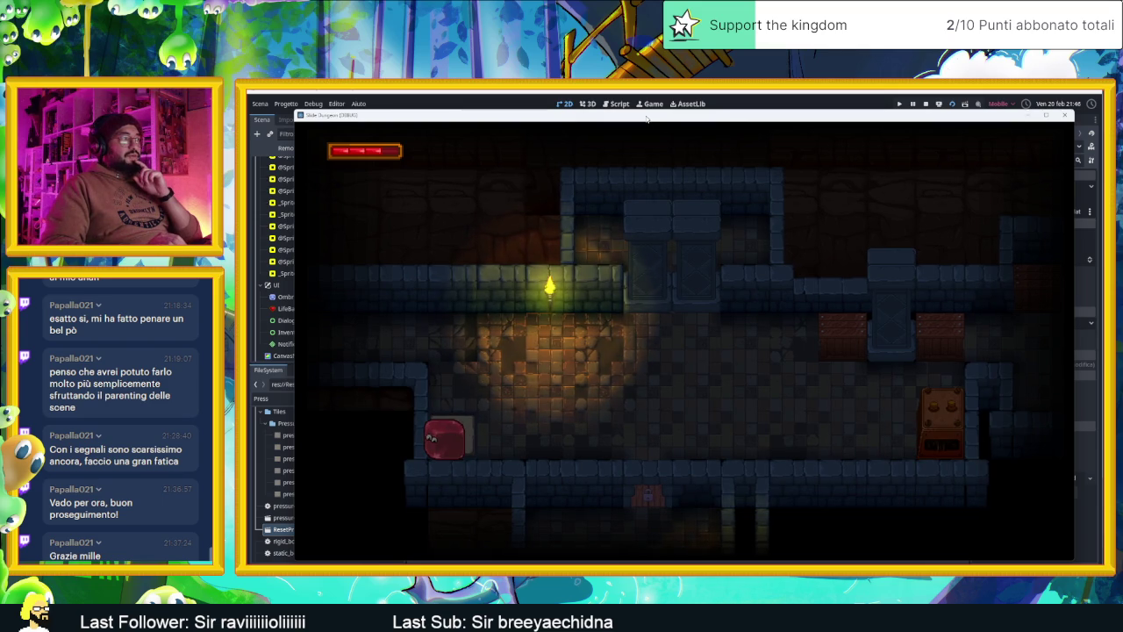
pyautogui.press('Right')
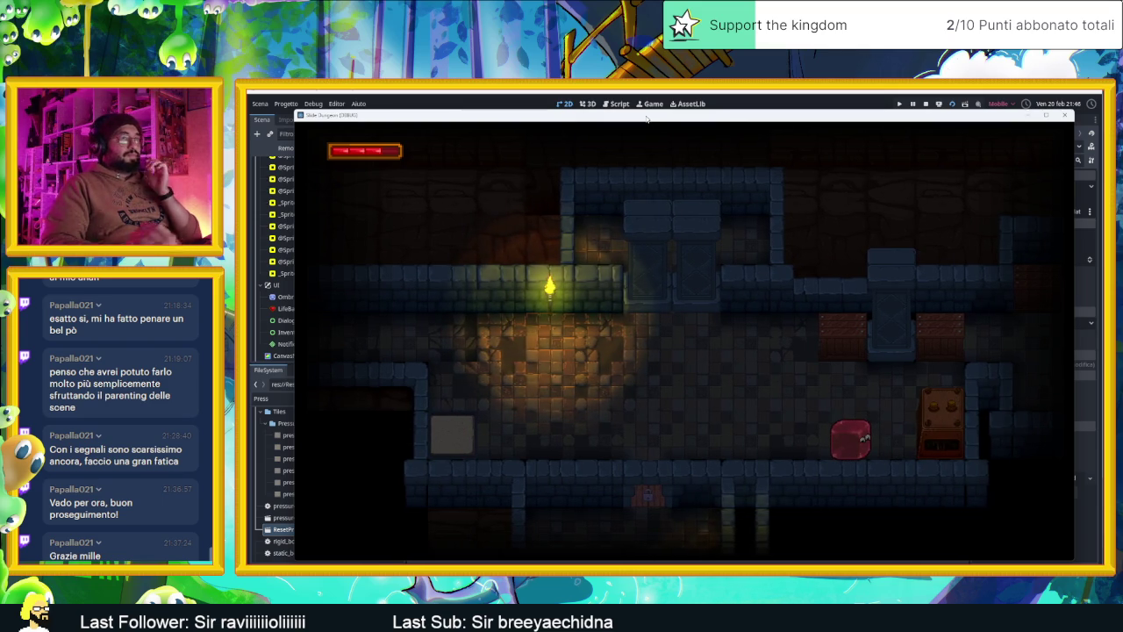
pyautogui.press('F8')
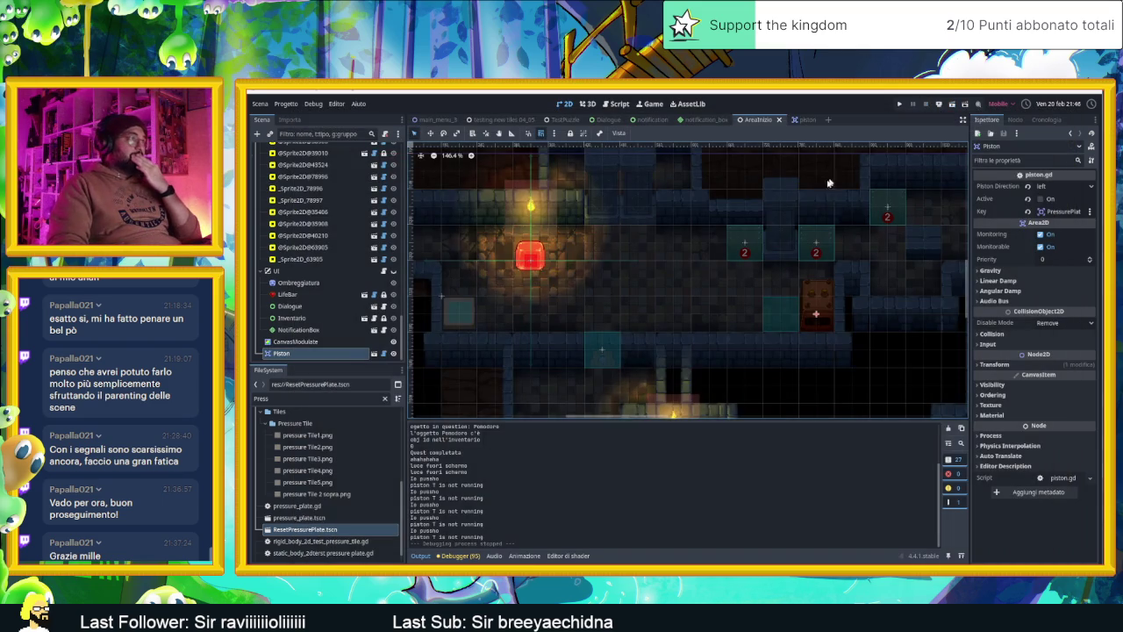
# Turn off PressurePlateP's One Time Trigger and rerun the level.
pyautogui.click(469, 314)
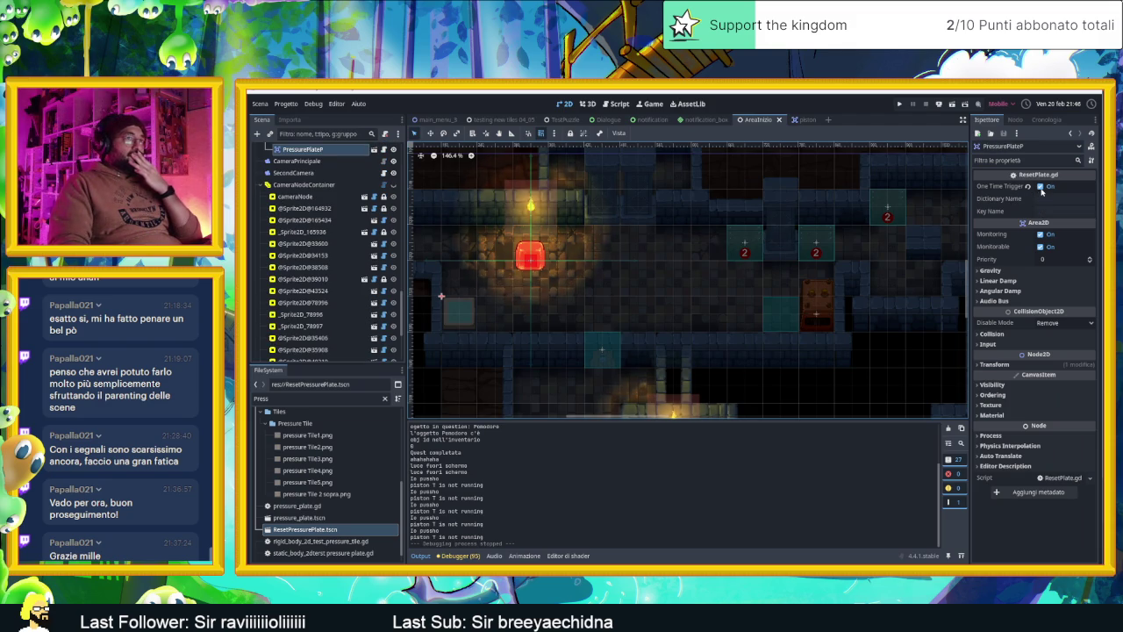
pyautogui.click(1041, 188)
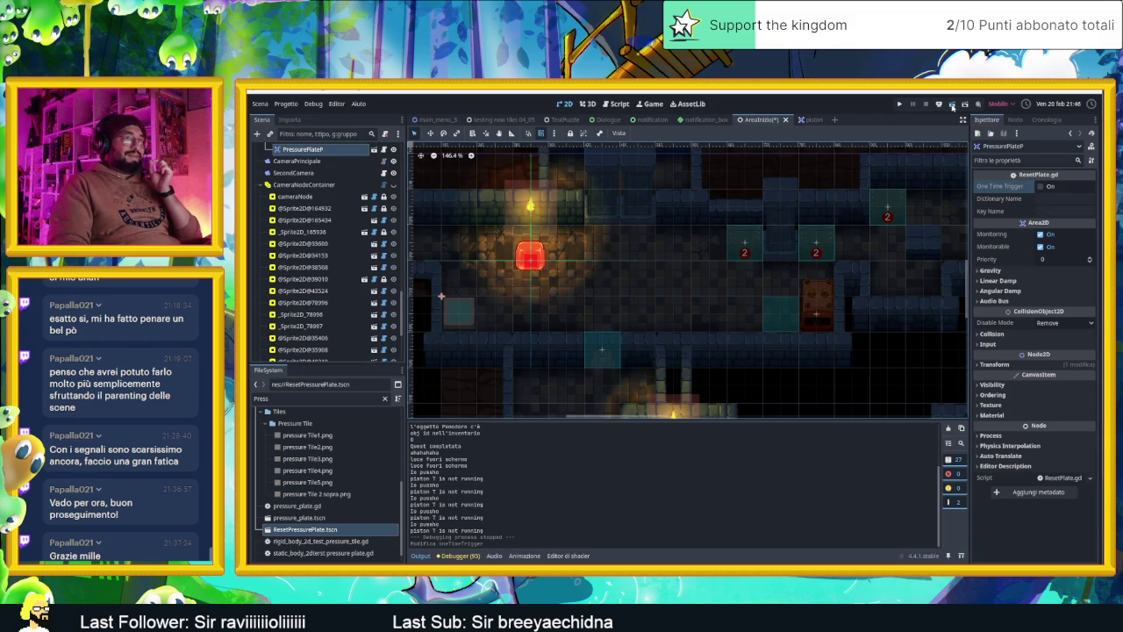
pyautogui.click(954, 107)
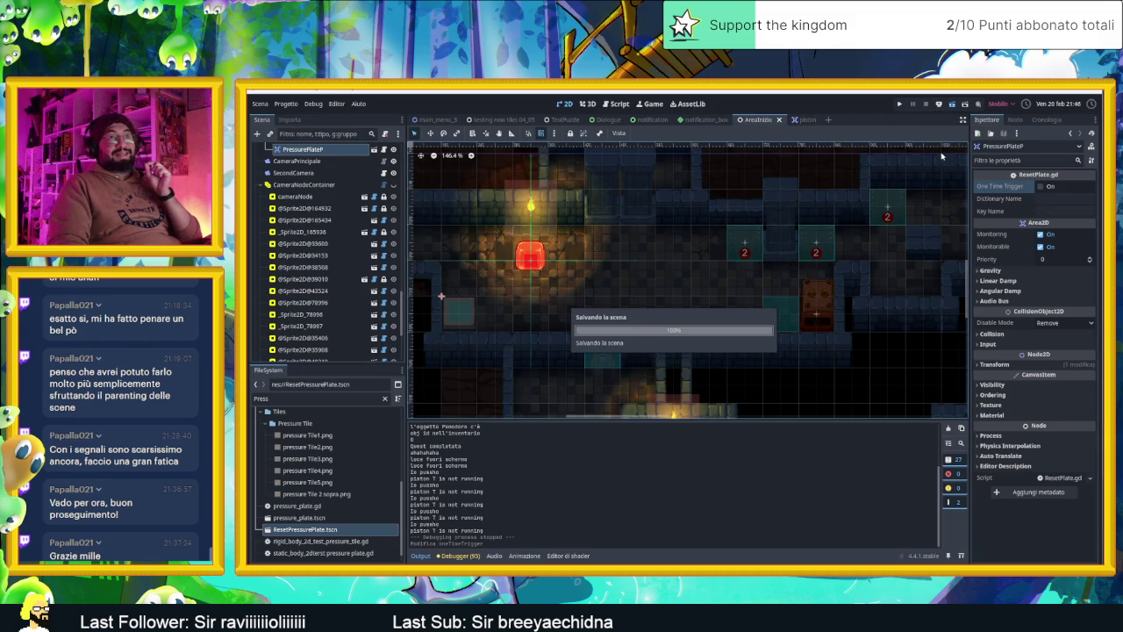
pyautogui.moveTo(945, 145); pyautogui.dragTo(674, 123)
# Test the slime between crate and wall, stop, then drag WoodenBox5 toward the plate.
pyautogui.press('Up')
pyautogui.press('Down')
pyautogui.press('Right')
pyautogui.press('Left')
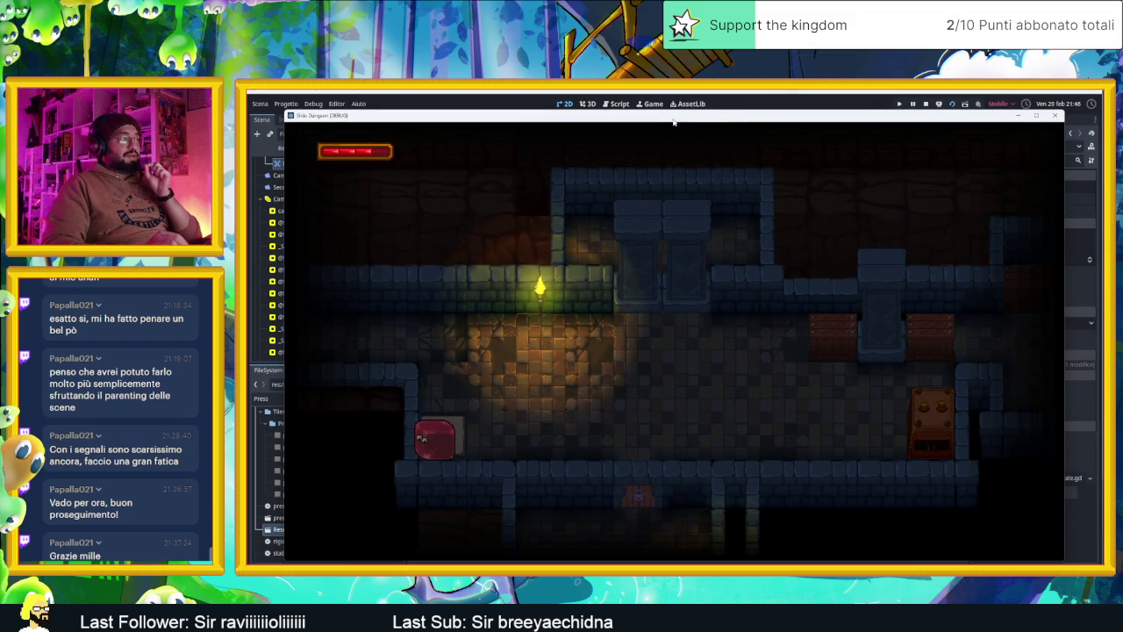
pyautogui.press('Right')
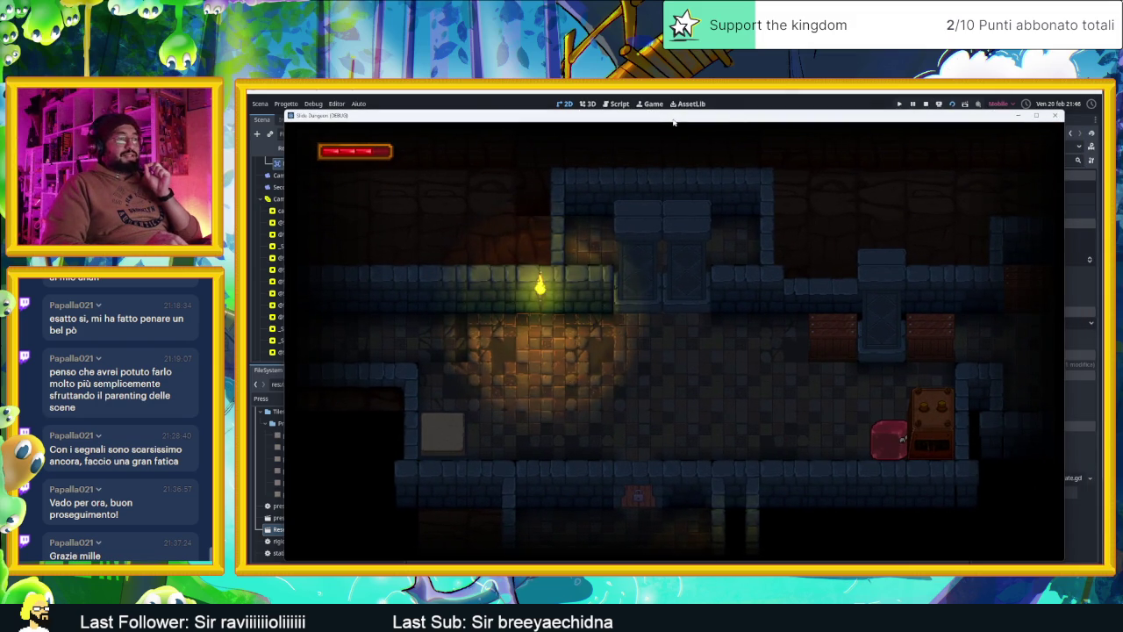
pyautogui.press('Left')
pyautogui.press('Right')
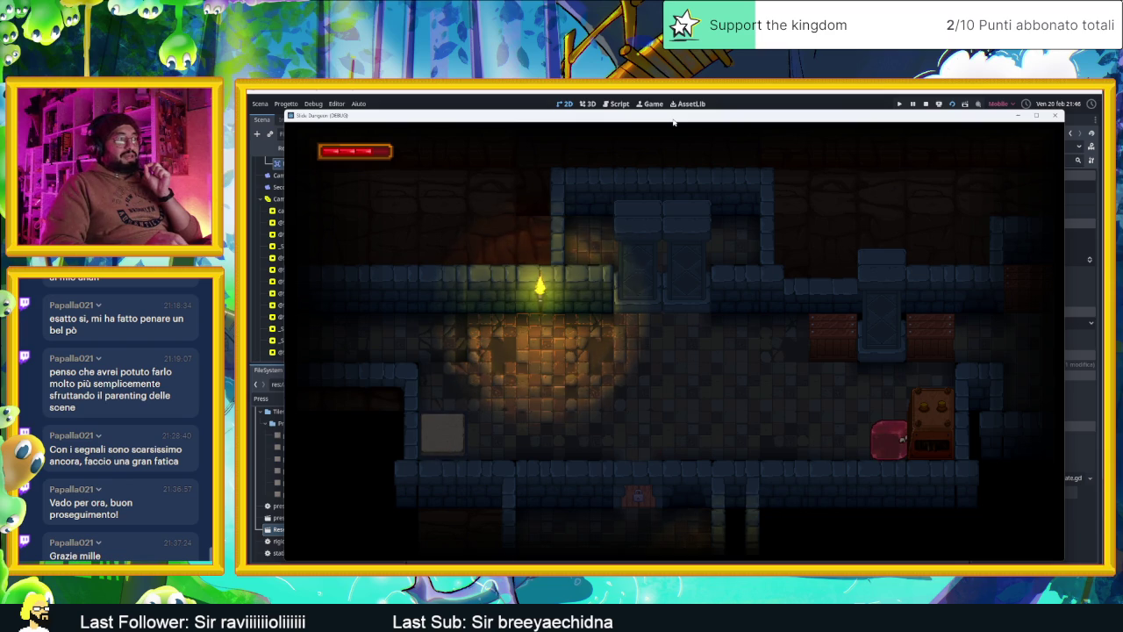
pyautogui.click(926, 104)
pyautogui.moveTo(746, 243)
pyautogui.mouseDown()
pyautogui.moveTo(463, 312)
pyautogui.moveTo(487, 308)
pyautogui.mouseUp()
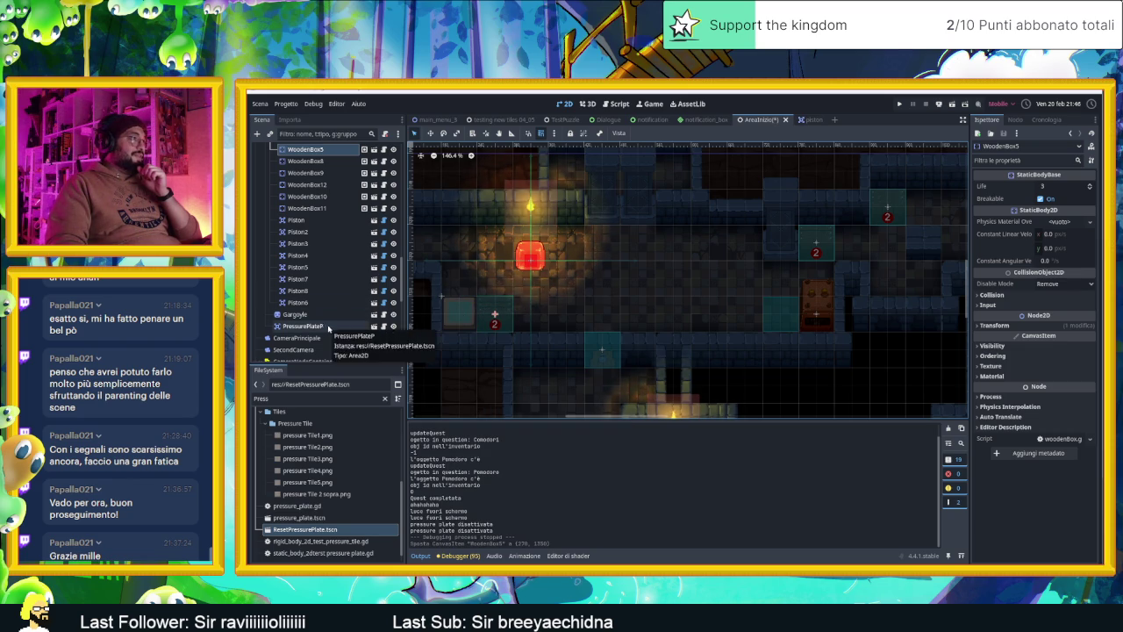
# Place duplicate WoodenBox31 on the plate, put PressurePlateP above it in the tree, and run.
pyautogui.hotkey('ctrl', 'z')
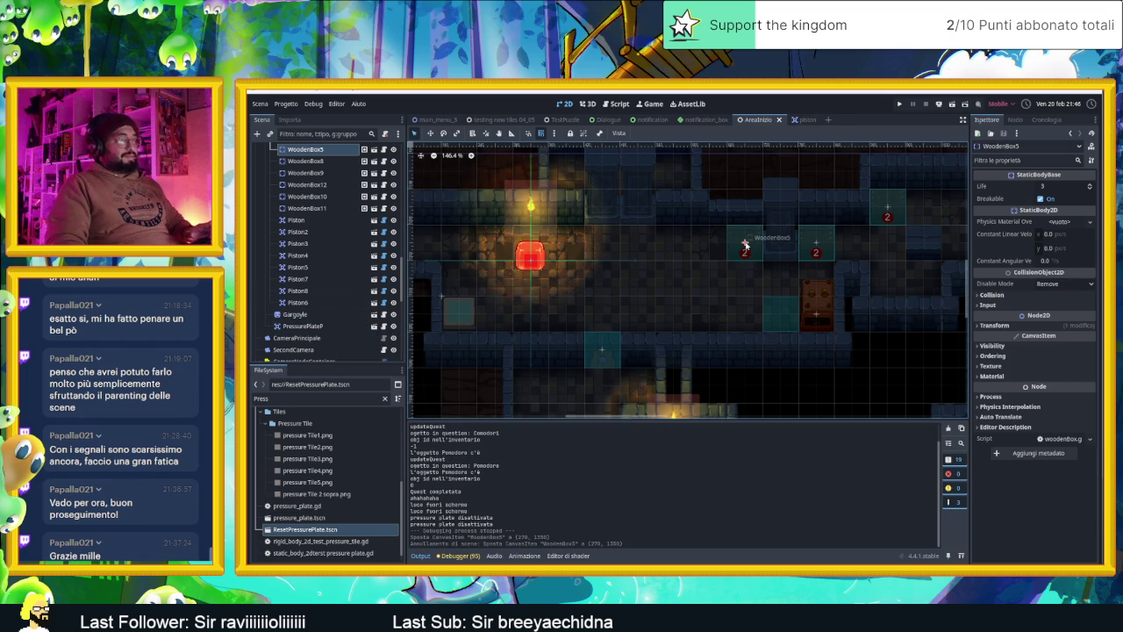
pyautogui.hotkey('ctrl', 'd')
pyautogui.moveTo(745, 246)
pyautogui.mouseDown()
pyautogui.moveTo(464, 298)
pyautogui.moveTo(459, 314)
pyautogui.mouseUp()
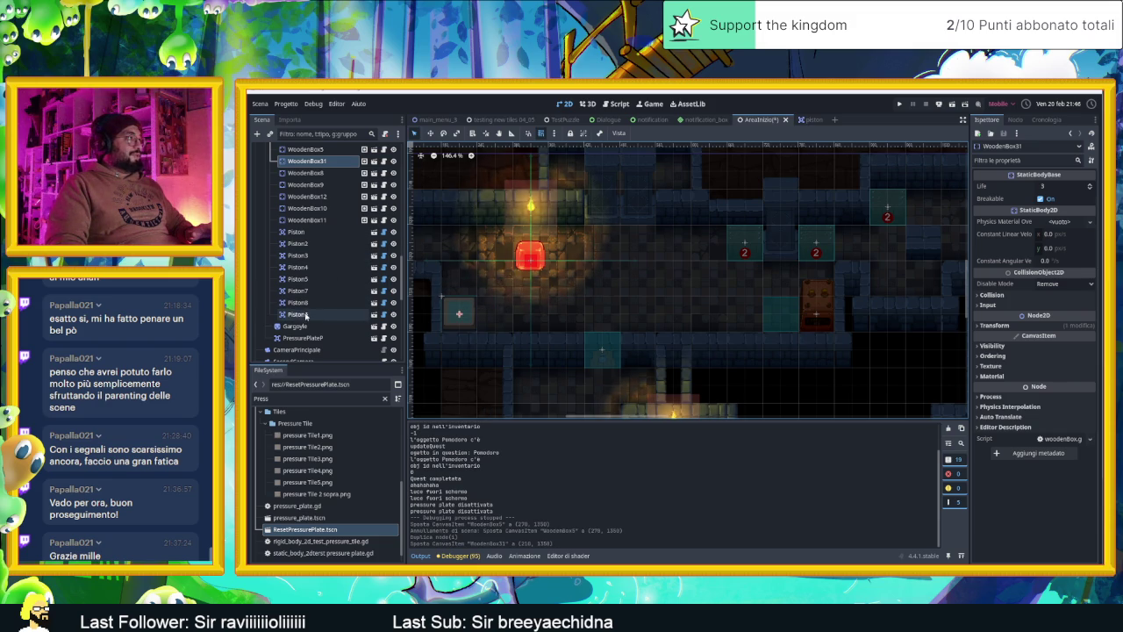
pyautogui.moveTo(302, 338); pyautogui.dragTo(311, 168)
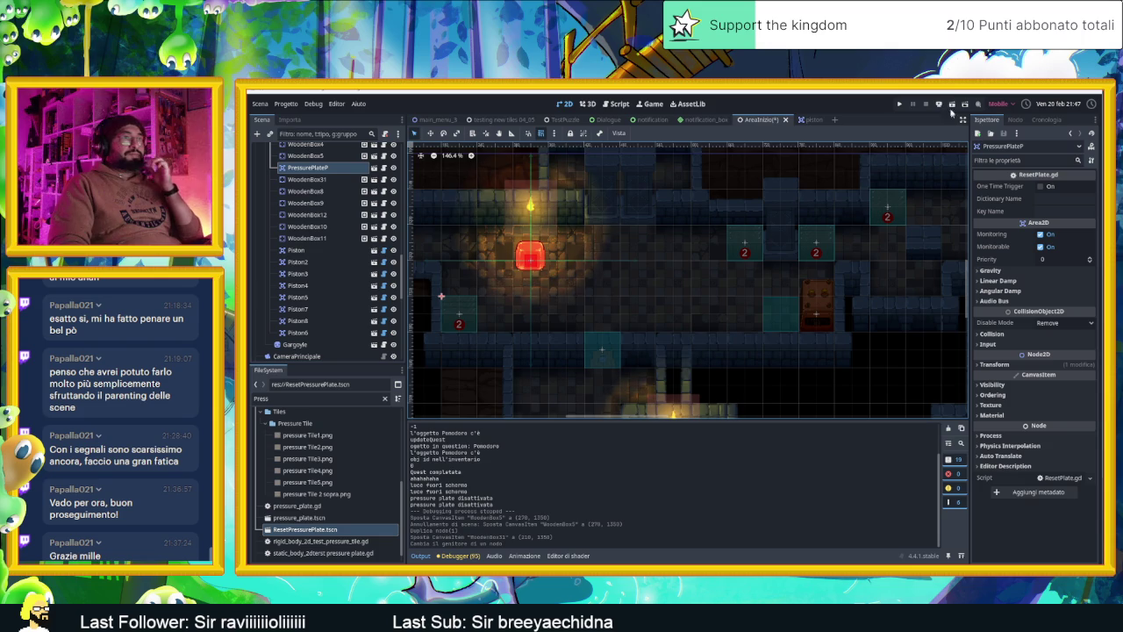
pyautogui.click(952, 103)
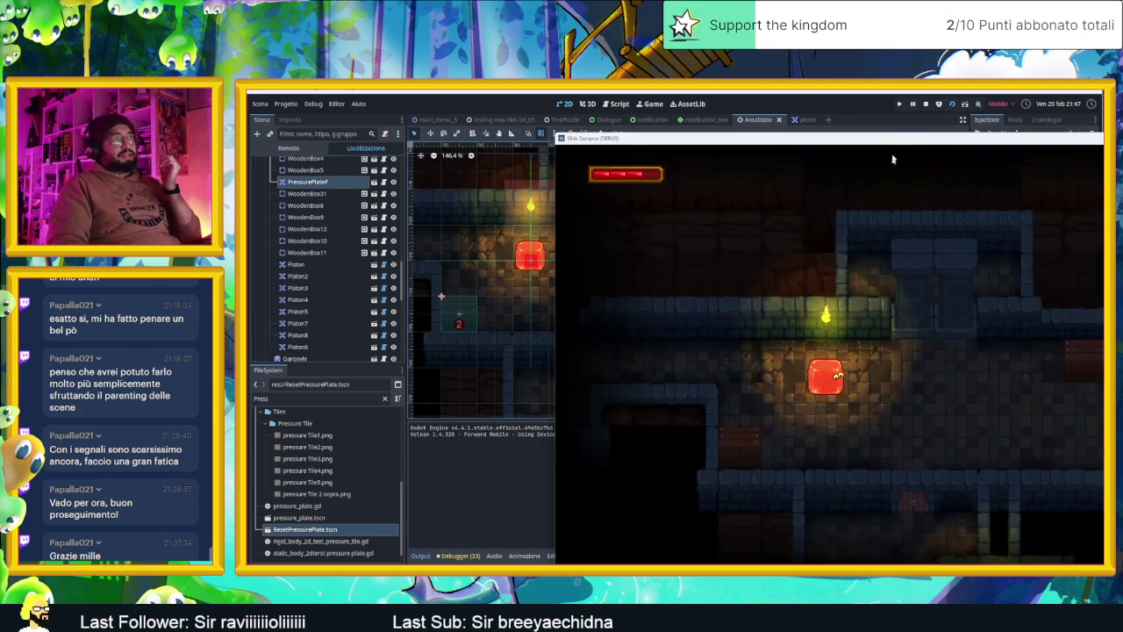
# Bring the game window over the editor and slide the slime into the crate until it breaks.
pyautogui.moveTo(889, 139); pyautogui.dragTo(648, 127)
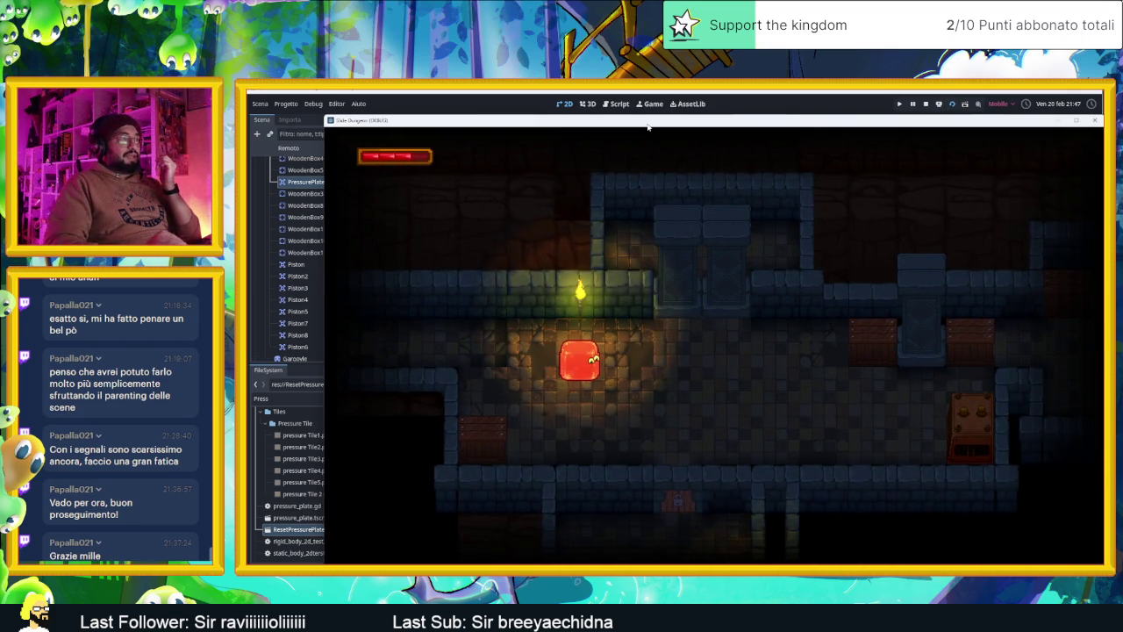
pyautogui.press('Right')
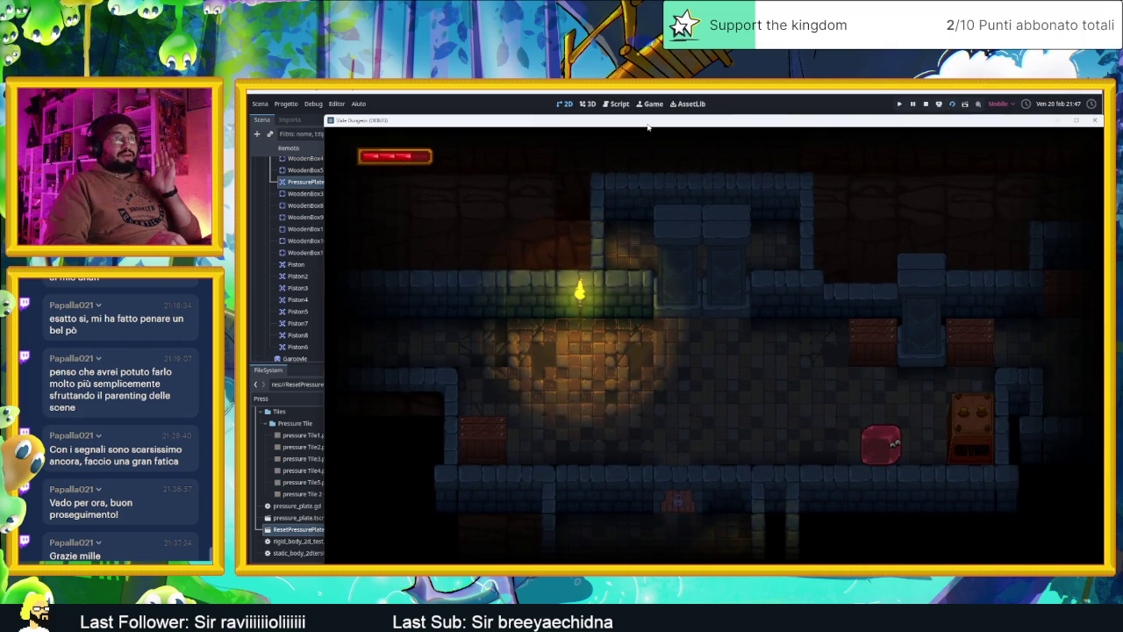
pyautogui.press('Left')
pyautogui.press('Right')
pyautogui.press('Left')
pyautogui.press('Right')
pyautogui.press('Left')
# Move the slime around the room to the stone block and back, then stop the game with F8.
pyautogui.press('Right')
pyautogui.press('Up')
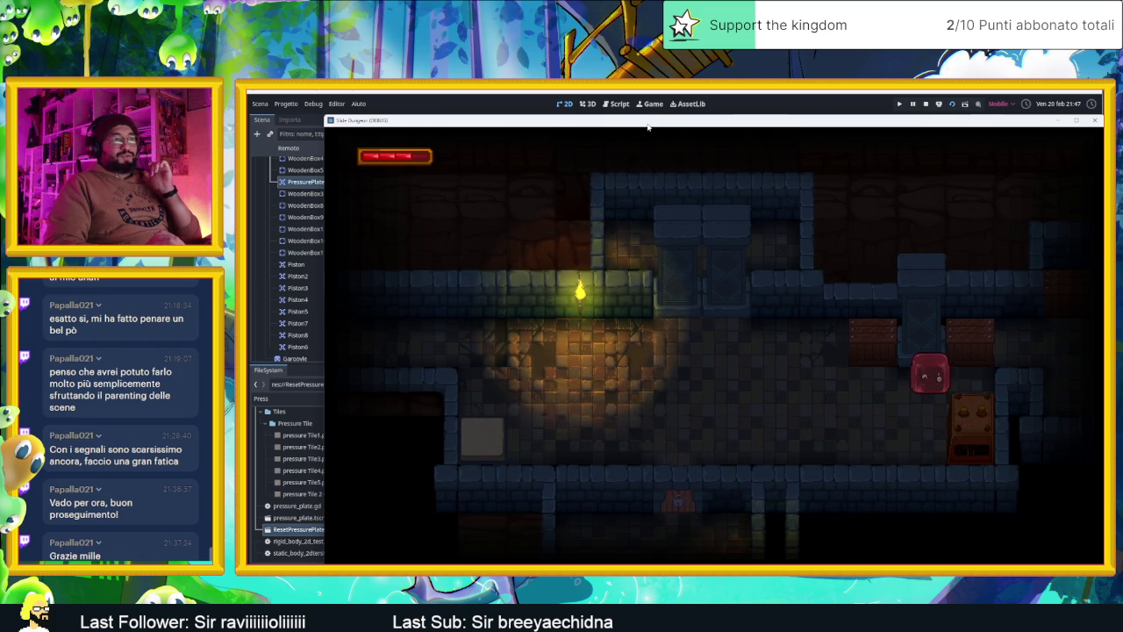
pyautogui.press('Right')
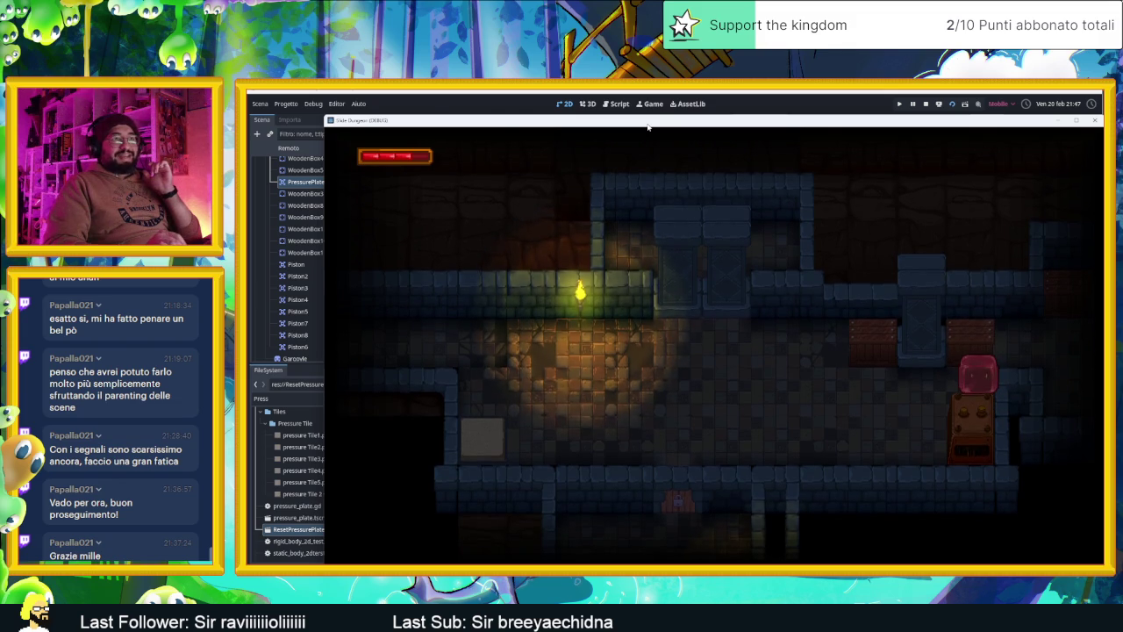
pyautogui.press('Left')
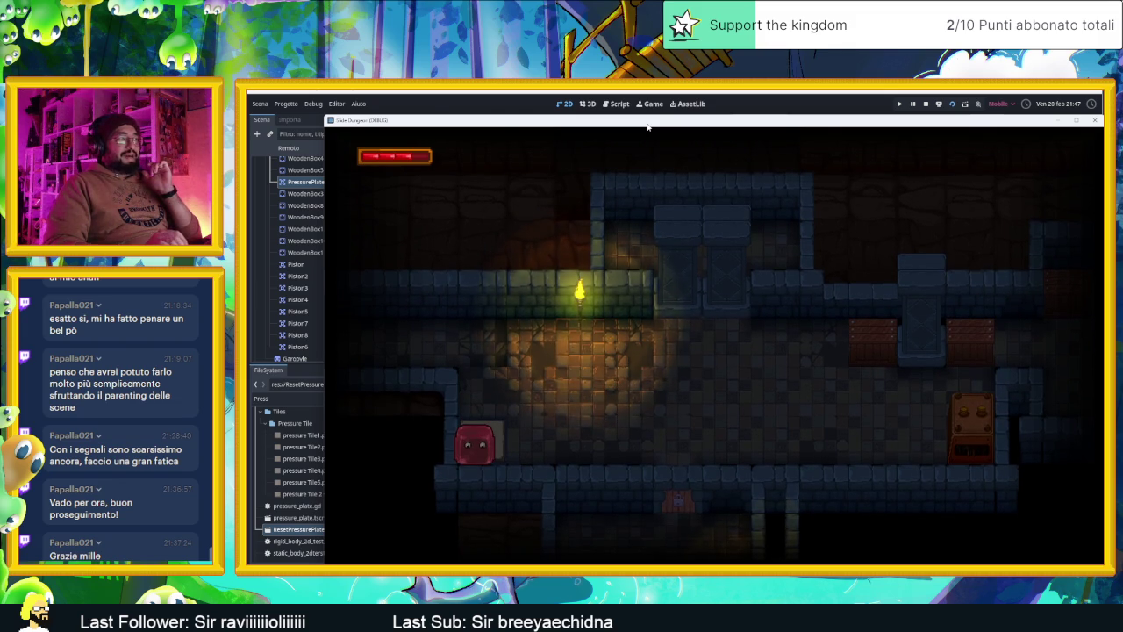
pyautogui.press('Right')
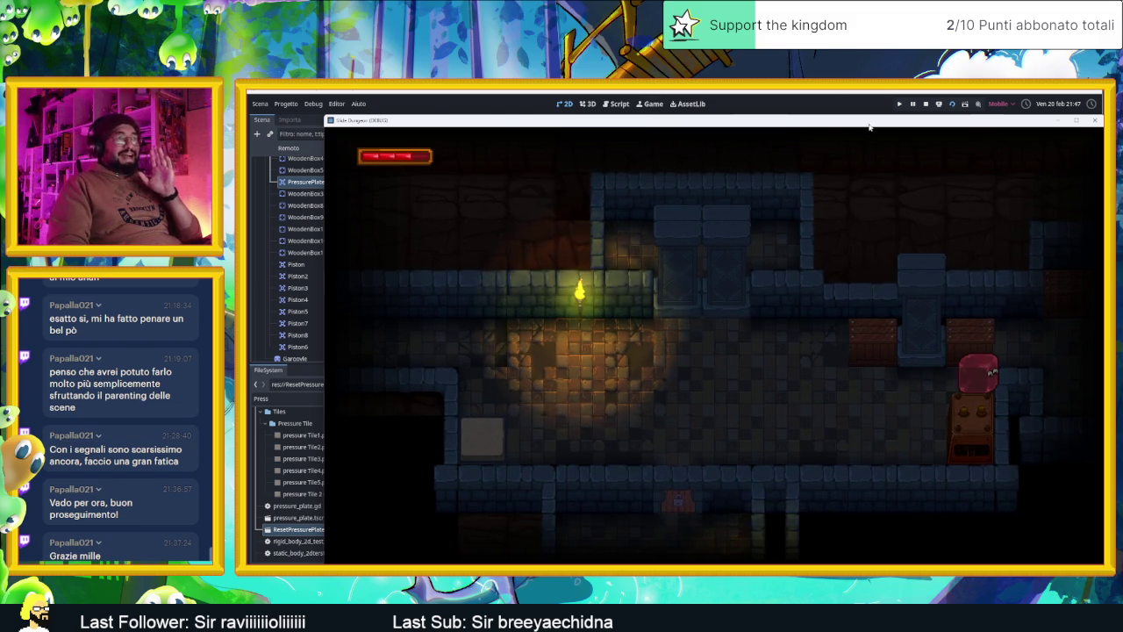
pyautogui.press('F8')
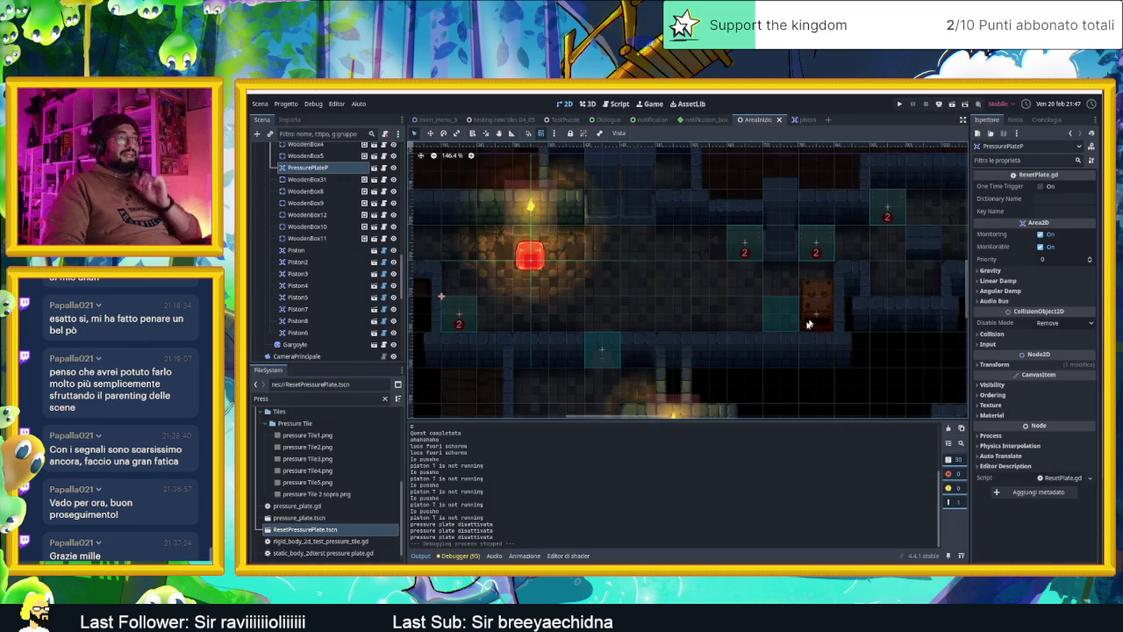
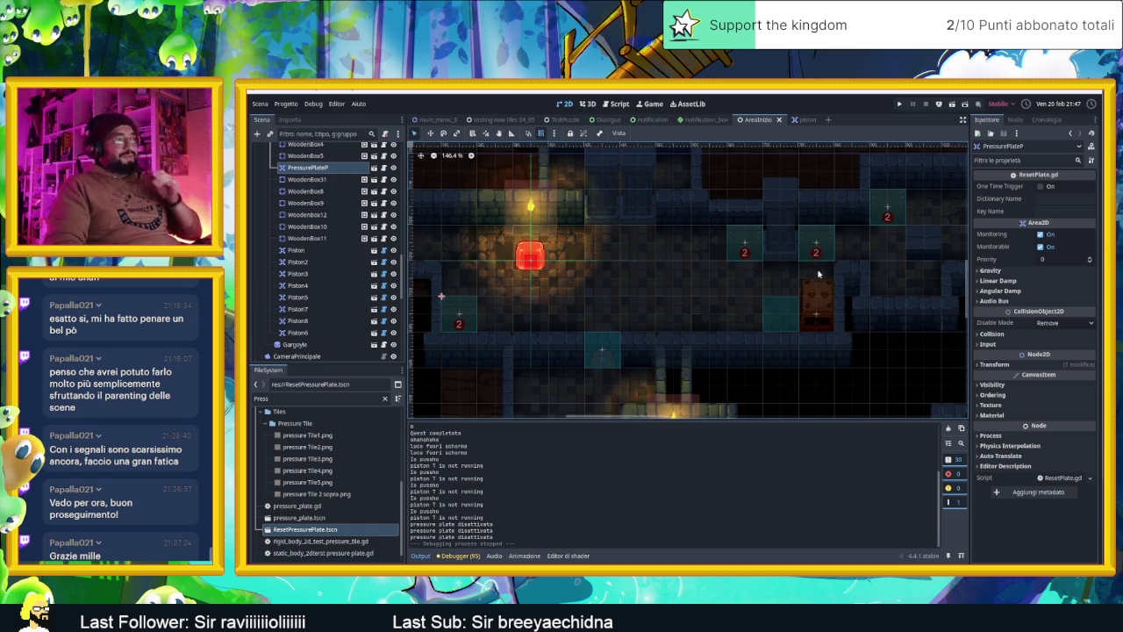
# View the piston scene in Godot, then switch over to Aseprite.
pyautogui.click(804, 119)
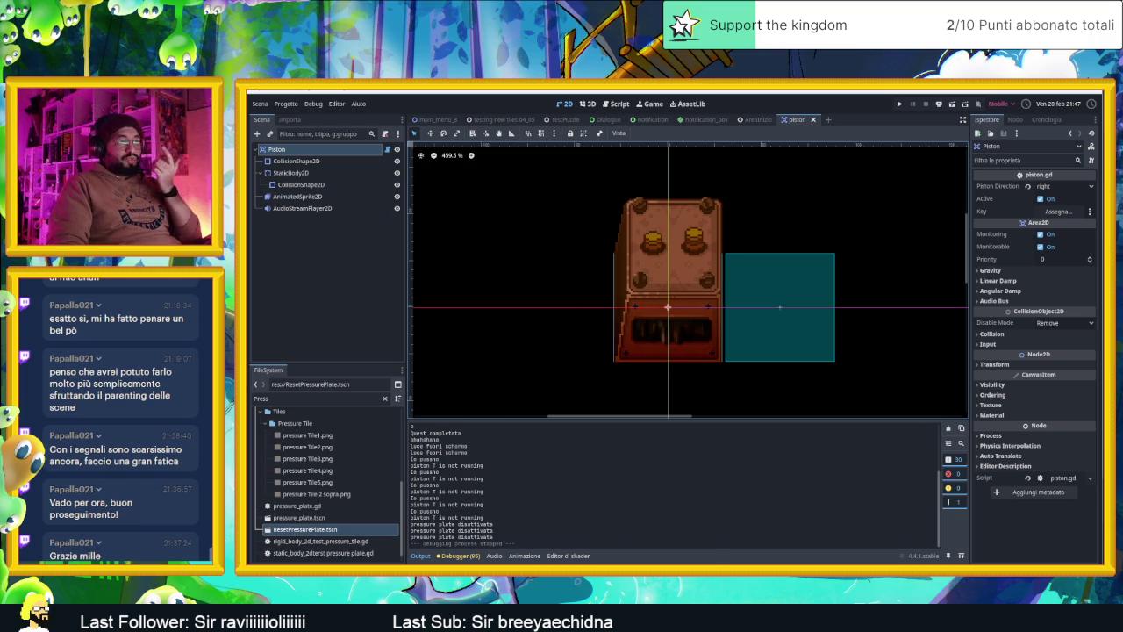
pyautogui.hotkey('alt', 'Tab')
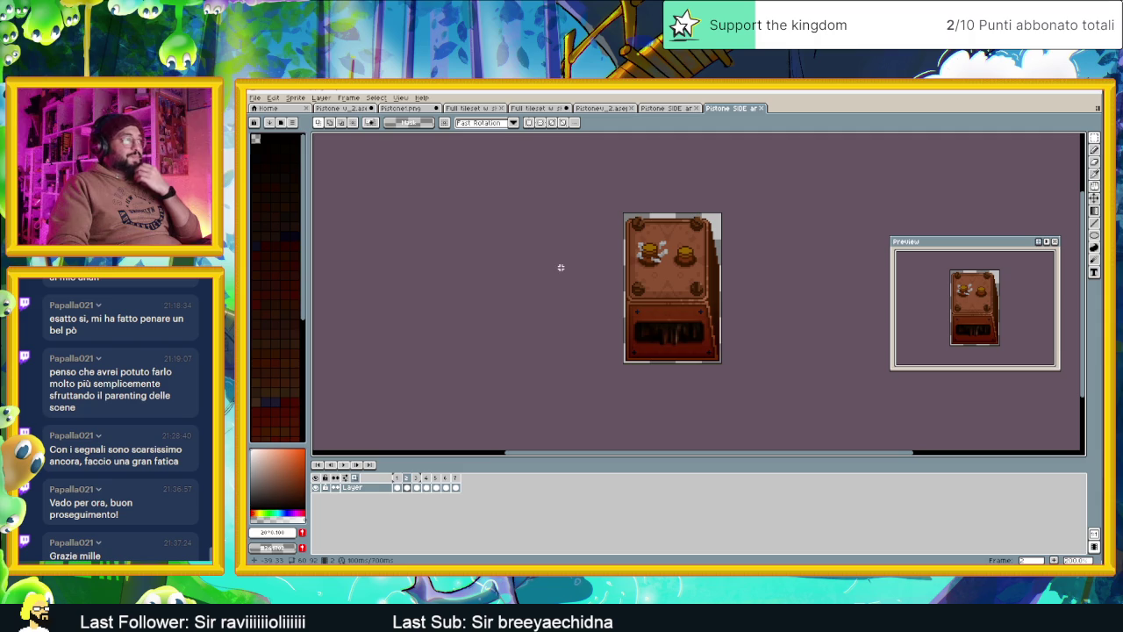
# On the Pistone V_2 sprite, make the Pietrone Rosso red gem layer visible.
pyautogui.click(342, 107)
pyautogui.scroll(-2, 731, 308)
pyautogui.scroll(-2, 731, 308)
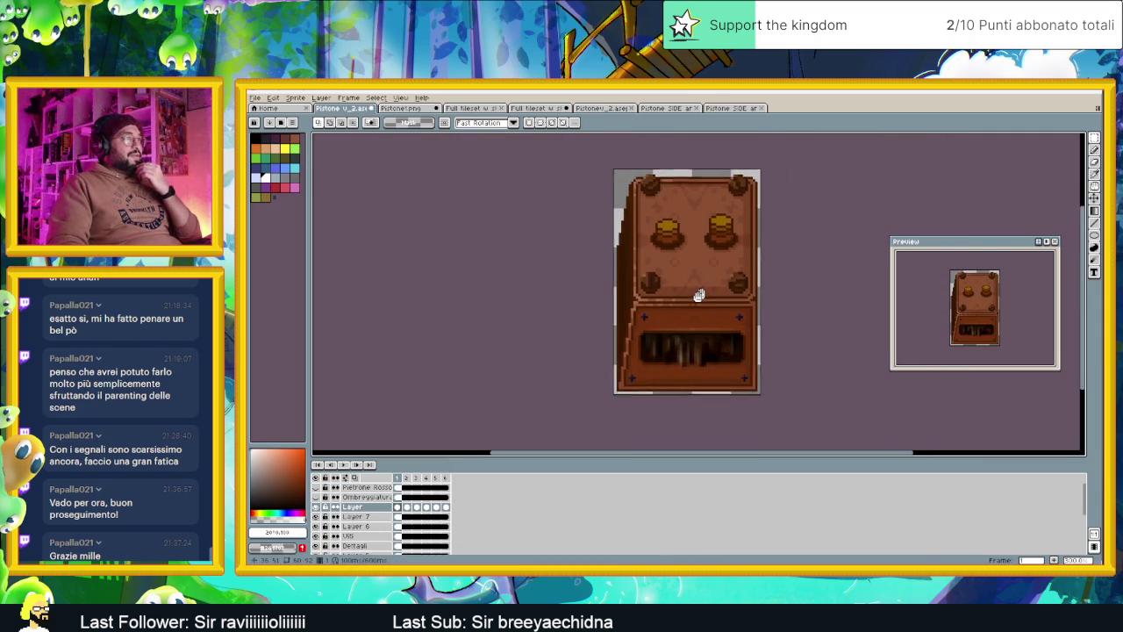
pyautogui.click(316, 487)
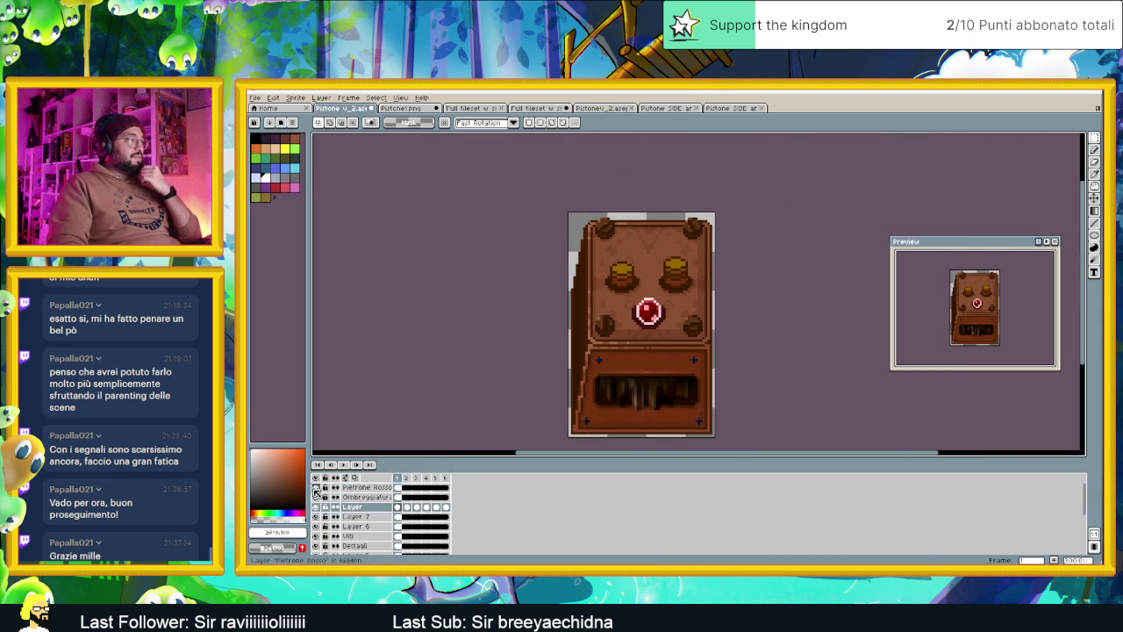
pyautogui.scroll(2, 649, 318)
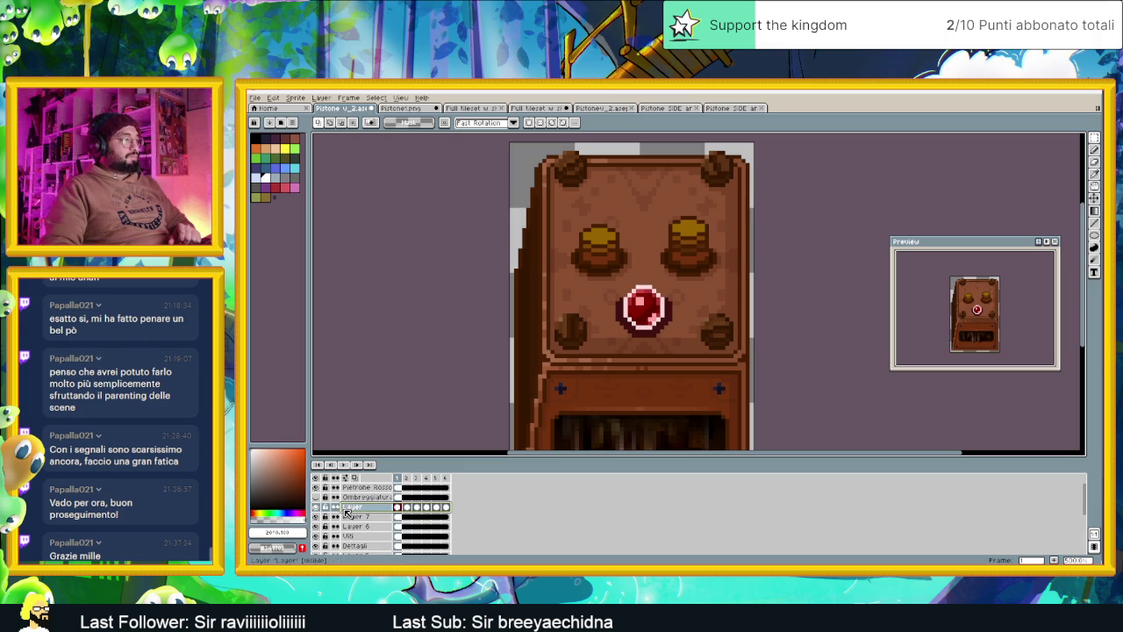
# Select the first Layer cel and bring up the New Sprite settings.
pyautogui.click(400, 507)
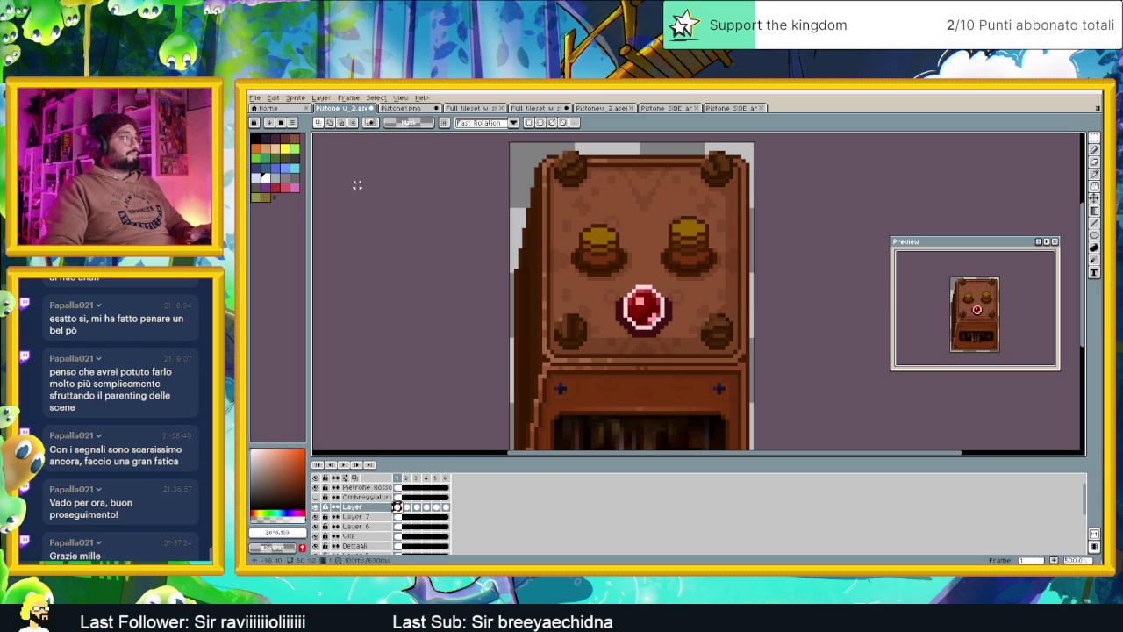
pyautogui.click(264, 99)
pyautogui.click(272, 118)
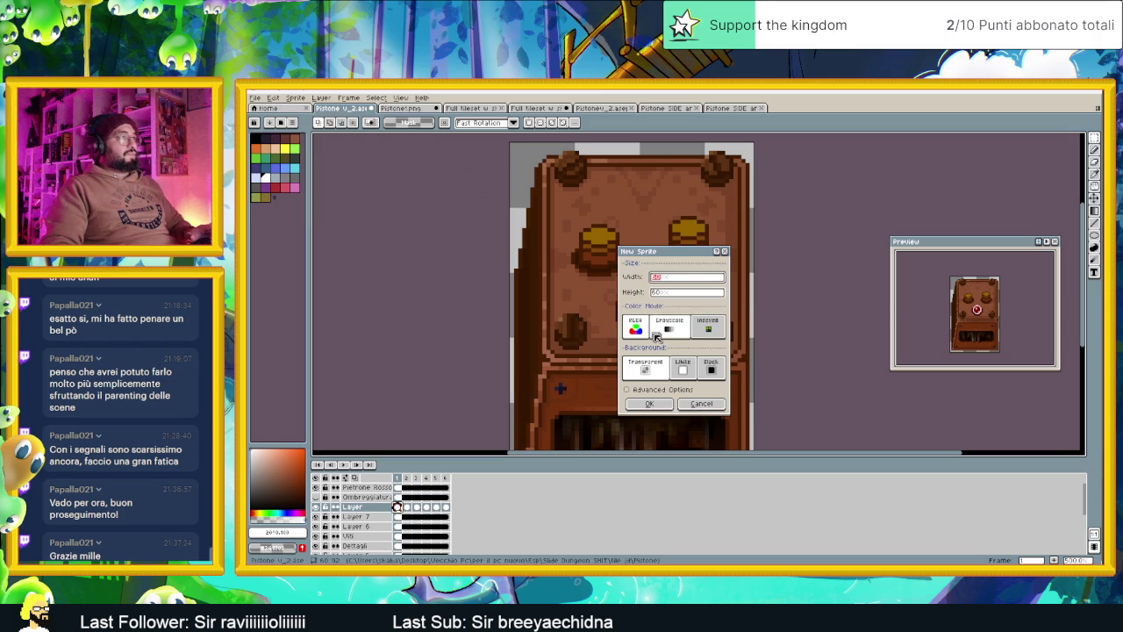
# Create Sprite-0003, then check the piston's layers and select the Pietrone Rosso gem layer.
pyautogui.click(660, 404)
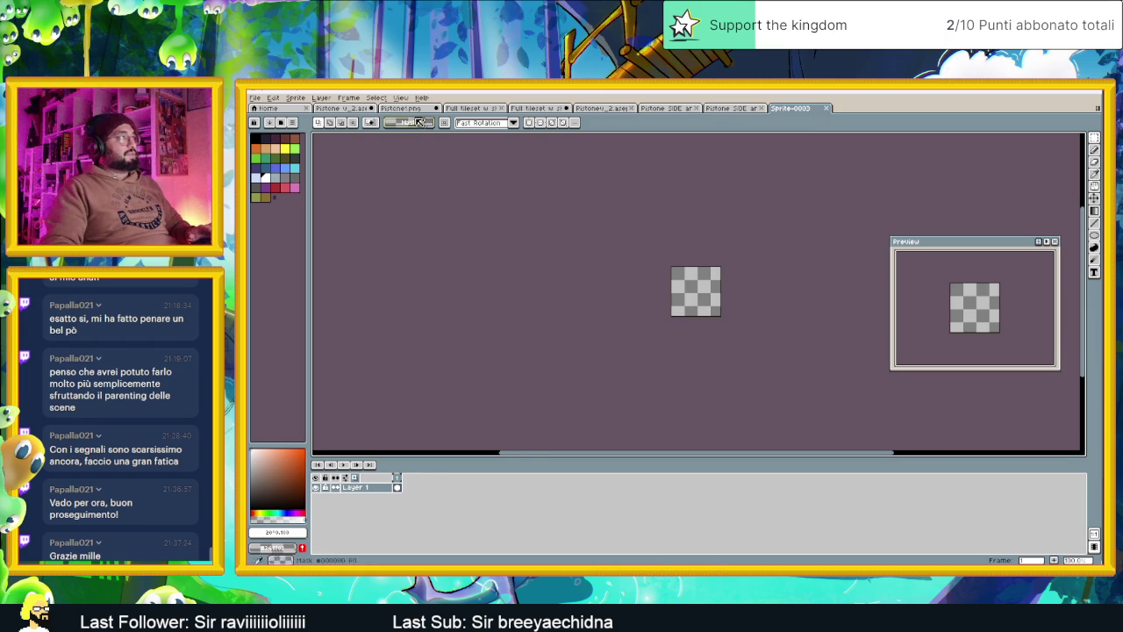
pyautogui.click(336, 109)
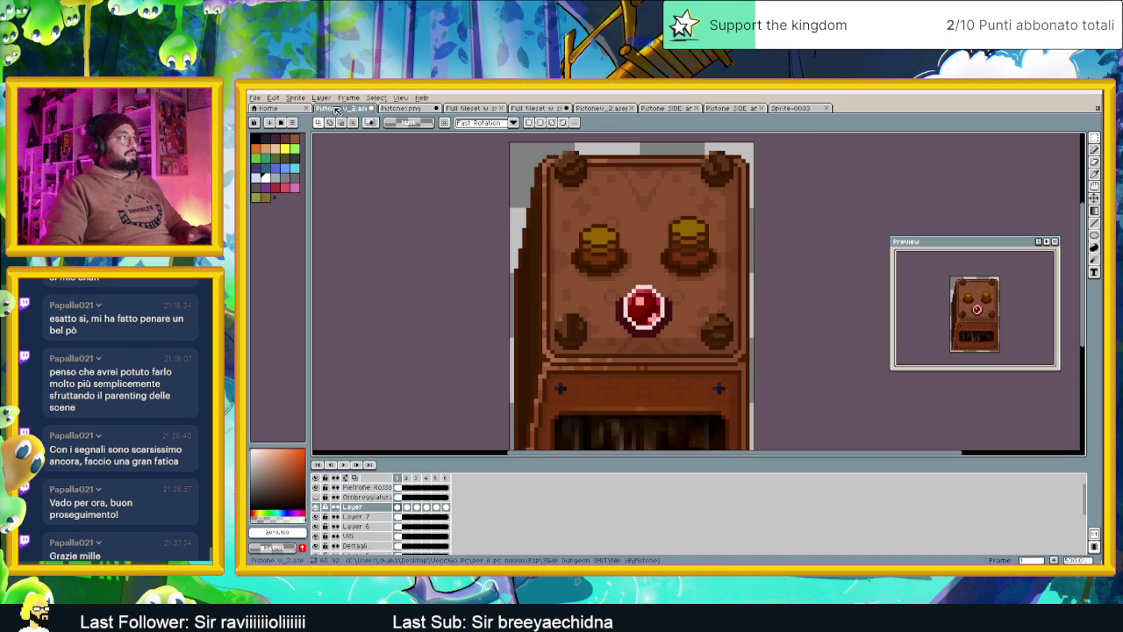
pyautogui.click(322, 509)
pyautogui.click(323, 509)
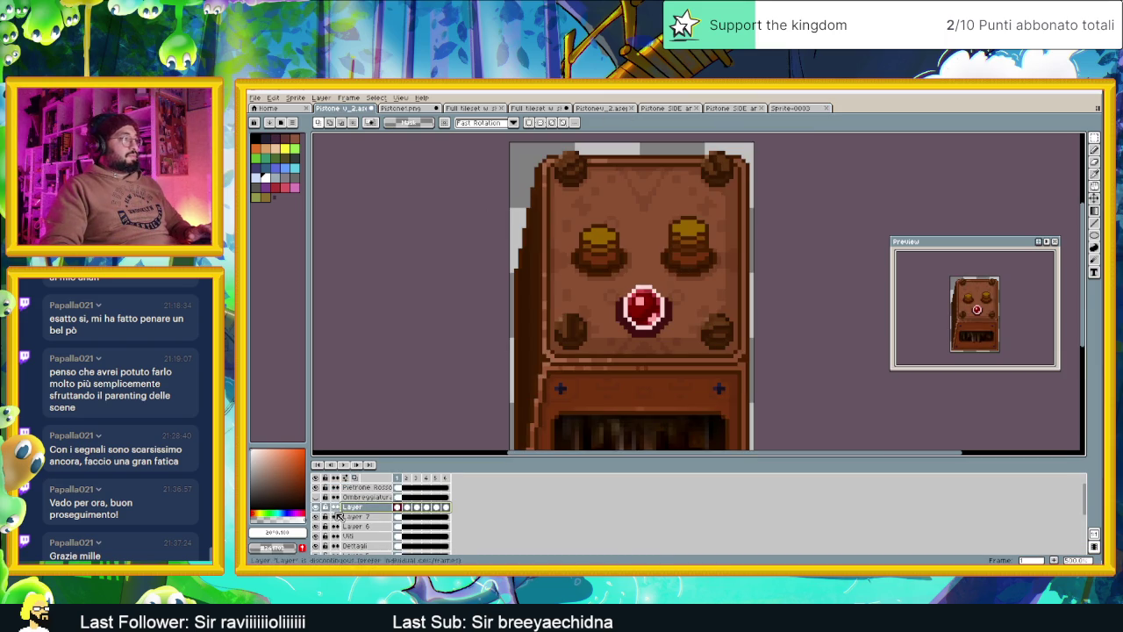
pyautogui.click(356, 518)
pyautogui.click(316, 517)
pyautogui.click(316, 527)
pyautogui.click(316, 487)
pyautogui.click(316, 487)
pyautogui.click(380, 488)
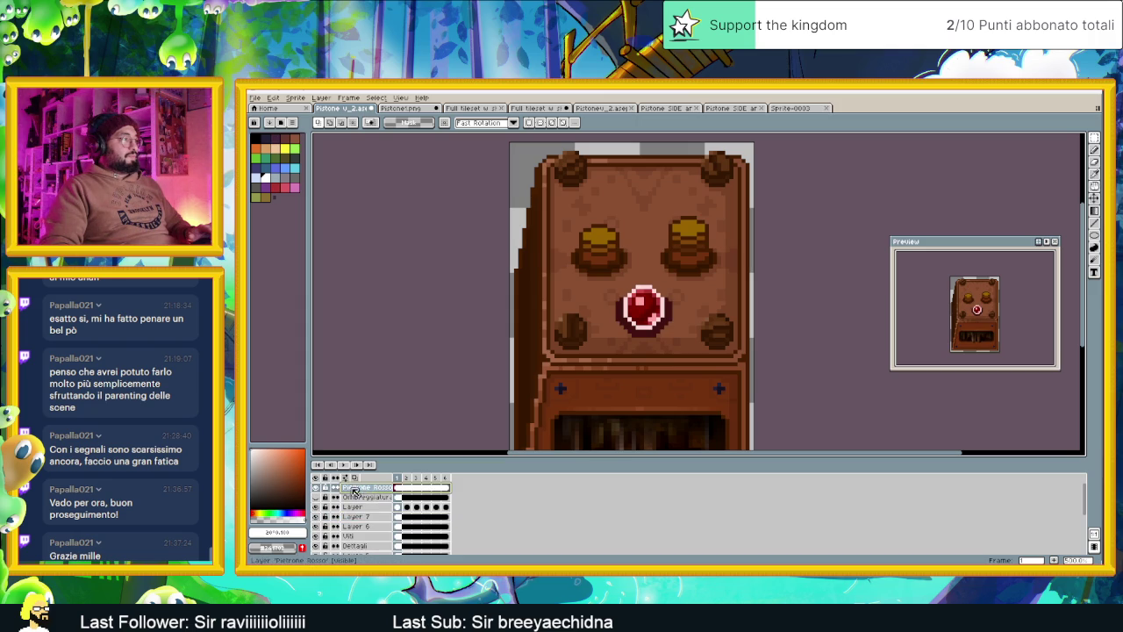
pyautogui.click(316, 487)
pyautogui.click(316, 487)
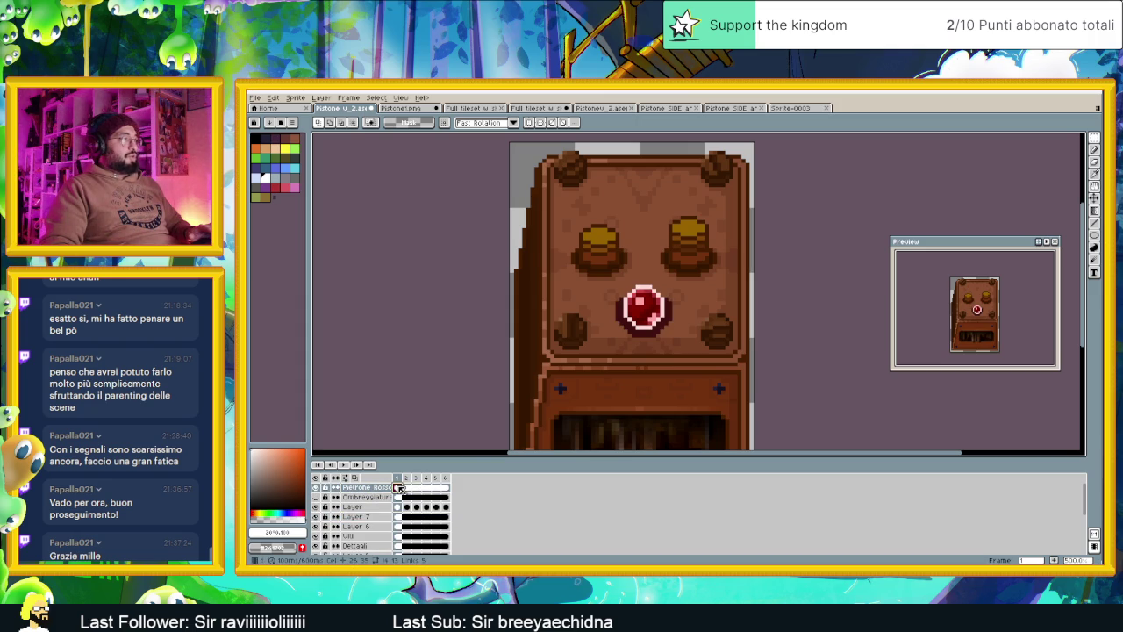
# Paste the red gem into Sprite-0003, center it, and add a second frame.
pyautogui.click(801, 109)
pyautogui.hotkey('ctrl', 'v')
pyautogui.scroll(4, 697, 300)
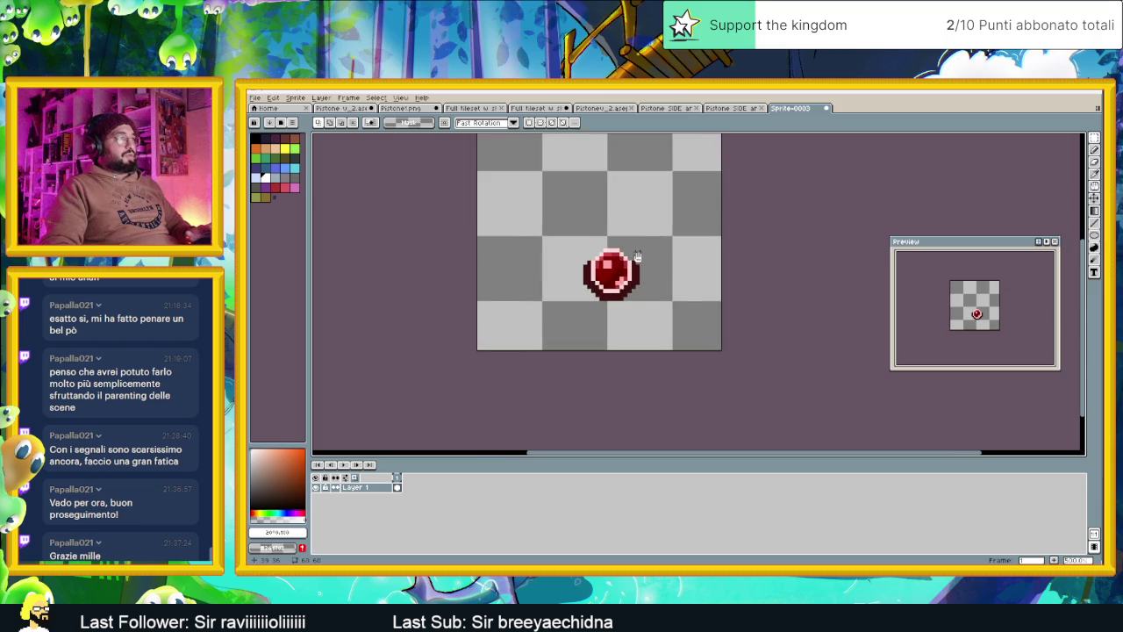
pyautogui.click(1095, 204)
pyautogui.moveTo(672, 316)
pyautogui.mouseDown()
pyautogui.moveTo(655, 268)
pyautogui.moveTo(664, 278)
pyautogui.mouseUp()
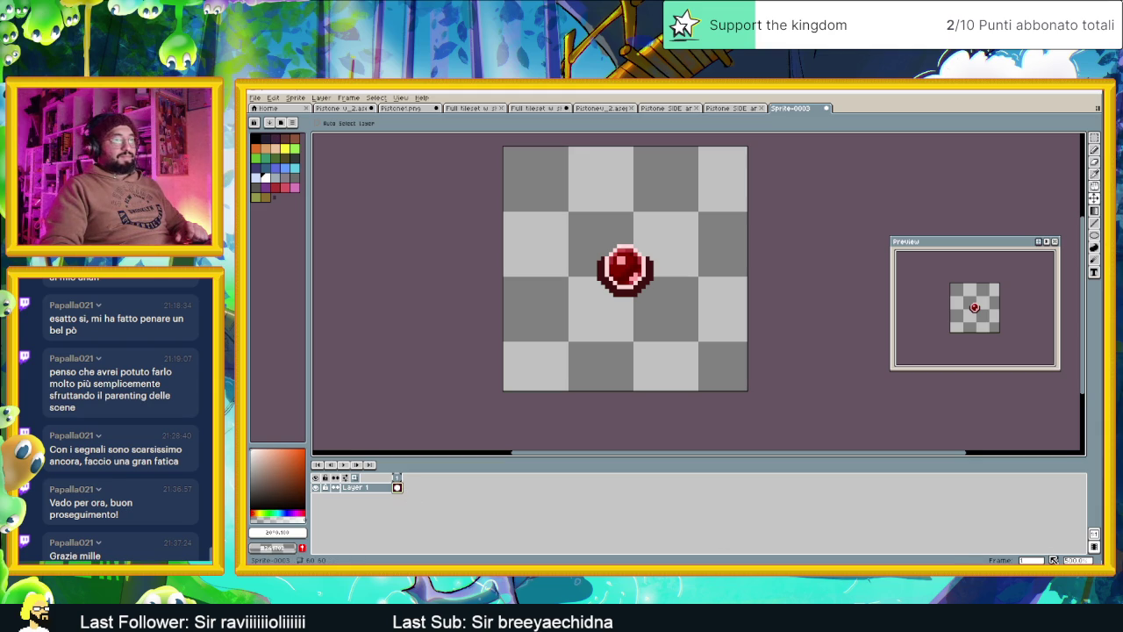
pyautogui.hotkey('alt', 'n')
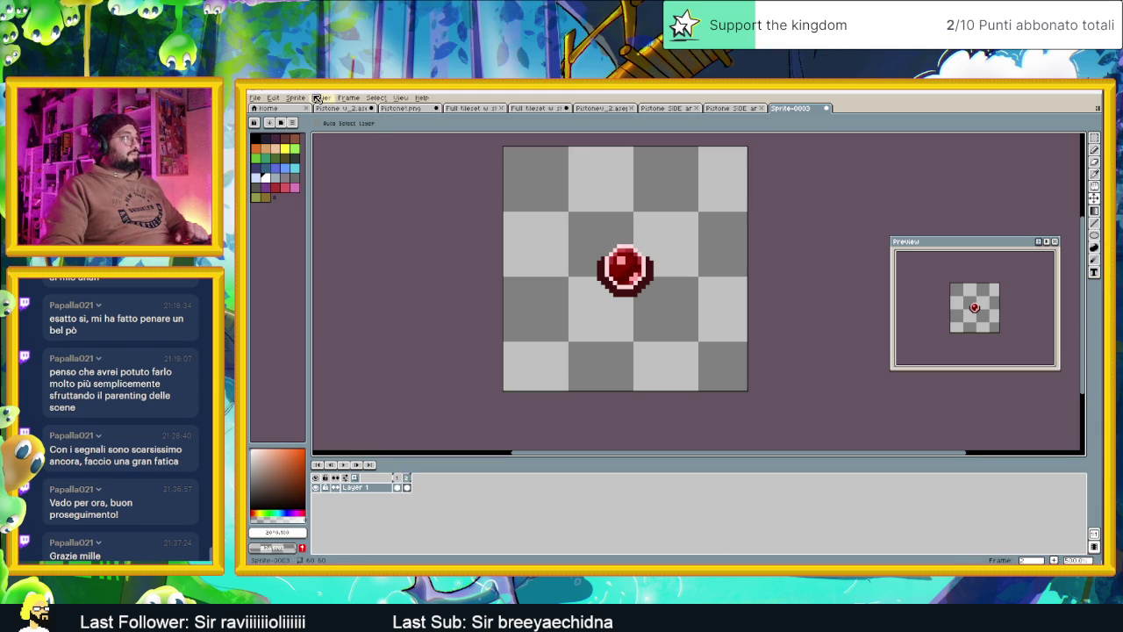
# Crop Sprite-0003's canvas to about 16×16 tightly around the red gem.
pyautogui.click(296, 97)
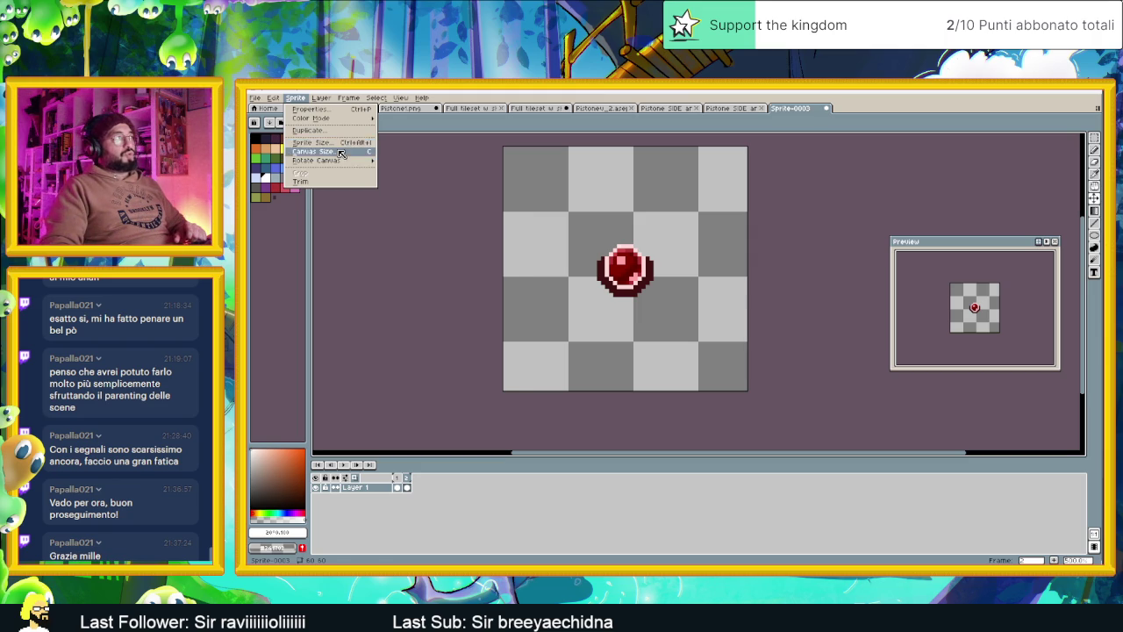
pyautogui.click(345, 151)
pyautogui.moveTo(496, 242); pyautogui.dragTo(584, 286)
pyautogui.moveTo(645, 149); pyautogui.dragTo(642, 242)
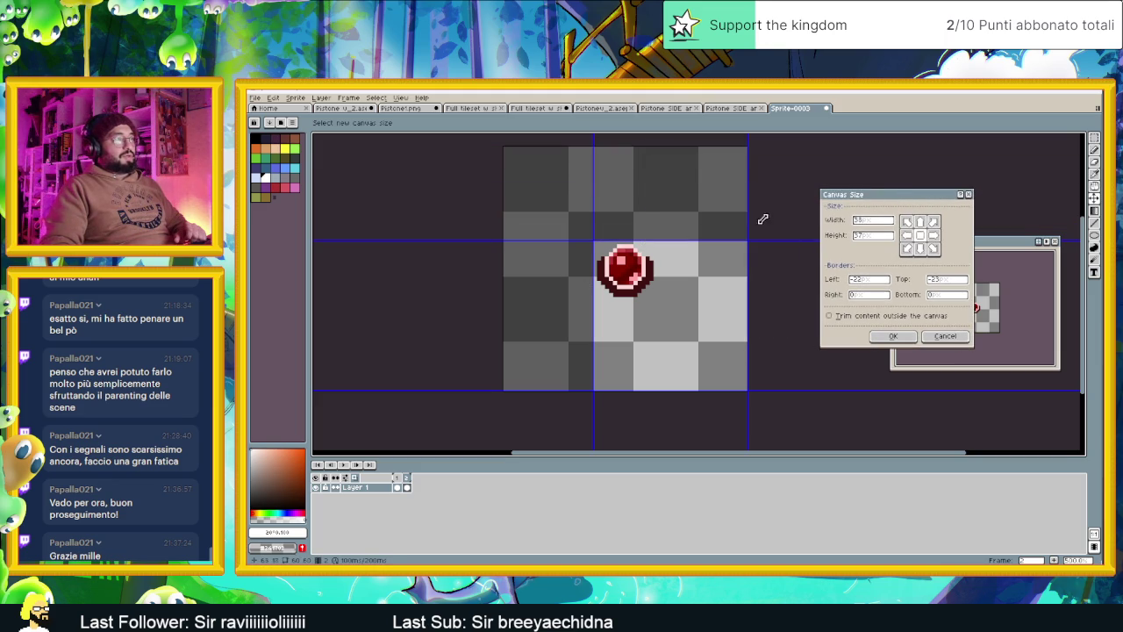
pyautogui.moveTo(748, 271); pyautogui.dragTo(659, 287)
pyautogui.moveTo(622, 392); pyautogui.dragTo(626, 303)
pyautogui.click(893, 337)
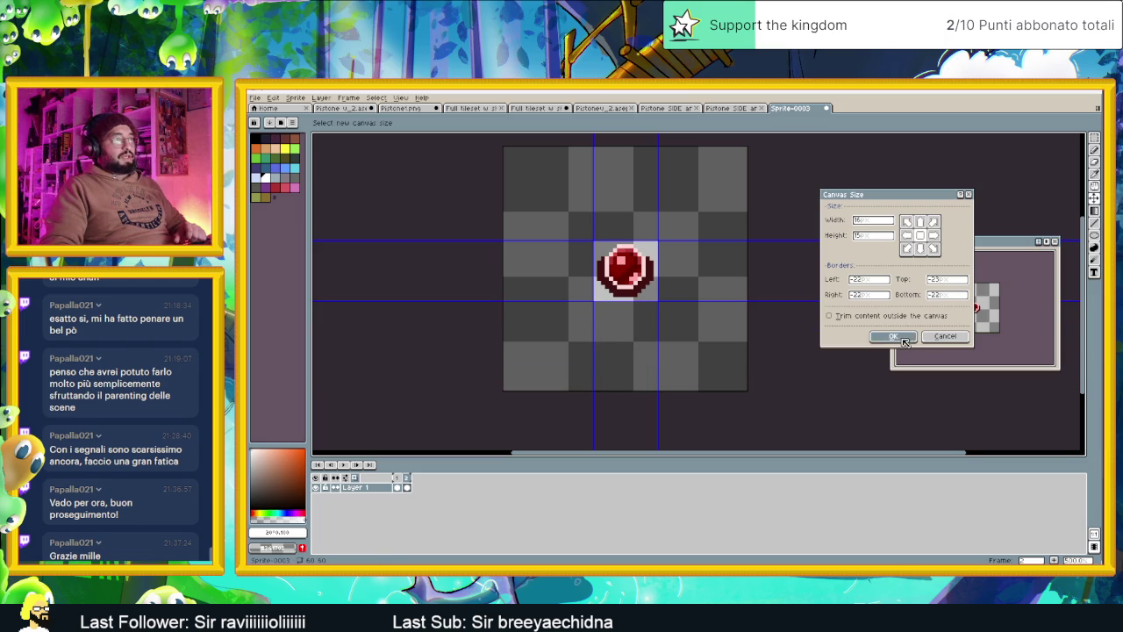
pyautogui.scroll(5, 753, 272)
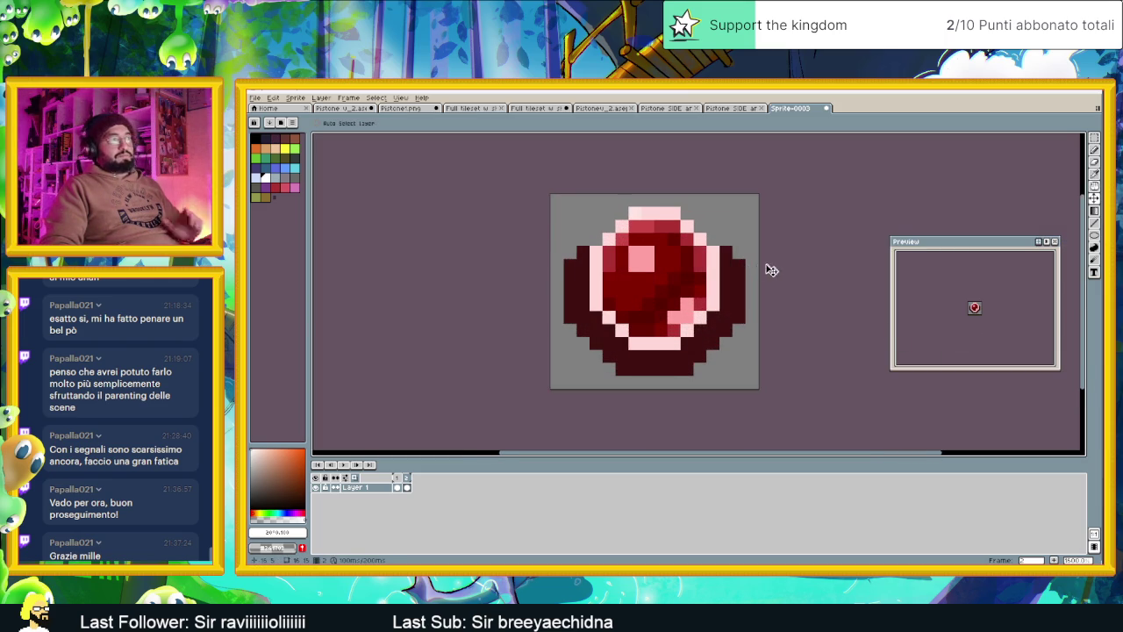
pyautogui.click(406, 488)
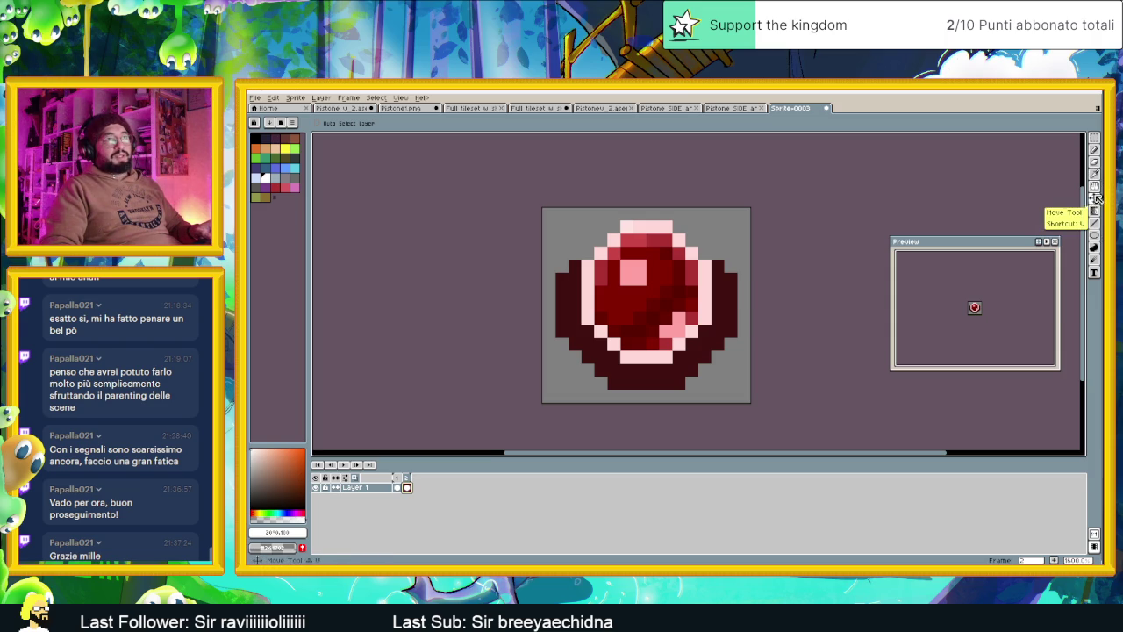
# With the Paint Bucket, fill the dome's central red region green and add light-green top pixels.
pyautogui.click(1095, 211)
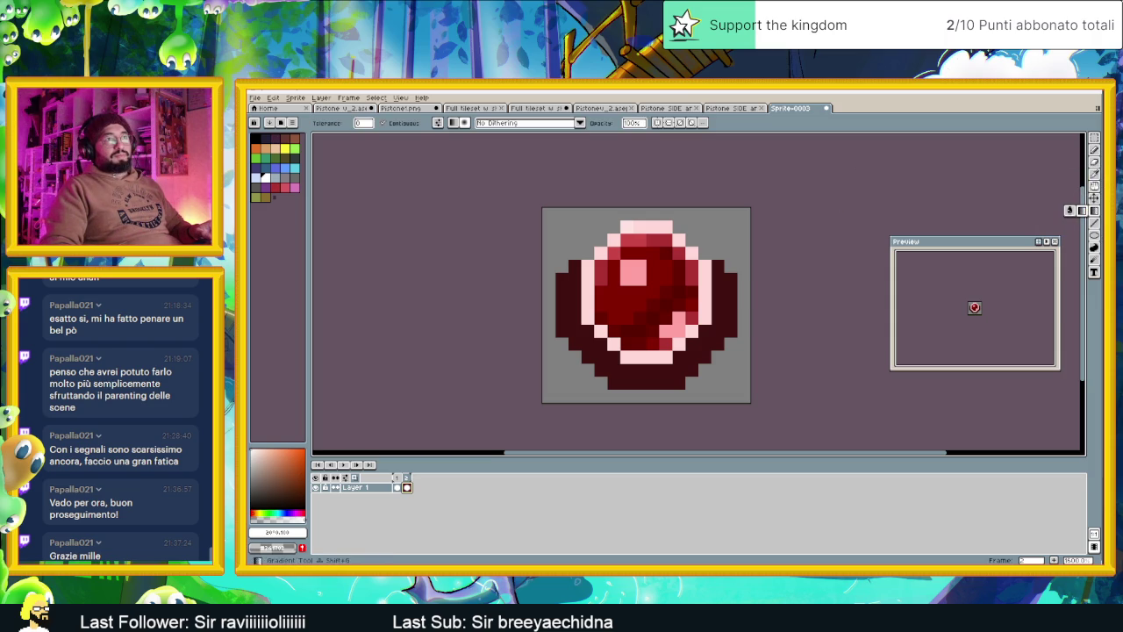
pyautogui.click(1071, 211)
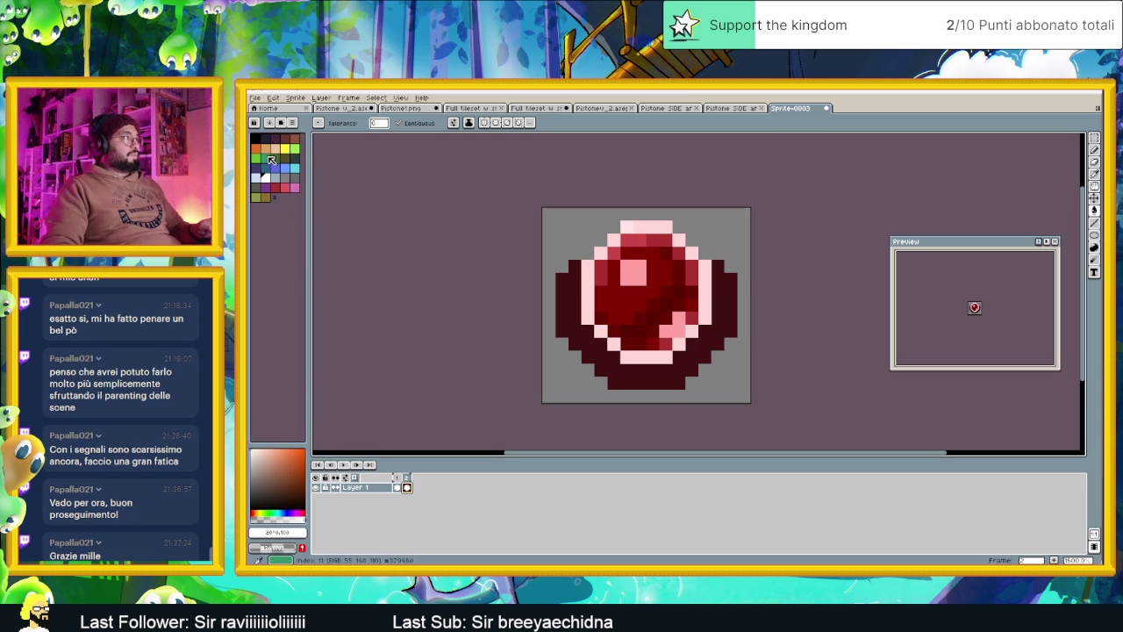
pyautogui.click(270, 161)
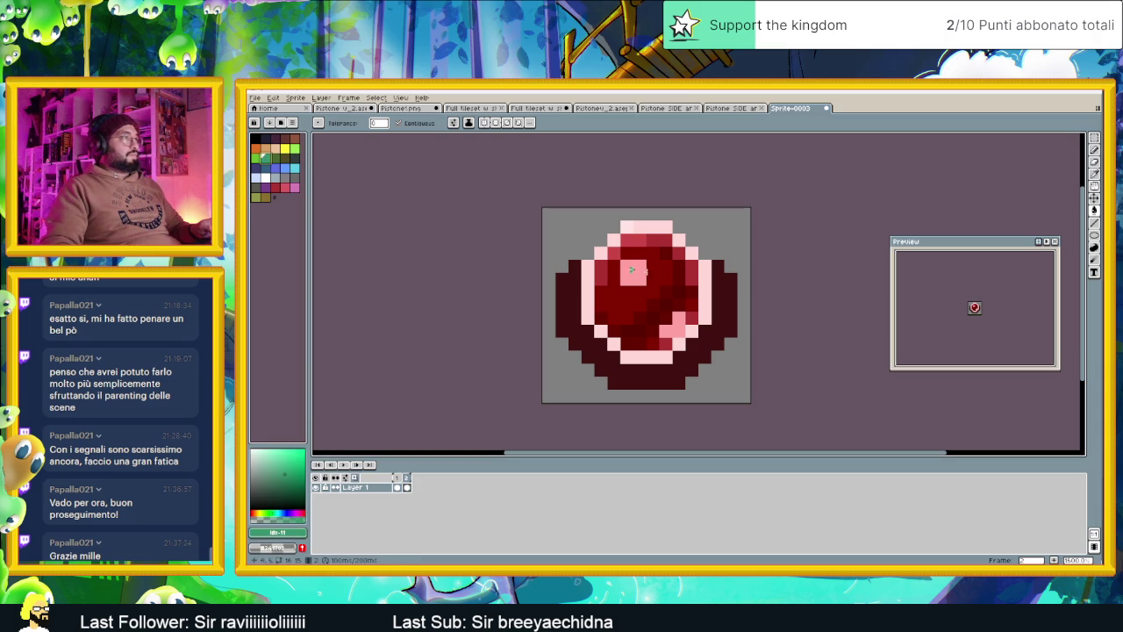
pyautogui.click(655, 276)
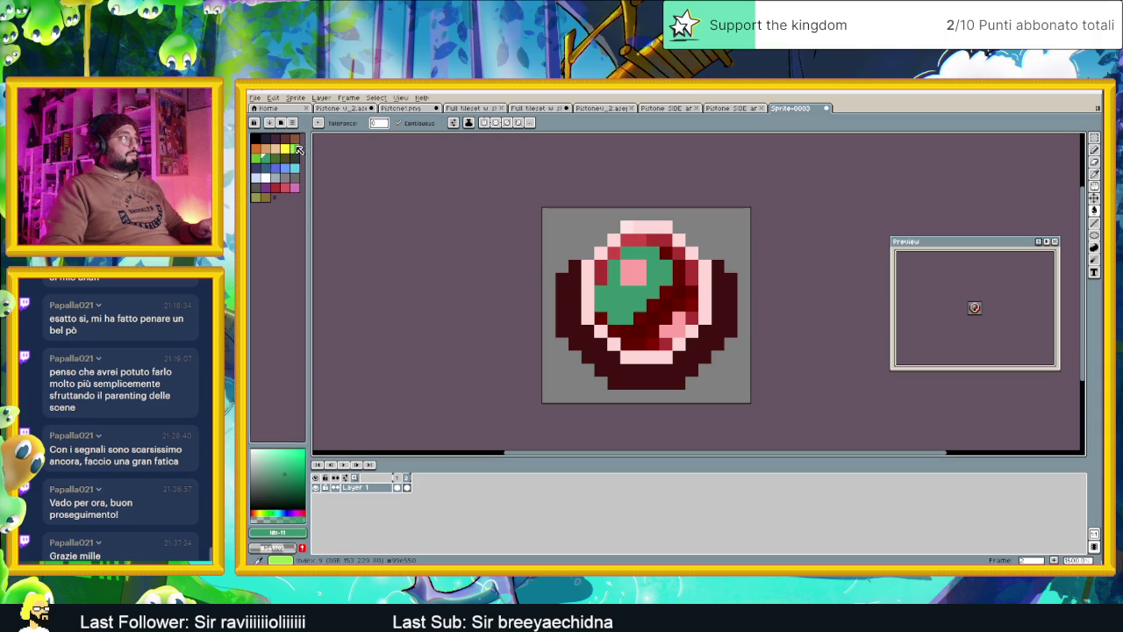
pyautogui.click(296, 149)
pyautogui.click(633, 241)
pyautogui.click(600, 266)
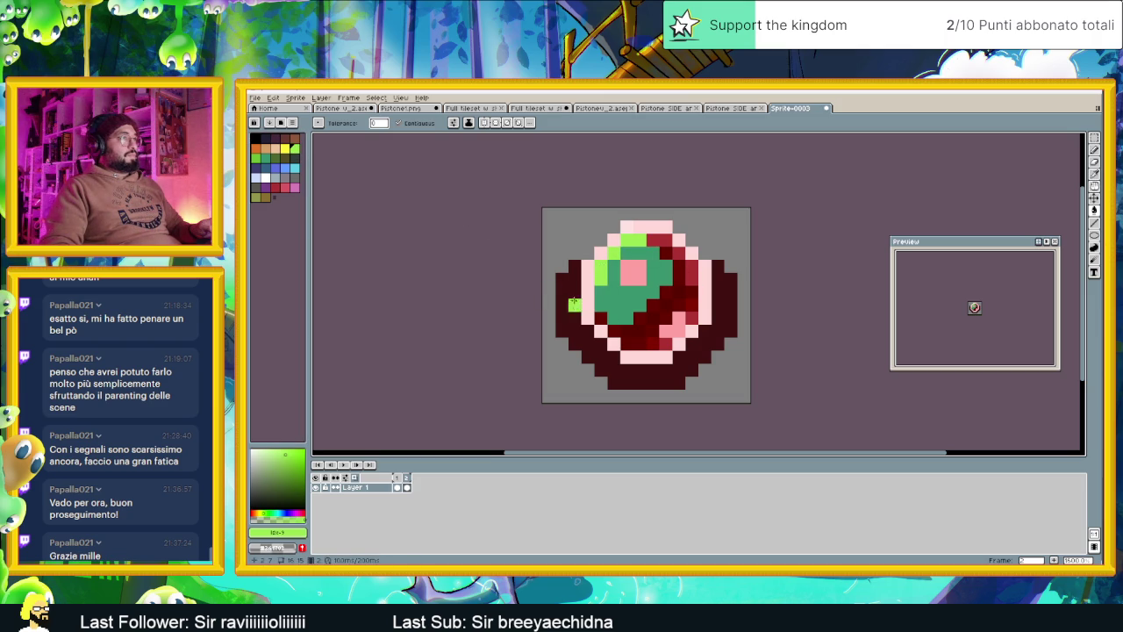
pyautogui.hotkey('ctrl', 'z')
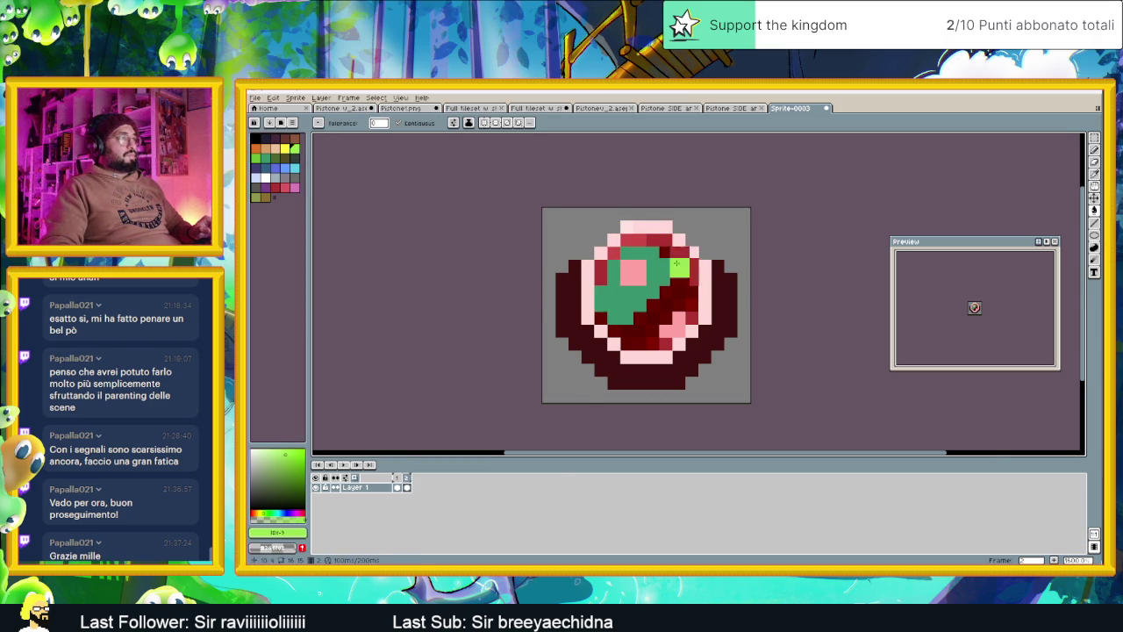
pyautogui.scroll(3, 678, 265)
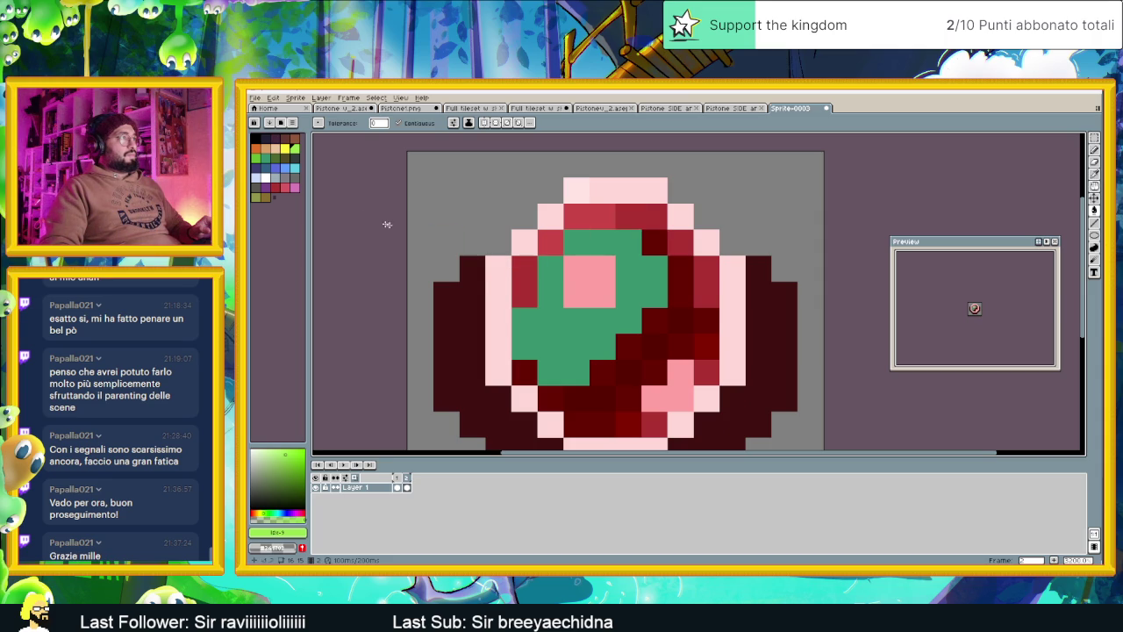
# Turn the dome's dark-red and crimson edge cells green, and the upper ones light green.
pyautogui.click(258, 158)
pyautogui.click(654, 217)
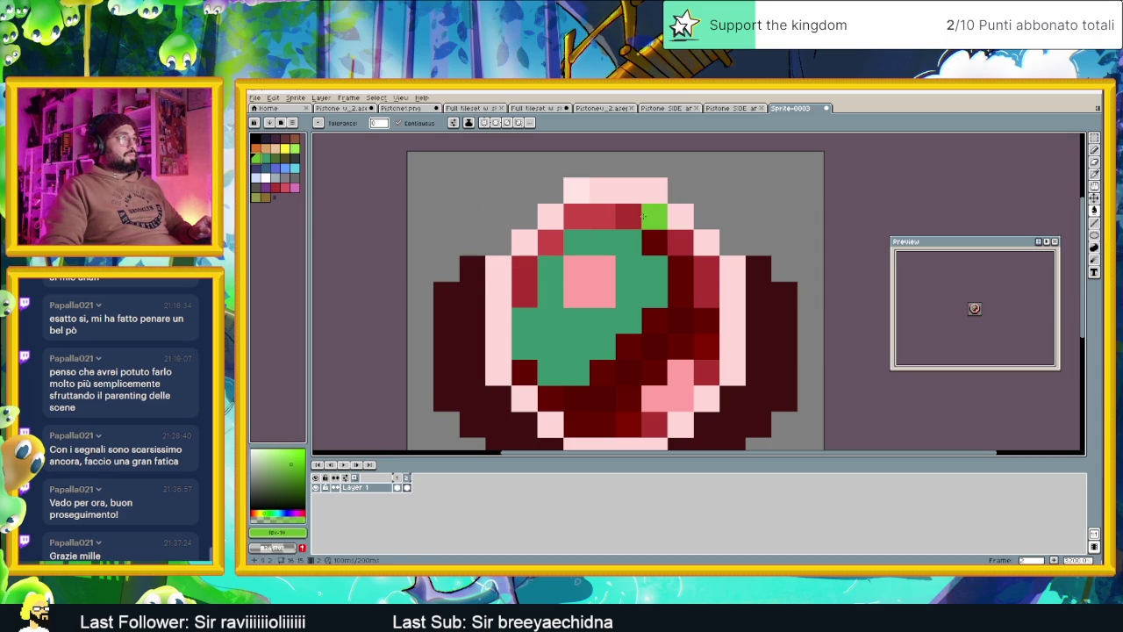
pyautogui.click(628, 216)
pyautogui.click(704, 274)
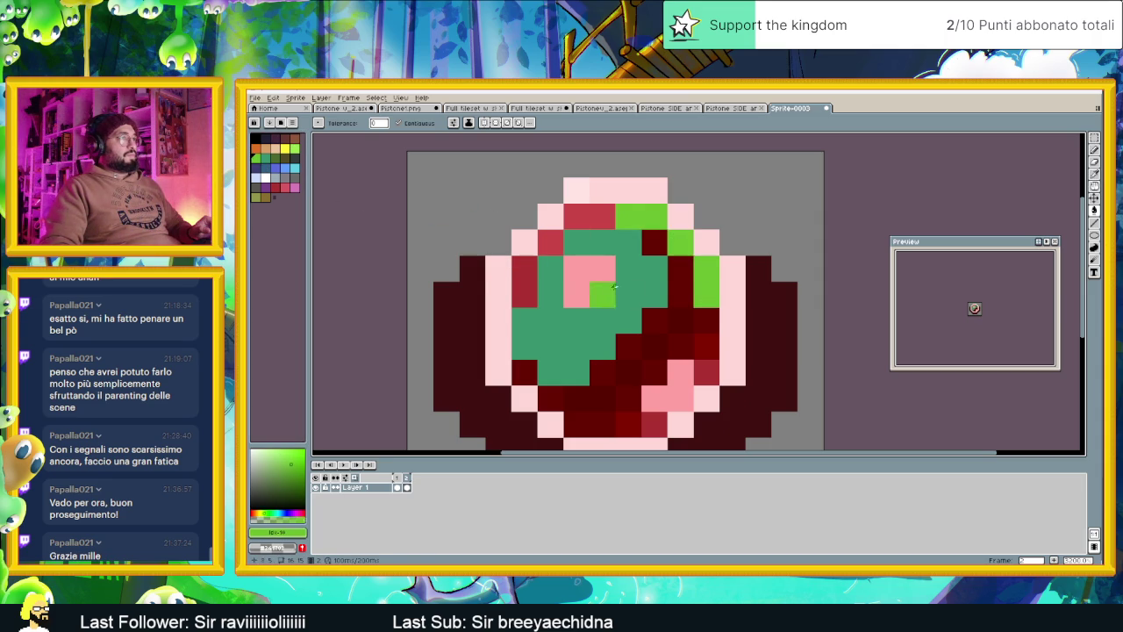
pyautogui.click(710, 377)
pyautogui.click(654, 426)
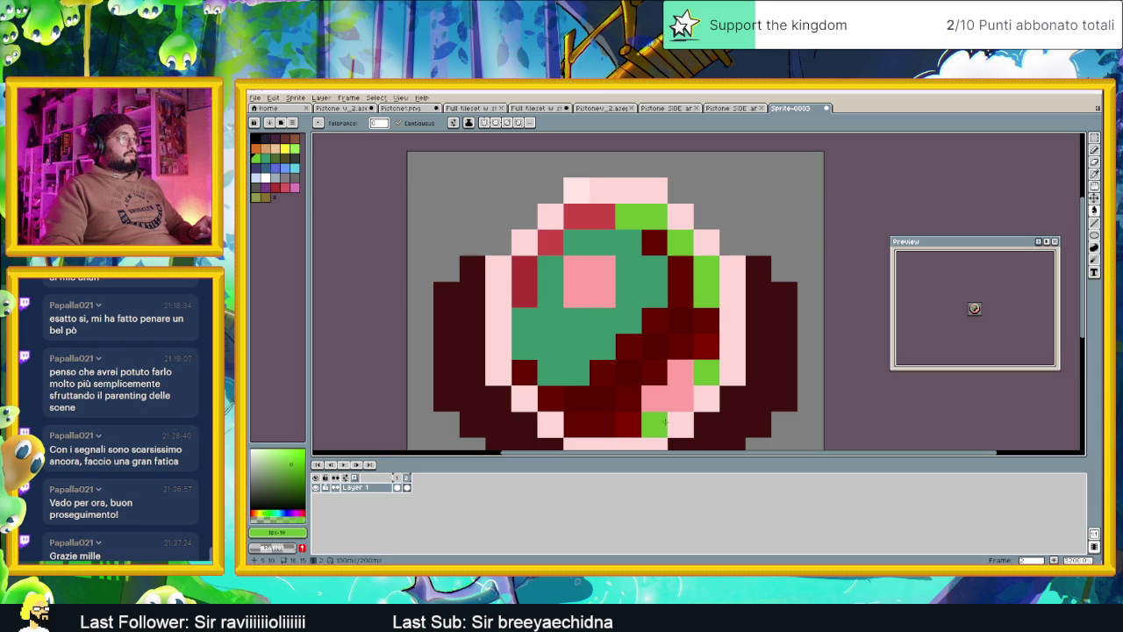
pyautogui.click(527, 272)
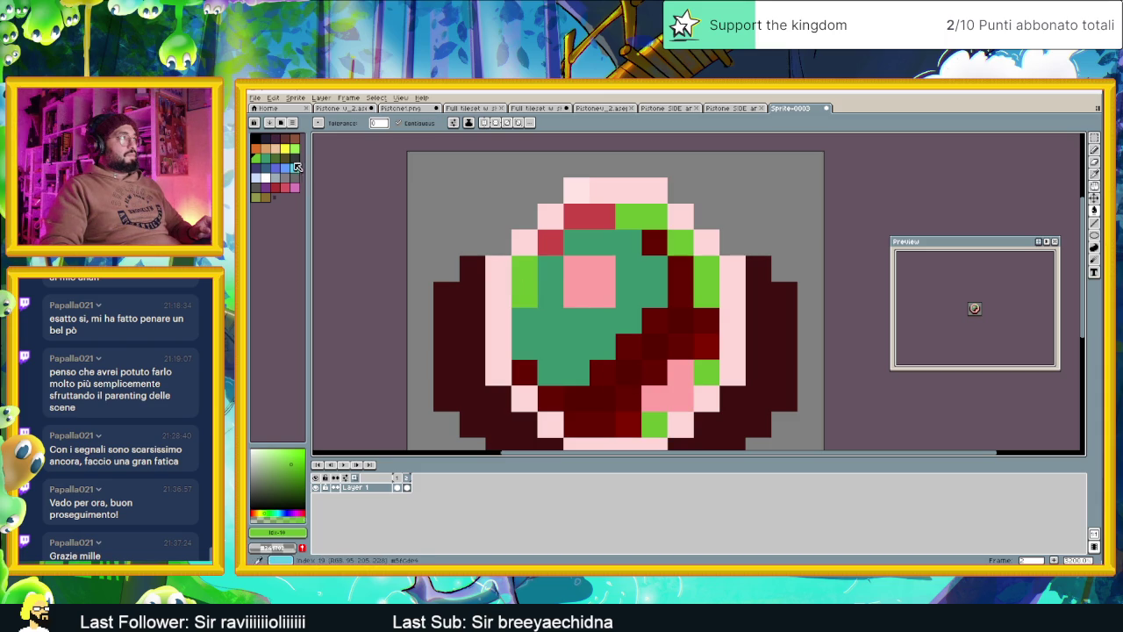
pyautogui.click(293, 148)
pyautogui.click(550, 242)
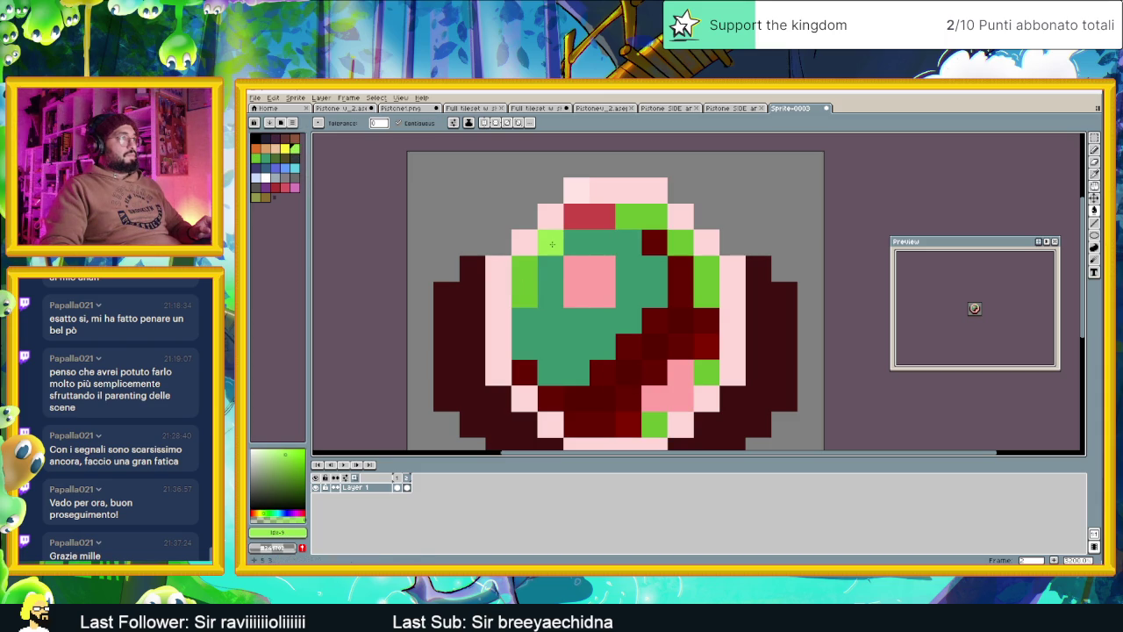
pyautogui.click(603, 217)
pyautogui.click(576, 217)
pyautogui.scroll(-2, 702, 307)
pyautogui.scroll(1, 728, 353)
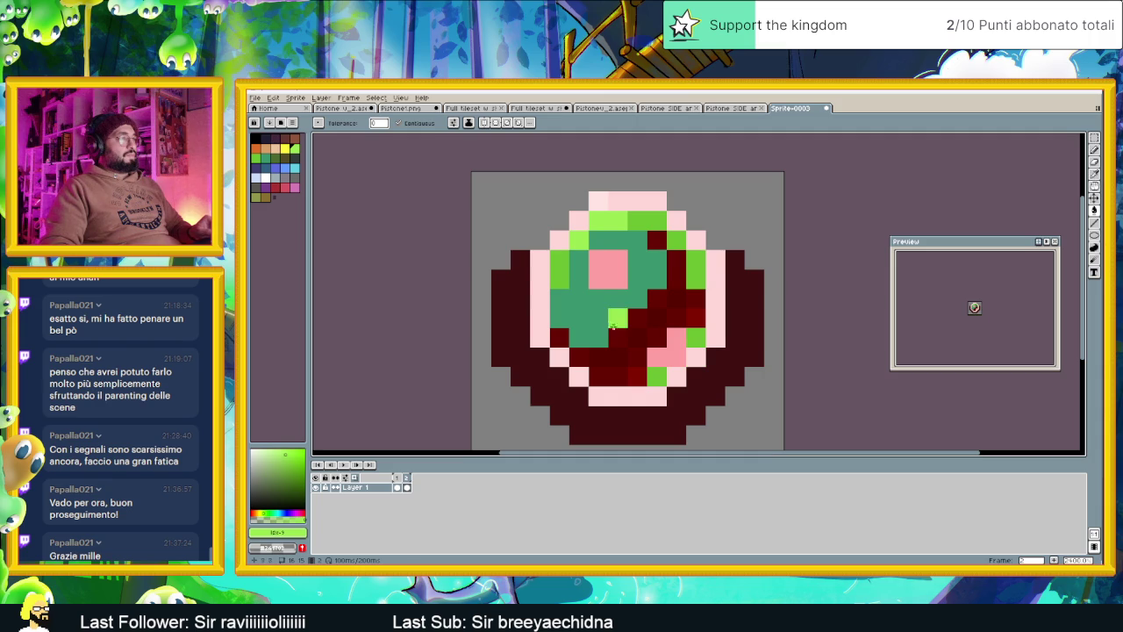
# Repaint the dark-red shading pixels in medium green and olive green.
pyautogui.keyDown('alt'); pyautogui.click(605, 313); pyautogui.keyUp('alt')
pyautogui.click(693, 318)
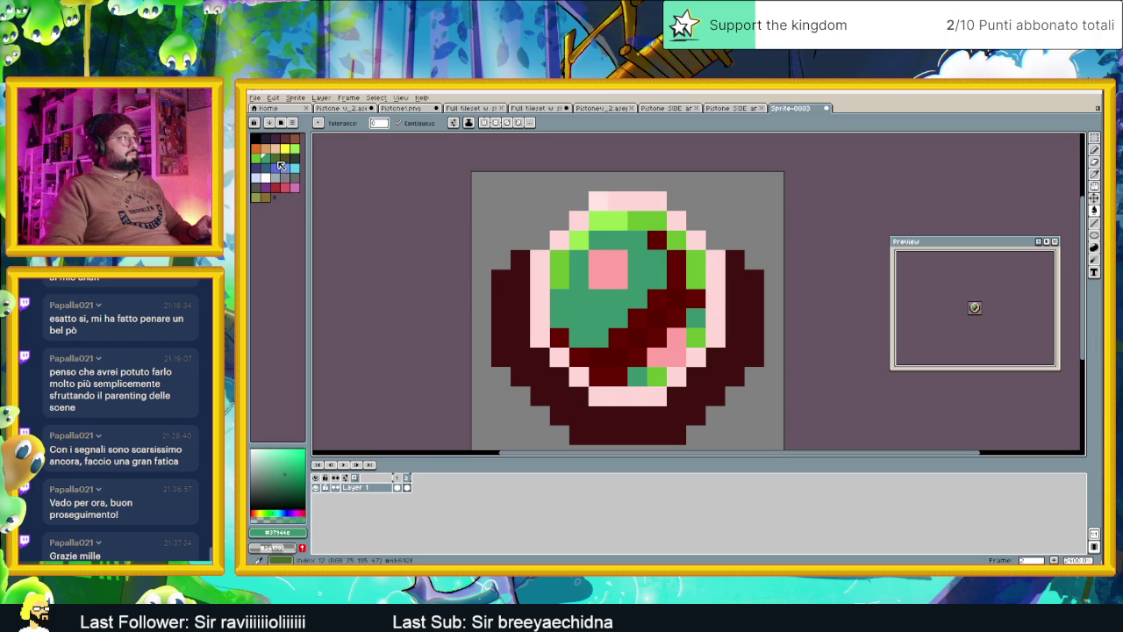
pyautogui.click(270, 157)
pyautogui.click(618, 377)
pyautogui.click(633, 358)
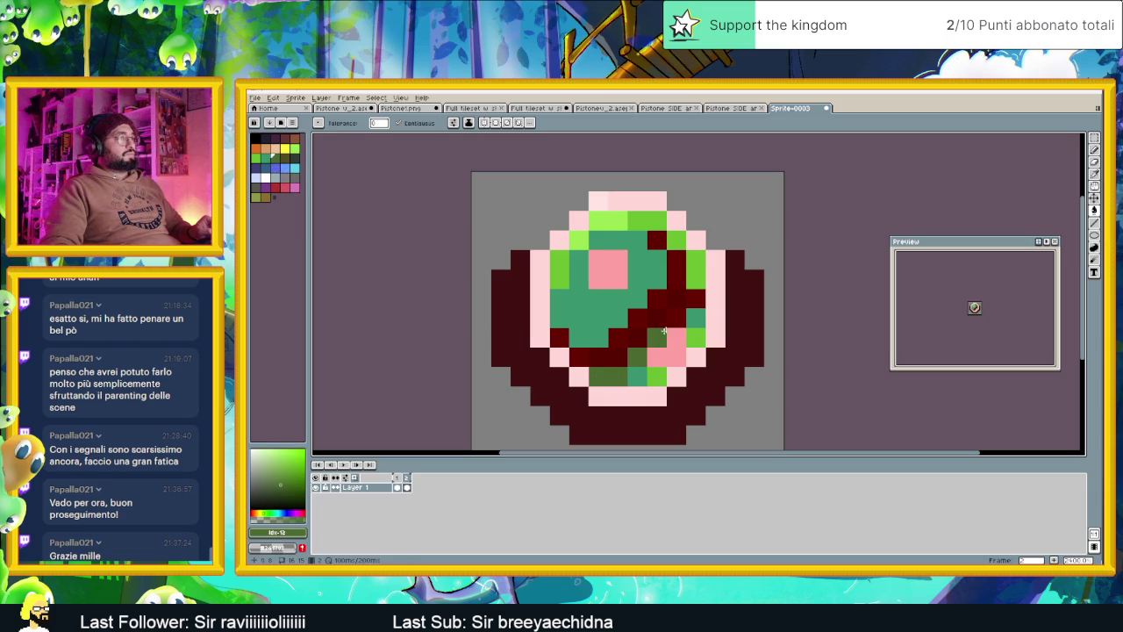
pyautogui.click(696, 299)
pyautogui.click(676, 280)
pyautogui.click(676, 269)
pyautogui.click(657, 300)
pyautogui.click(638, 318)
pyautogui.click(579, 356)
pyautogui.click(560, 338)
pyautogui.click(617, 357)
pyautogui.scroll(-5, 645, 362)
pyautogui.scroll(3, 651, 358)
pyautogui.scroll(1, 651, 358)
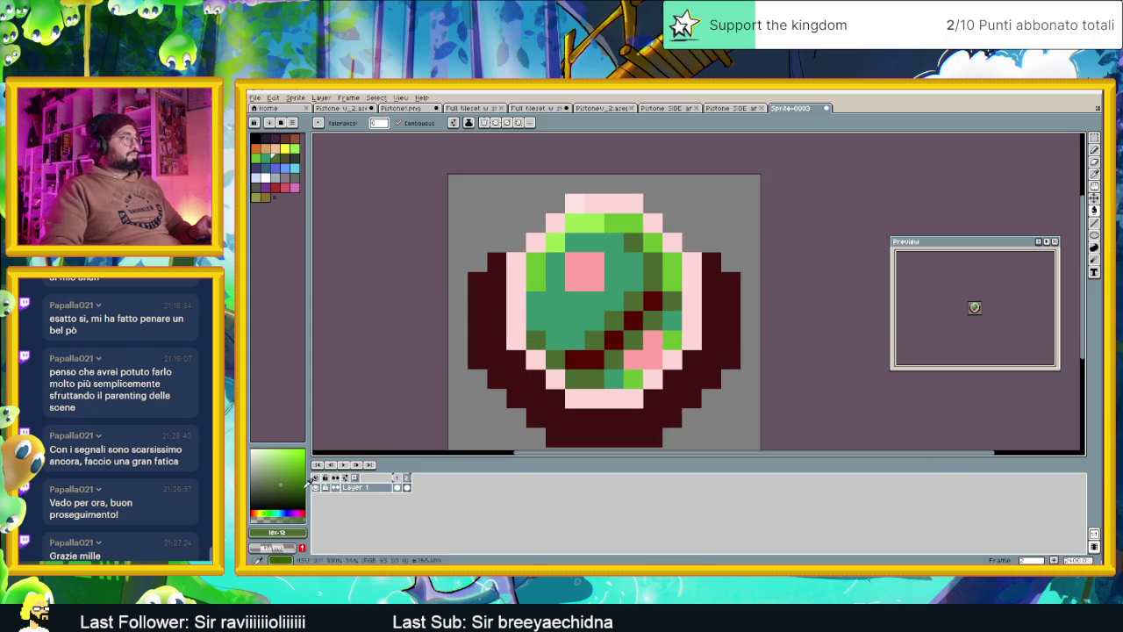
# Repaint the diagonal shadow band dark green and fill the pink centre highlight light green.
pyautogui.click(557, 396)
pyautogui.moveTo(556, 397)
pyautogui.mouseDown()
pyautogui.moveTo(576, 360)
pyautogui.moveTo(597, 358)
pyautogui.moveTo(635, 319)
pyautogui.mouseUp()
pyautogui.click(653, 301)
pyautogui.click(673, 321)
pyautogui.scroll(-3, 680, 329)
pyautogui.scroll(3, 680, 333)
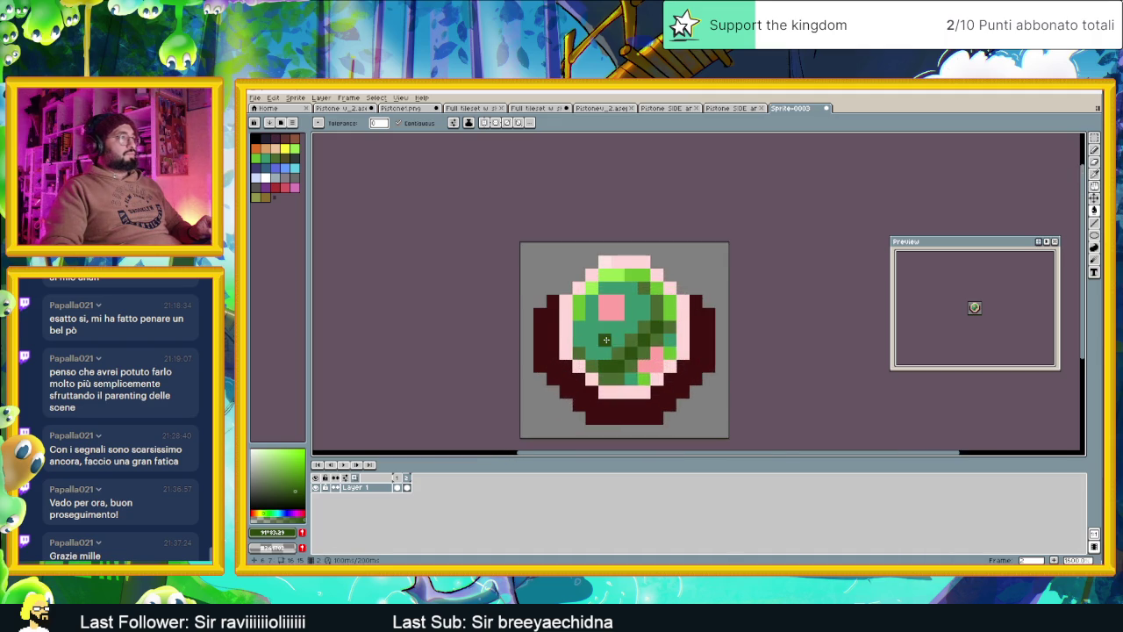
pyautogui.scroll(1, 605, 340)
pyautogui.press('i')
pyautogui.click(587, 258)
pyautogui.press('g')
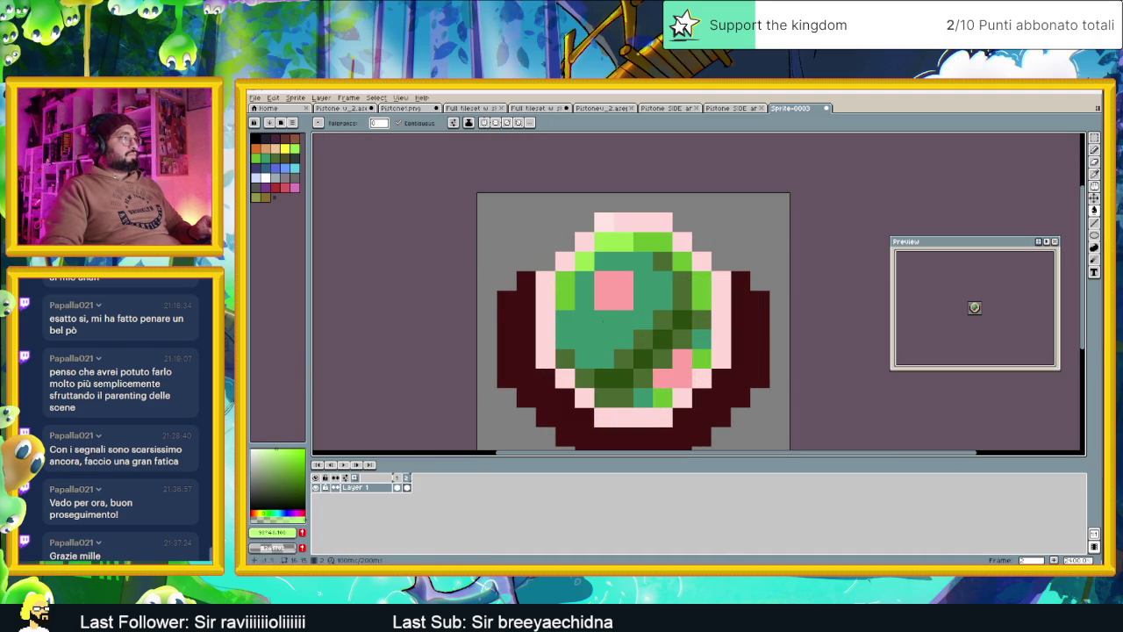
pyautogui.click(613, 290)
# Fill the lower-right highlight light green and turn the left, upper-left and top pink rim pale green.
pyautogui.click(677, 371)
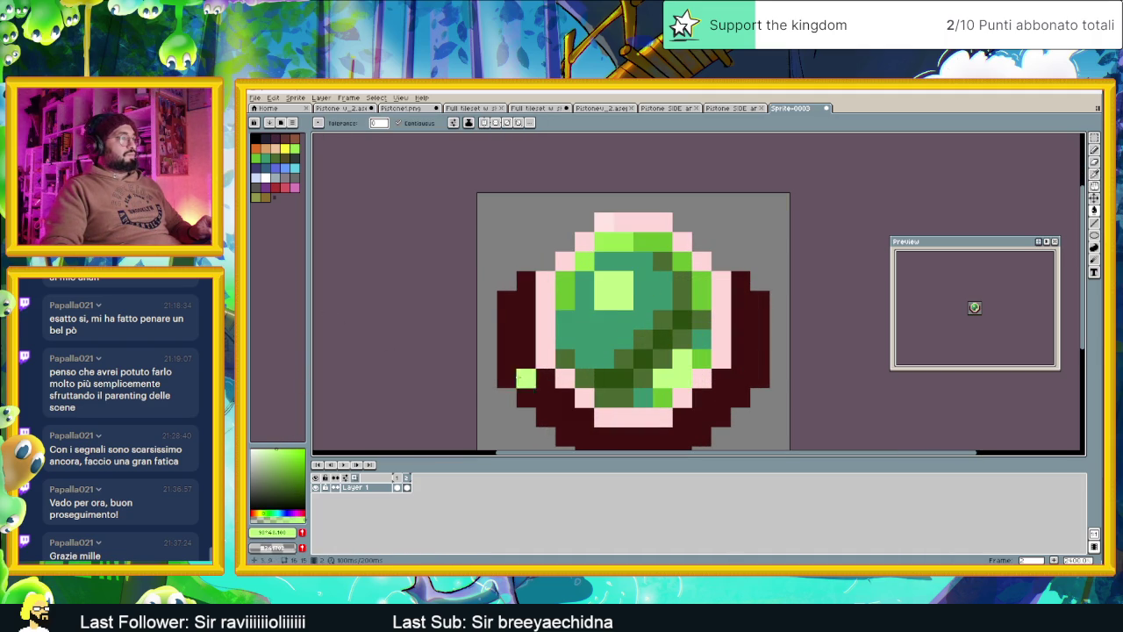
pyautogui.click(268, 447)
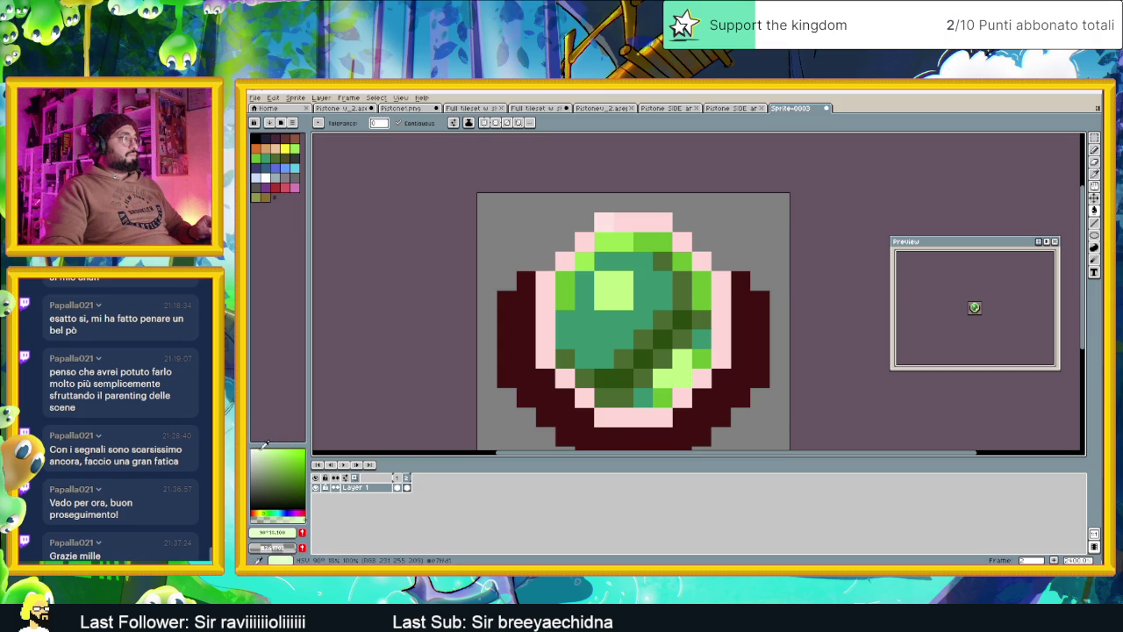
pyautogui.click(545, 318)
pyautogui.click(565, 261)
pyautogui.click(584, 241)
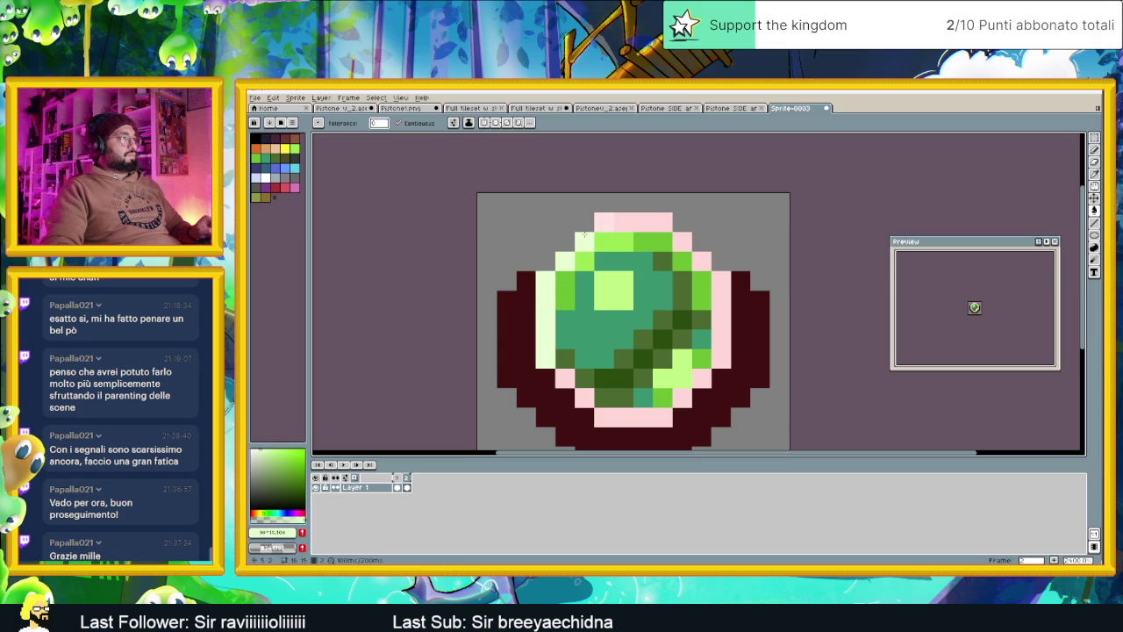
pyautogui.click(681, 241)
pyautogui.click(653, 225)
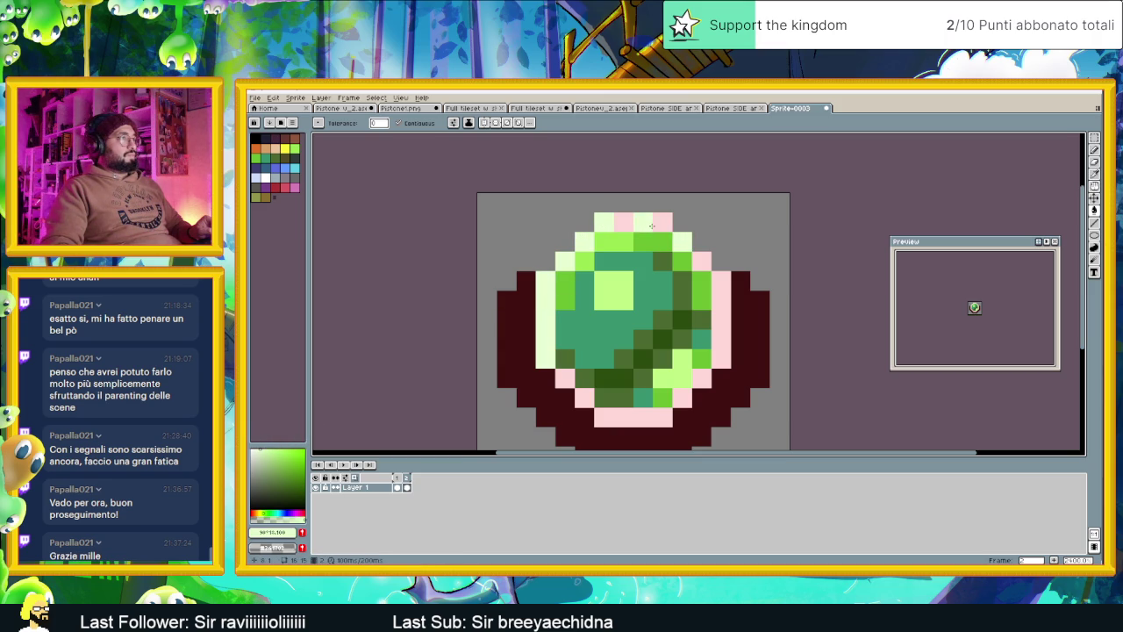
# Turn the remaining right, lower-right and bottom pink rim pixels pale green.
pyautogui.click(701, 261)
pyautogui.click(720, 318)
pyautogui.click(698, 378)
pyautogui.click(683, 397)
pyautogui.click(609, 416)
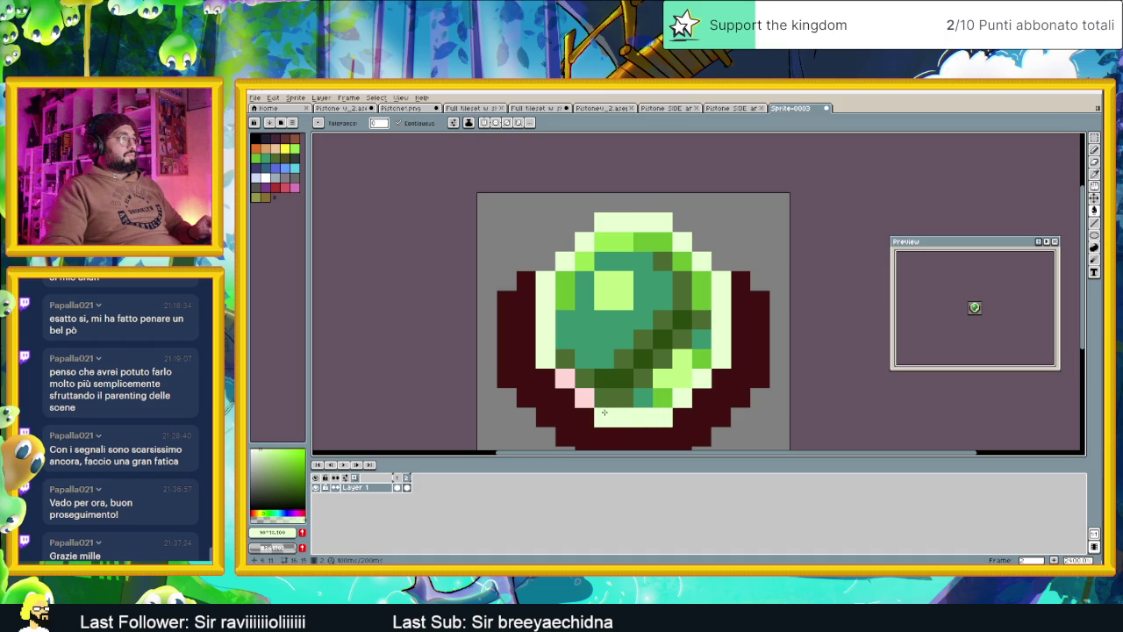
pyautogui.click(564, 378)
pyautogui.scroll(-4, 701, 358)
pyautogui.moveTo(736, 369); pyautogui.dragTo(664, 381)
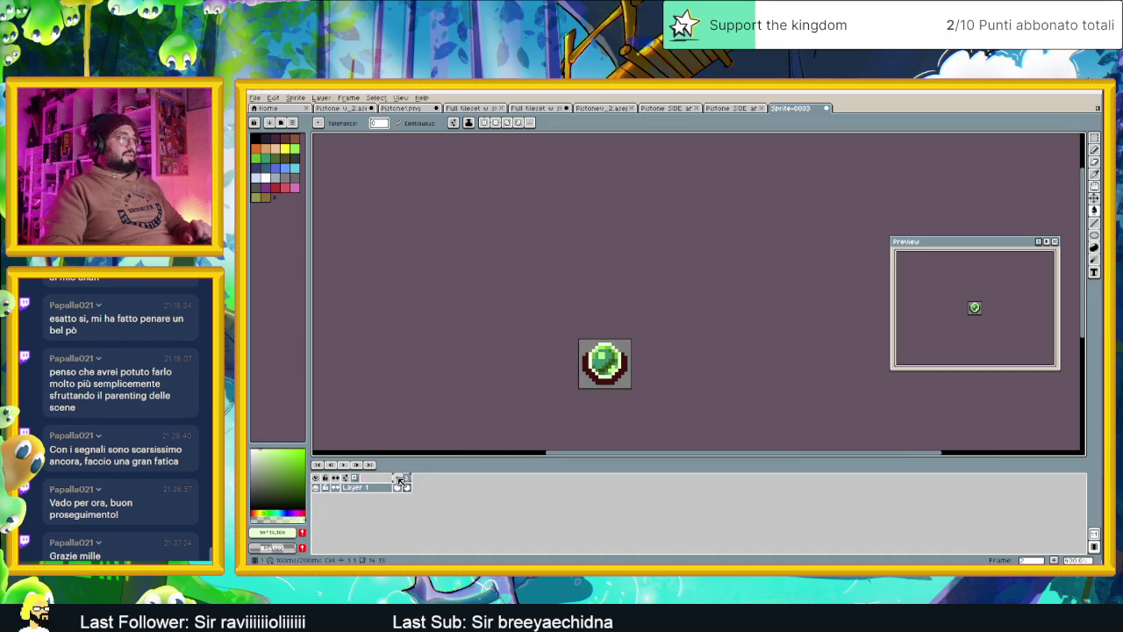
# Compare the red frame 1 with the green frame 2, then play the animation and stop on frame 1.
pyautogui.click(398, 482)
pyautogui.click(407, 483)
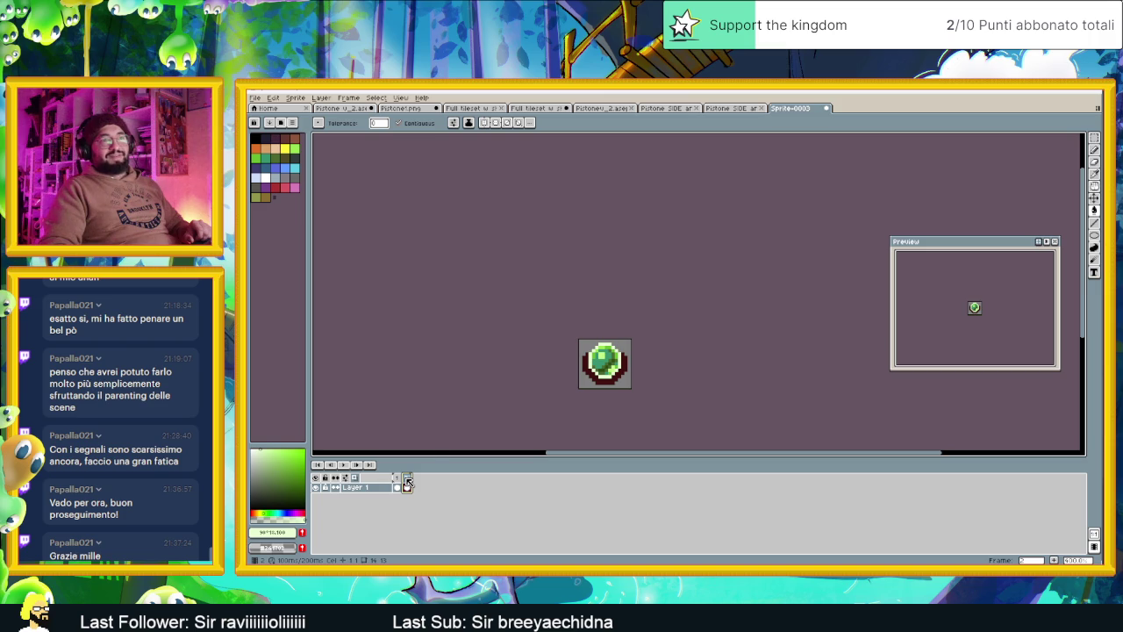
pyautogui.click(399, 483)
pyautogui.click(406, 483)
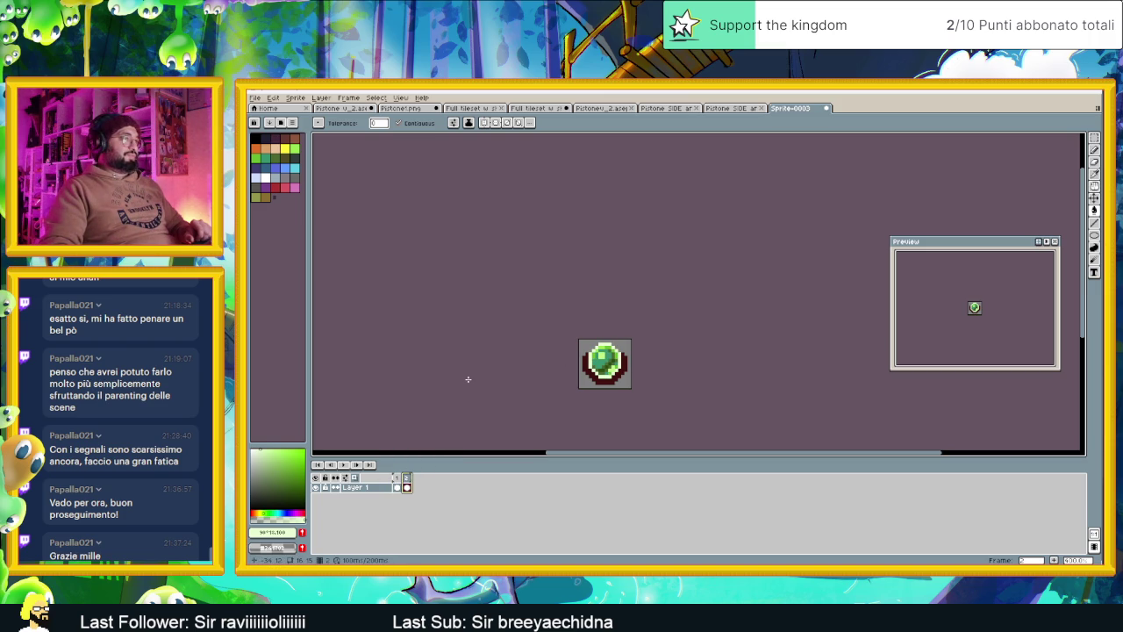
pyautogui.click(343, 464)
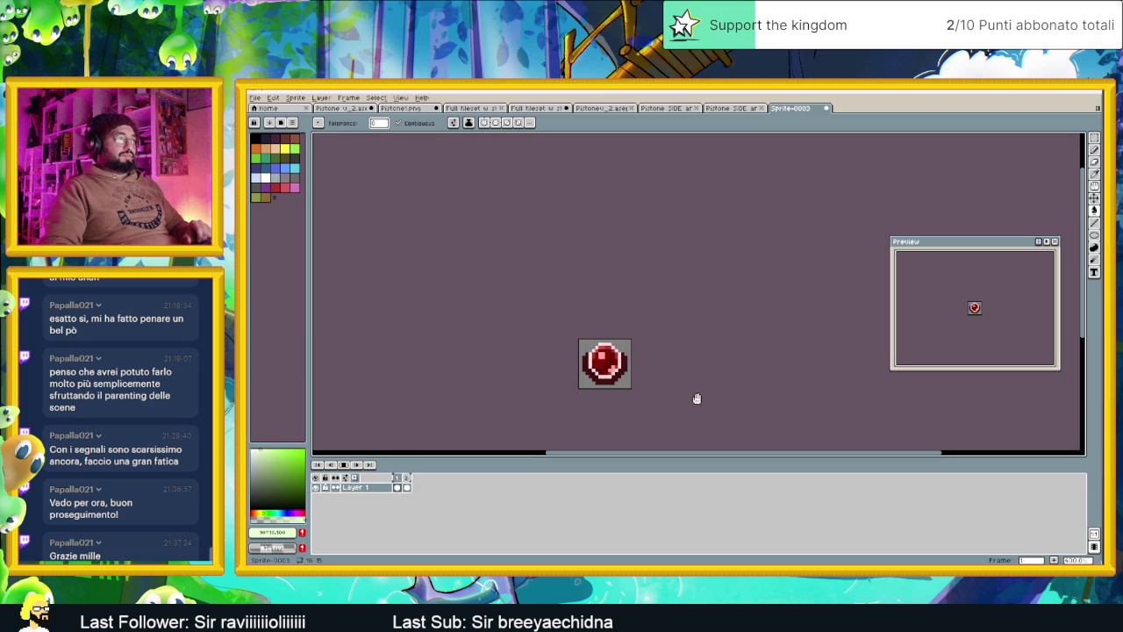
pyautogui.click(353, 464)
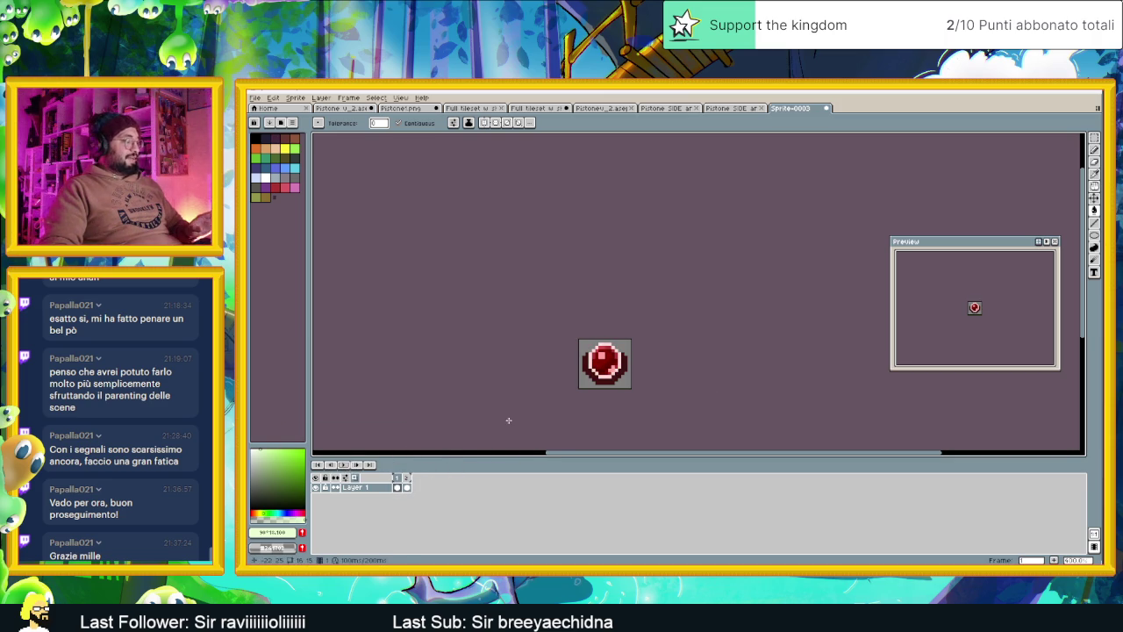
# Save the sprite as 'Lucina attivazione.aseprite' in the Pistone folder.
pyautogui.press('v')
pyautogui.hotkey('ctrl', 's')
pyautogui.press('End')
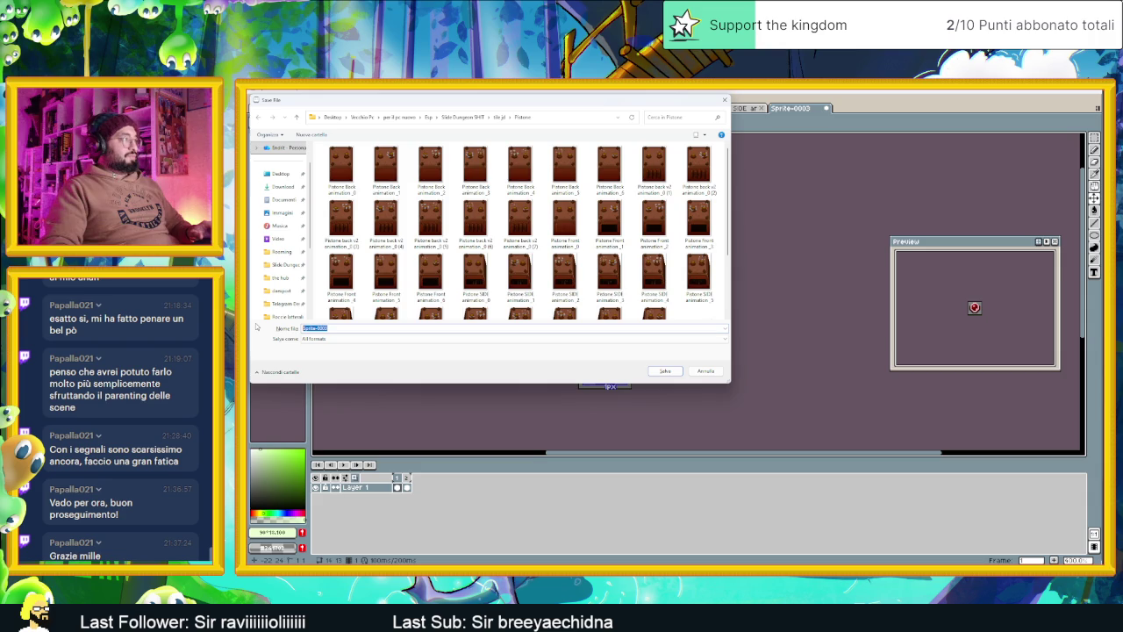
pyautogui.write('Pulsante attivazione')
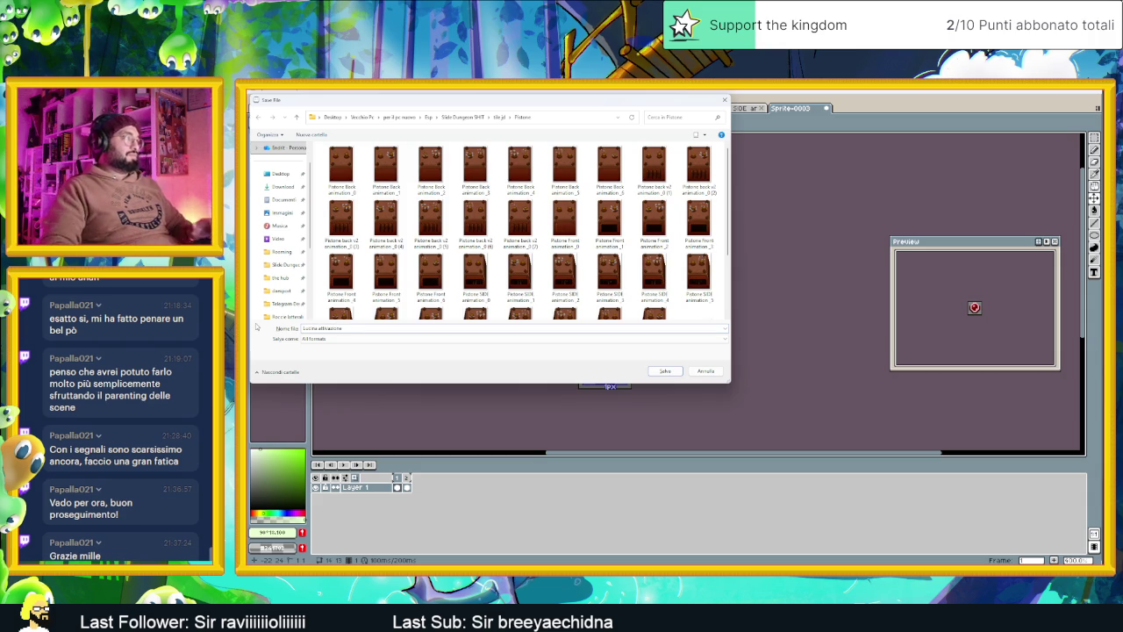
pyautogui.click(667, 372)
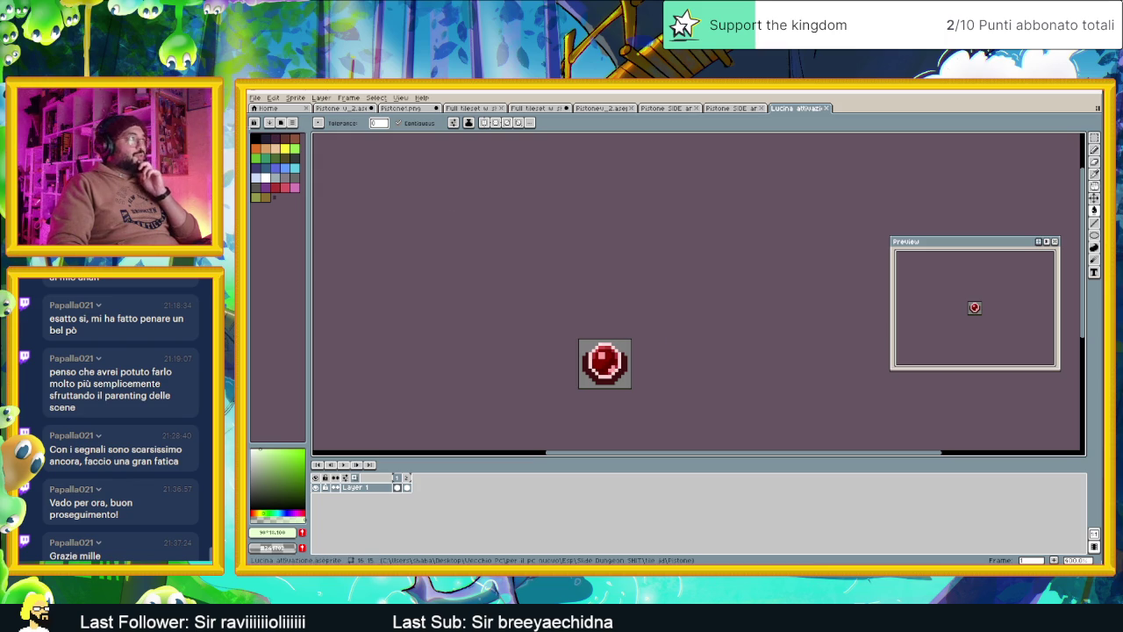
pyautogui.click(255, 97)
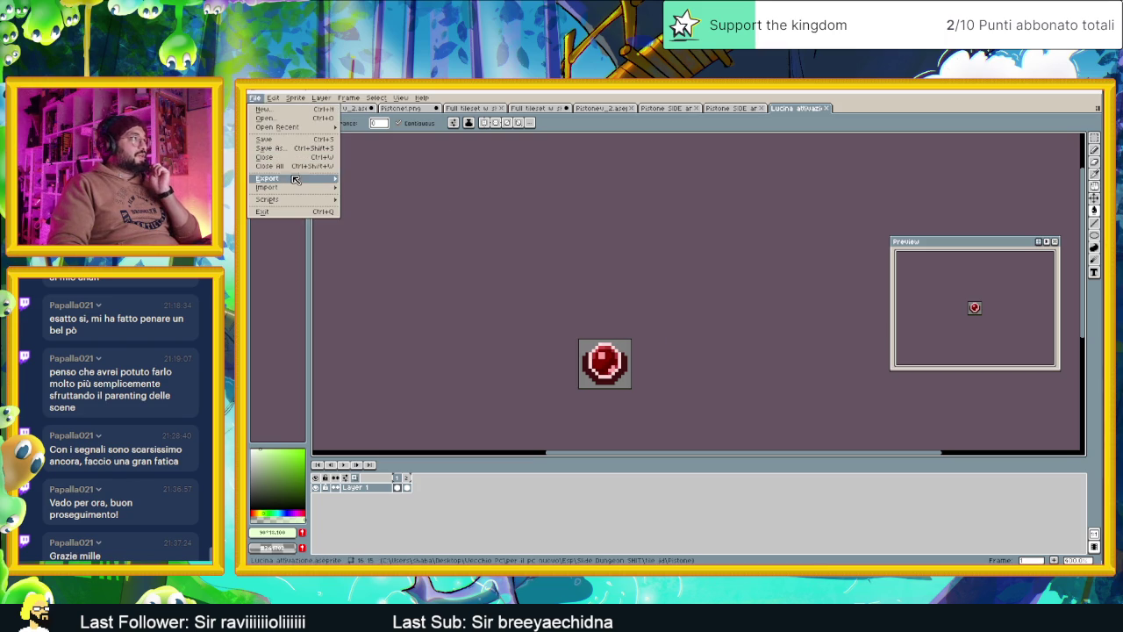
# Export all frames as PNG 'Lucina attivazione.png' into the same Pistone folder.
pyautogui.moveTo(297, 179)
pyautogui.click(363, 179)
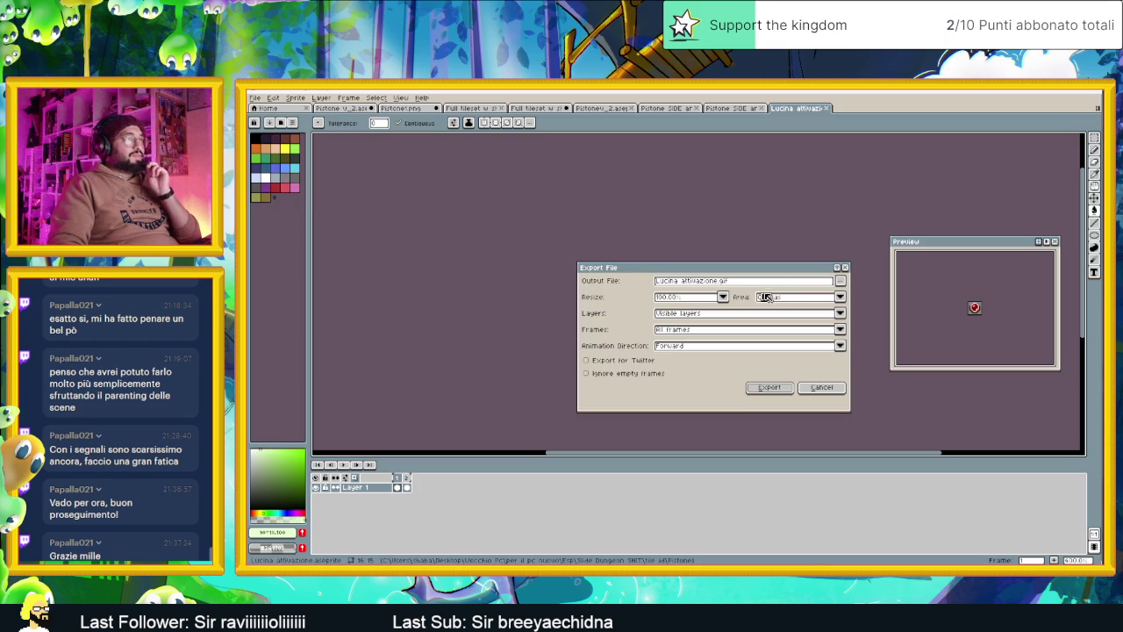
pyautogui.click(836, 285)
pyautogui.click(790, 294)
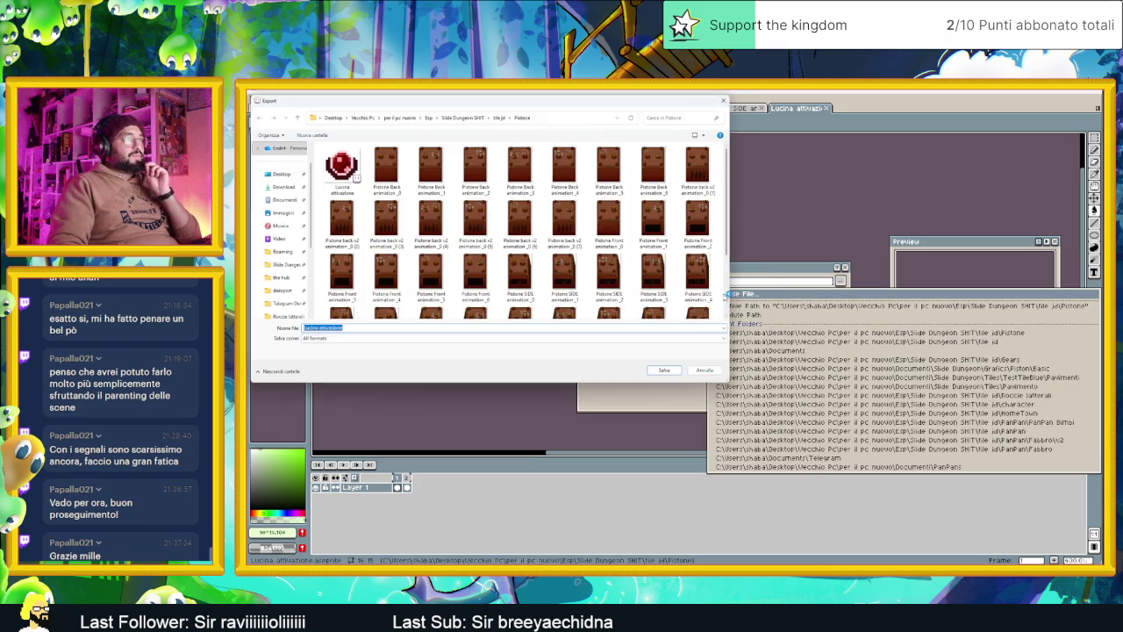
pyautogui.click(344, 339)
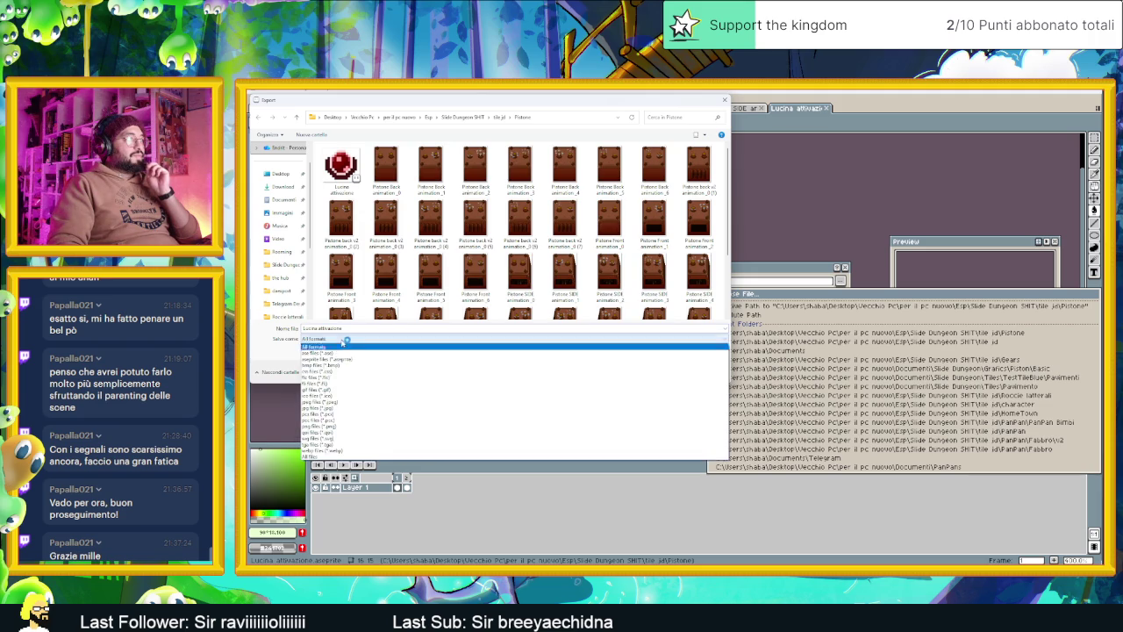
pyautogui.click(341, 426)
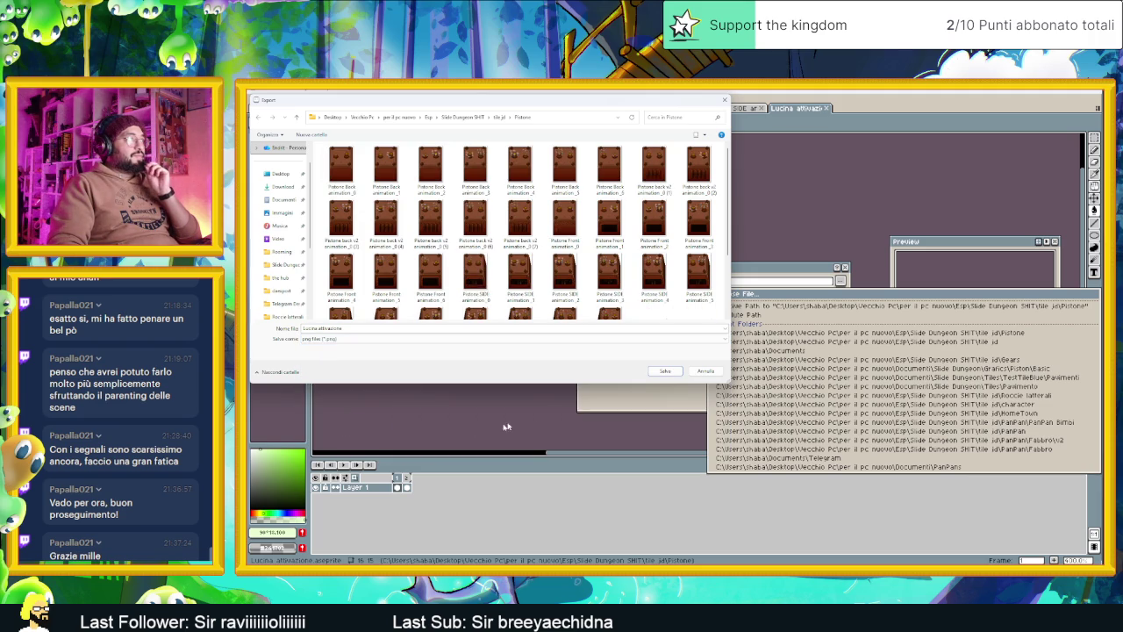
pyautogui.click(655, 376)
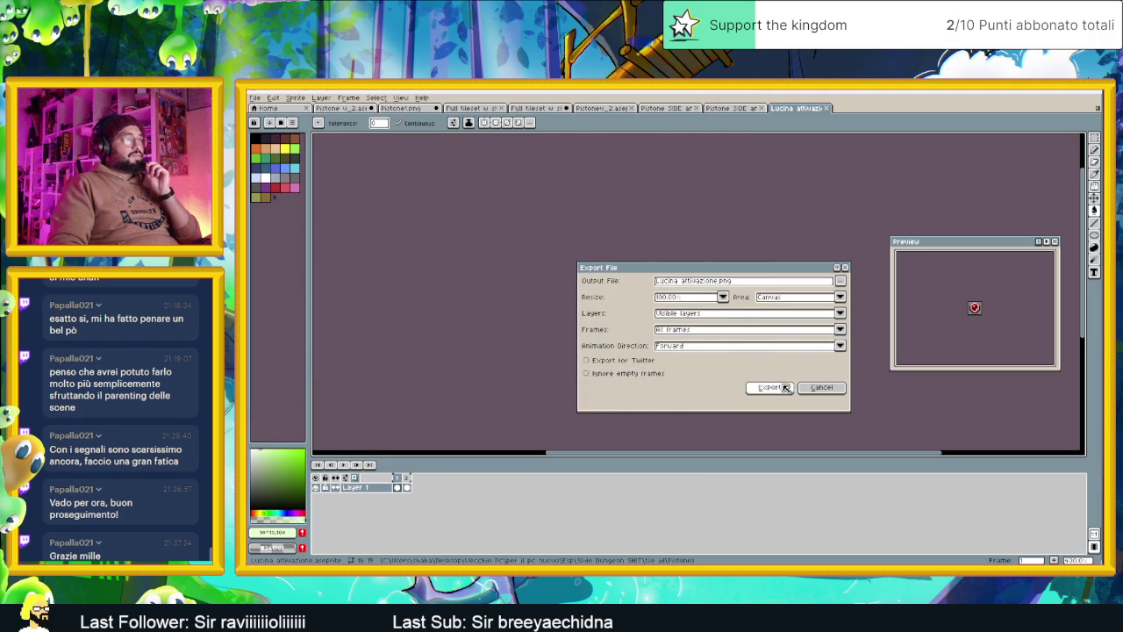
pyautogui.click(787, 386)
pyautogui.click(1059, 90)
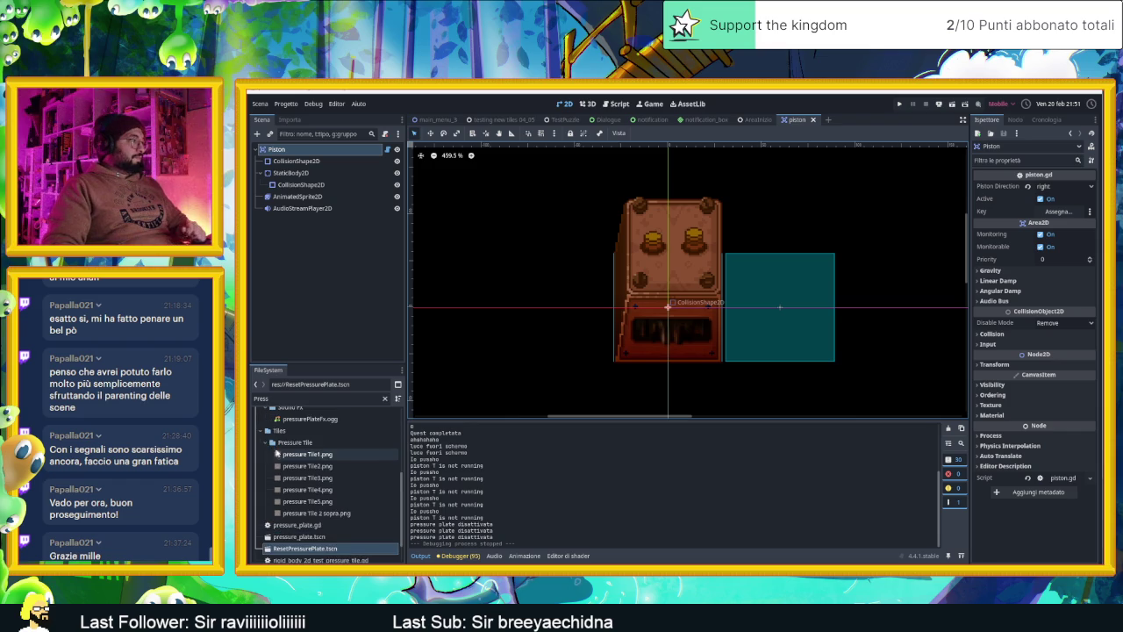
# Filter Godot's FileSystem by 'piston' and collapse PistonFinal to reveal Grafica/Piston/Basic.
pyautogui.click(284, 401)
pyautogui.hotkey('ctrl', 'a')
pyautogui.write('piston')
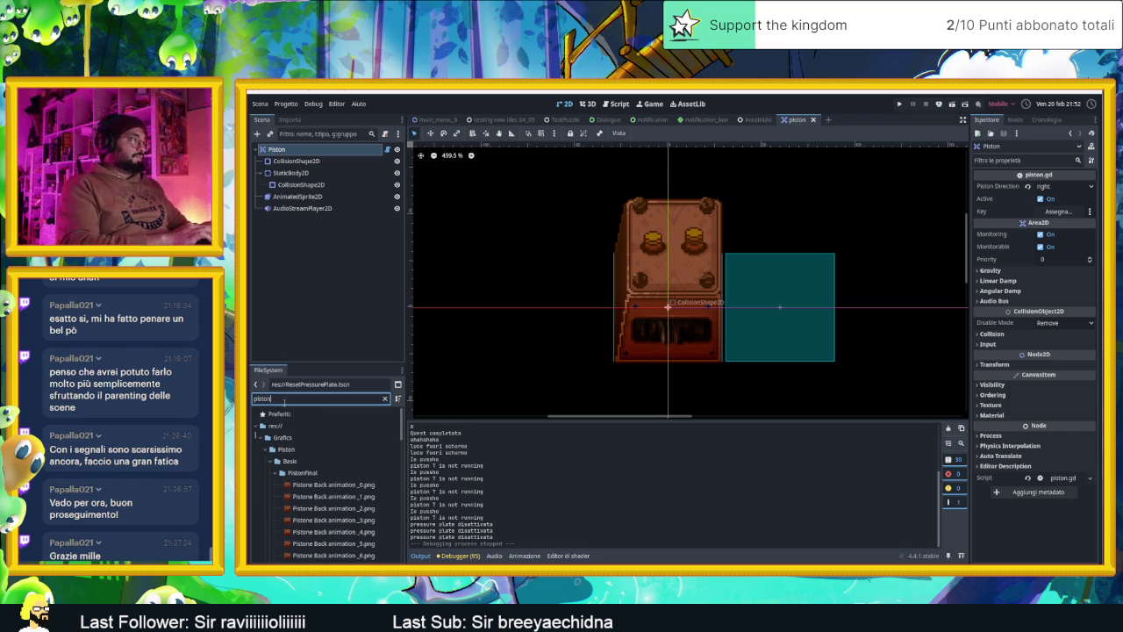
pyautogui.scroll(-10, 334, 489)
pyautogui.scroll(-10, 334, 489)
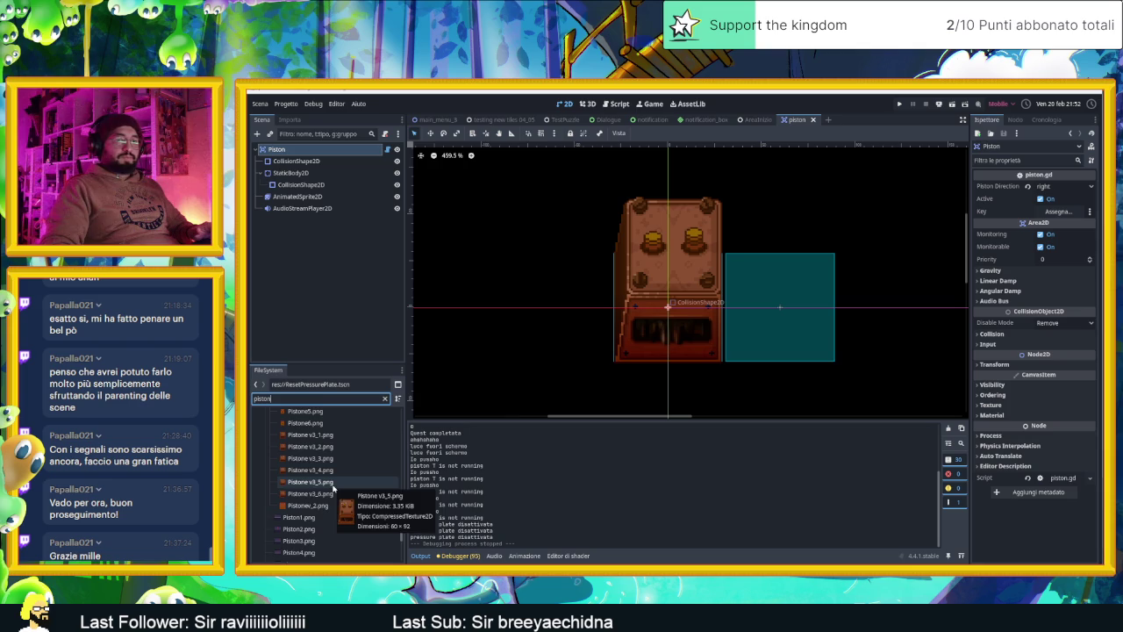
pyautogui.scroll(10, 334, 489)
pyautogui.scroll(8, 333, 488)
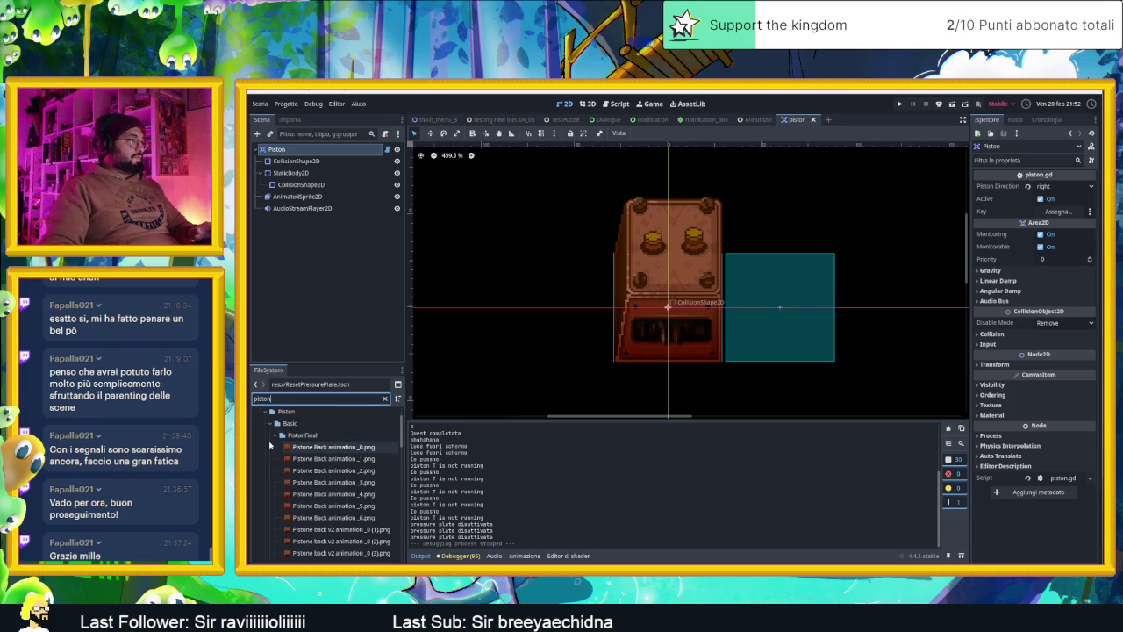
pyautogui.click(277, 435)
pyautogui.scroll(-1, 334, 465)
pyautogui.scroll(-2, 360, 468)
pyautogui.scroll(5, 359, 470)
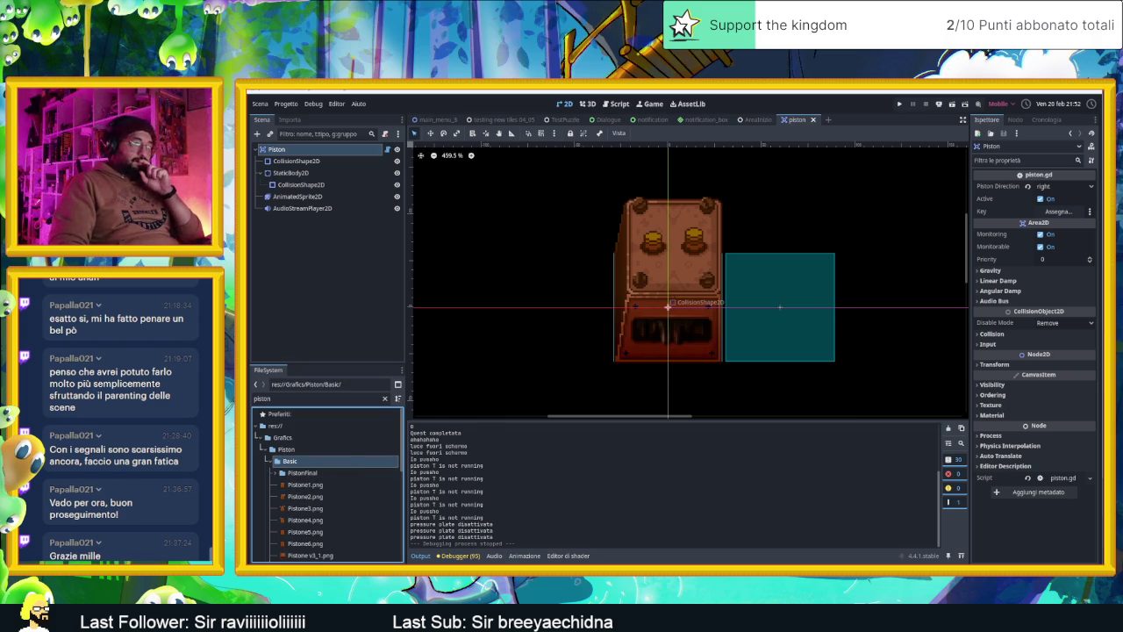
pyautogui.hotkey('alt', 'Tab')
# Select the second and third exported button frame PNGs in the Pistone folder, then return to Godot.
pyautogui.click(505, 296)
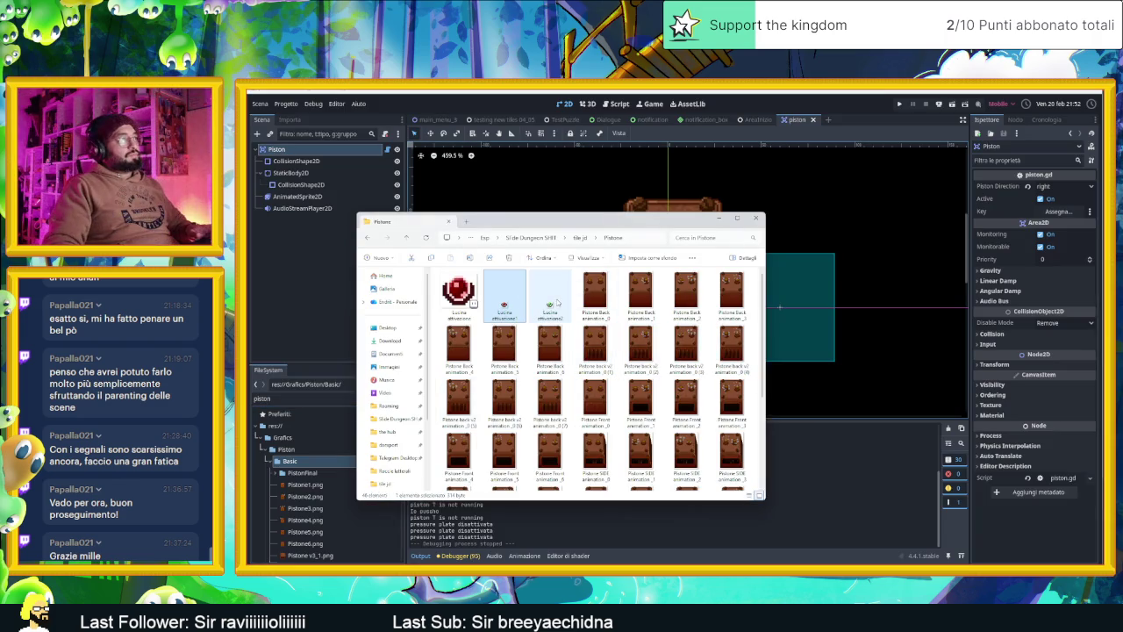
pyautogui.keyDown('ctrl'); pyautogui.click(553, 300); pyautogui.keyUp('ctrl')
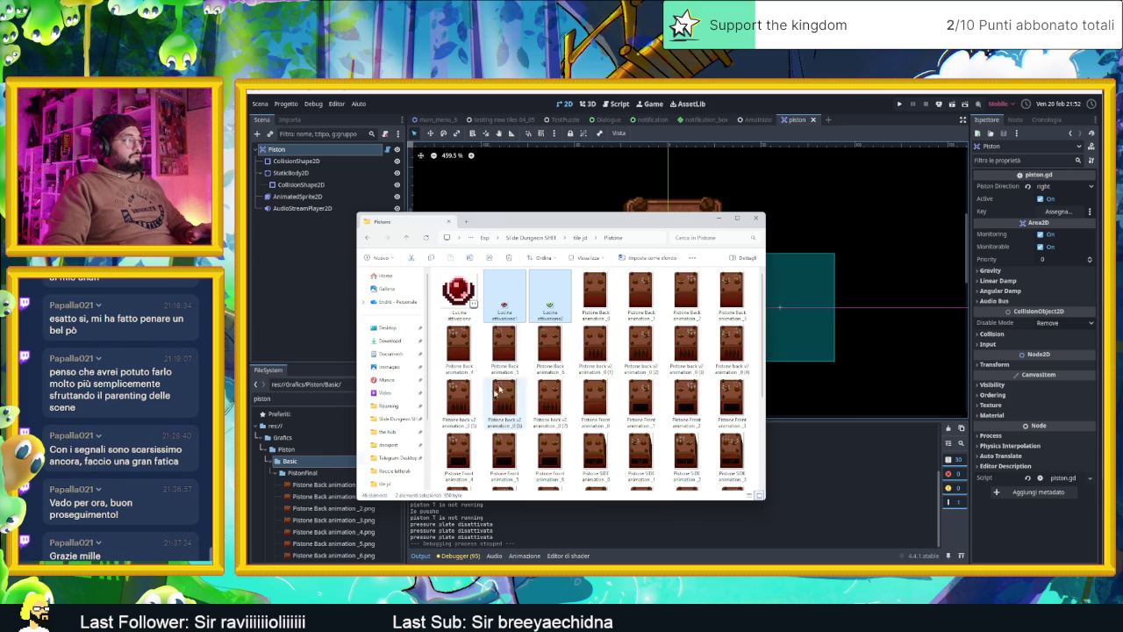
pyautogui.hotkey('alt', 'Tab')
pyautogui.scroll(-5, 315, 481)
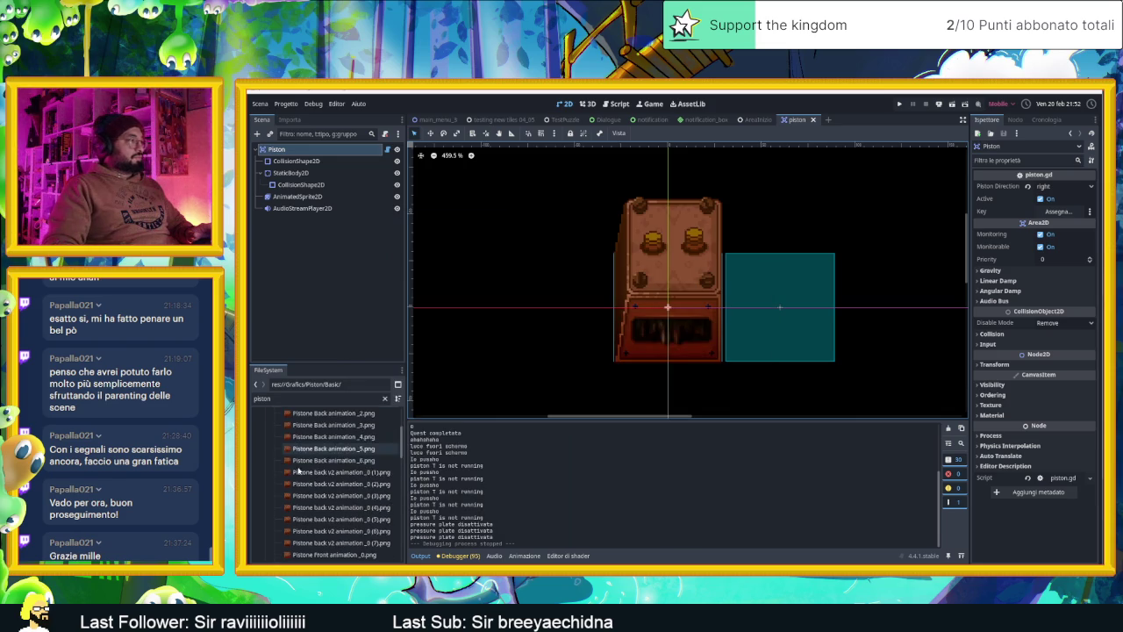